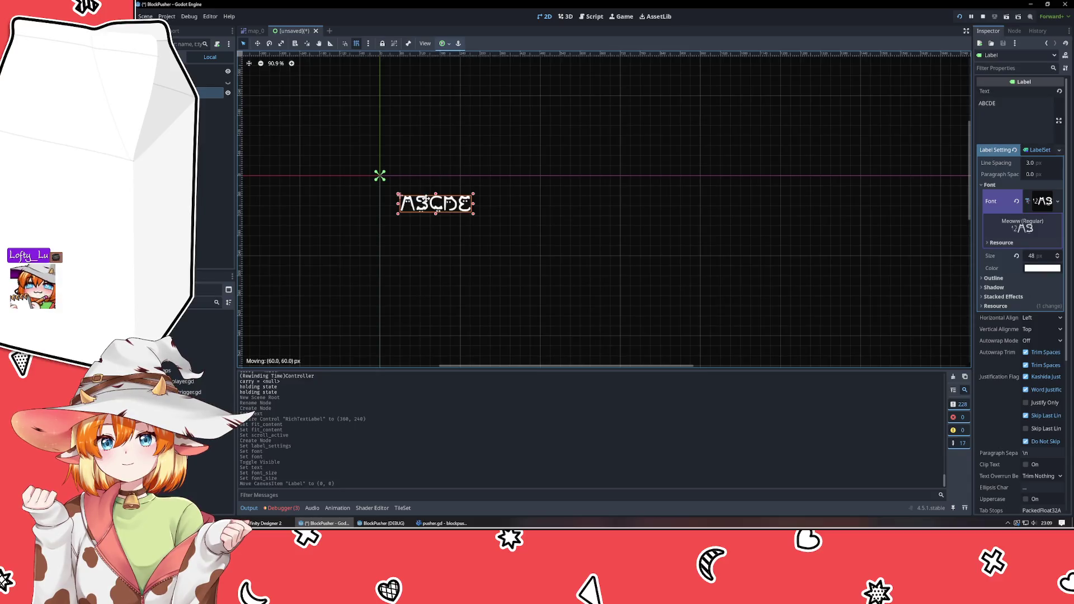
- Drag the ABCDE label back to the origin (0, 0) and select the Counters node
{"action": "mouse_move", "coordinate": [425, 198]}
{"action": "left_mouse_down"}
{"action": "mouse_move", "coordinate": [445, 219]}
{"action": "mouse_move", "coordinate": [403, 179]}
{"action": "left_mouse_up"}
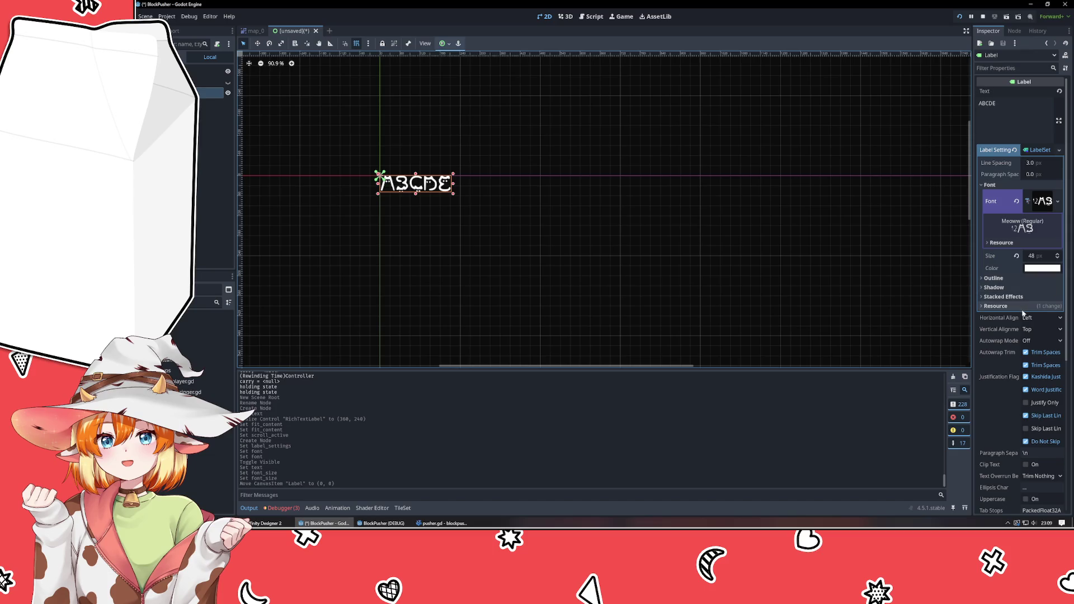
{"action": "scroll", "coordinate": [1017, 324], "scroll_direction": "down", "scroll_amount": 3}
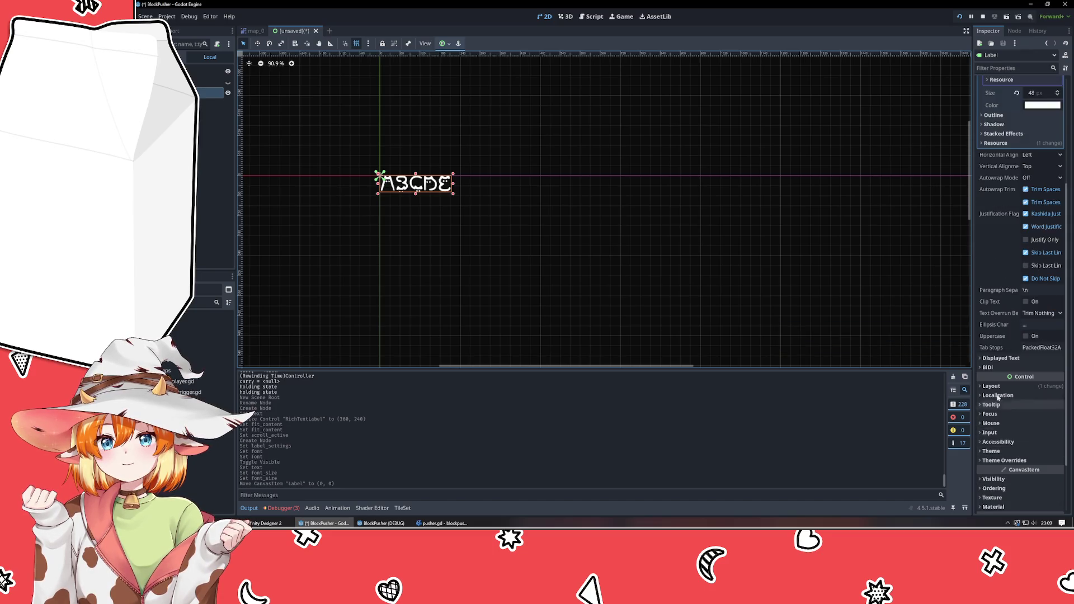
{"action": "scroll", "coordinate": [1009, 367], "scroll_direction": "up", "scroll_amount": 3}
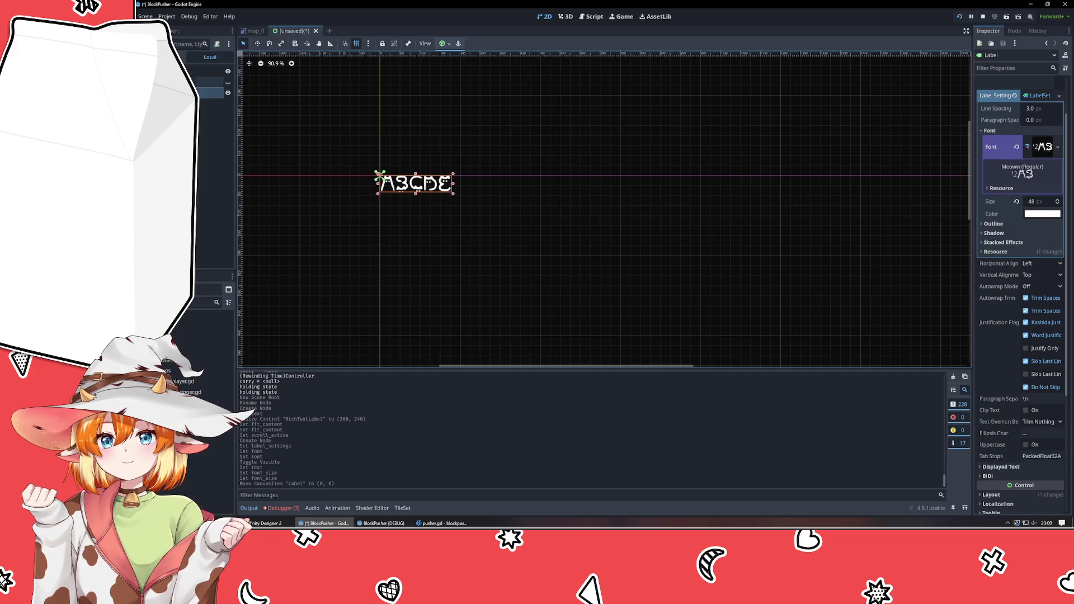
{"action": "left_click", "coordinate": [208, 71]}
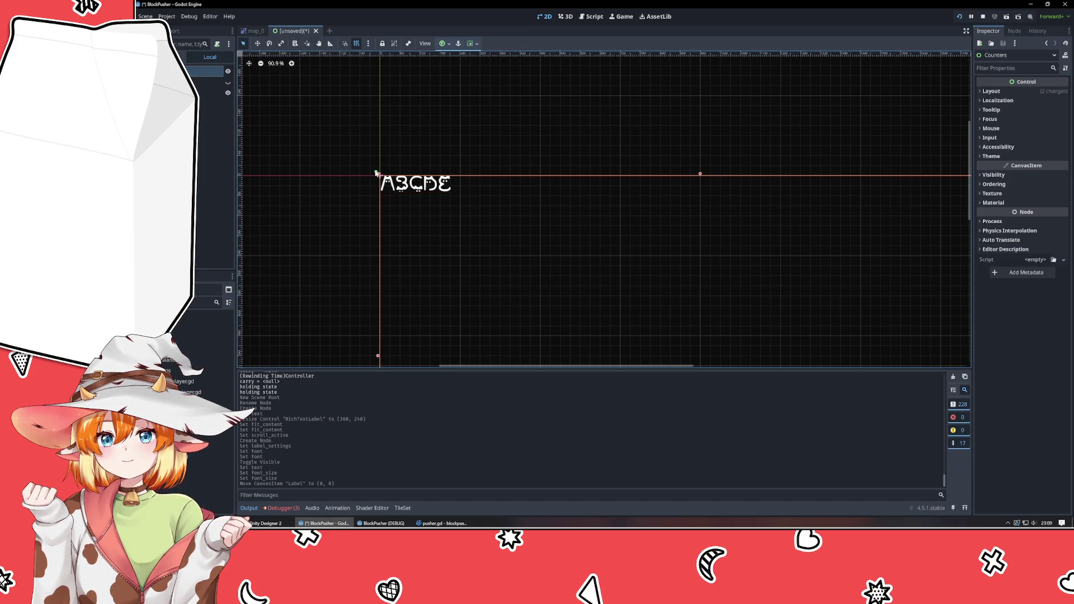
- Expand Counters' Layout > Anchor Points, trying right/bottom anchor resets and undoing them
{"action": "mouse_move", "coordinate": [375, 173]}
{"action": "left_mouse_down"}
{"action": "mouse_move", "coordinate": [409, 204]}
{"action": "mouse_move", "coordinate": [364, 172]}
{"action": "mouse_move", "coordinate": [376, 173]}
{"action": "left_mouse_up"}
{"action": "scroll", "coordinate": [561, 240], "scroll_direction": "down", "scroll_amount": 6}
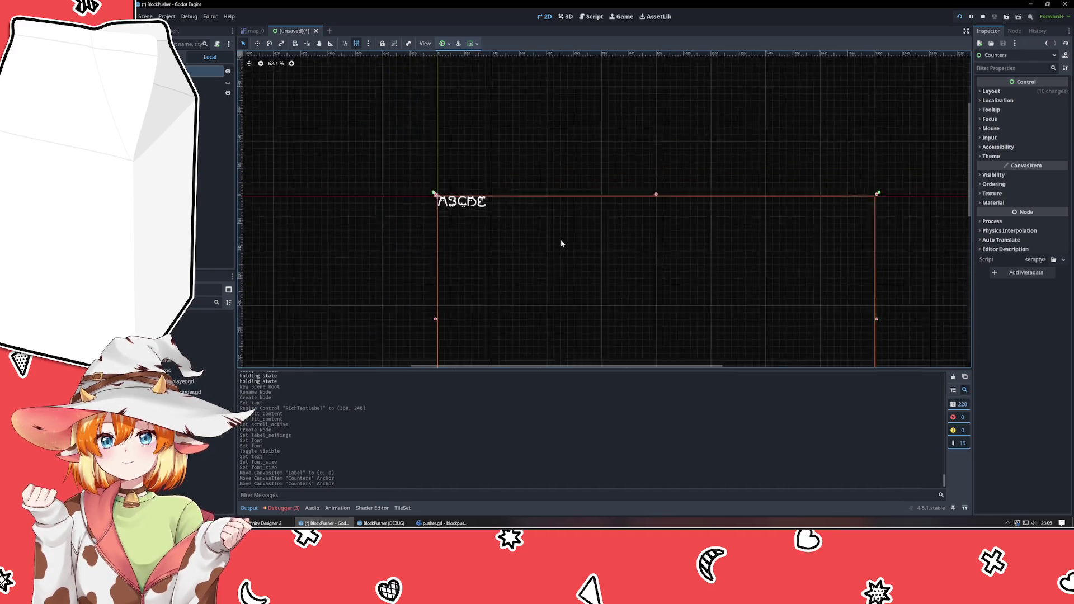
{"action": "scroll", "coordinate": [656, 177], "scroll_direction": "up", "scroll_amount": 2}
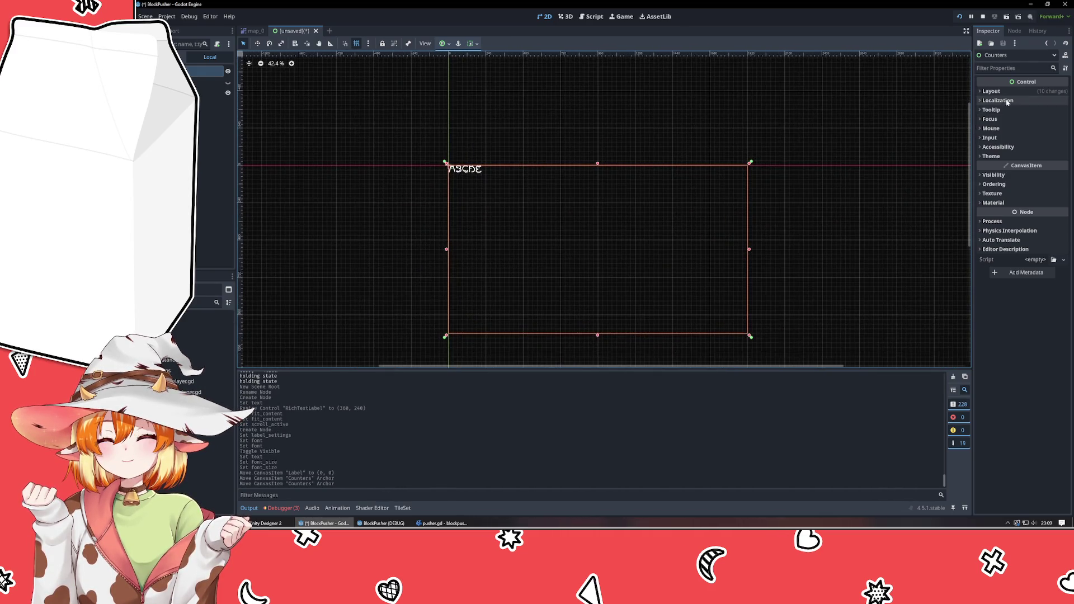
{"action": "left_click", "coordinate": [991, 91]}
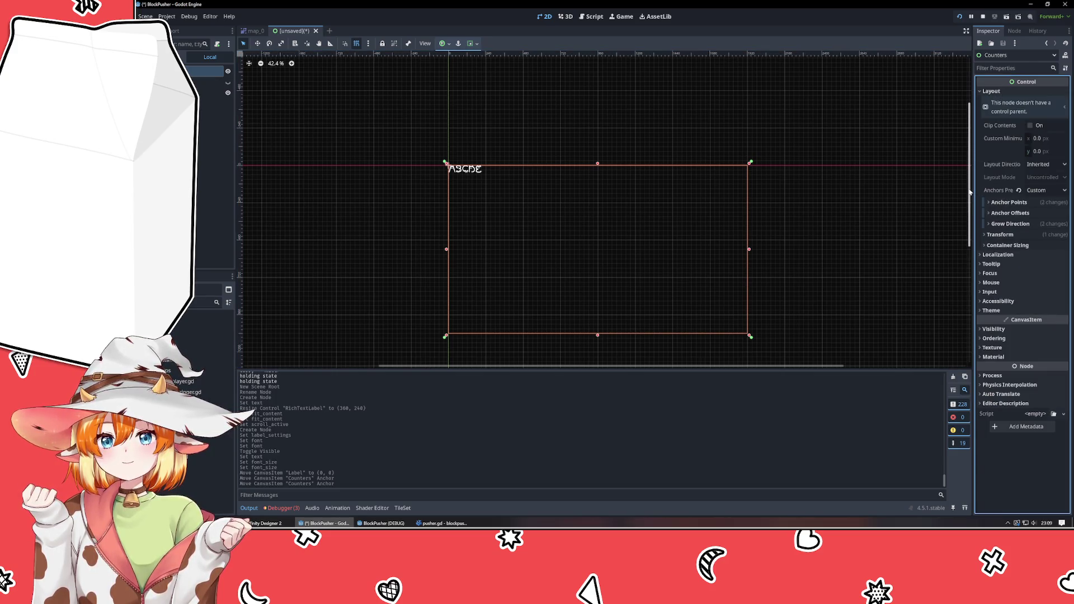
{"action": "left_click", "coordinate": [1003, 203]}
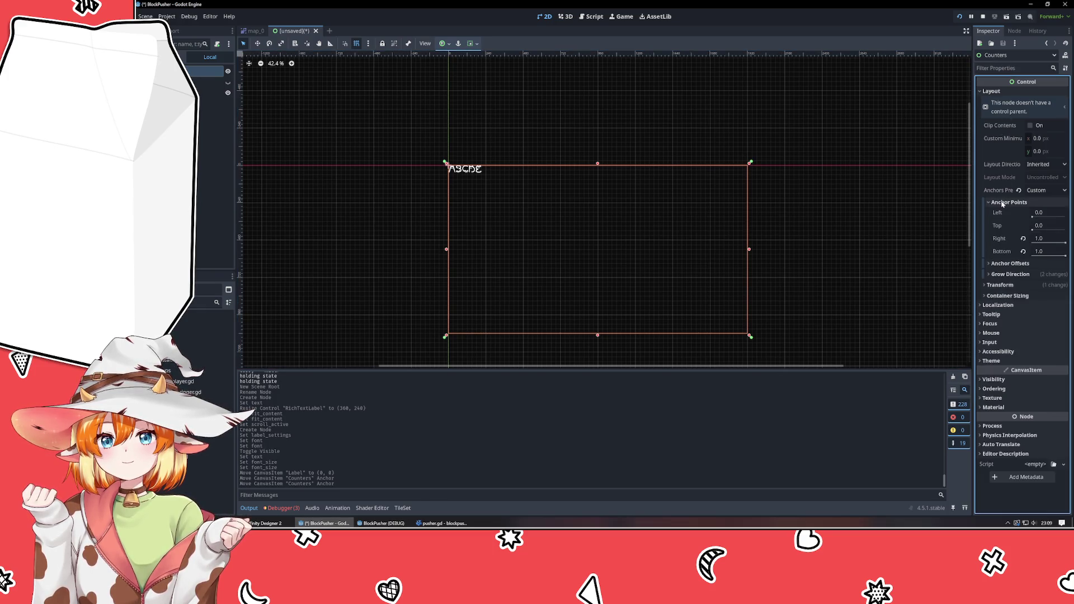
{"action": "left_click", "coordinate": [1023, 238]}
{"action": "left_click", "coordinate": [1022, 251]}
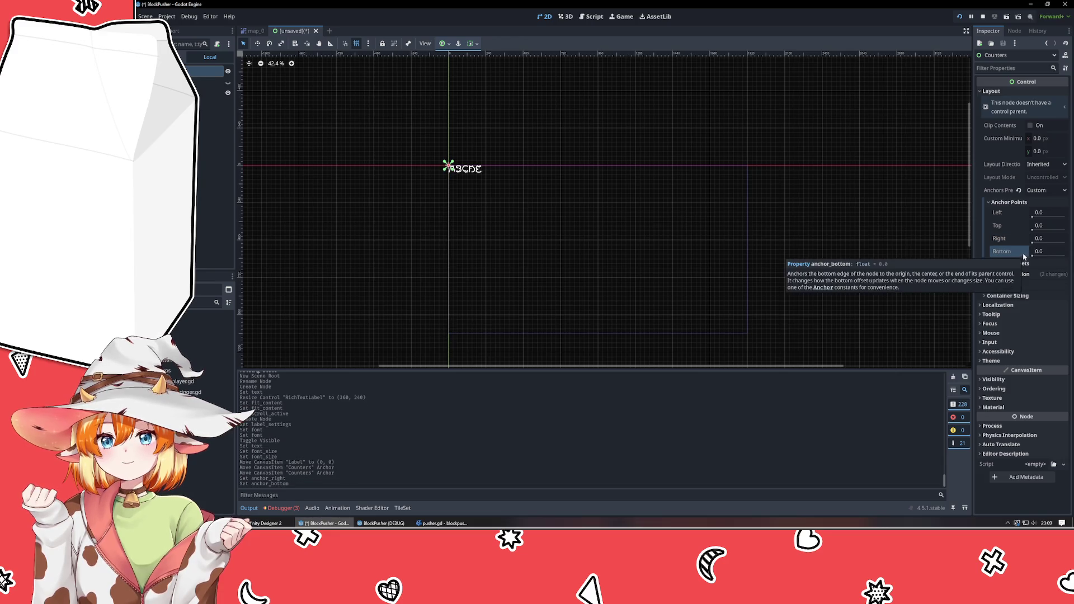
{"action": "key", "text": "ctrl+z"}
{"action": "key", "text": "ctrl+z"}
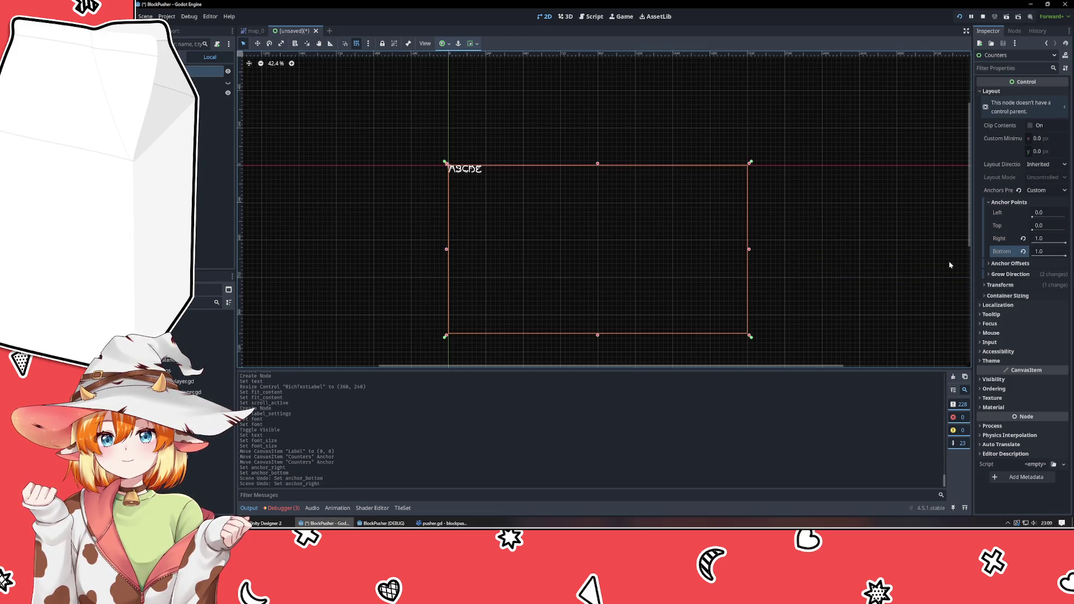
- Set the Left and Top anchor points to 0.05
{"action": "left_click", "coordinate": [1048, 213]}
{"action": "type", "text": "0.2"}
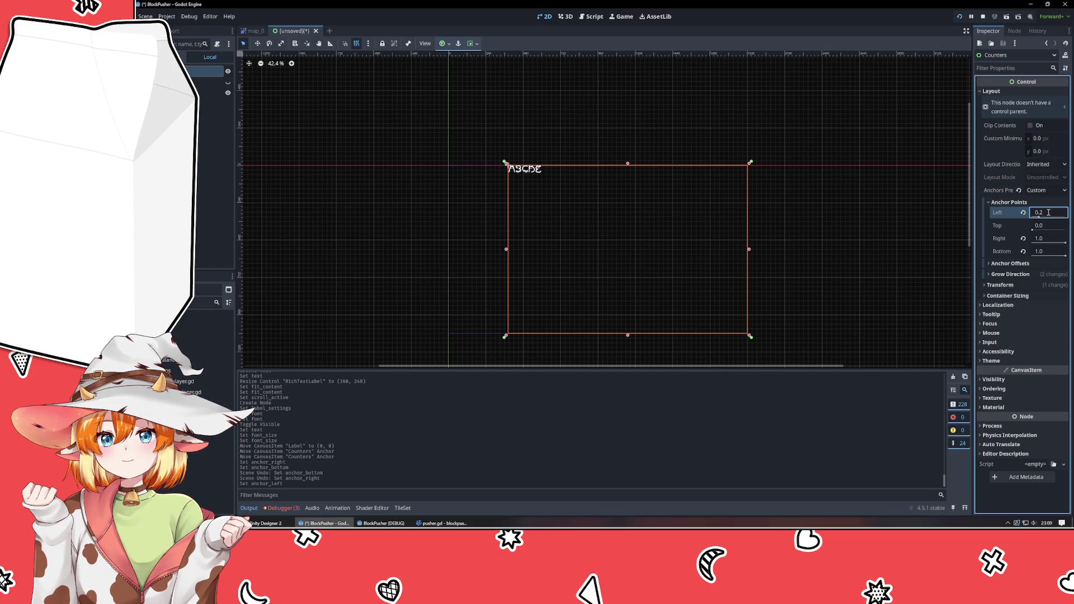
{"action": "key", "text": "ctrl+z"}
{"action": "left_click", "coordinate": [1048, 213]}
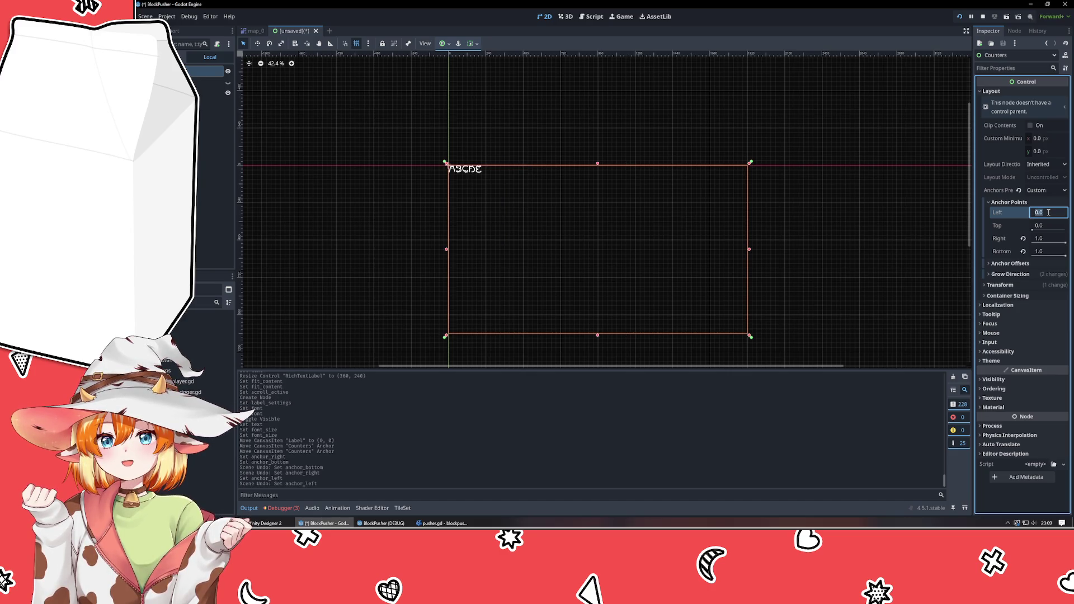
{"action": "type", "text": ".05"}
{"action": "key", "text": "Return"}
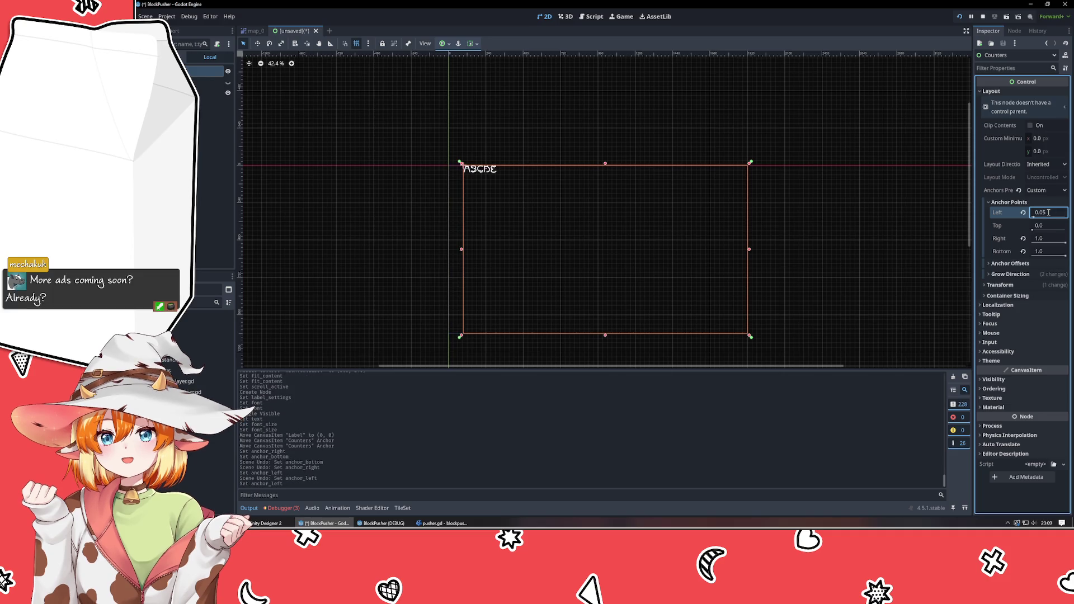
{"action": "left_click", "coordinate": [1045, 226]}
{"action": "type", "text": ".05"}
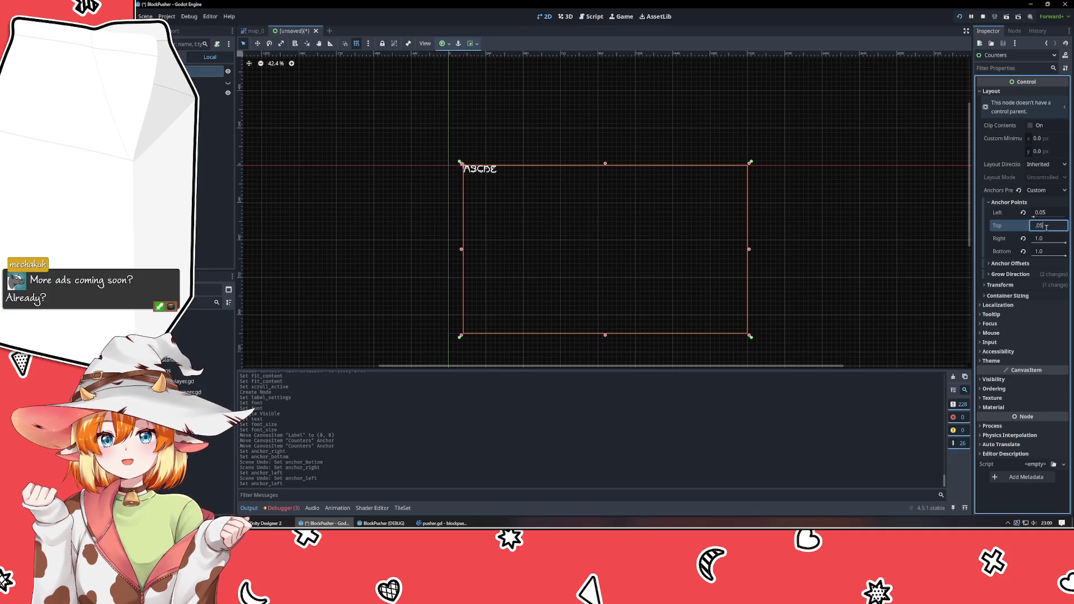
{"action": "key", "text": "Return"}
- Set the Right and Bottom anchor points to 0.95
{"action": "left_click", "coordinate": [1049, 239]}
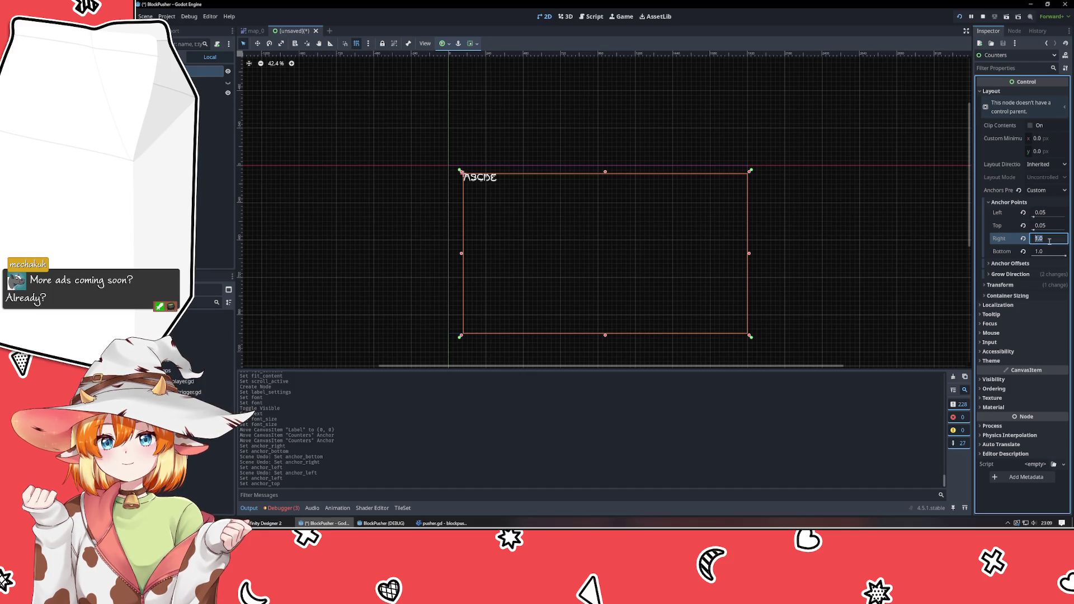
{"action": "type", "text": ".95"}
{"action": "key", "text": "Return"}
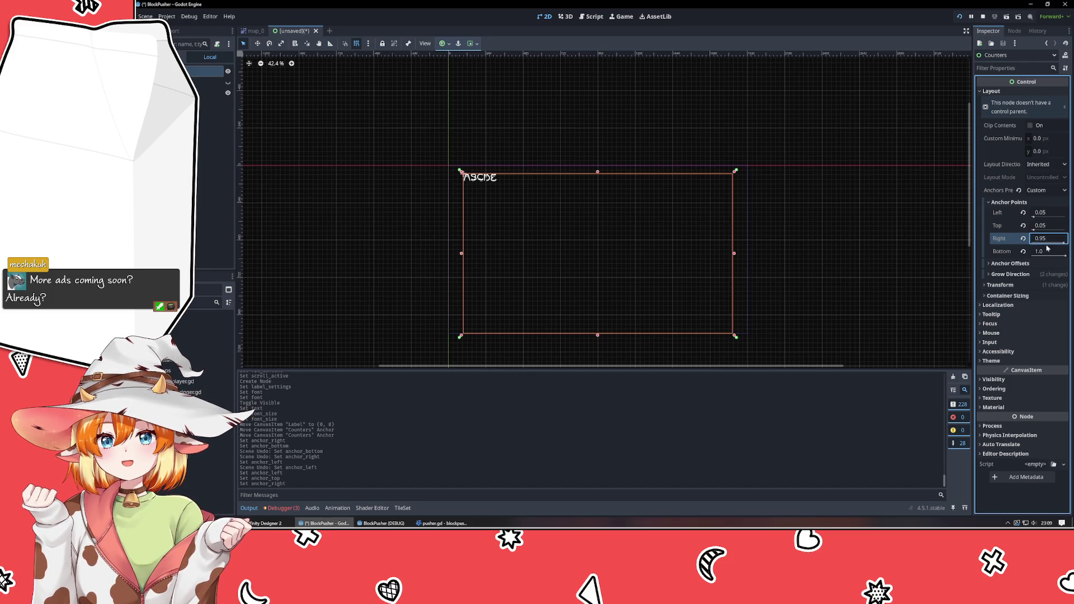
{"action": "left_click", "coordinate": [1047, 251]}
{"action": "type", "text": ".95"}
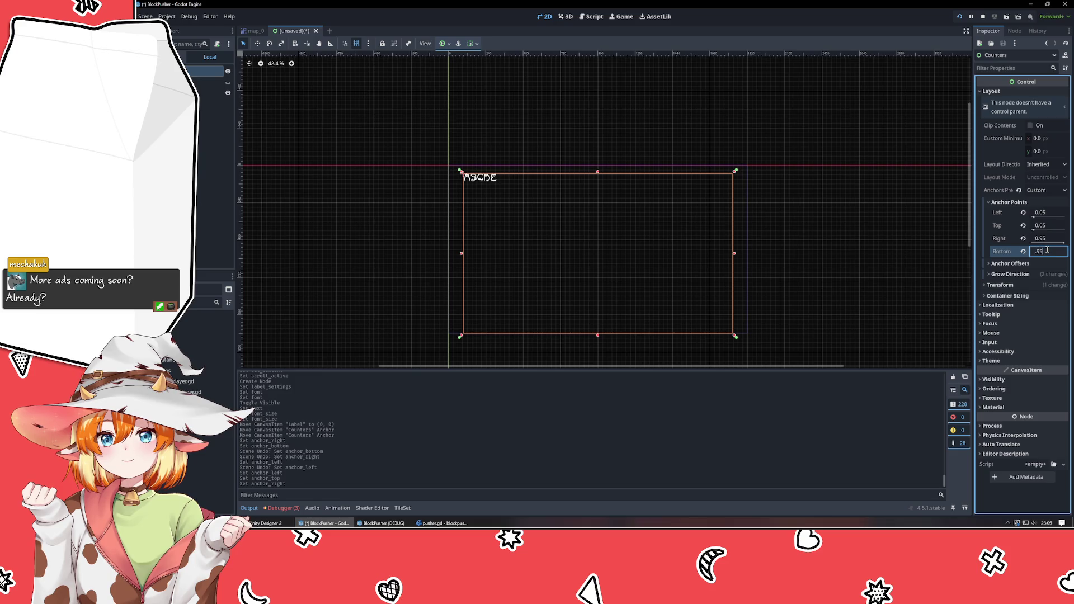
{"action": "key", "text": "Return"}
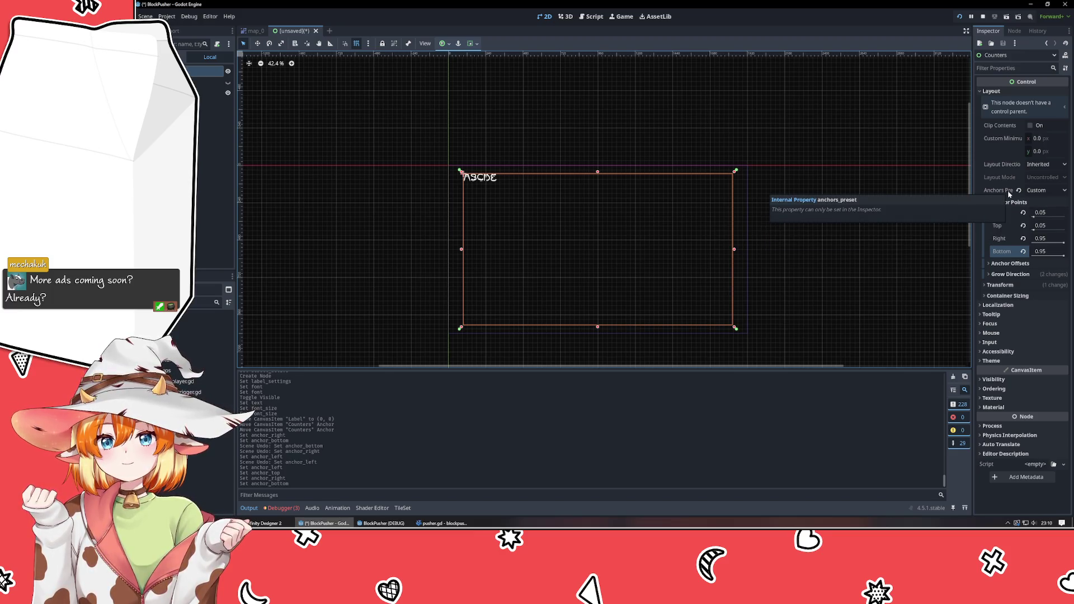
- Apply the Full Rect anchors preset to Counters and review its Transform values
{"action": "left_click", "coordinate": [1036, 190]}
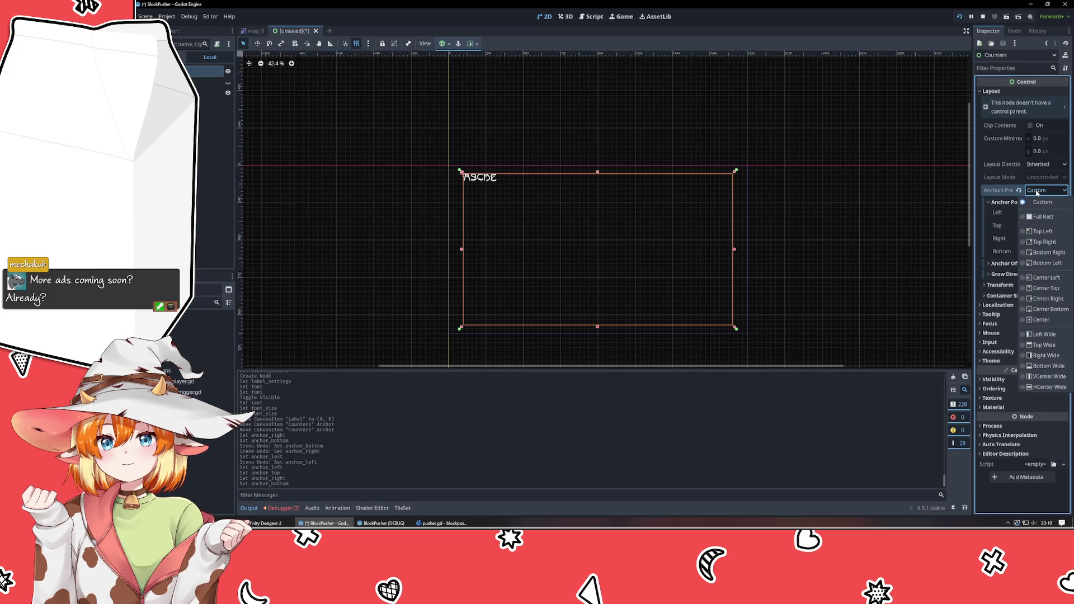
{"action": "left_click", "coordinate": [1042, 220]}
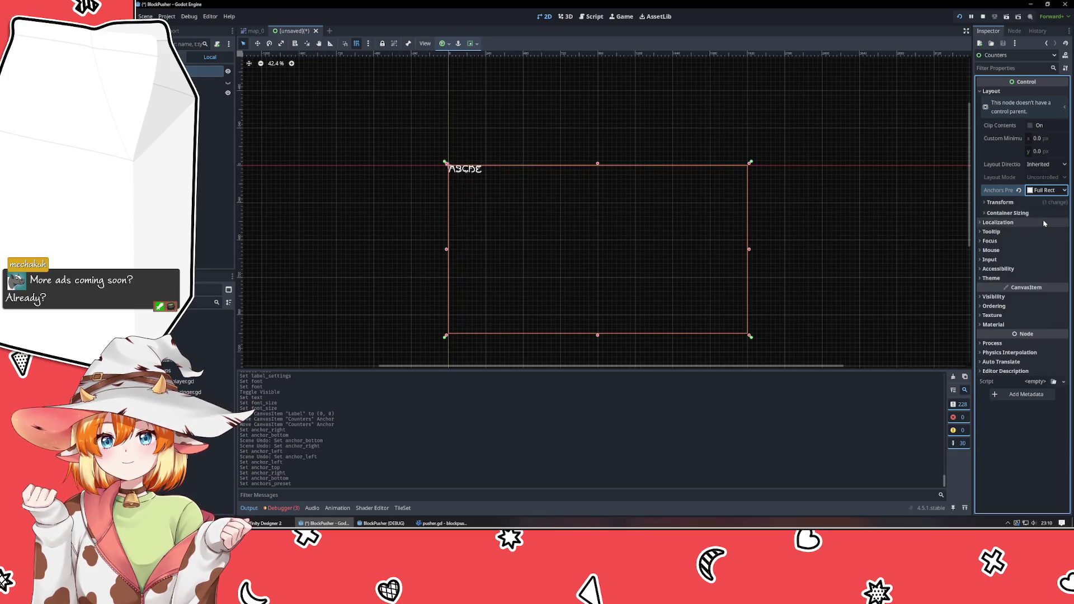
{"action": "left_click", "coordinate": [1001, 203]}
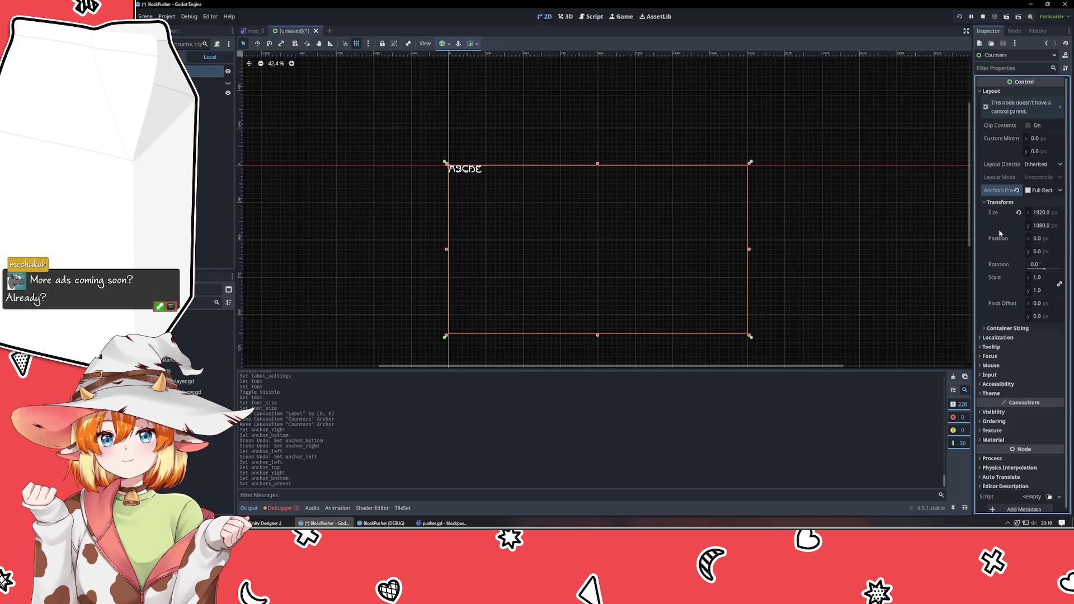
{"action": "left_click", "coordinate": [999, 203]}
- Look over Counters' Container Sizing options, then collapse the Layout section
{"action": "left_click", "coordinate": [1000, 214]}
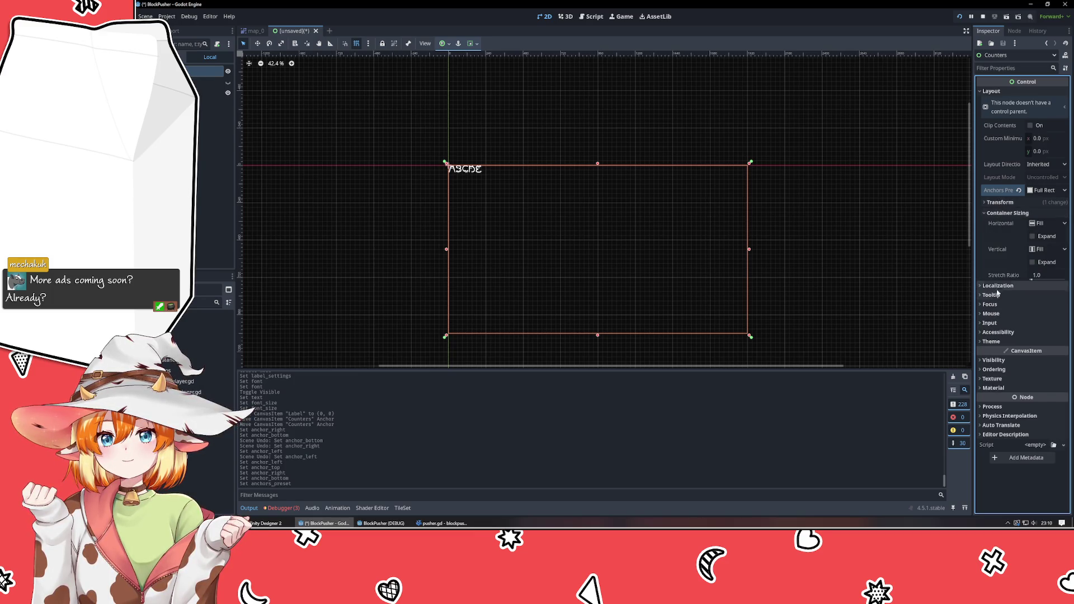
{"action": "left_click", "coordinate": [999, 214]}
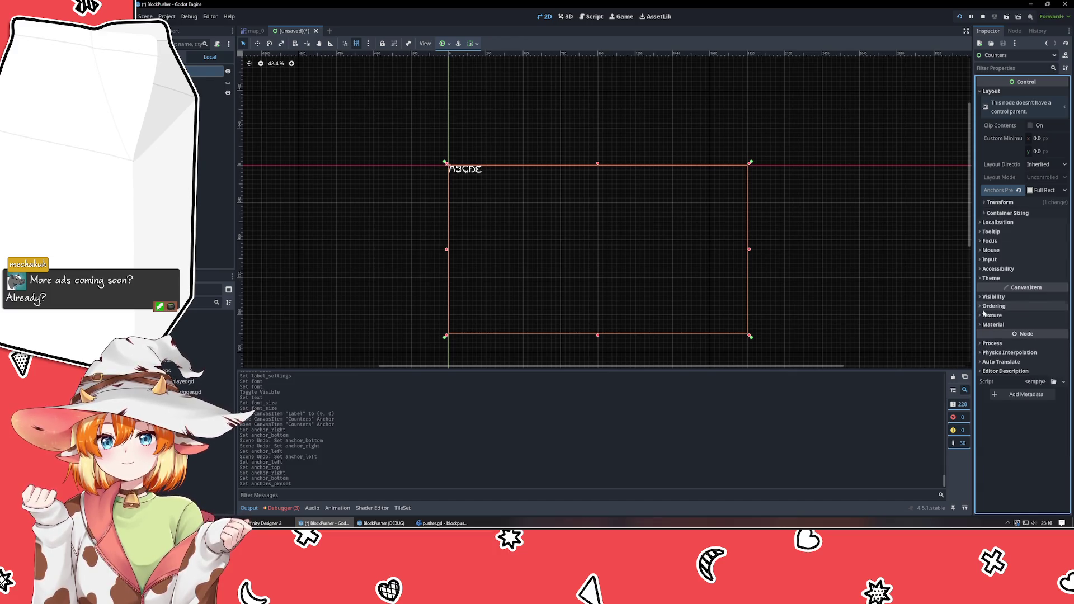
{"action": "left_click", "coordinate": [1007, 213]}
{"action": "left_click", "coordinate": [1009, 214]}
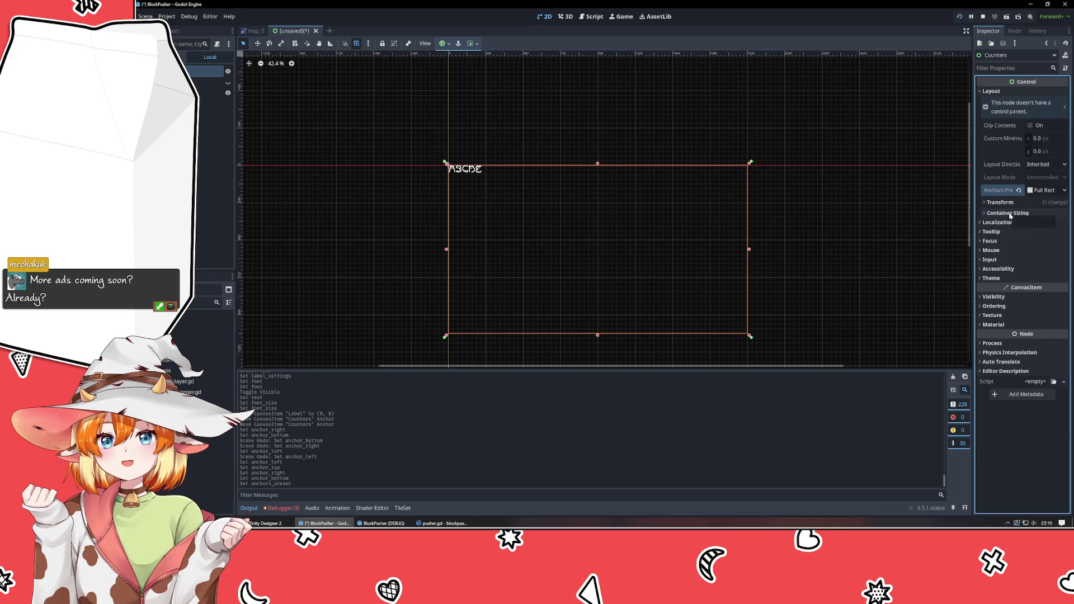
{"action": "left_click", "coordinate": [992, 92]}
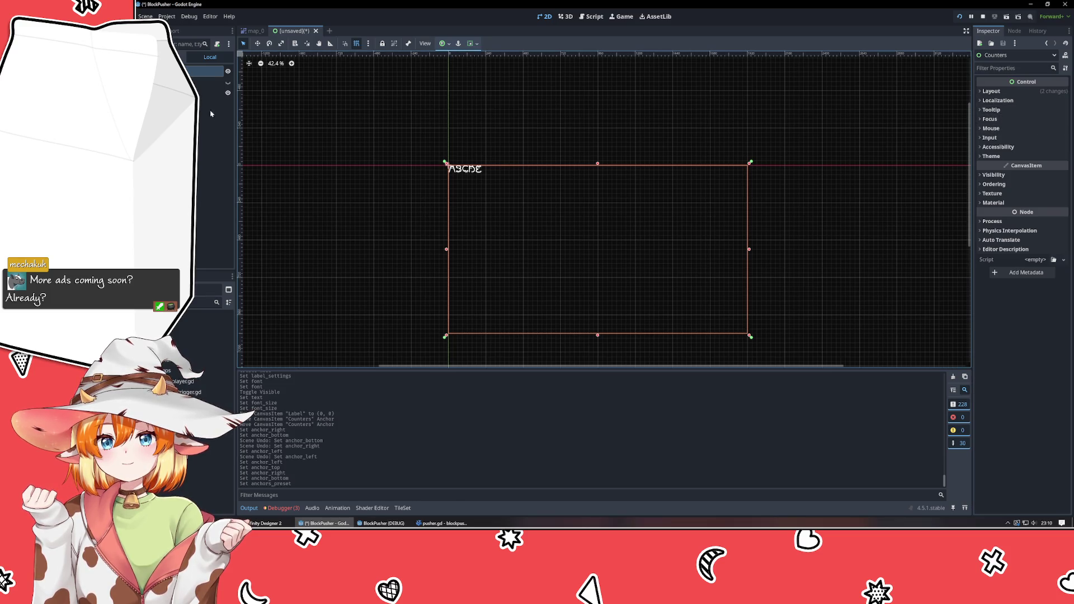
{"action": "left_click", "coordinate": [207, 92]}
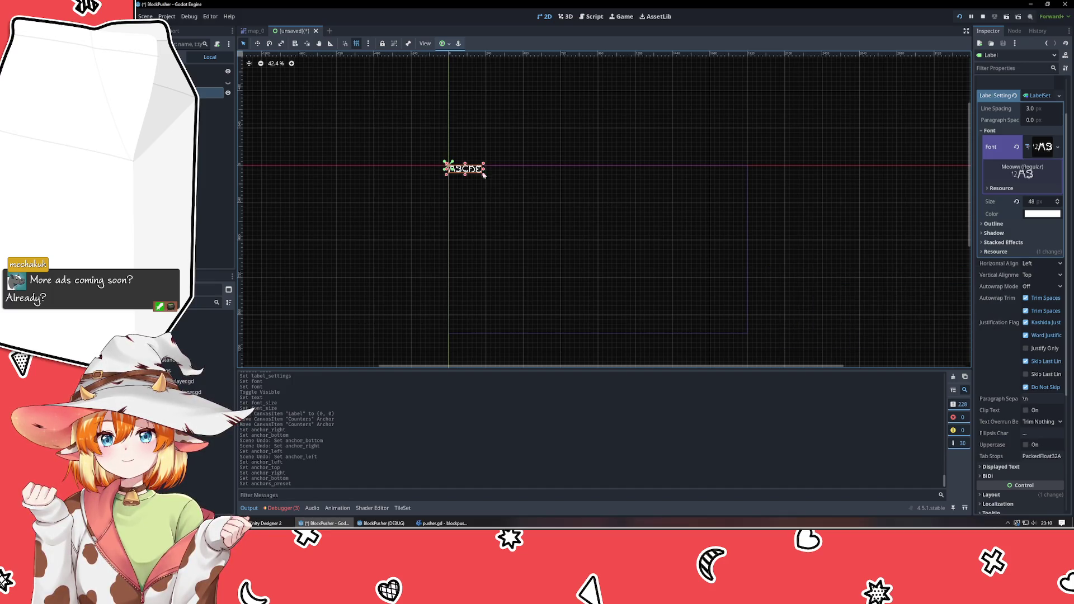
{"action": "mouse_move", "coordinate": [484, 175]}
{"action": "left_mouse_down"}
{"action": "mouse_move", "coordinate": [498, 185]}
{"action": "mouse_move", "coordinate": [480, 184]}
{"action": "left_mouse_up"}
{"action": "scroll", "coordinate": [449, 182], "scroll_direction": "up", "scroll_amount": 5}
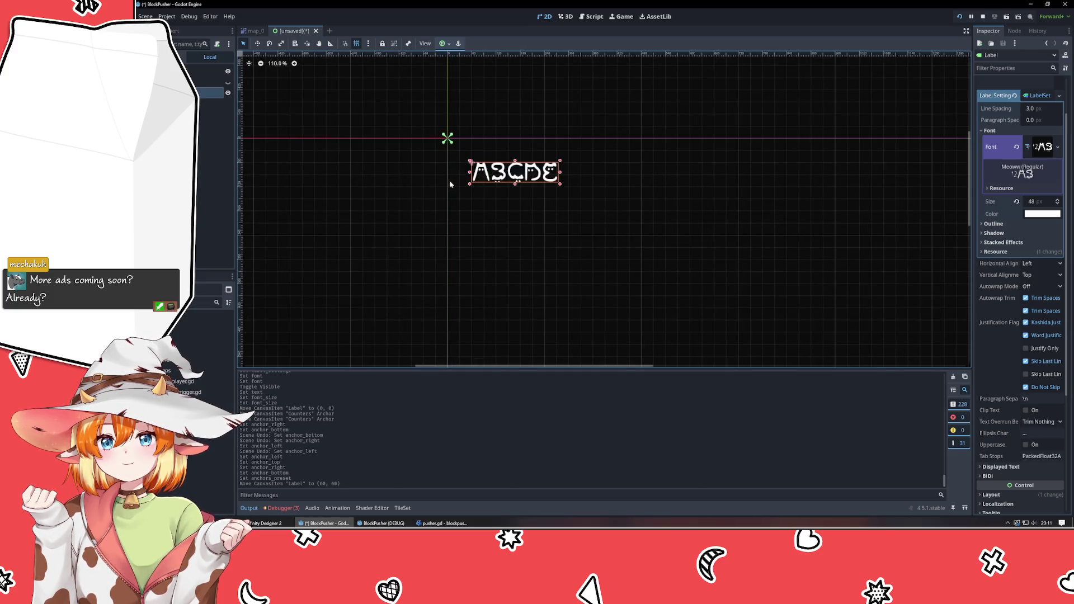
{"action": "scroll", "coordinate": [479, 201], "scroll_direction": "down", "scroll_amount": 5}
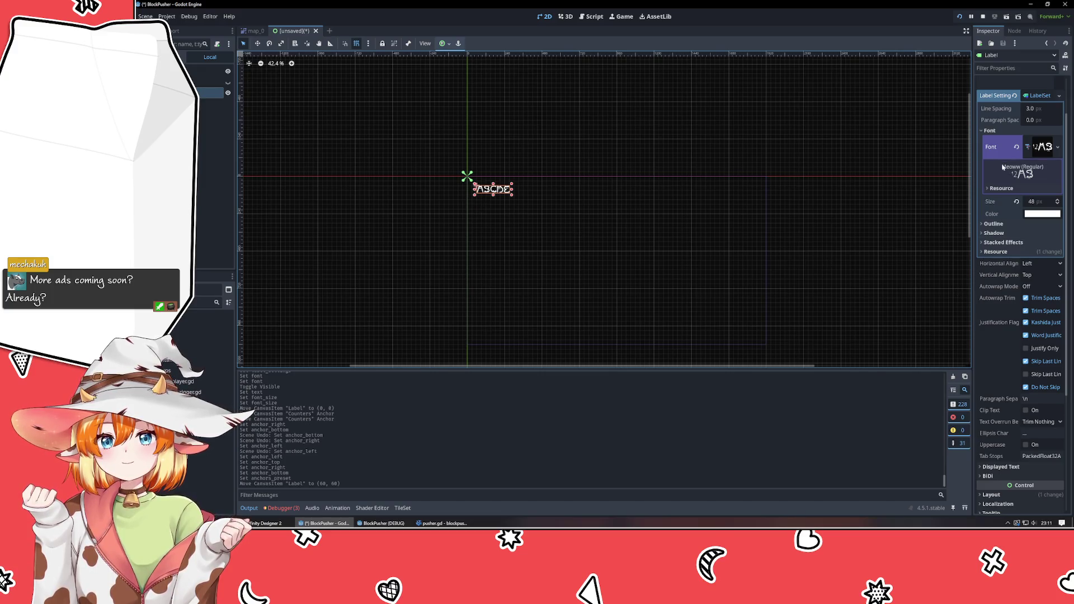
{"action": "left_click", "coordinate": [1041, 96]}
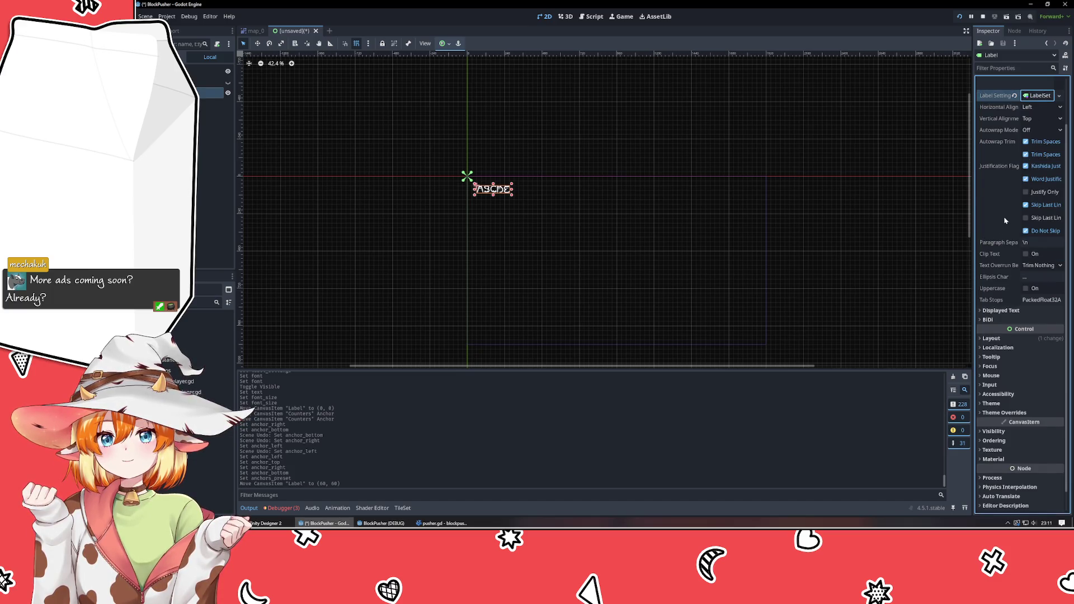
{"action": "mouse_move", "coordinate": [1004, 221]}
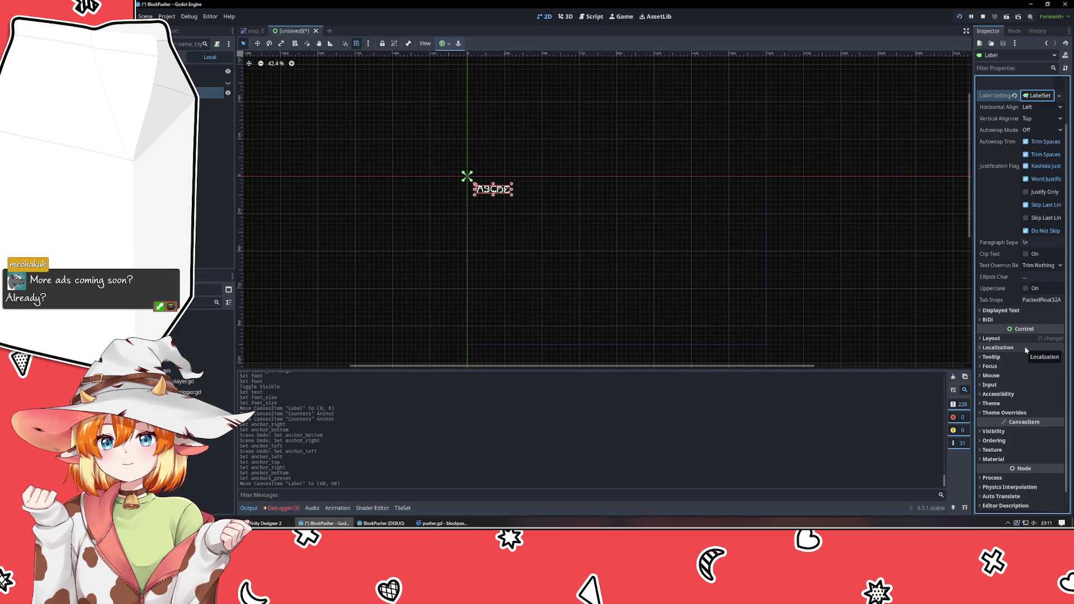
{"action": "left_click", "coordinate": [1006, 311]}
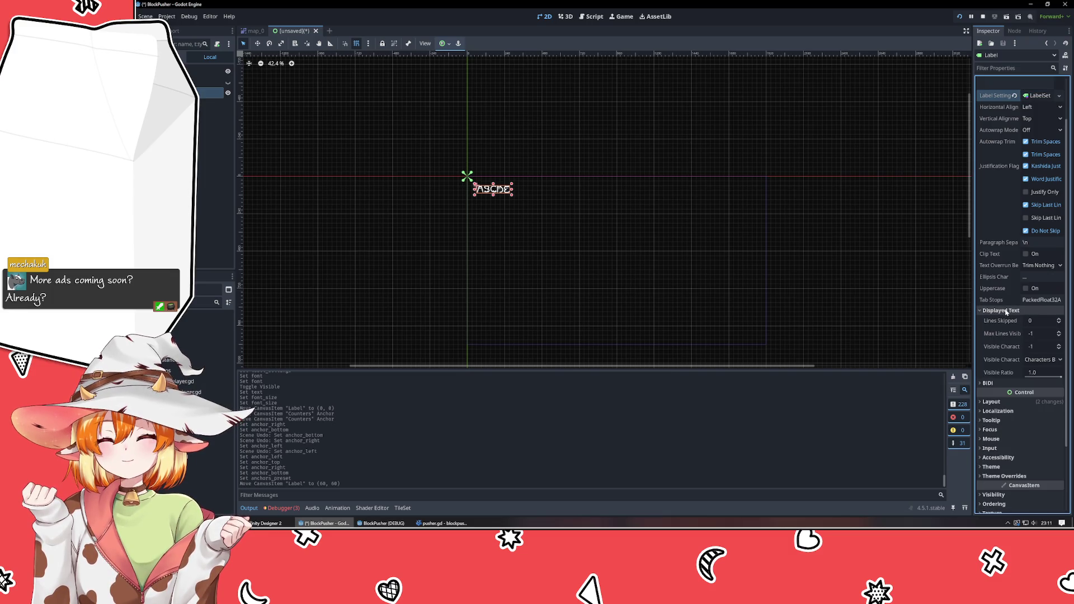
{"action": "left_click", "coordinate": [1004, 313]}
{"action": "left_click", "coordinate": [1001, 319]}
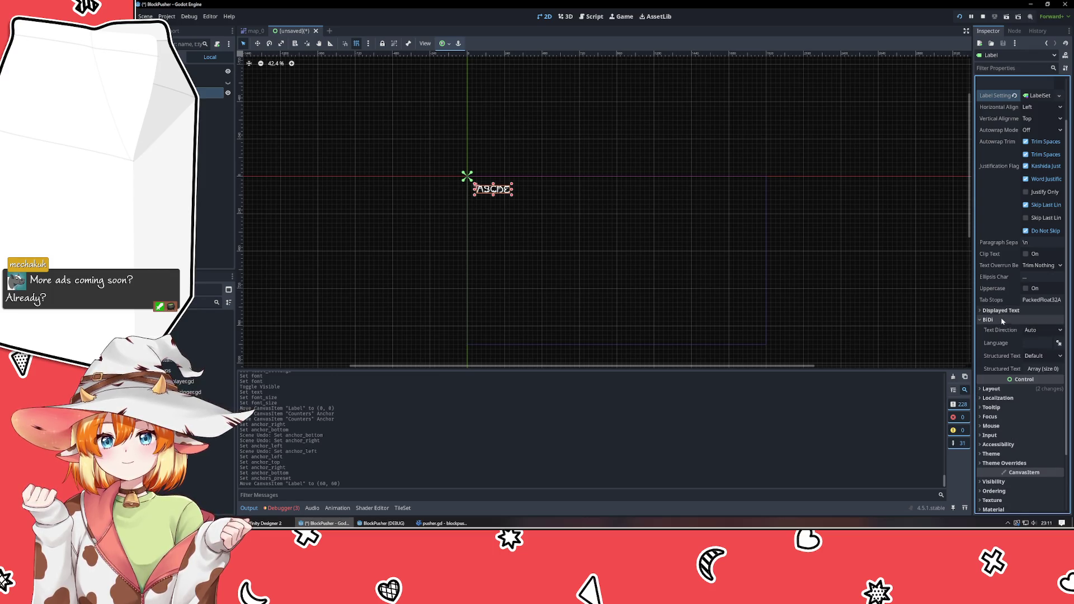
{"action": "left_click", "coordinate": [1001, 319]}
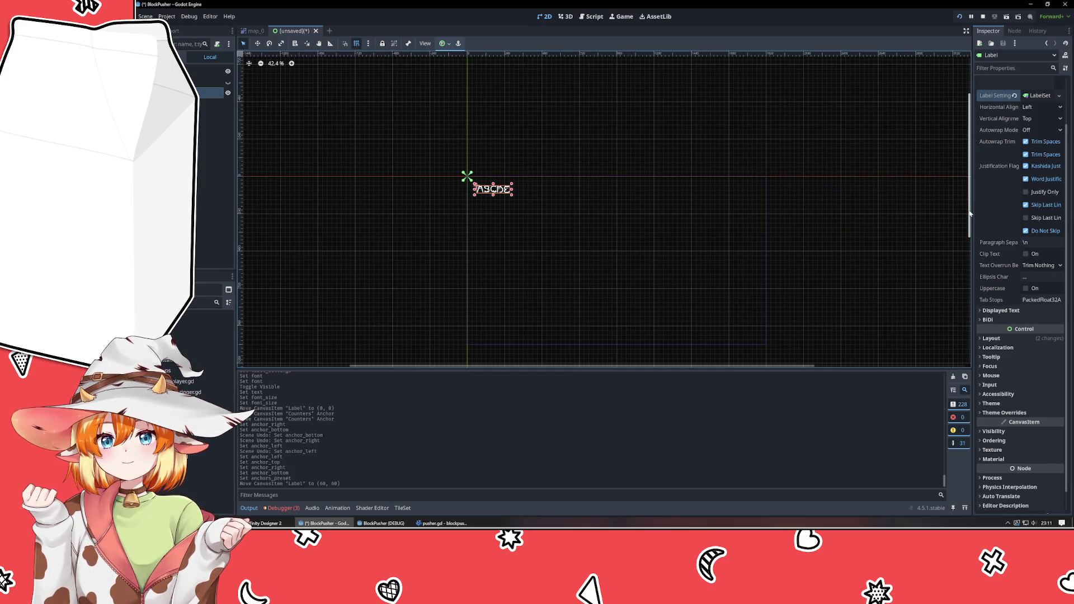
{"action": "left_click", "coordinate": [993, 338]}
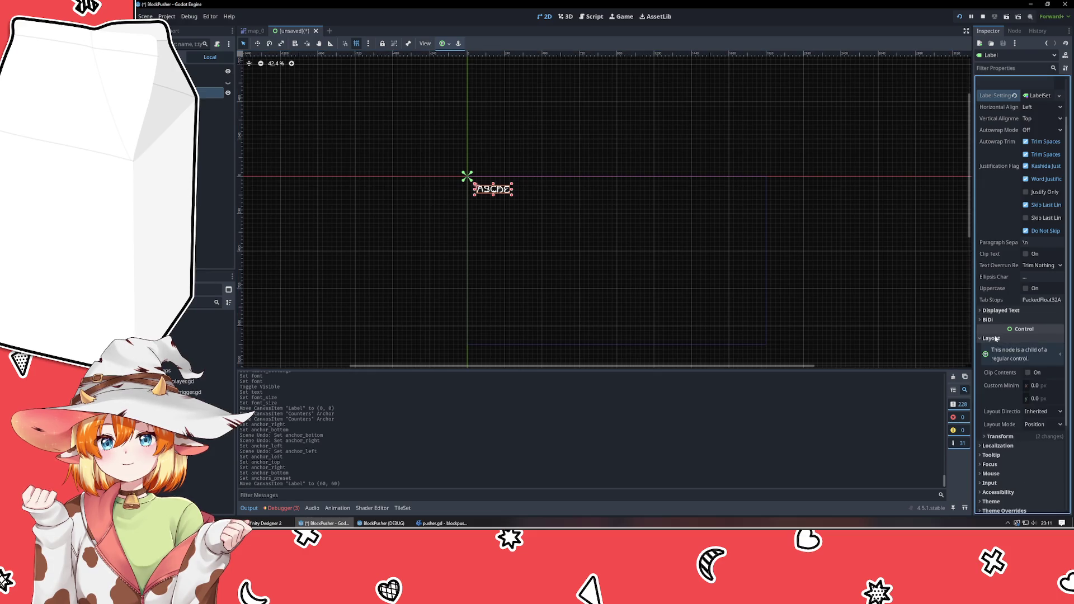
{"action": "scroll", "coordinate": [996, 335], "scroll_direction": "down", "scroll_amount": 3}
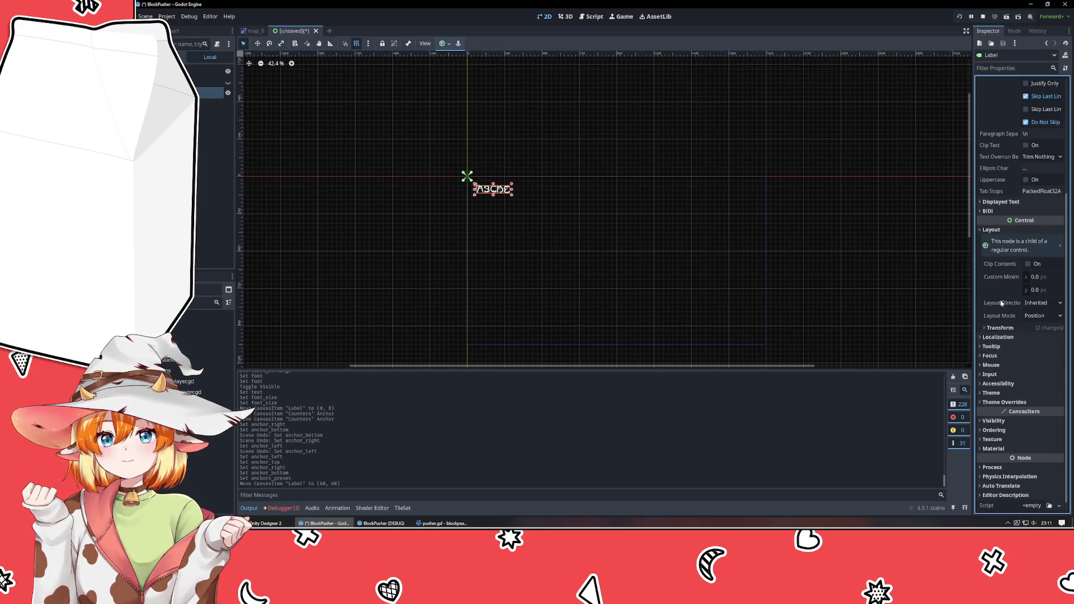
{"action": "mouse_move", "coordinate": [1001, 276]}
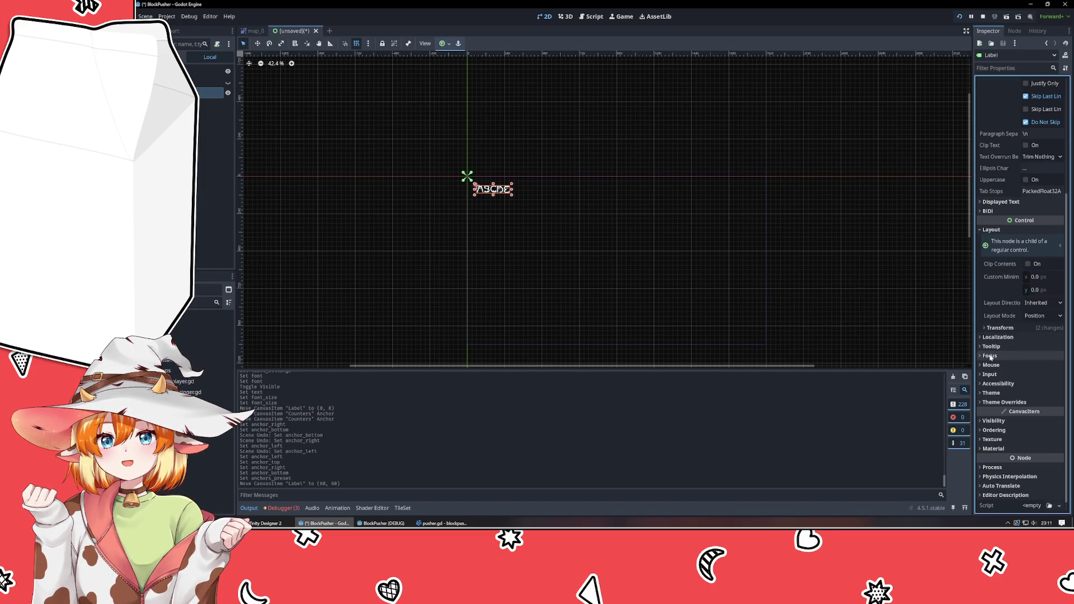
{"action": "left_click", "coordinate": [999, 329]}
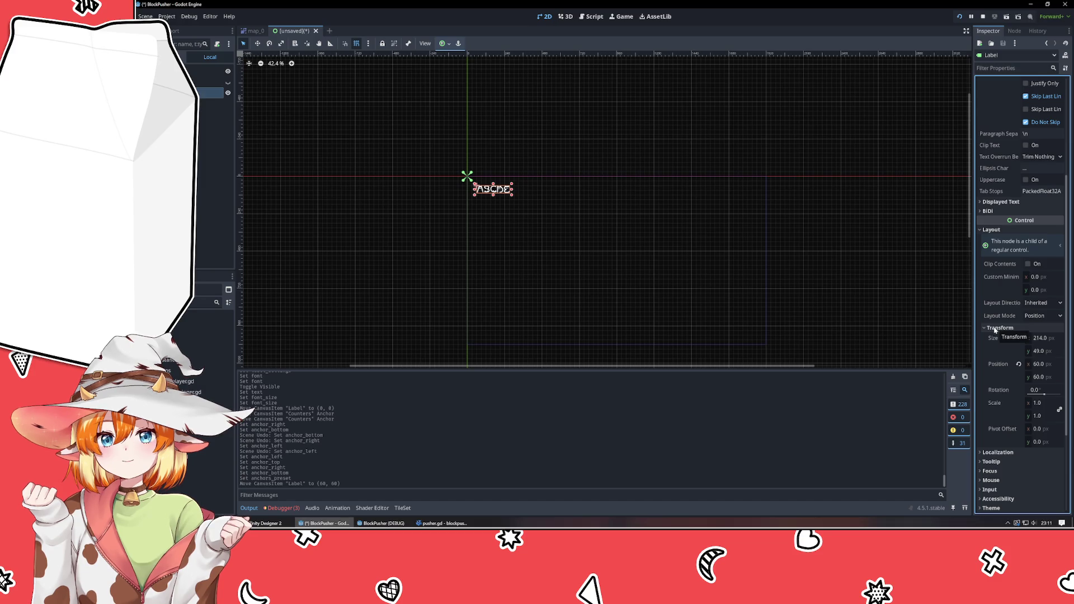
{"action": "left_click", "coordinate": [987, 330]}
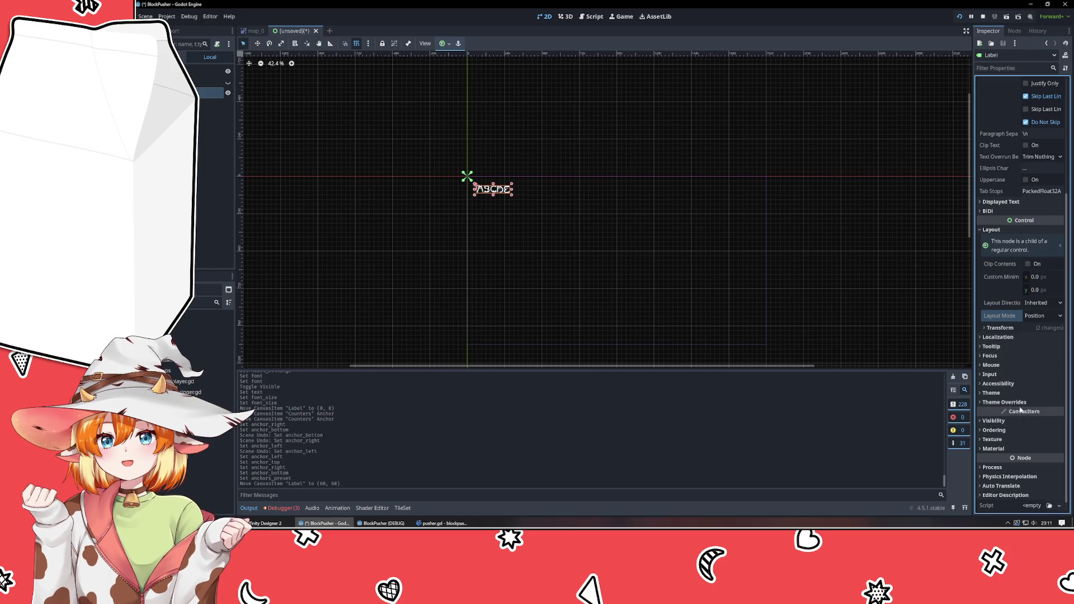
{"action": "left_click", "coordinate": [993, 346]}
{"action": "left_click", "coordinate": [993, 347]}
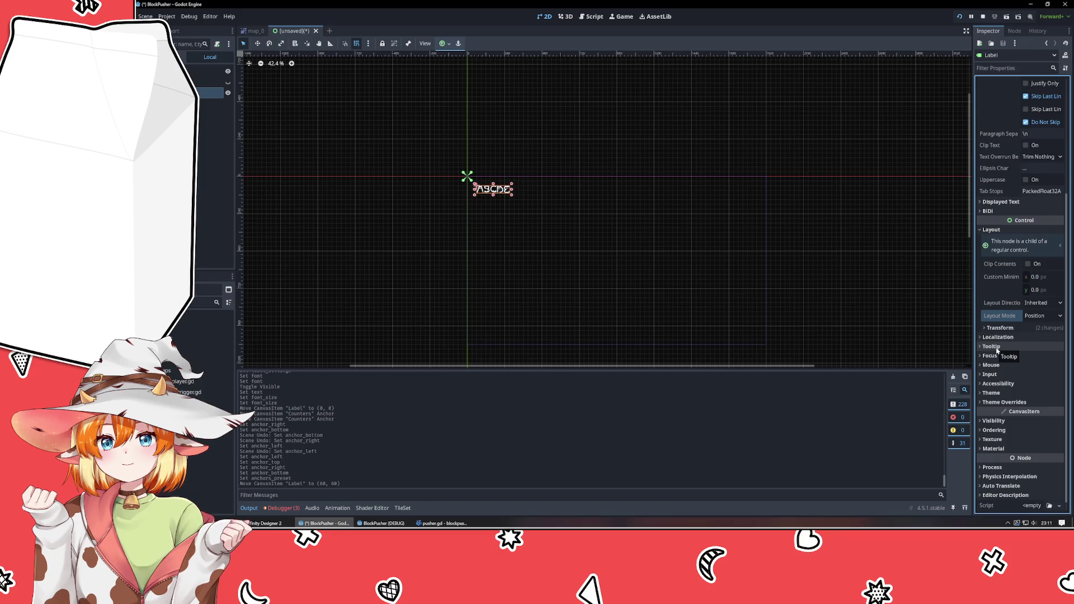
{"action": "left_click", "coordinate": [1004, 231]}
{"action": "scroll", "coordinate": [1011, 236], "scroll_direction": "up", "scroll_amount": 2}
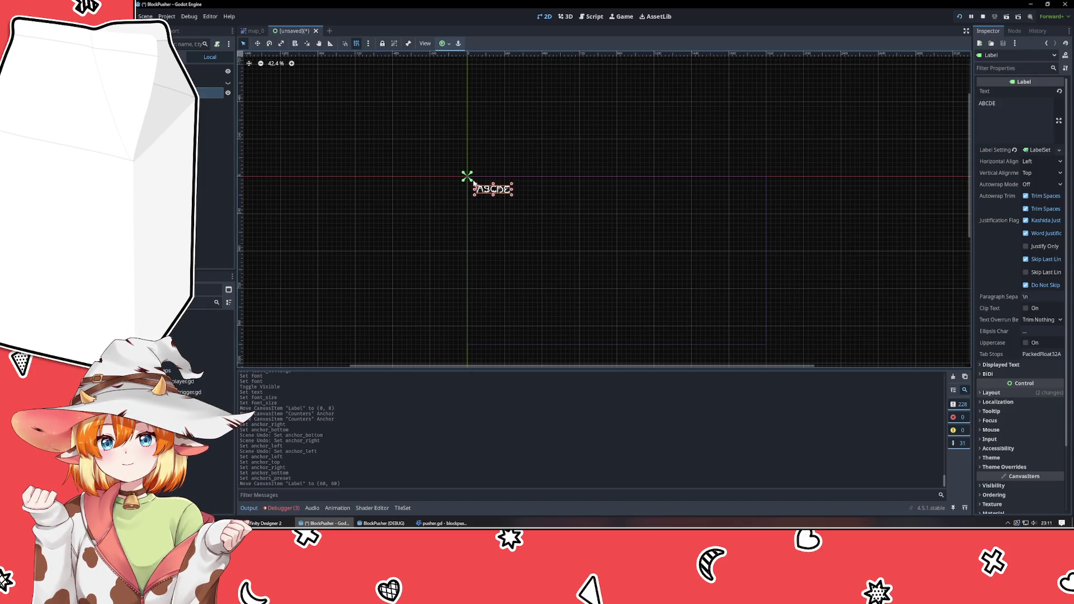
- Stretch the label's anchors and expand its Layout anchor points and offsets in the Inspector
{"action": "mouse_move", "coordinate": [469, 178]}
{"action": "left_mouse_down"}
{"action": "mouse_move", "coordinate": [531, 209]}
{"action": "mouse_move", "coordinate": [522, 208]}
{"action": "left_mouse_up"}
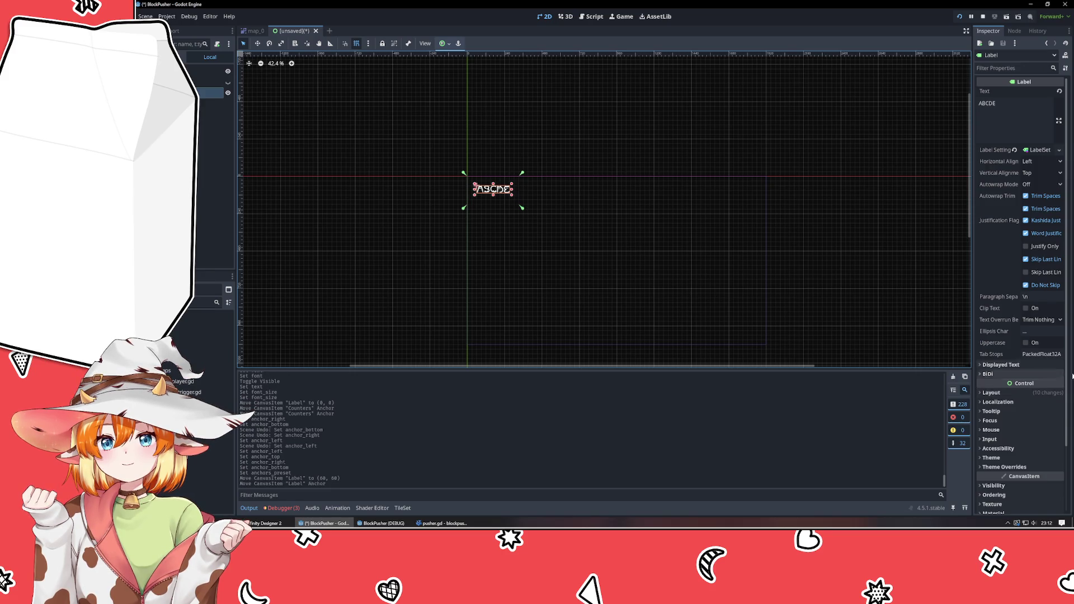
{"action": "left_click", "coordinate": [1021, 400]}
{"action": "left_click", "coordinate": [1021, 400]}
{"action": "scroll", "coordinate": [1020, 399], "scroll_direction": "down", "scroll_amount": 3}
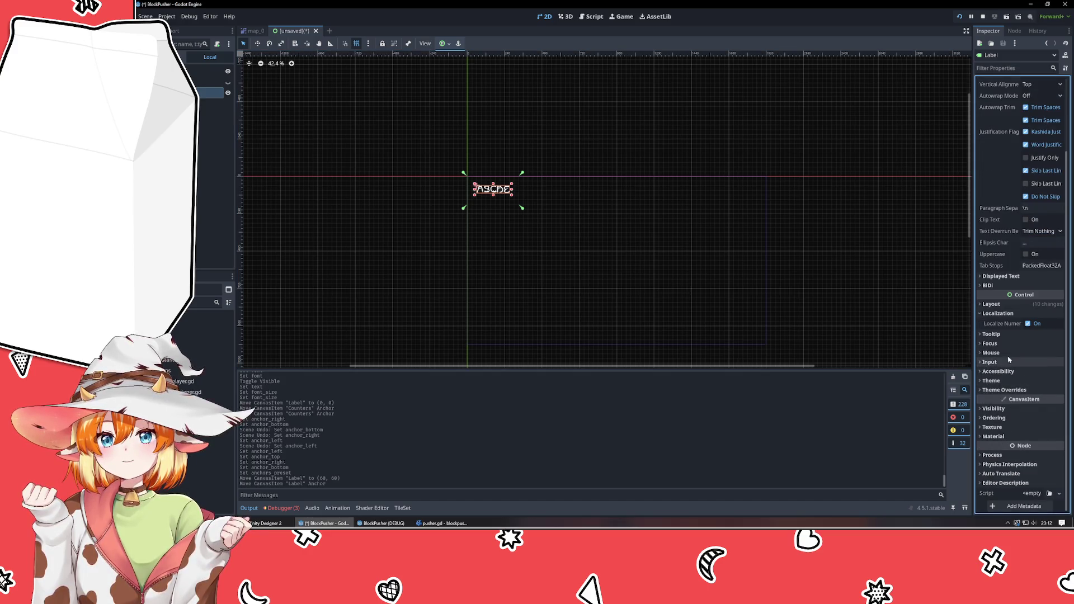
{"action": "left_click", "coordinate": [991, 316]}
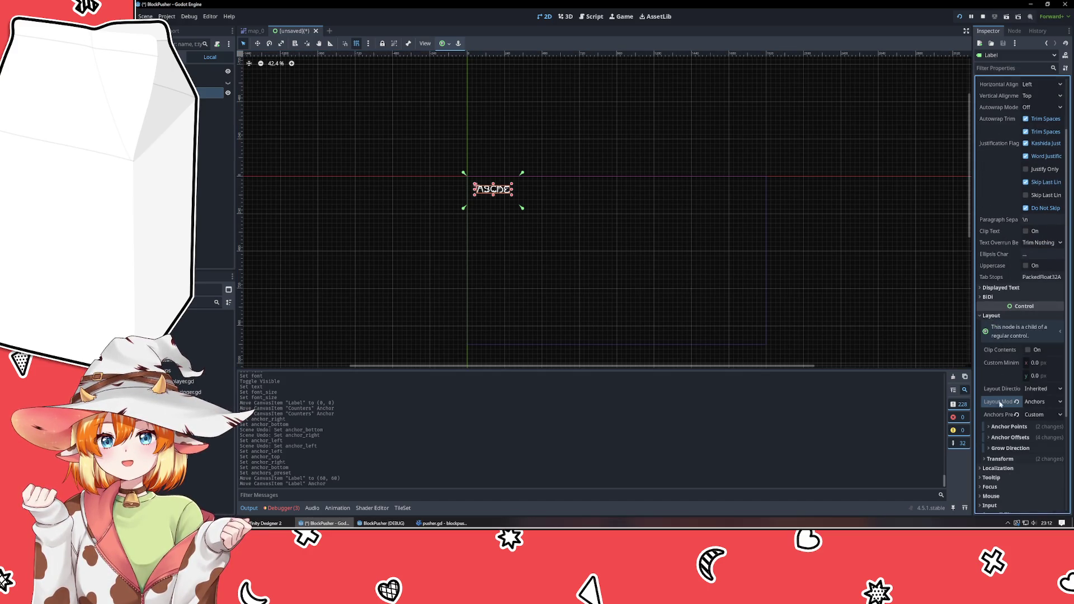
{"action": "left_click", "coordinate": [1004, 427]}
{"action": "scroll", "coordinate": [1004, 427], "scroll_direction": "down", "scroll_amount": 5}
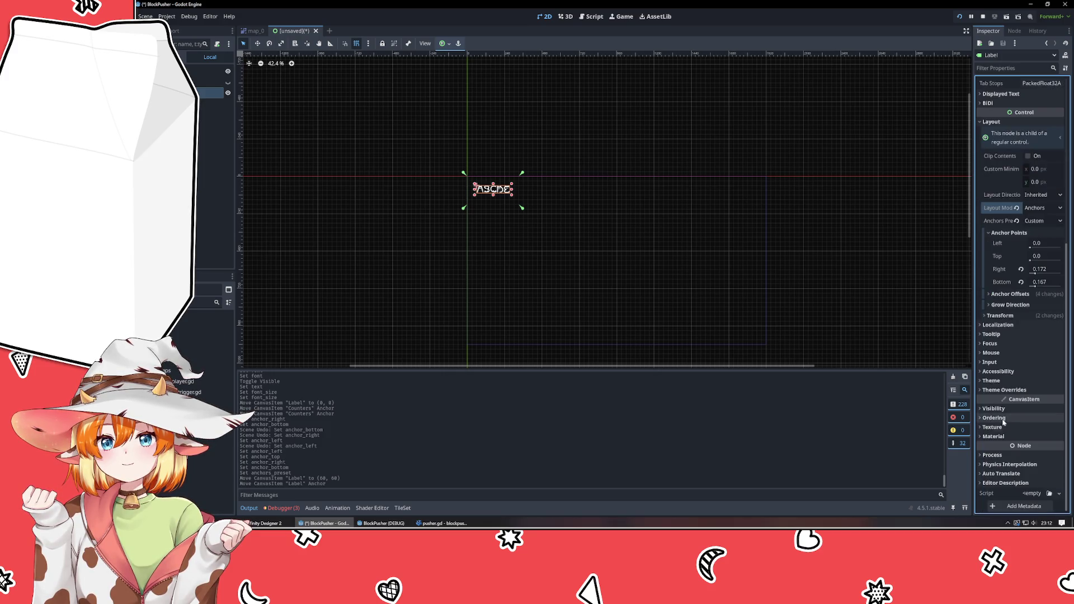
{"action": "left_click", "coordinate": [1006, 296]}
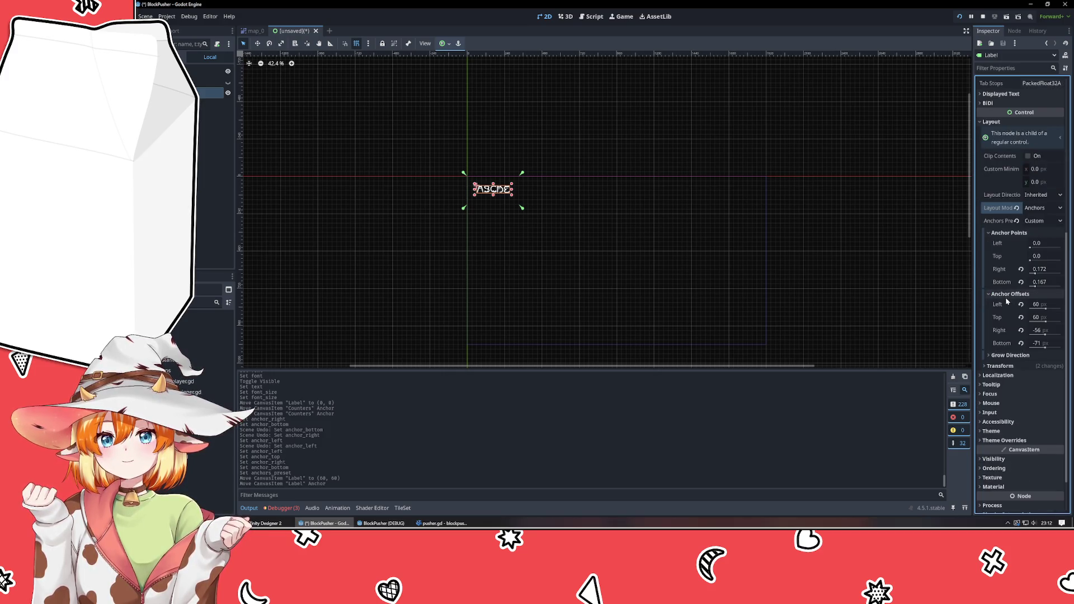
- Anchor the STEPS label with the Top Left preset and adjust its left anchor point
{"action": "left_click", "coordinate": [1041, 221]}
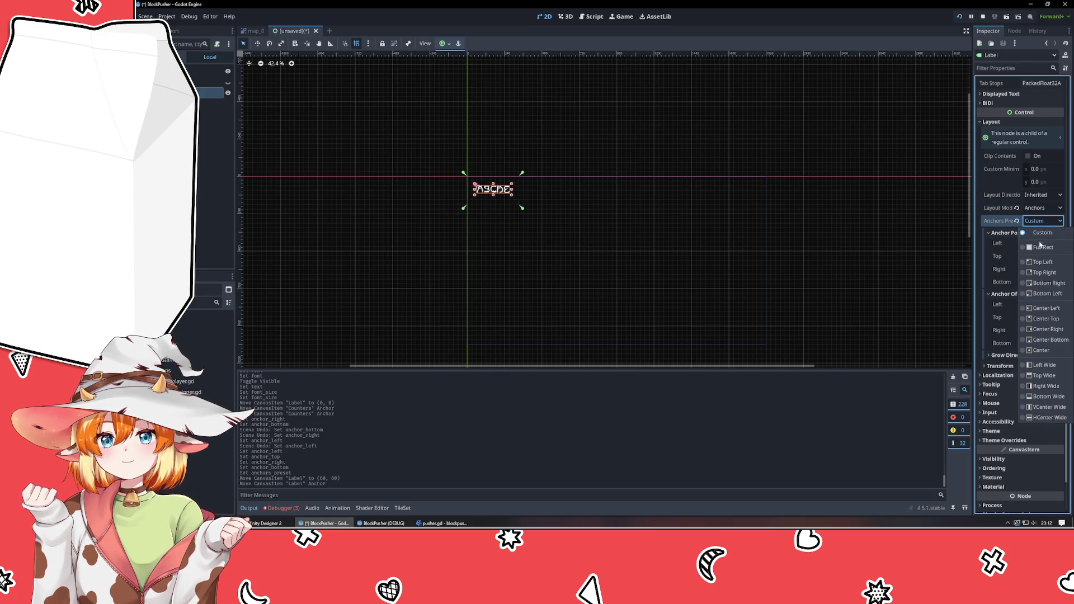
{"action": "left_click", "coordinate": [1042, 263]}
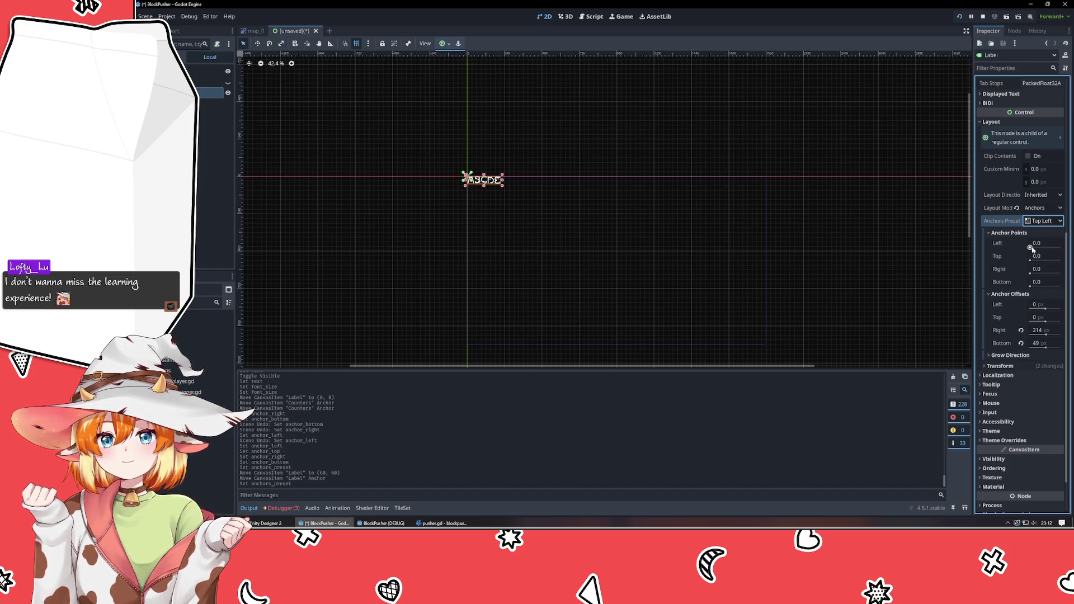
{"action": "left_click_drag", "start_coordinate": [1032, 245], "coordinate": [1025, 250]}
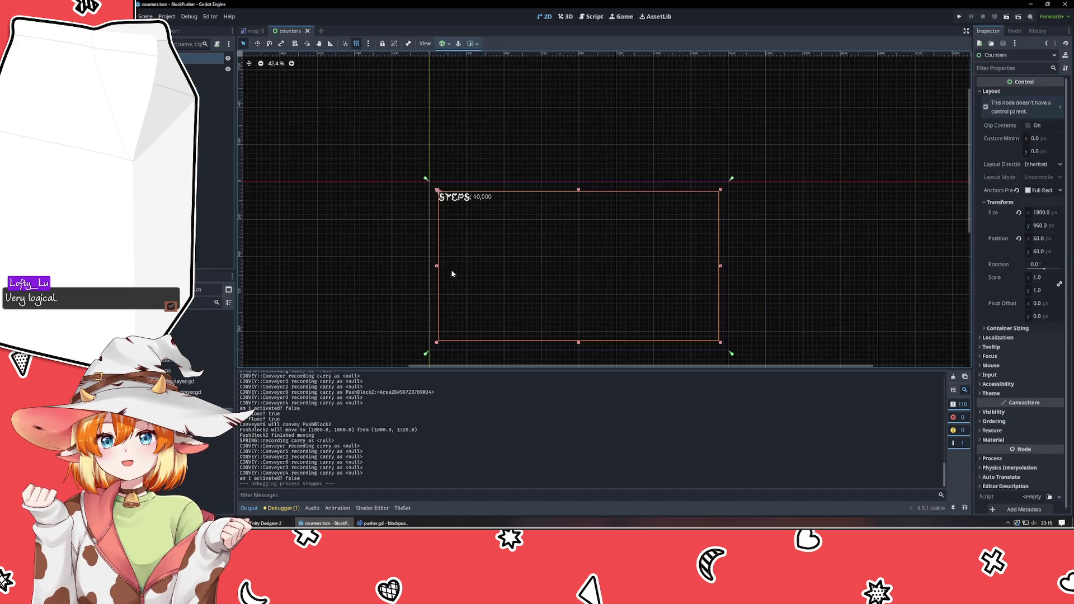
{"action": "left_click", "coordinate": [371, 247]}
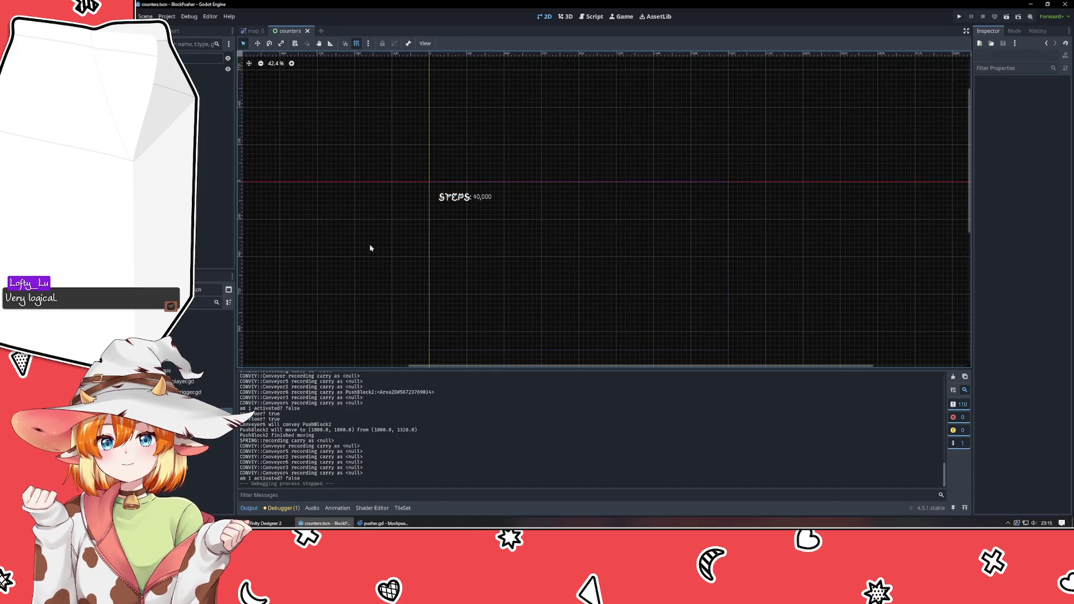
{"action": "mouse_move", "coordinate": [330, 249]}
{"action": "left_mouse_down"}
{"action": "mouse_move", "coordinate": [325, 193]}
{"action": "mouse_move", "coordinate": [312, 184]}
{"action": "left_mouse_up"}
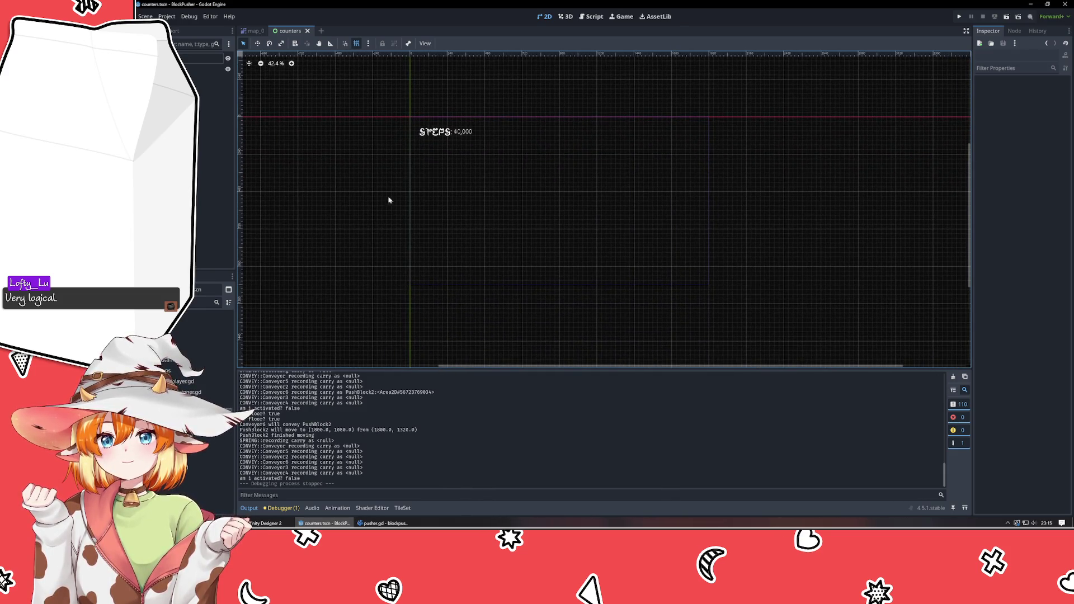
{"action": "left_click", "coordinate": [537, 228]}
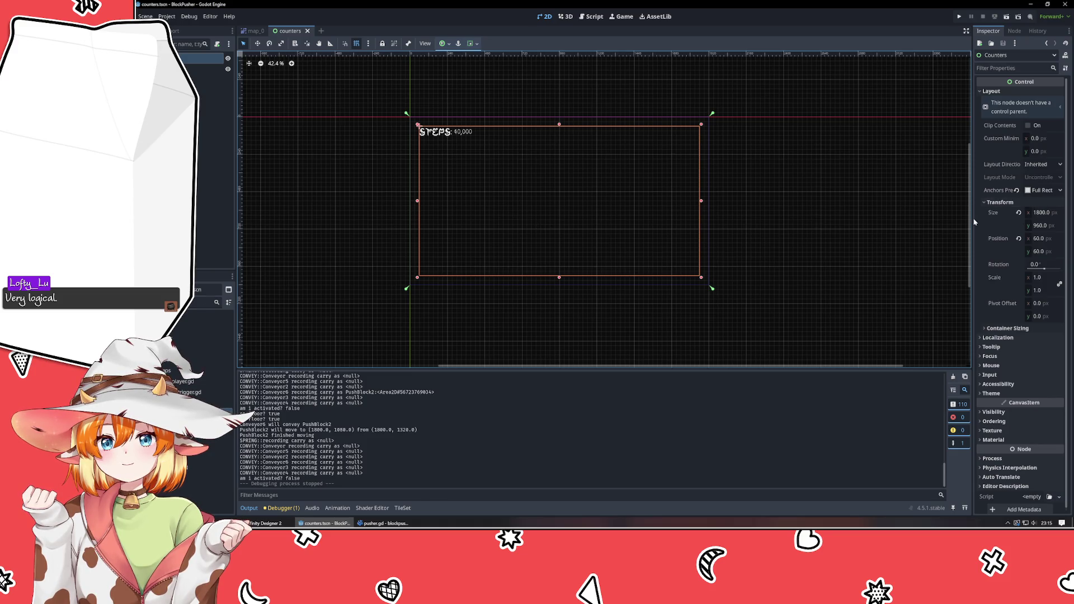
{"action": "left_click", "coordinate": [817, 219]}
- Add a ColorRect child node under Counters
{"action": "right_click", "coordinate": [197, 132]}
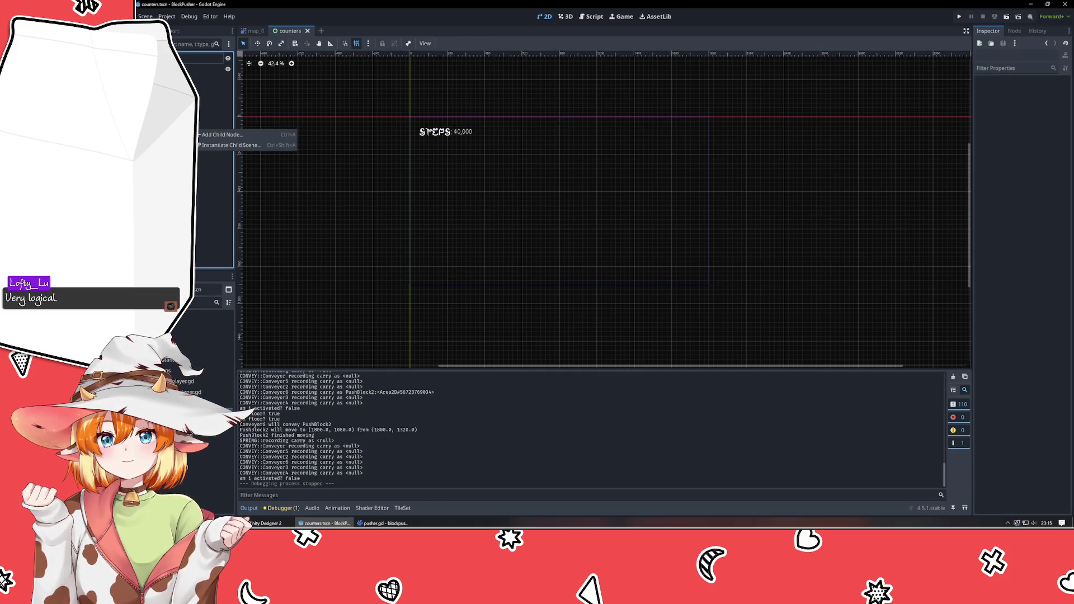
{"action": "left_click", "coordinate": [220, 137]}
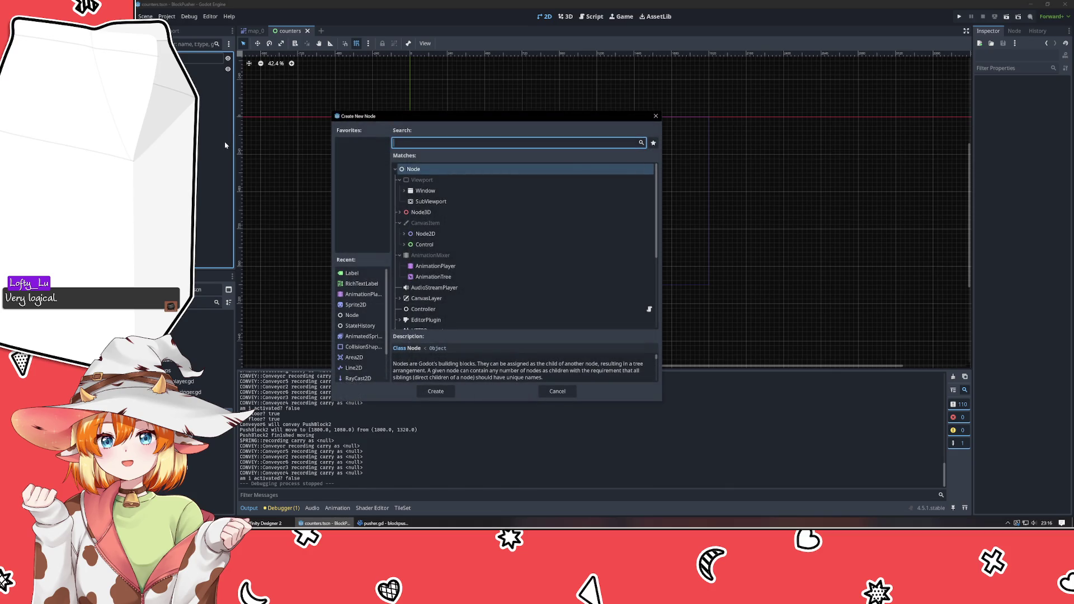
{"action": "left_click", "coordinate": [404, 246]}
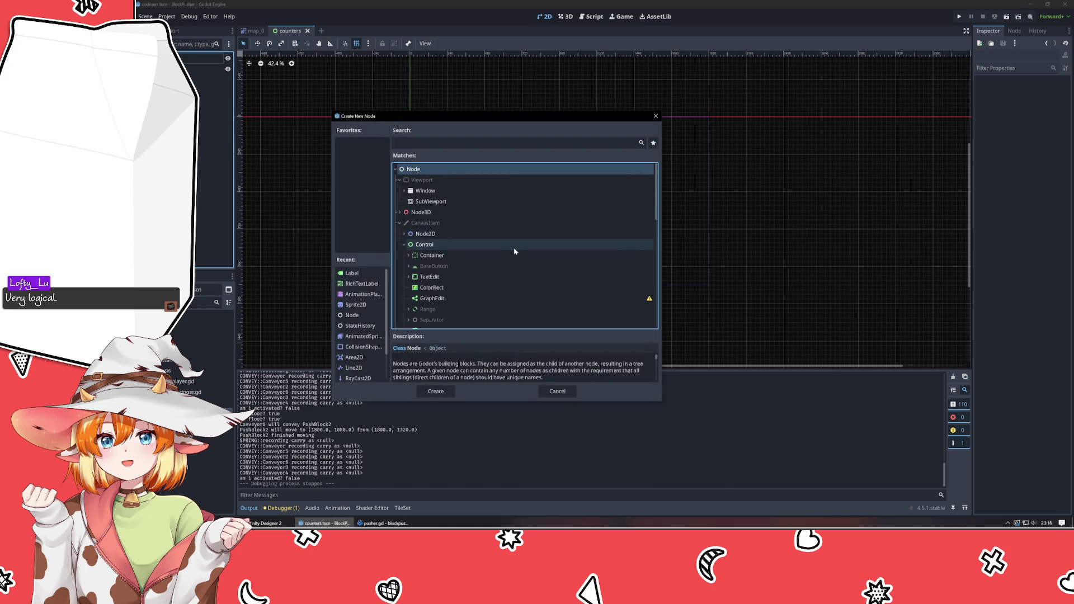
{"action": "scroll", "coordinate": [508, 249], "scroll_direction": "down", "scroll_amount": 3}
{"action": "left_click", "coordinate": [460, 227]}
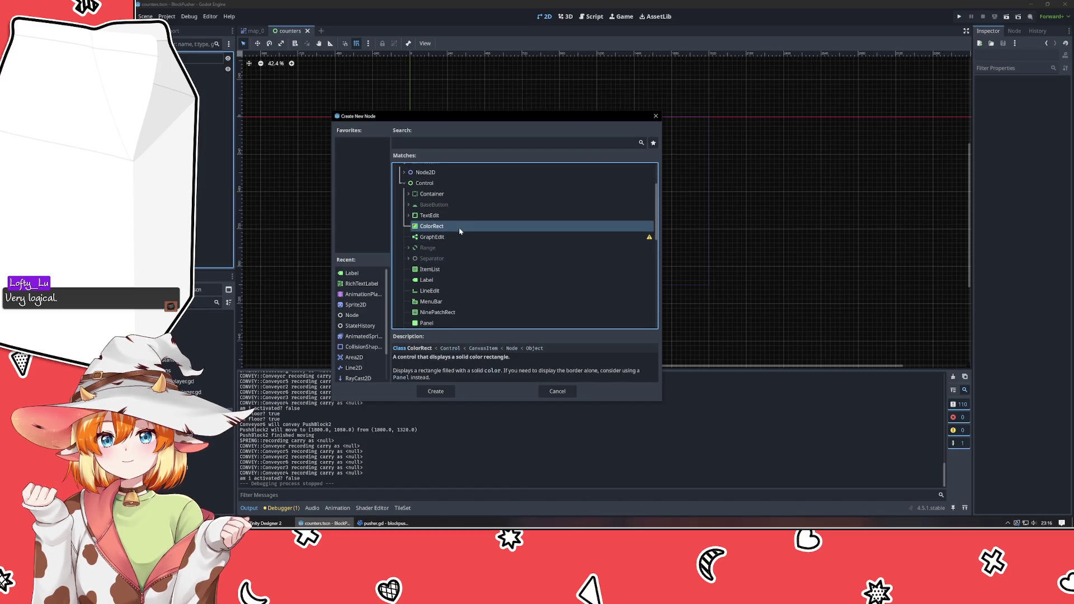
{"action": "left_click", "coordinate": [435, 390]}
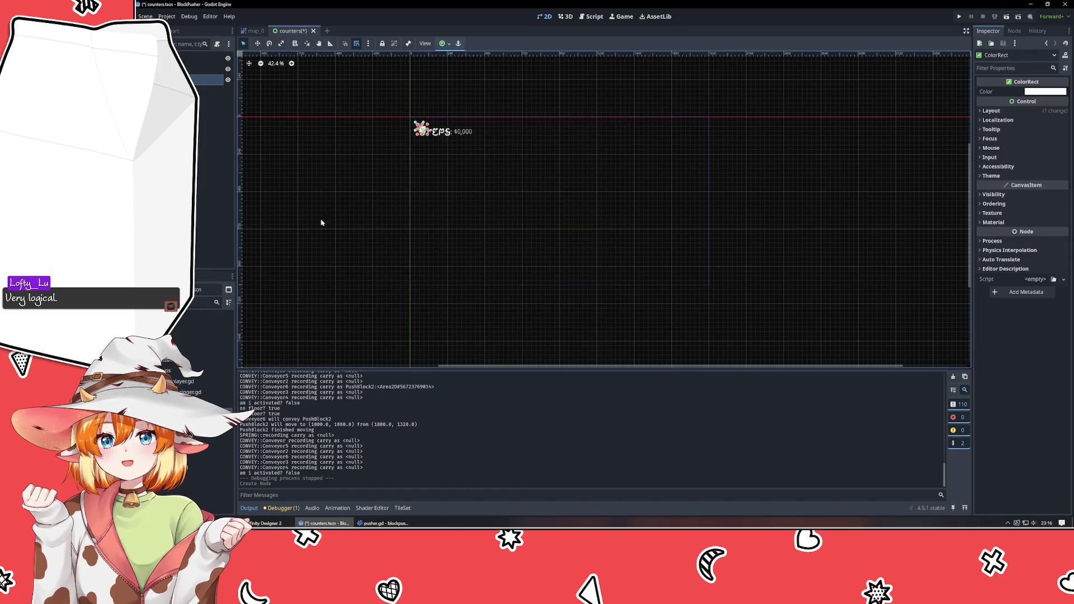
- Set the ColorRect's colour to grey #5f5f5f
{"action": "scroll", "coordinate": [425, 133], "scroll_direction": "up", "scroll_amount": 5}
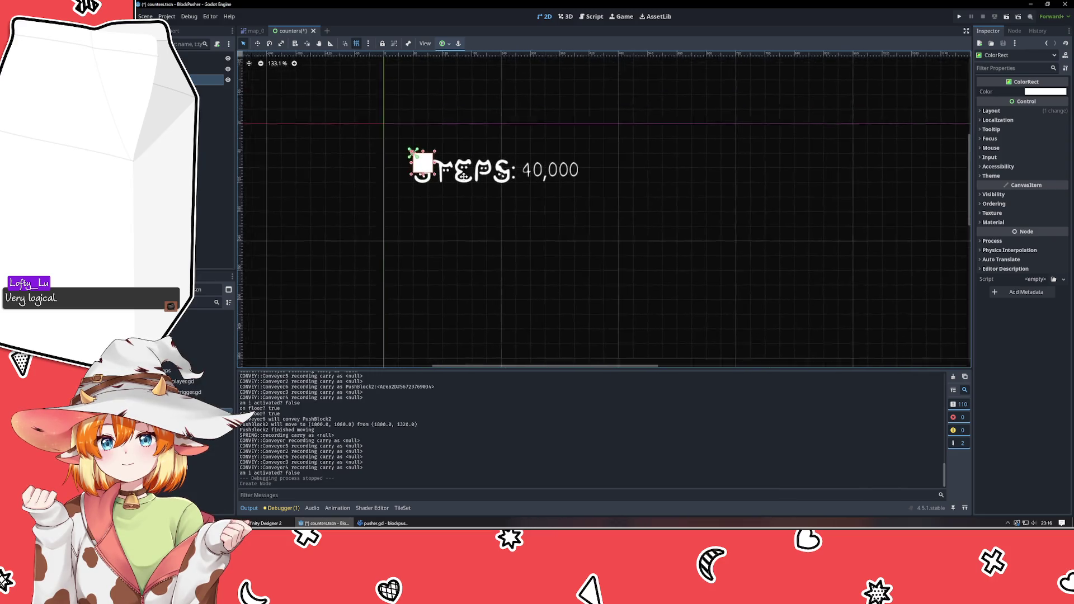
{"action": "left_click", "coordinate": [1029, 94]}
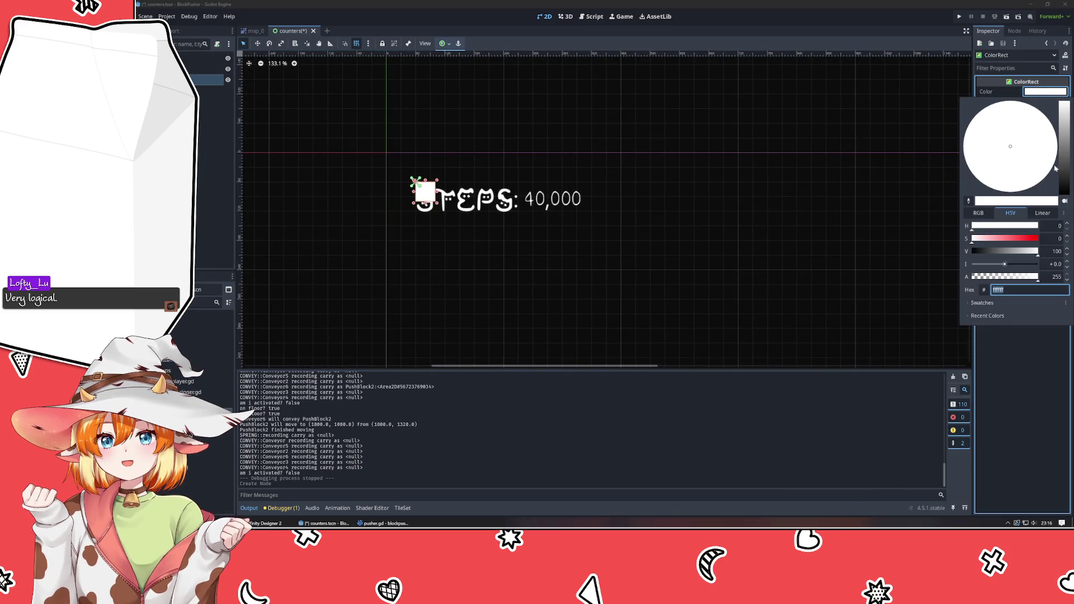
{"action": "left_click", "coordinate": [1065, 168]}
{"action": "mouse_move", "coordinate": [1067, 169]}
{"action": "left_mouse_down"}
{"action": "mouse_move", "coordinate": [1065, 178]}
{"action": "mouse_move", "coordinate": [1066, 147]}
{"action": "mouse_move", "coordinate": [1066, 160]}
{"action": "left_mouse_up"}
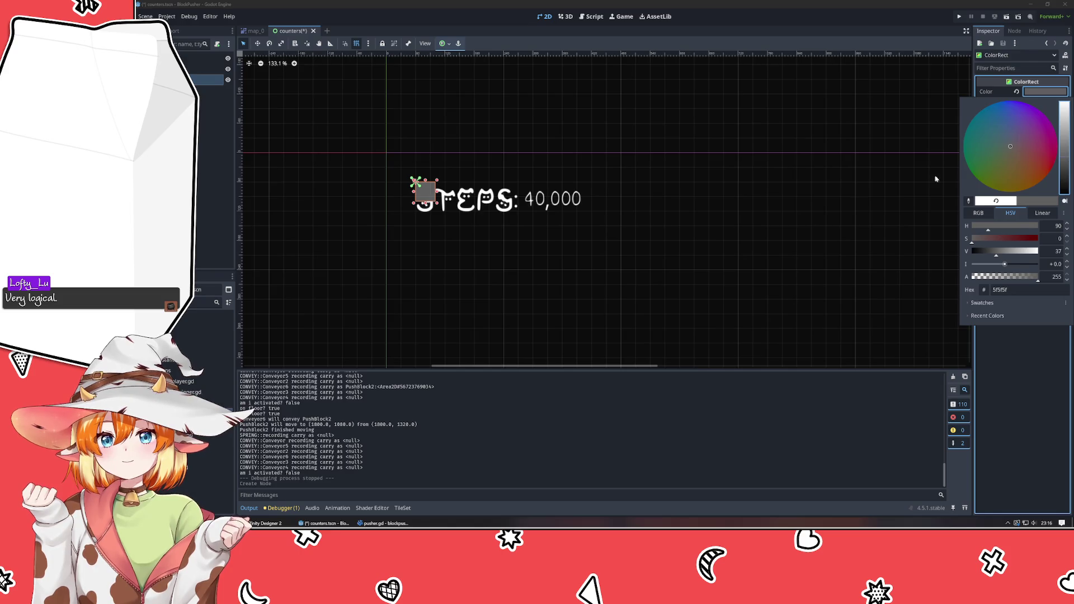
{"action": "left_click", "coordinate": [428, 193]}
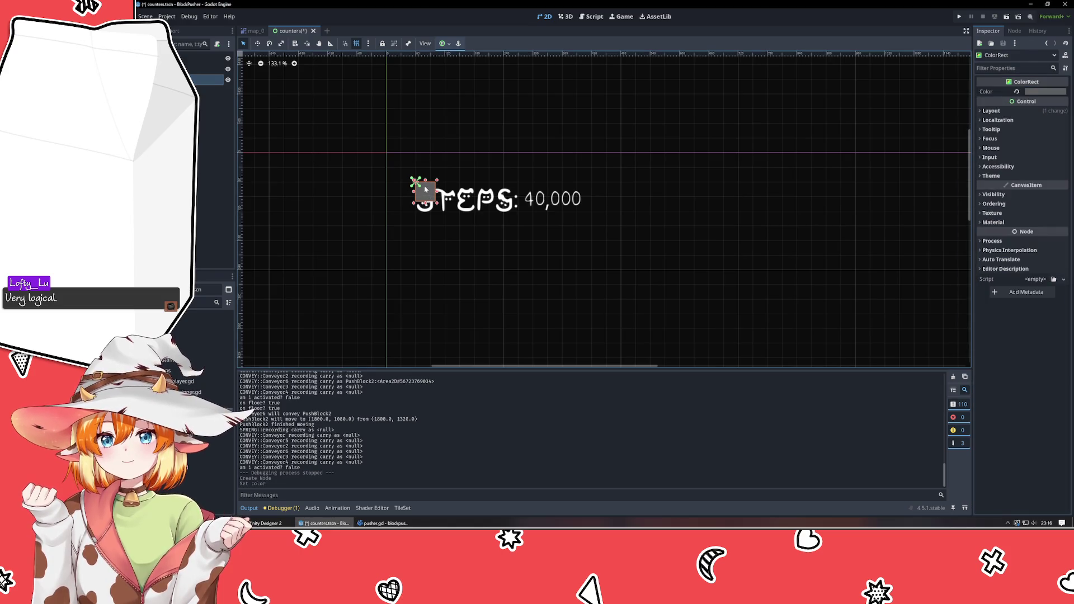
- Resize the ColorRect to 390×128 over the STEPS text and nest the Label under it
{"action": "mouse_move", "coordinate": [421, 184]}
{"action": "left_mouse_down"}
{"action": "mouse_move", "coordinate": [422, 193]}
{"action": "mouse_move", "coordinate": [408, 183]}
{"action": "mouse_move", "coordinate": [448, 201]}
{"action": "mouse_move", "coordinate": [602, 213]}
{"action": "mouse_move", "coordinate": [585, 193]}
{"action": "mouse_move", "coordinate": [595, 226]}
{"action": "left_mouse_up"}
{"action": "left_click_drag", "start_coordinate": [207, 79], "coordinate": [207, 68]}
{"action": "left_click", "coordinate": [210, 80]}
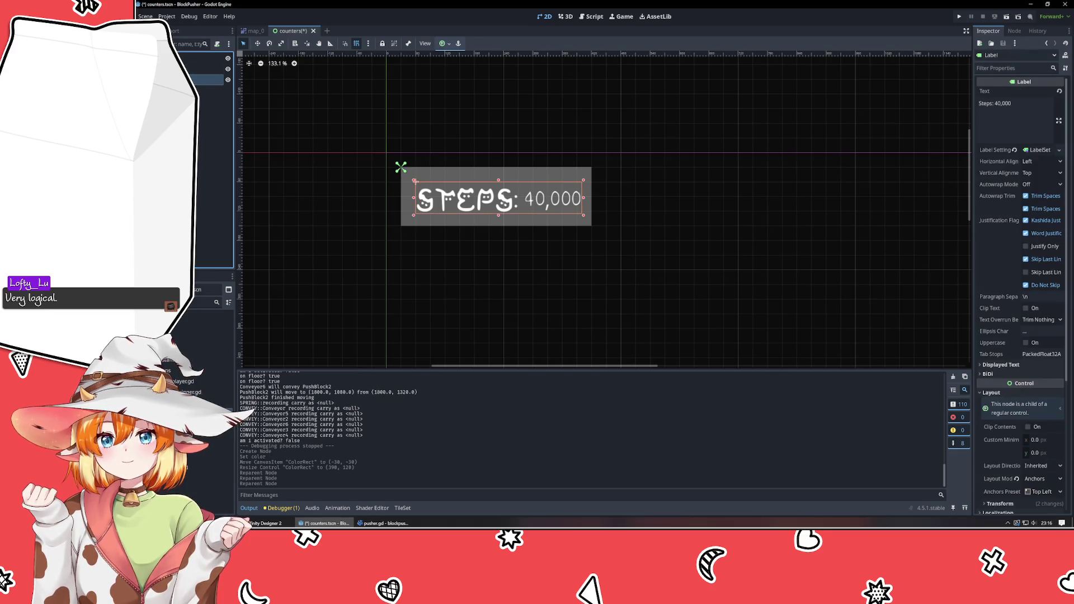
{"action": "left_click", "coordinate": [411, 180]}
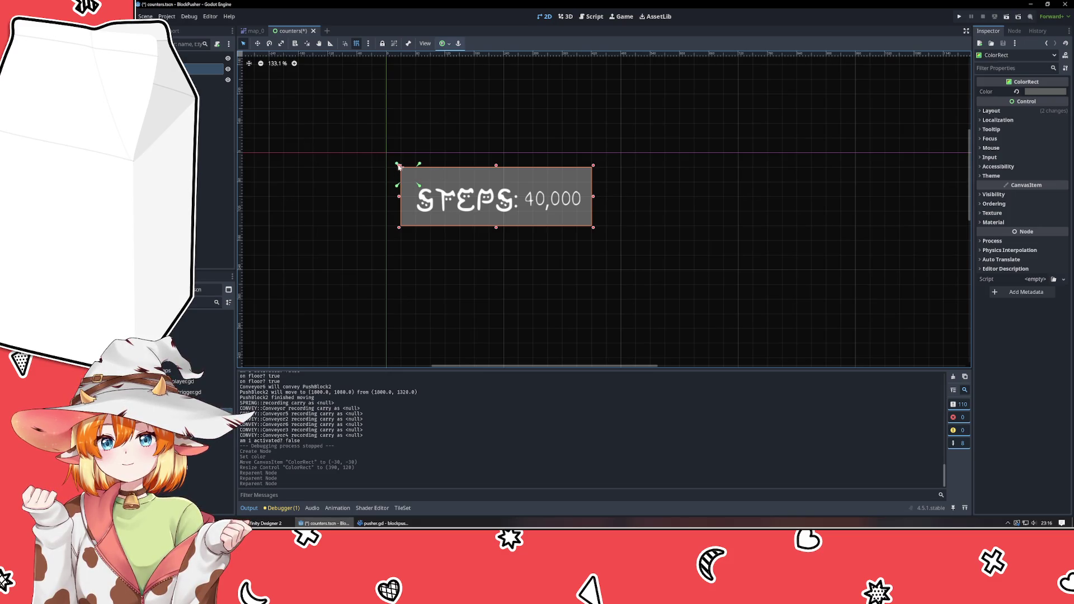
- Give the grey box the Top Left anchors preset and resize it to 390×120
{"action": "left_click_drag", "start_coordinate": [383, 154], "coordinate": [398, 166]}
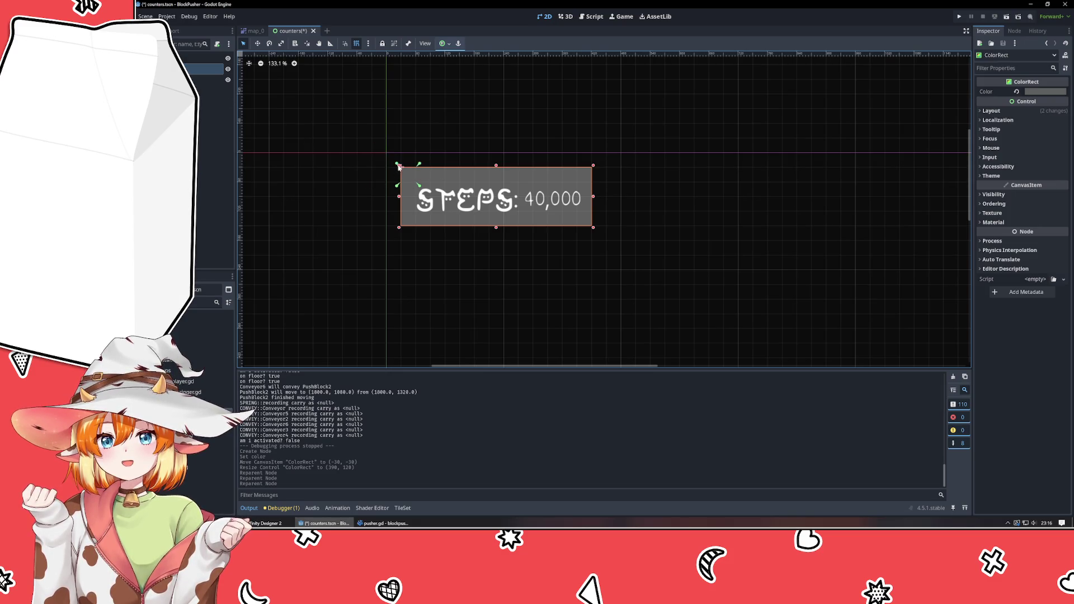
{"action": "left_click", "coordinate": [1008, 114]}
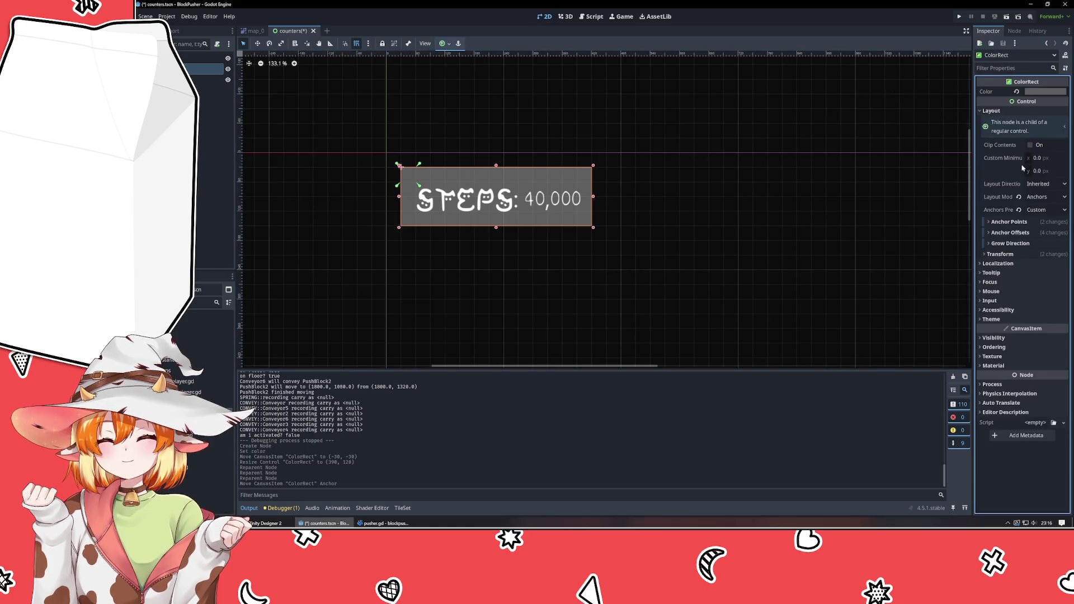
{"action": "left_click", "coordinate": [1036, 210]}
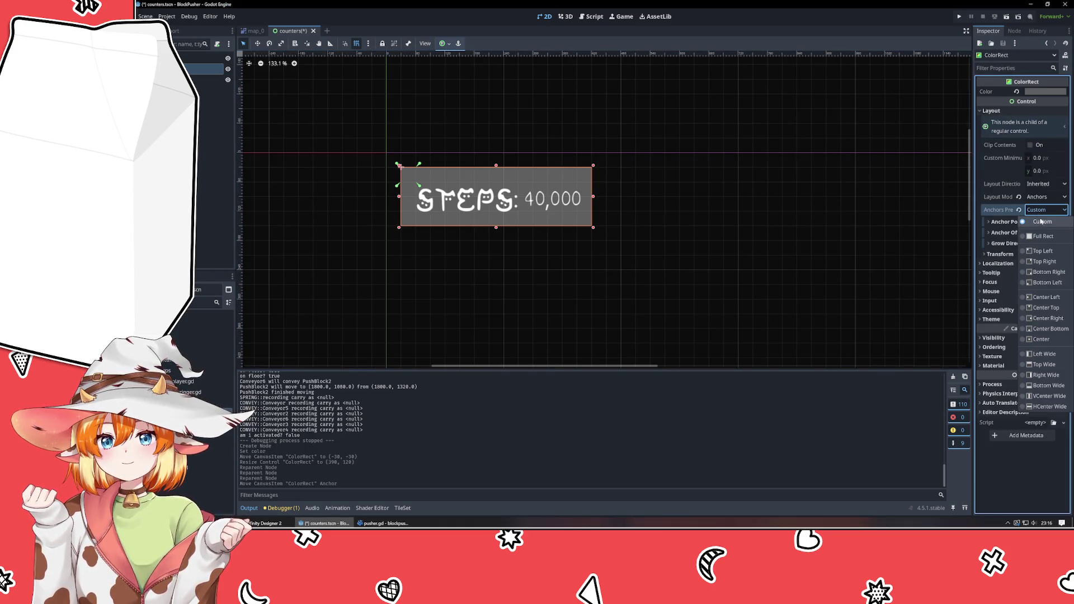
{"action": "left_click", "coordinate": [1043, 251]}
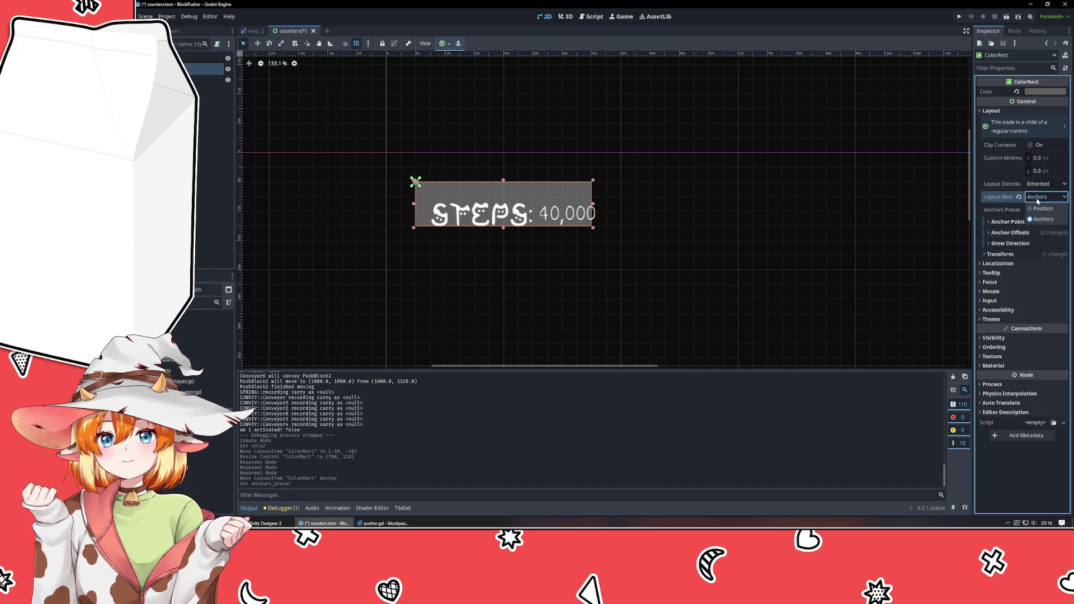
{"action": "left_click", "coordinate": [512, 254]}
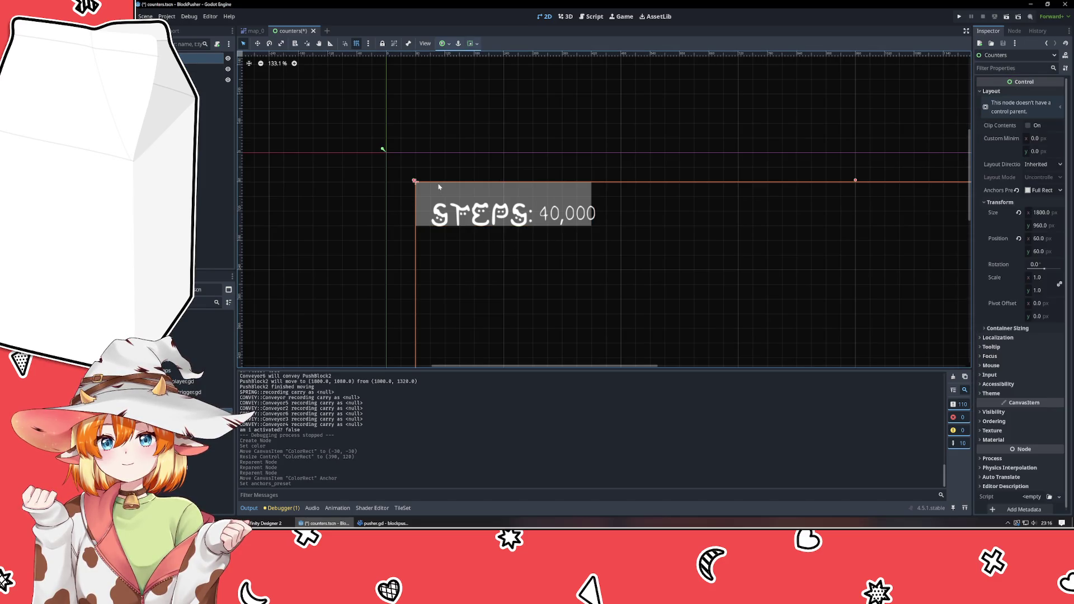
{"action": "left_click", "coordinate": [439, 187]}
{"action": "mouse_move", "coordinate": [592, 228]}
{"action": "left_mouse_down"}
{"action": "mouse_move", "coordinate": [594, 242]}
{"action": "mouse_move", "coordinate": [606, 241]}
{"action": "left_mouse_up"}
- Centre the STEPS label inside the grey box with the Center anchors preset
{"action": "left_click", "coordinate": [228, 80]}
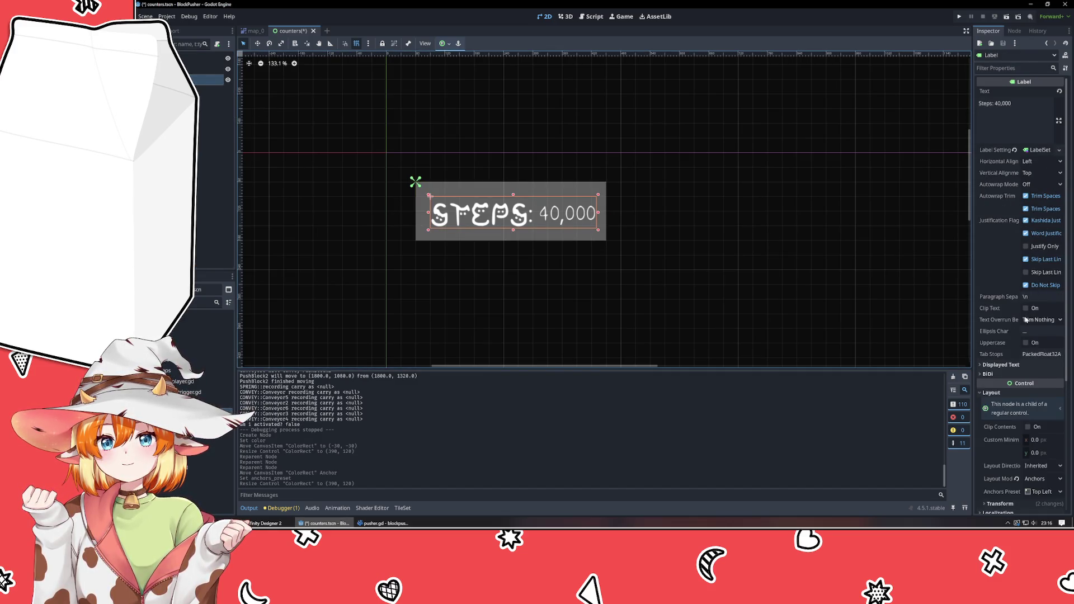
{"action": "scroll", "coordinate": [1011, 372], "scroll_direction": "down", "scroll_amount": 3}
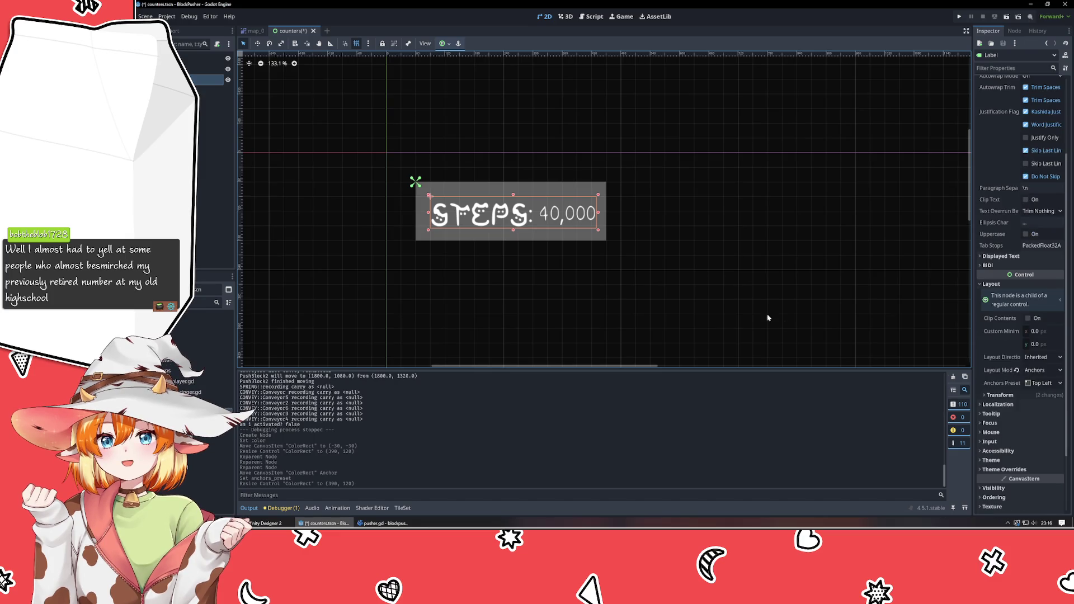
{"action": "left_click", "coordinate": [669, 282]}
{"action": "left_click", "coordinate": [459, 212]}
{"action": "left_click", "coordinate": [1042, 383]}
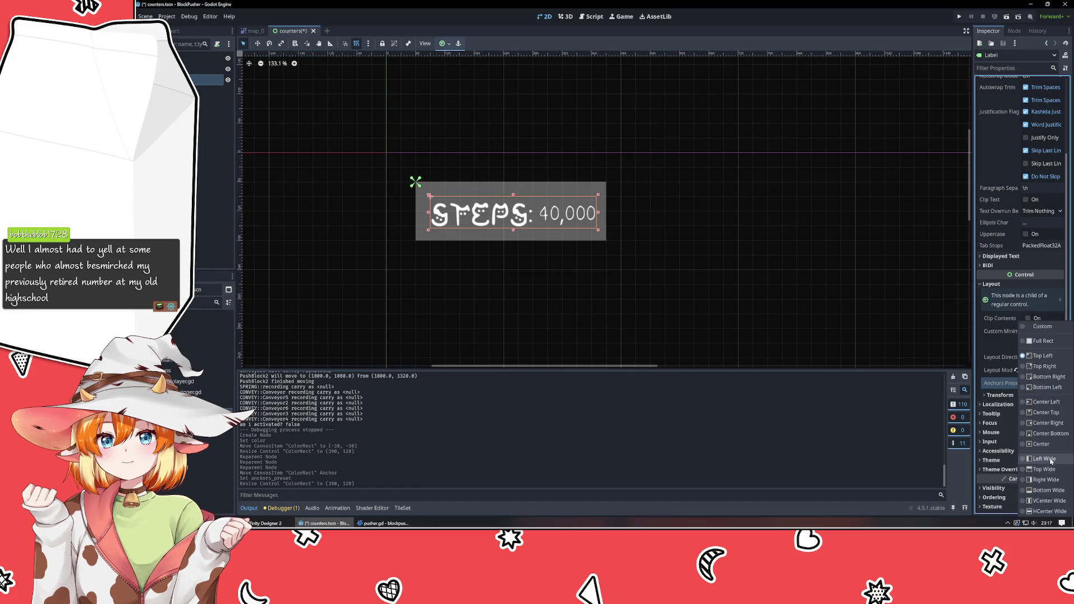
{"action": "left_click", "coordinate": [1042, 444]}
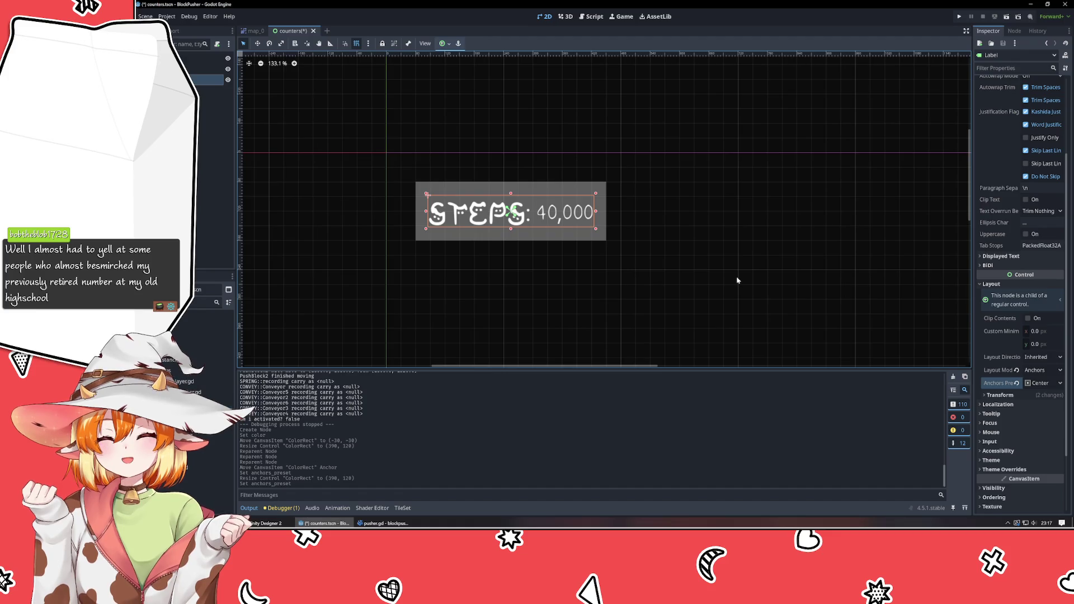
{"action": "left_click", "coordinate": [418, 187]}
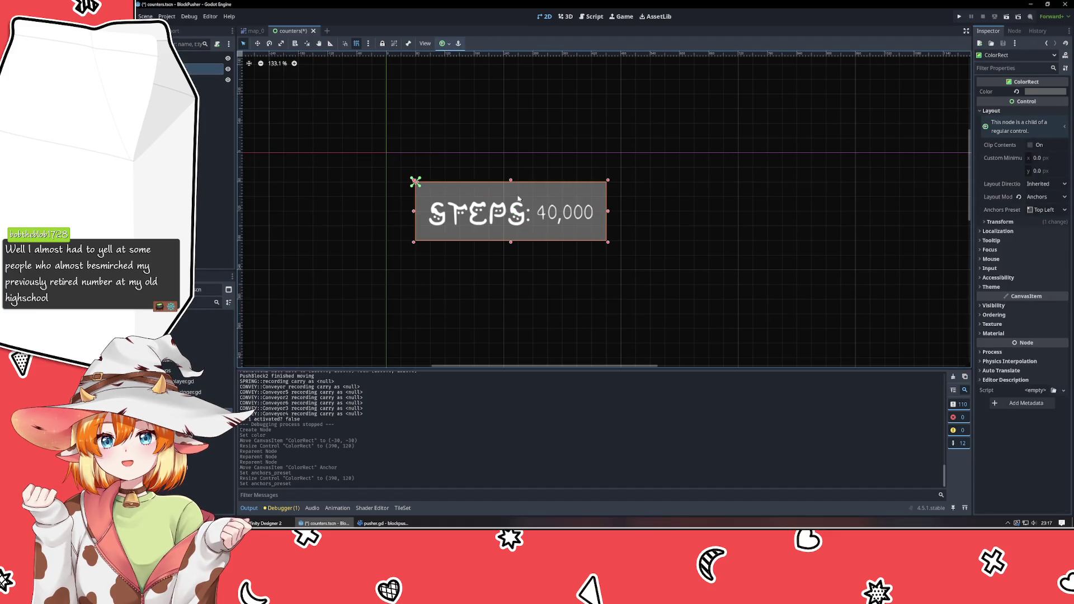
{"action": "left_click", "coordinate": [712, 230]}
{"action": "left_click", "coordinate": [207, 69]}
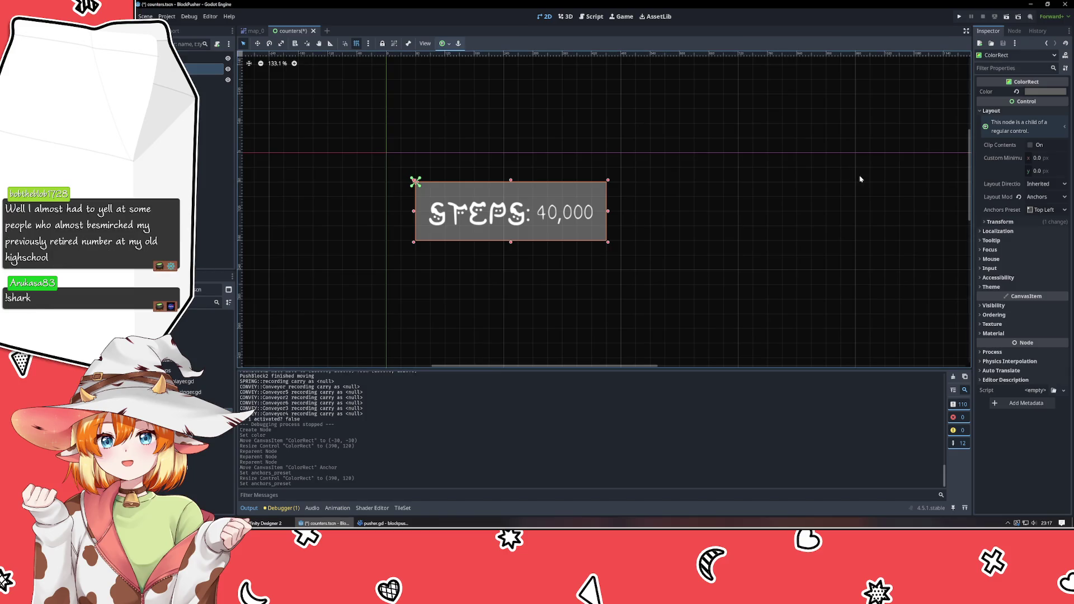
- Save counters.tscn and switch to the map_0 scene
{"action": "key", "text": "ctrl+s"}
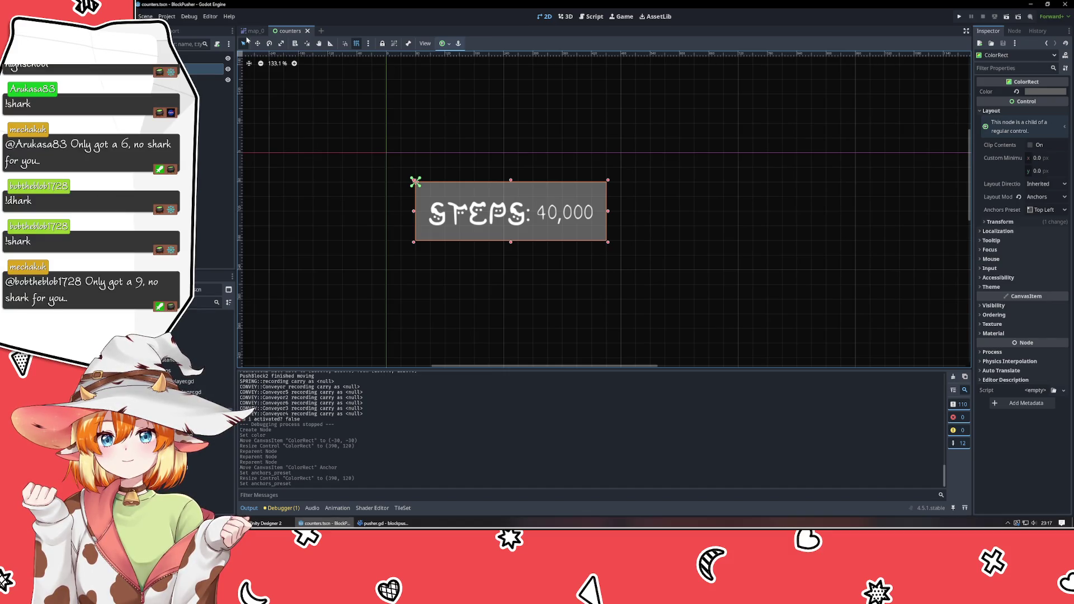
{"action": "left_click", "coordinate": [253, 31]}
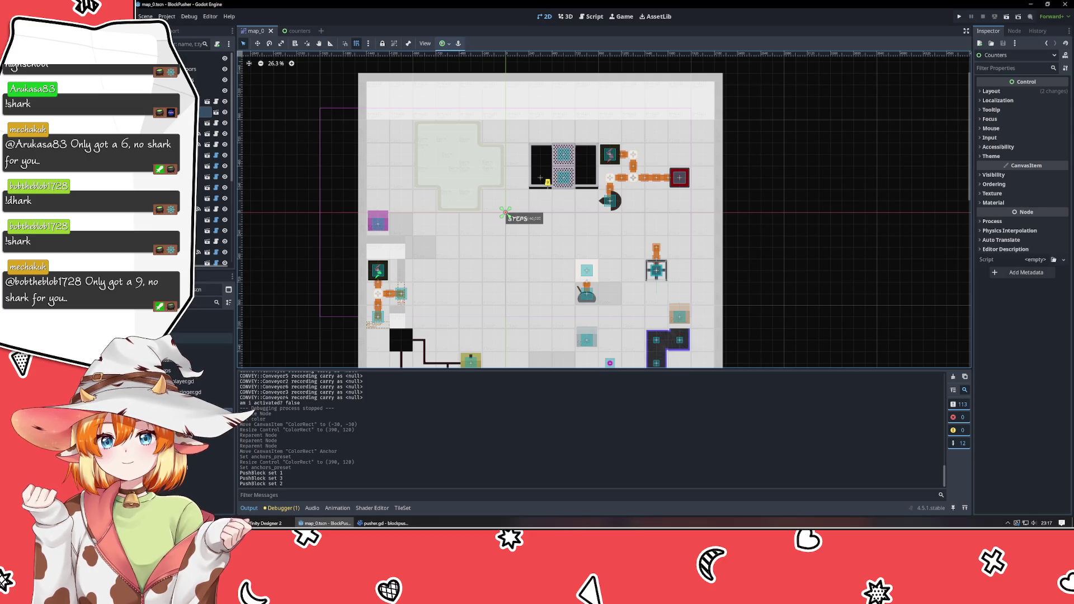
- Open controller.tscn and add counters.tscn into its scene tree
{"action": "left_click", "coordinate": [179, 488]}
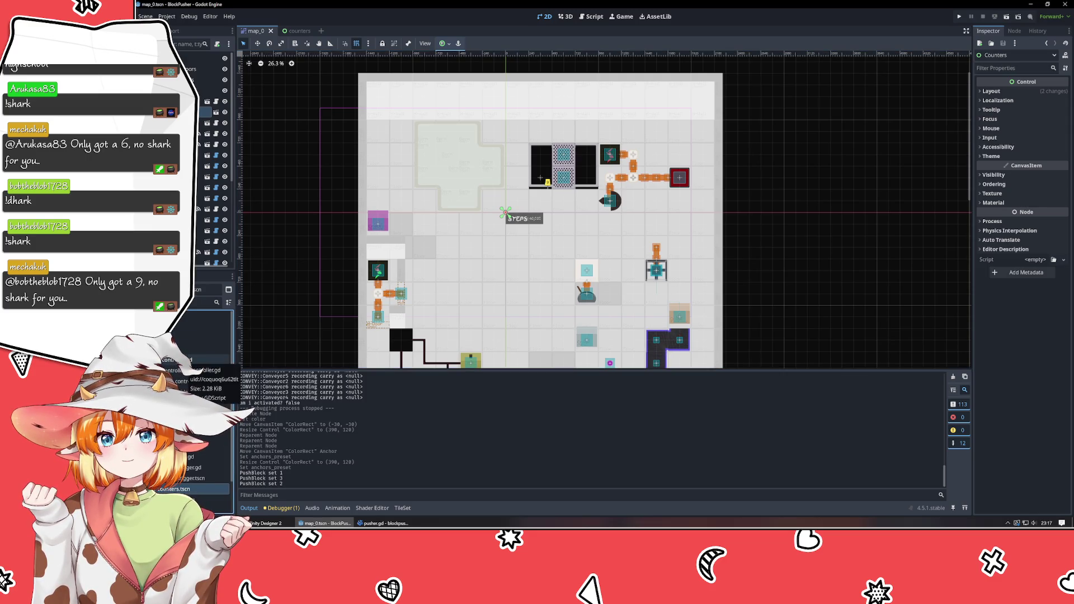
{"action": "double_click", "coordinate": [179, 370]}
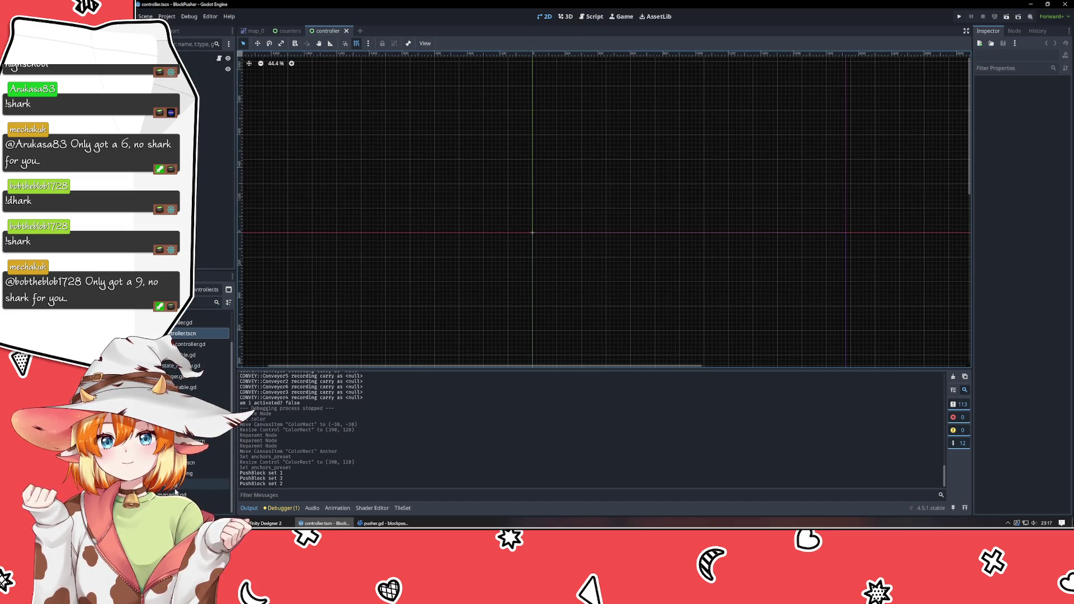
{"action": "left_click", "coordinate": [212, 452]}
{"action": "left_click_drag", "start_coordinate": [189, 455], "coordinate": [205, 78]}
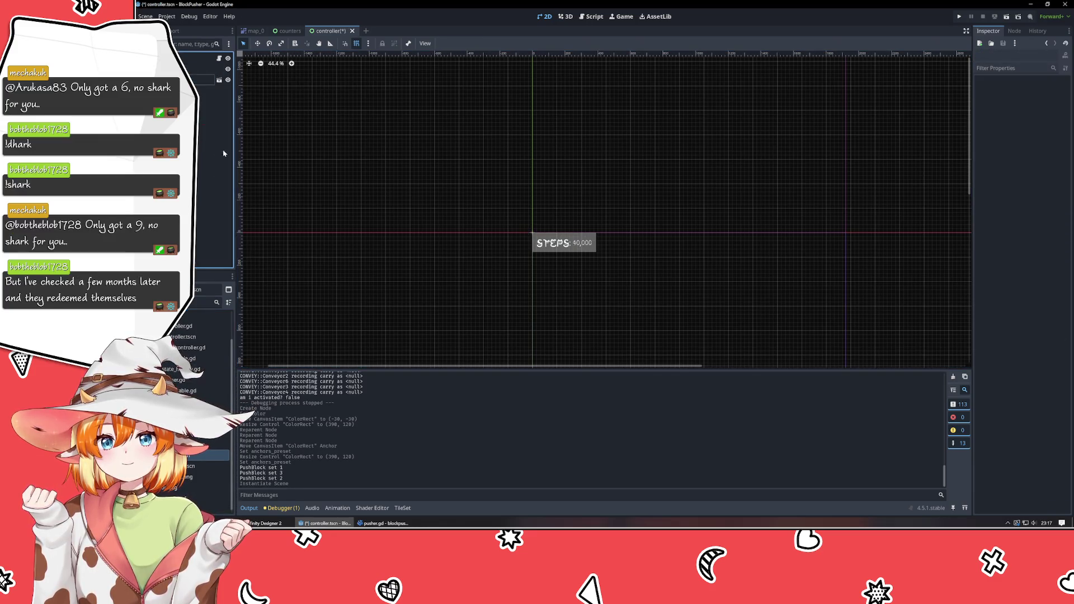
{"action": "left_click", "coordinate": [302, 138]}
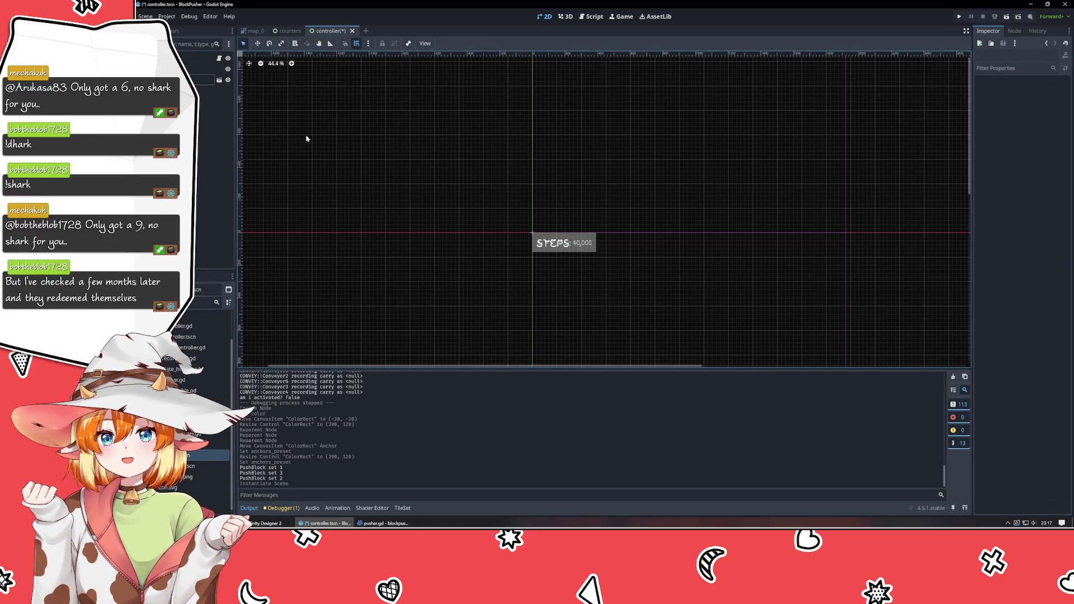
- Delete the Counters node from map_0, save all scenes, and run the game with F5
{"action": "left_click", "coordinate": [262, 30]}
{"action": "left_click", "coordinate": [213, 123]}
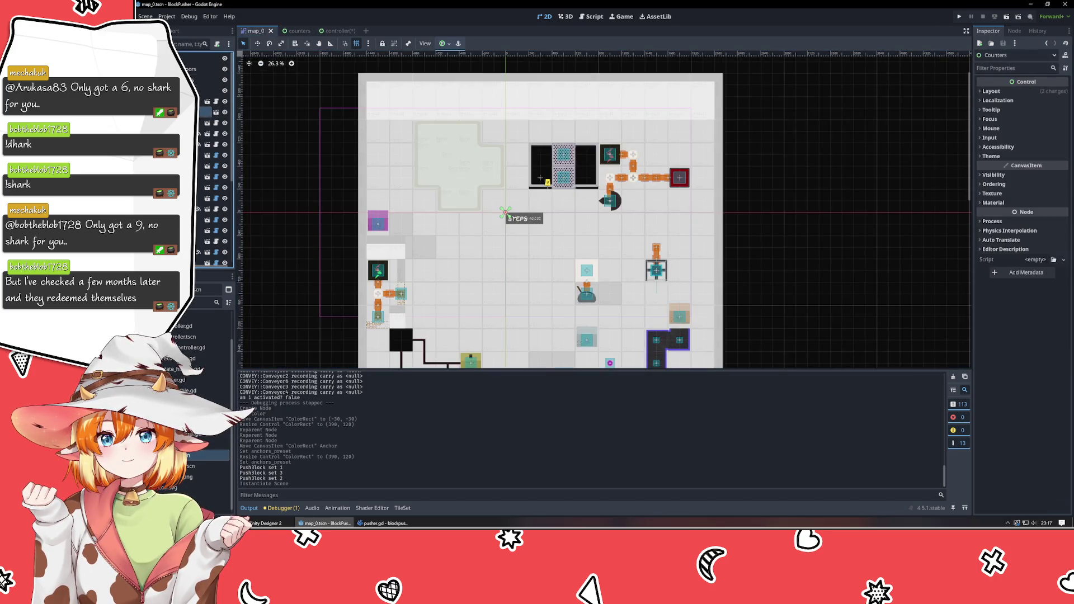
{"action": "key", "text": "Delete"}
{"action": "key", "text": "Return"}
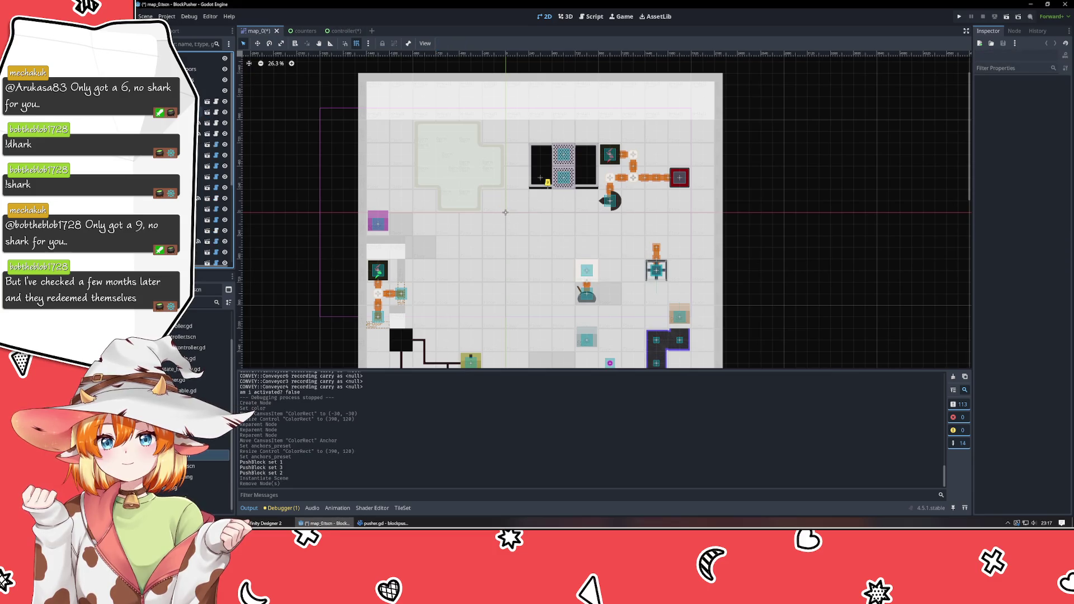
{"action": "key", "text": "ctrl+s"}
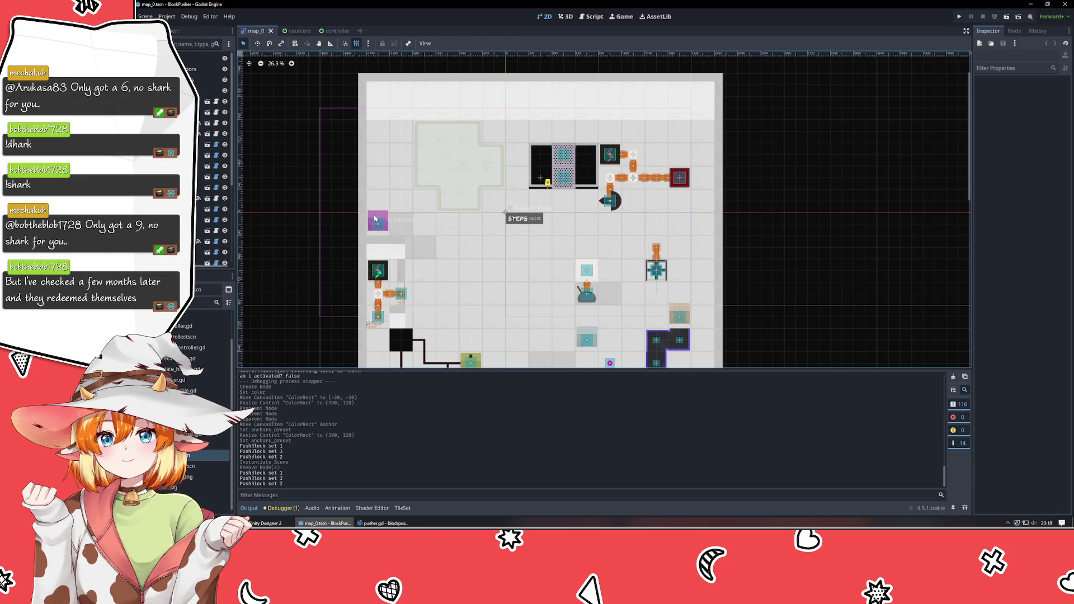
{"action": "key", "text": "F5"}
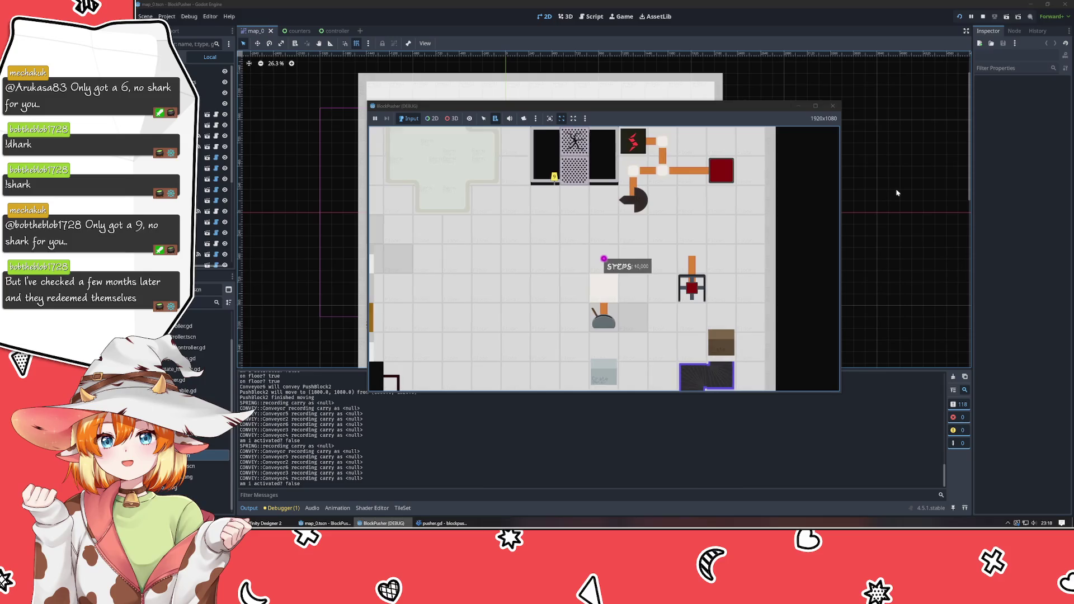
- Close the BlockPusher debug window and return to the counters scene in the 2D view
{"action": "left_click", "coordinate": [834, 115]}
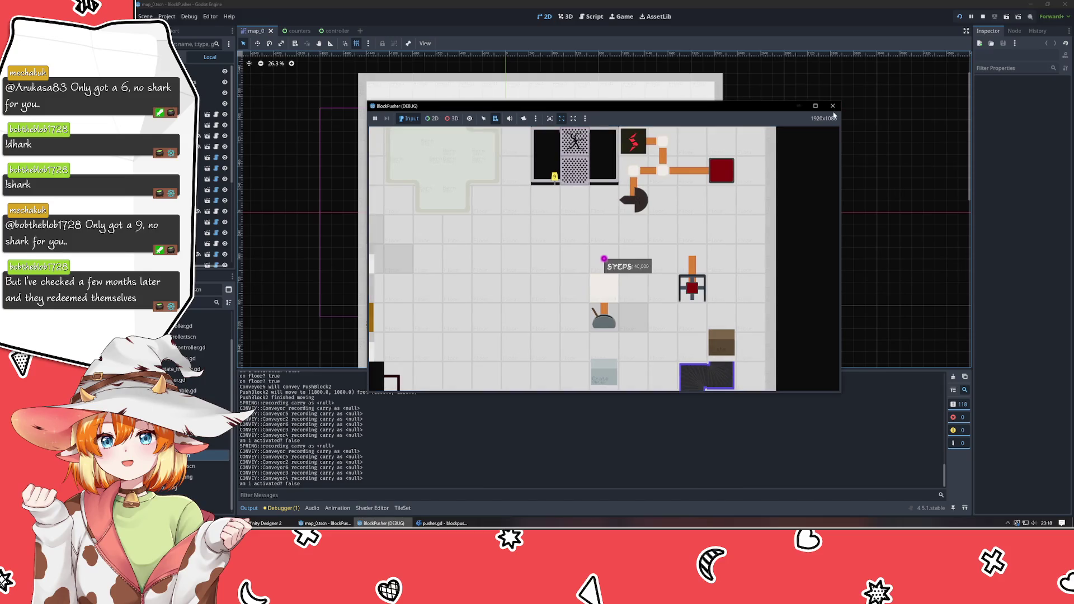
{"action": "left_click", "coordinate": [832, 106]}
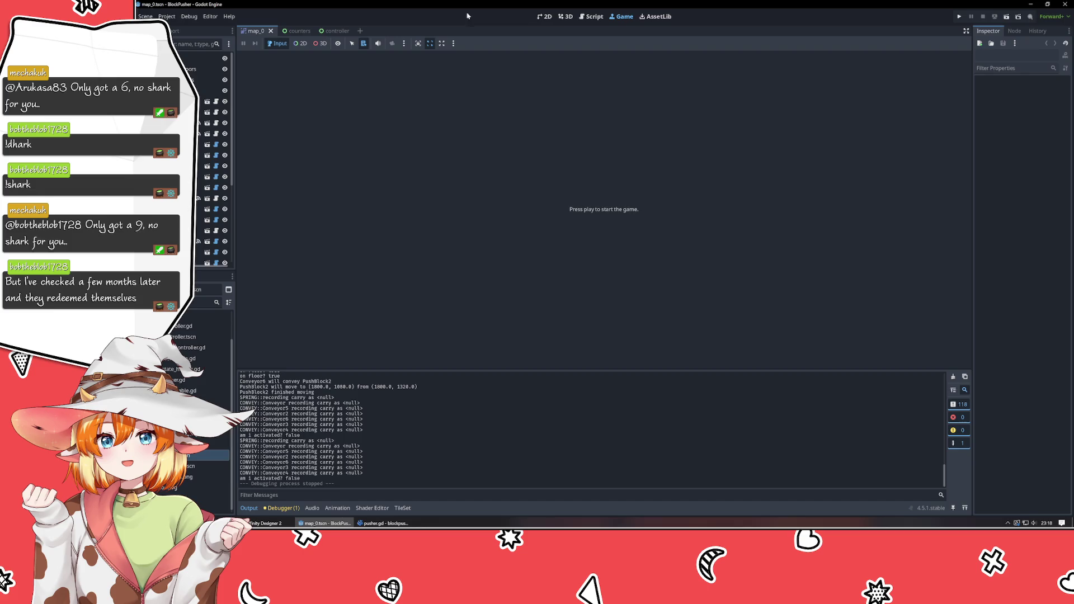
{"action": "left_click", "coordinate": [544, 16]}
{"action": "left_click", "coordinate": [291, 31]}
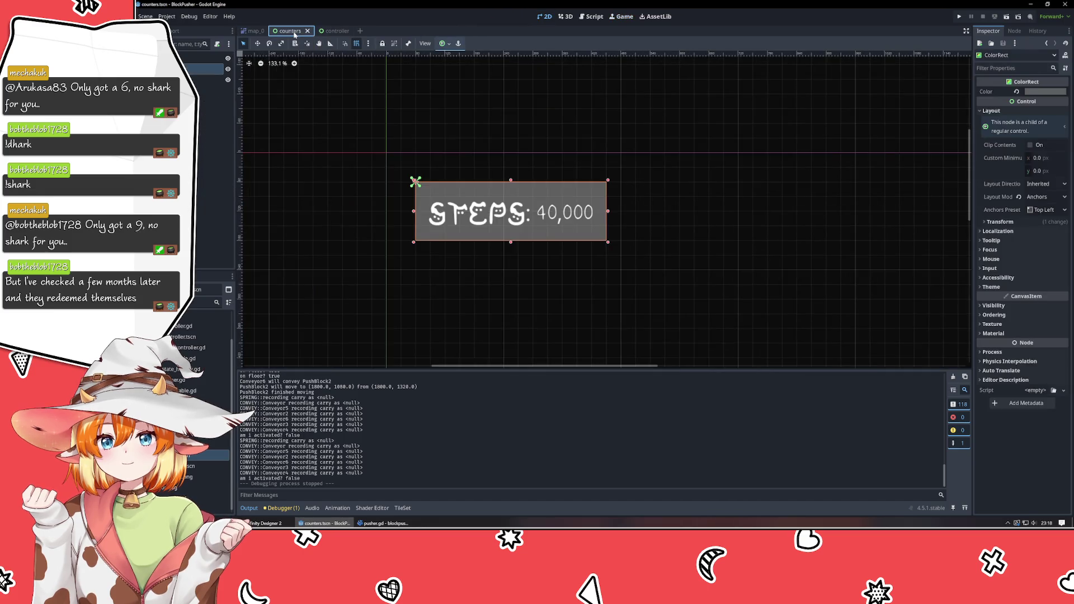
{"action": "left_click", "coordinate": [319, 227]}
{"action": "scroll", "coordinate": [318, 226], "scroll_direction": "down", "scroll_amount": 5}
{"action": "scroll", "coordinate": [479, 285], "scroll_direction": "down", "scroll_amount": 2}
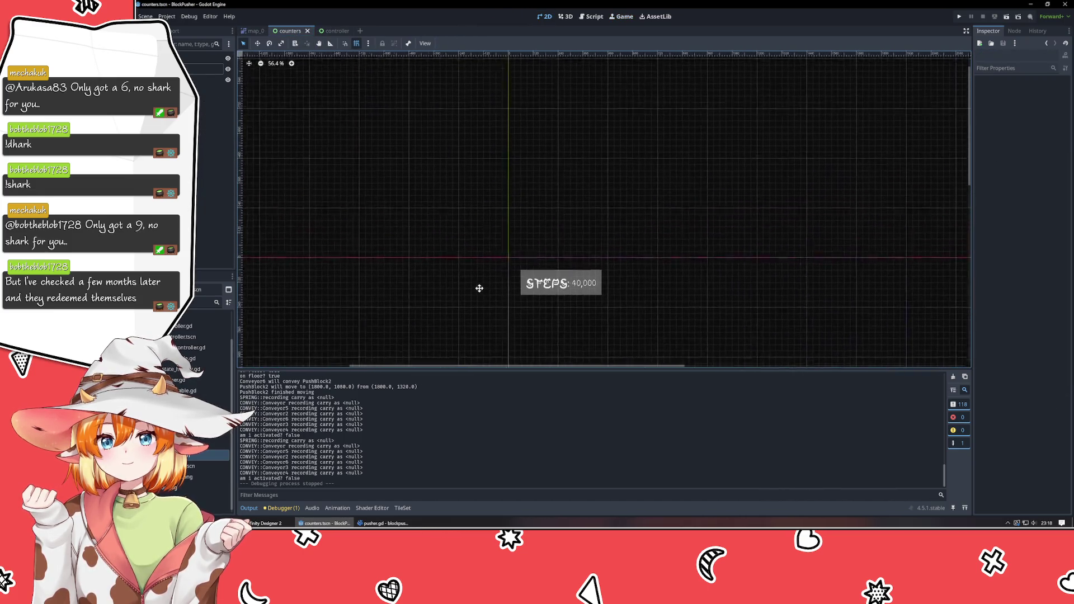
{"action": "left_click", "coordinate": [329, 31]}
{"action": "scroll", "coordinate": [431, 188], "scroll_direction": "down", "scroll_amount": 3}
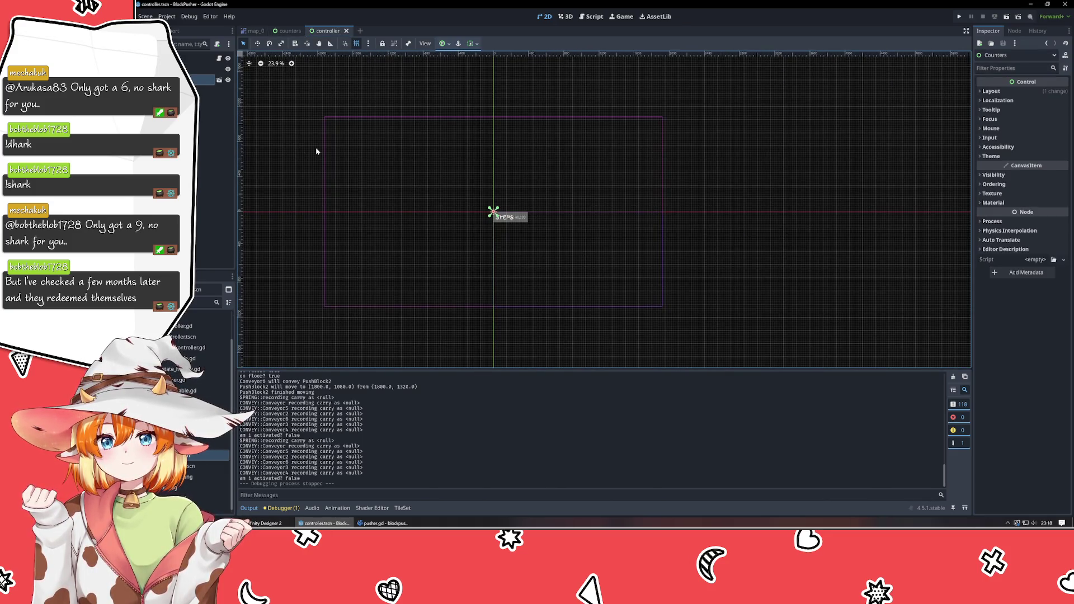
{"action": "mouse_move", "coordinate": [191, 79]}
{"action": "left_mouse_down"}
{"action": "mouse_move", "coordinate": [190, 61]}
{"action": "mouse_move", "coordinate": [190, 81]}
{"action": "left_mouse_up"}
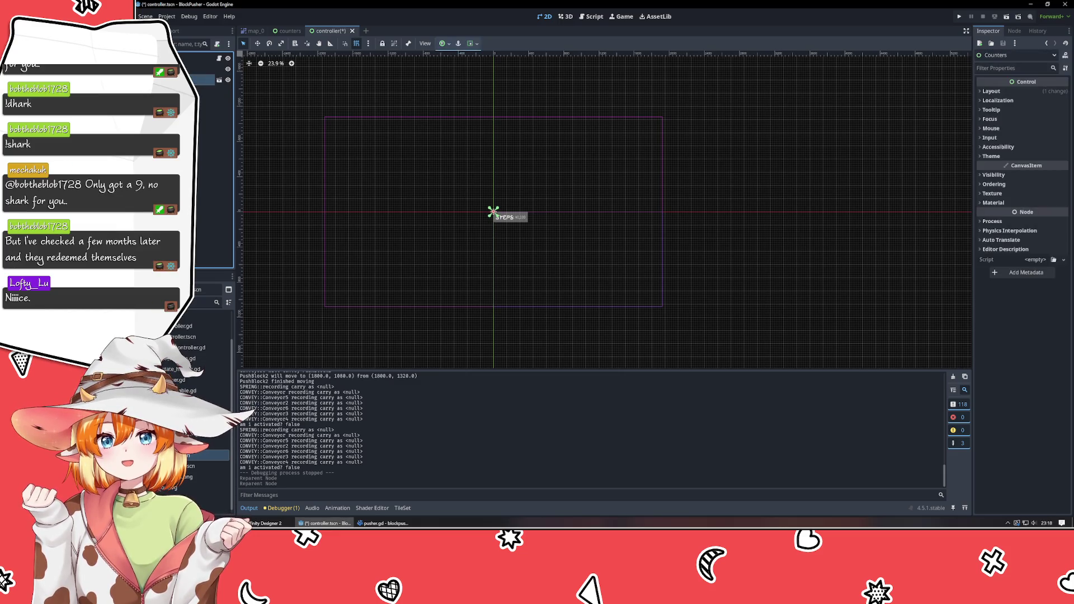
{"action": "left_click", "coordinate": [993, 91]}
{"action": "left_click", "coordinate": [1043, 191]}
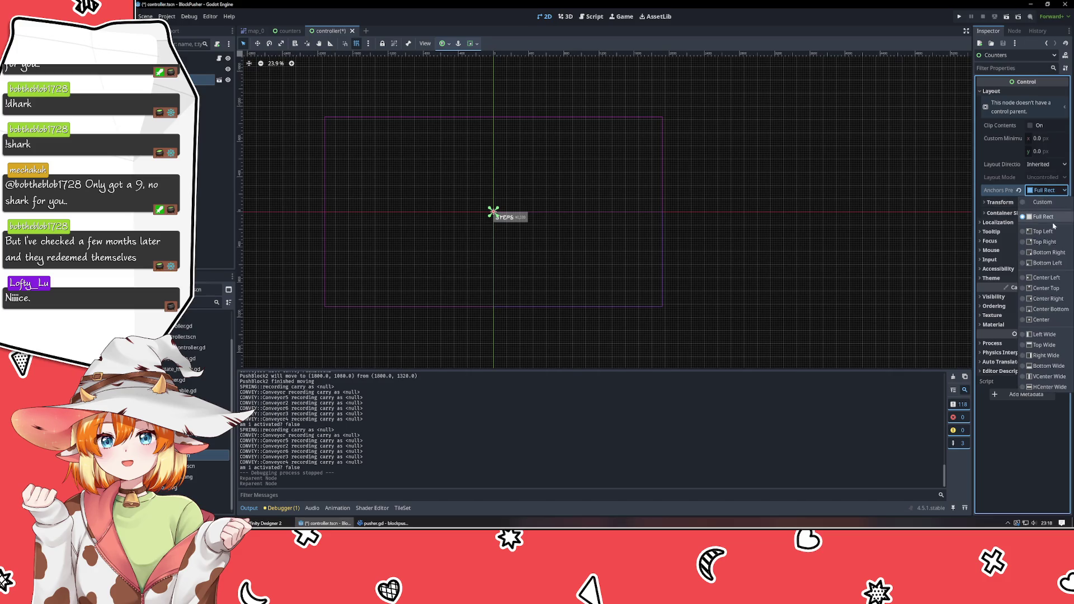
{"action": "left_click", "coordinate": [1047, 231]}
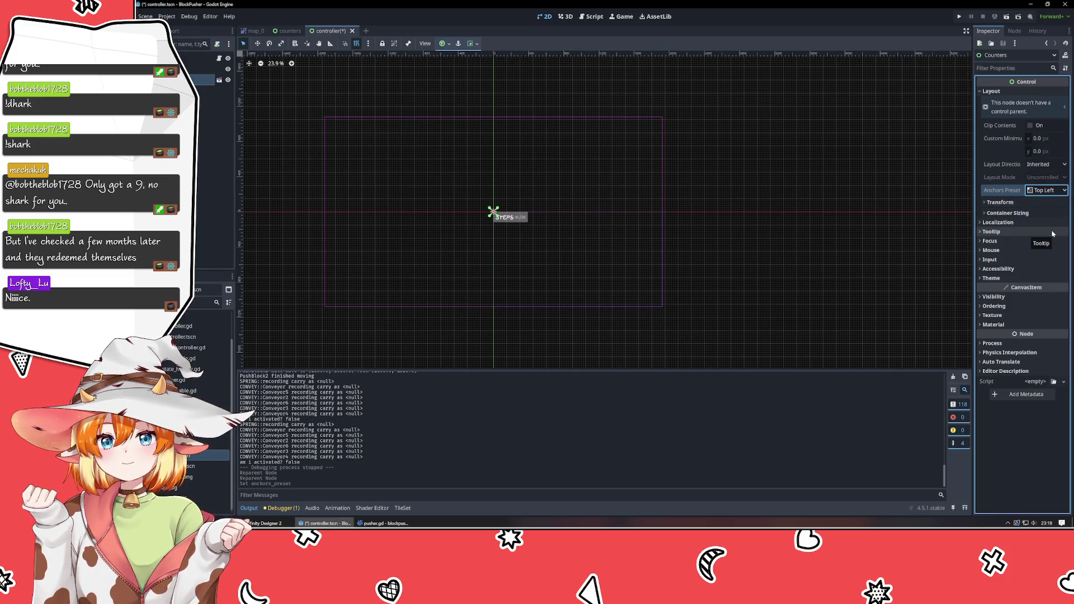
{"action": "key", "text": "ctrl+z"}
{"action": "left_click", "coordinate": [1047, 190]}
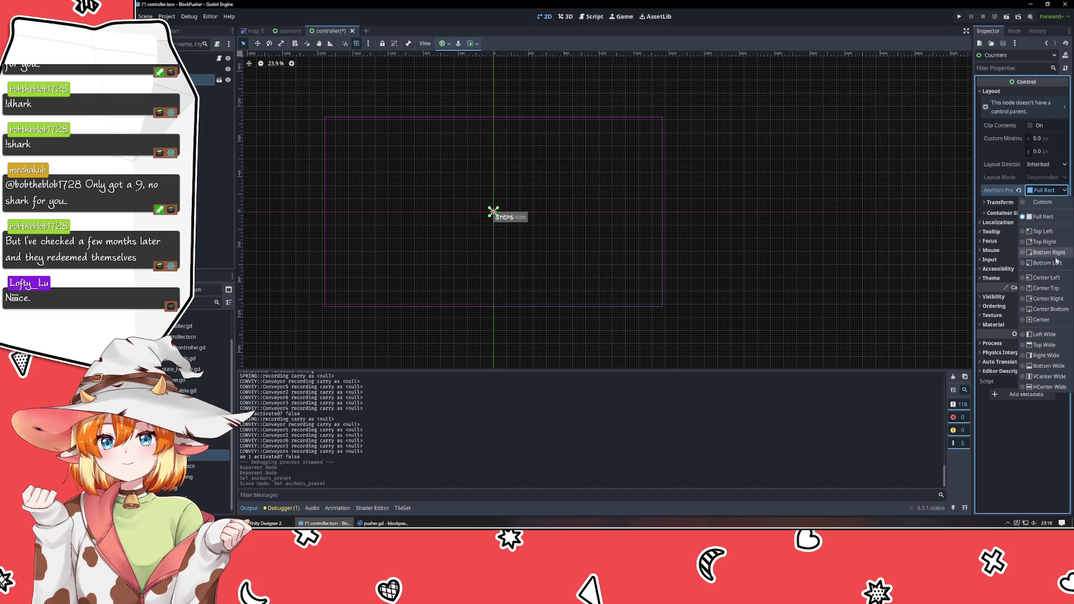
{"action": "left_click", "coordinate": [698, 242]}
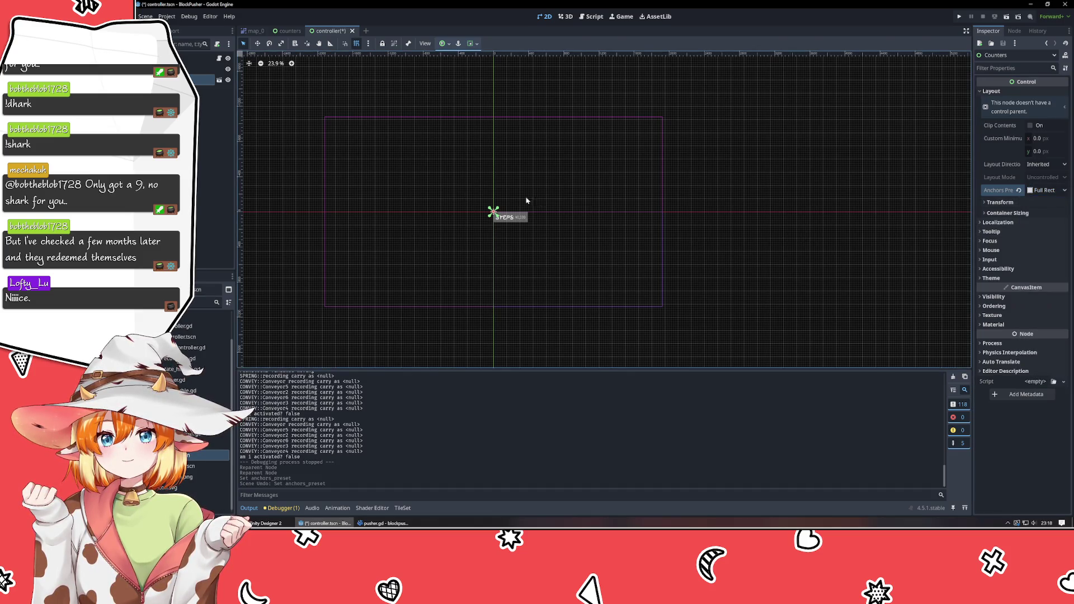
{"action": "mouse_move", "coordinate": [513, 221]}
{"action": "left_mouse_down"}
{"action": "mouse_move", "coordinate": [344, 135]}
{"action": "mouse_move", "coordinate": [344, 126]}
{"action": "mouse_move", "coordinate": [417, 150]}
{"action": "mouse_move", "coordinate": [429, 173]}
{"action": "left_mouse_up"}
{"action": "scroll", "coordinate": [311, 113], "scroll_direction": "up", "scroll_amount": 5}
{"action": "scroll", "coordinate": [582, 221], "scroll_direction": "down", "scroll_amount": 3}
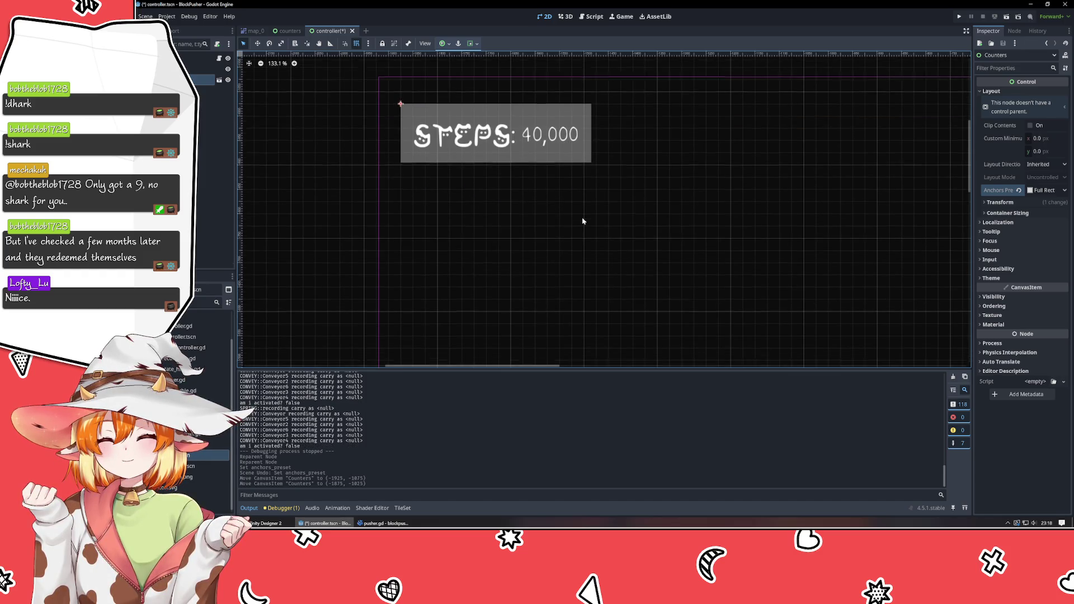
{"action": "scroll", "coordinate": [582, 221], "scroll_direction": "down", "scroll_amount": 8}
{"action": "key", "text": "ctrl+z"}
{"action": "key", "text": "ctrl+z"}
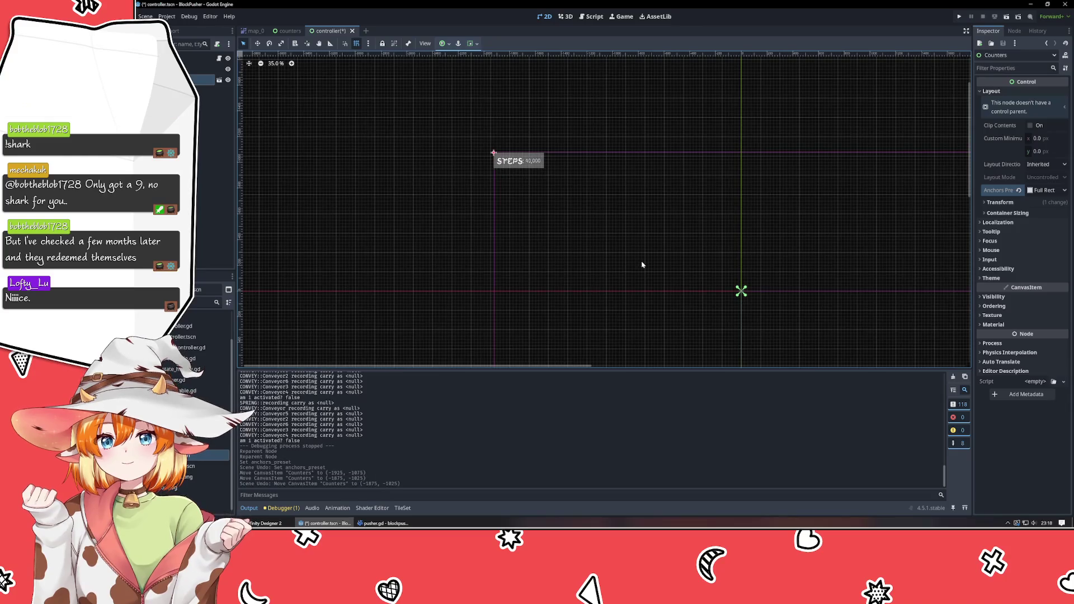
{"action": "left_click_drag", "start_coordinate": [631, 258], "coordinate": [287, 153]}
{"action": "scroll", "coordinate": [352, 119], "scroll_direction": "down", "scroll_amount": 2}
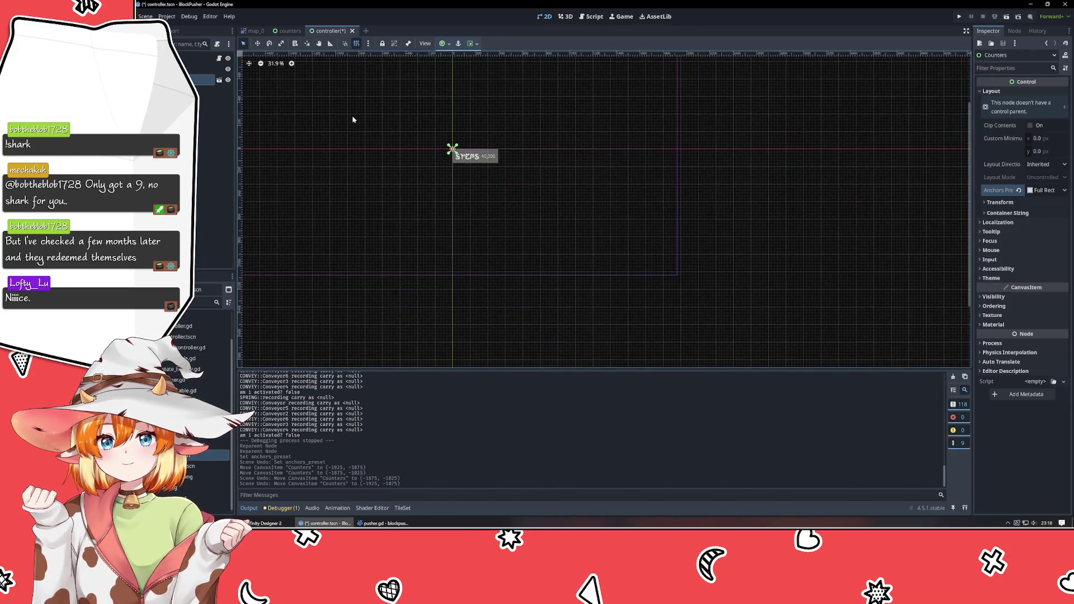
{"action": "left_click_drag", "start_coordinate": [352, 119], "coordinate": [452, 187]}
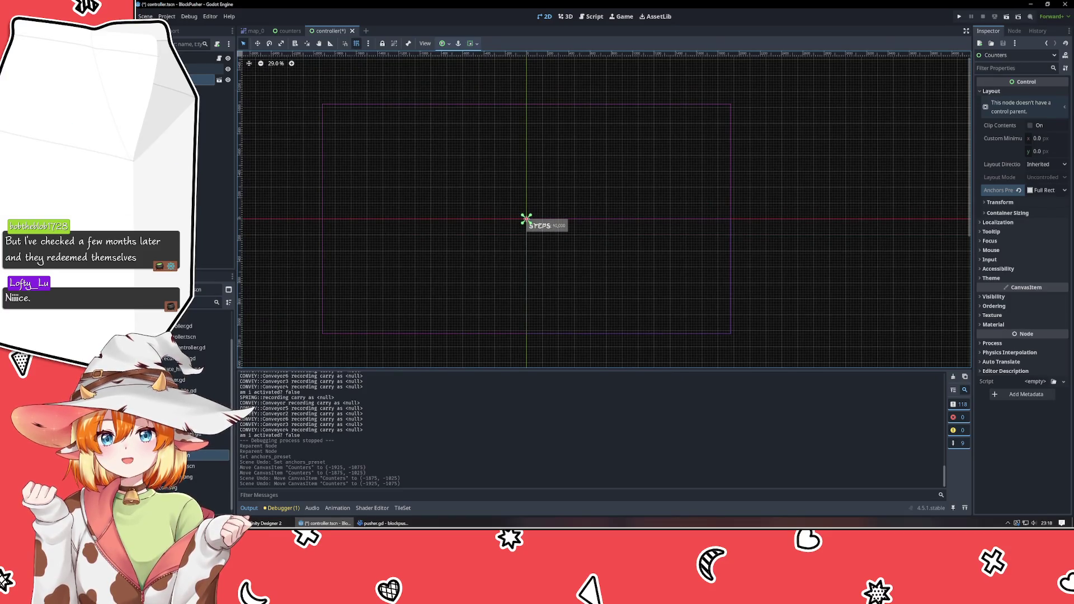
{"action": "left_click", "coordinate": [246, 123]}
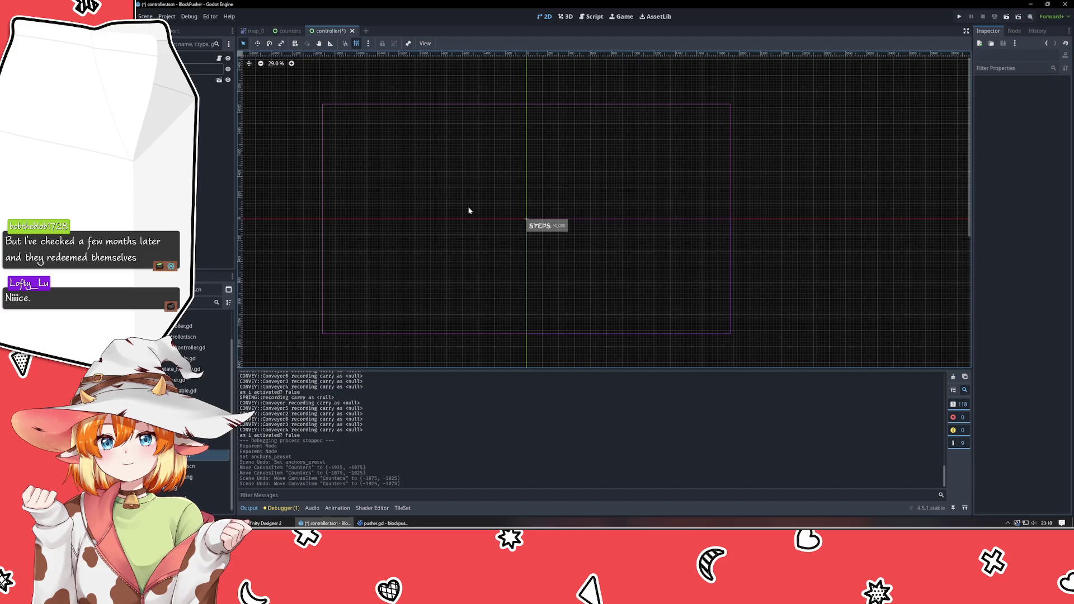
{"action": "left_click", "coordinate": [207, 68]}
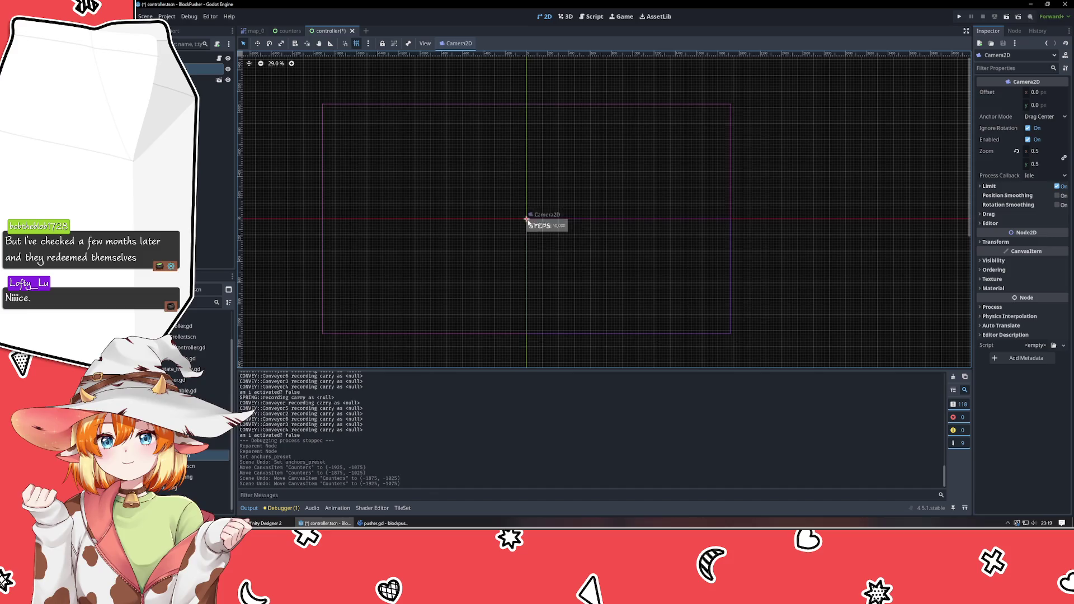
{"action": "left_click_drag", "start_coordinate": [524, 219], "coordinate": [733, 335]}
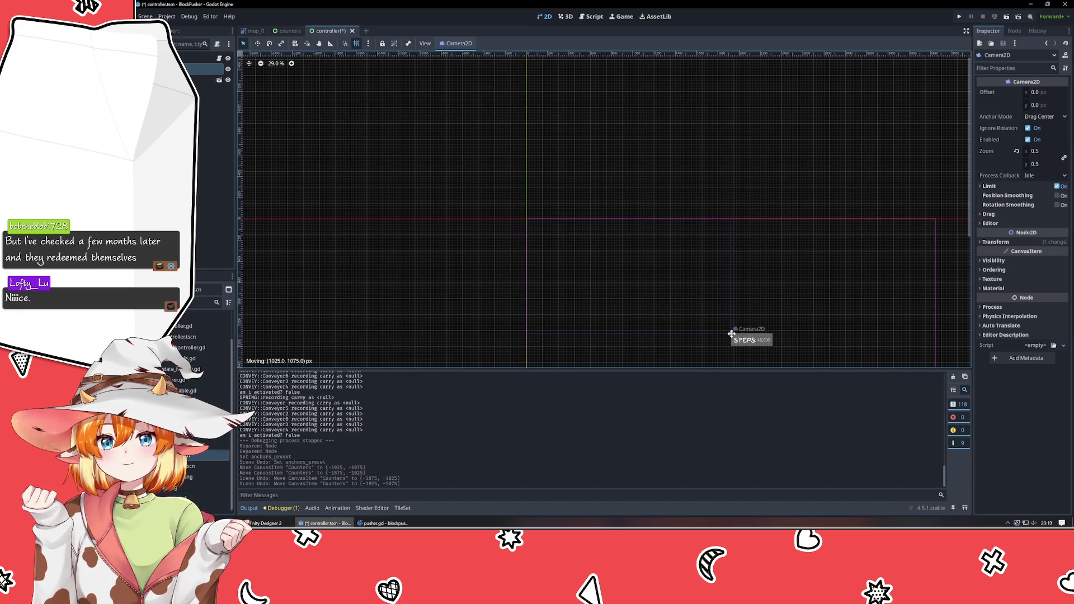
{"action": "scroll", "coordinate": [564, 229], "scroll_direction": "up", "scroll_amount": 5}
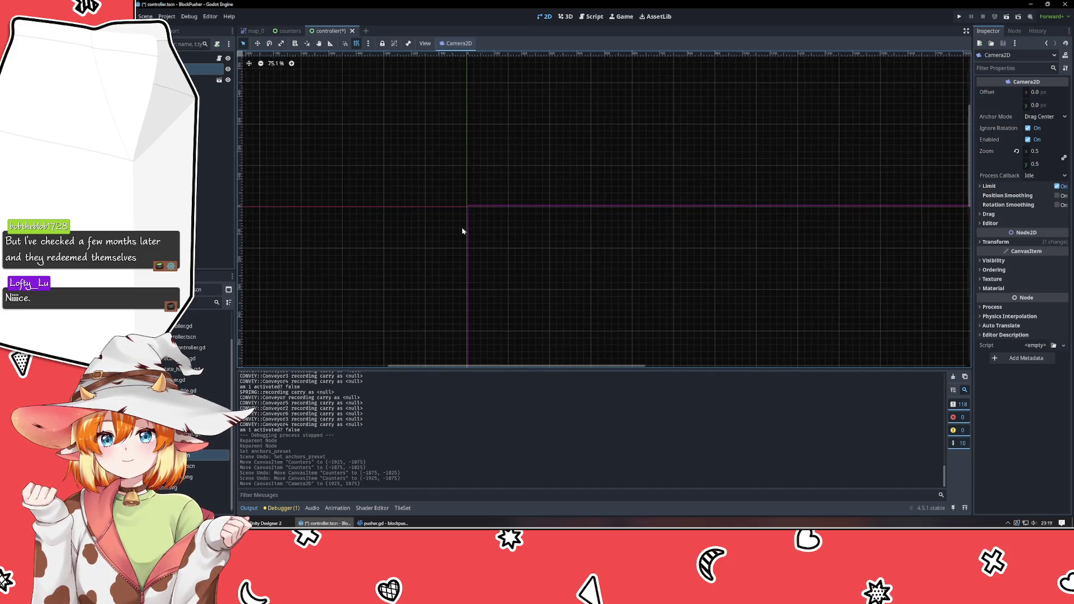
{"action": "scroll", "coordinate": [463, 228], "scroll_direction": "up", "scroll_amount": 2}
{"action": "key", "text": "ctrl+z"}
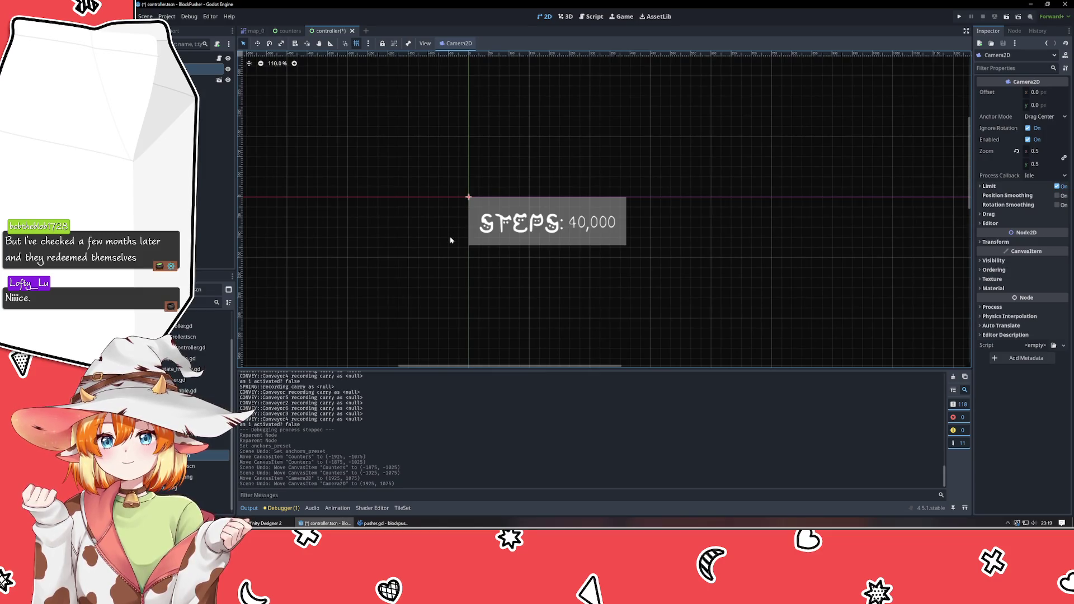
{"action": "scroll", "coordinate": [450, 238], "scroll_direction": "down", "scroll_amount": 9}
{"action": "left_click_drag", "start_coordinate": [455, 232], "coordinate": [517, 229]}
{"action": "scroll", "coordinate": [516, 229], "scroll_direction": "up", "scroll_amount": 1}
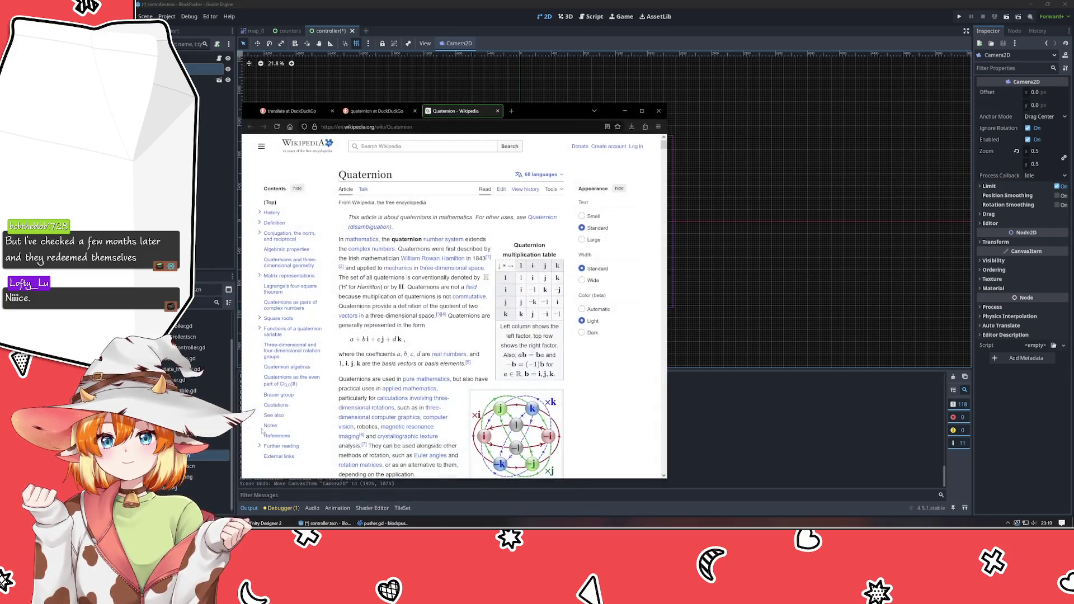
- Search DuckDuckGo for 'godot control node follow camera' and open the forum.godotengine.org thread, then return to Godot
{"action": "key", "text": "ctrl+t"}
{"action": "type", "text": "godot control no"}
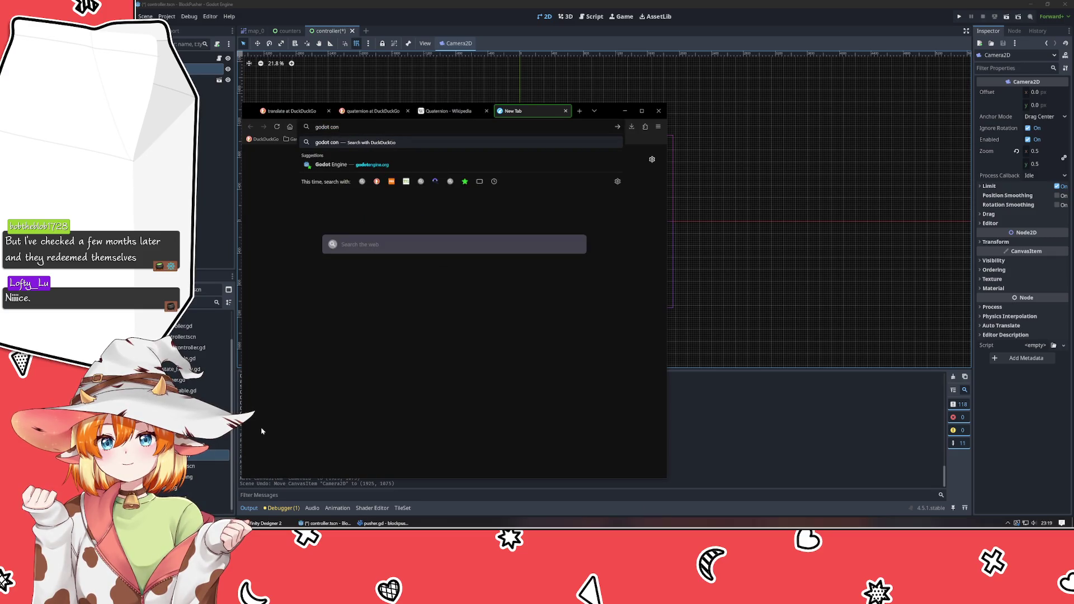
{"action": "type", "text": "de "}
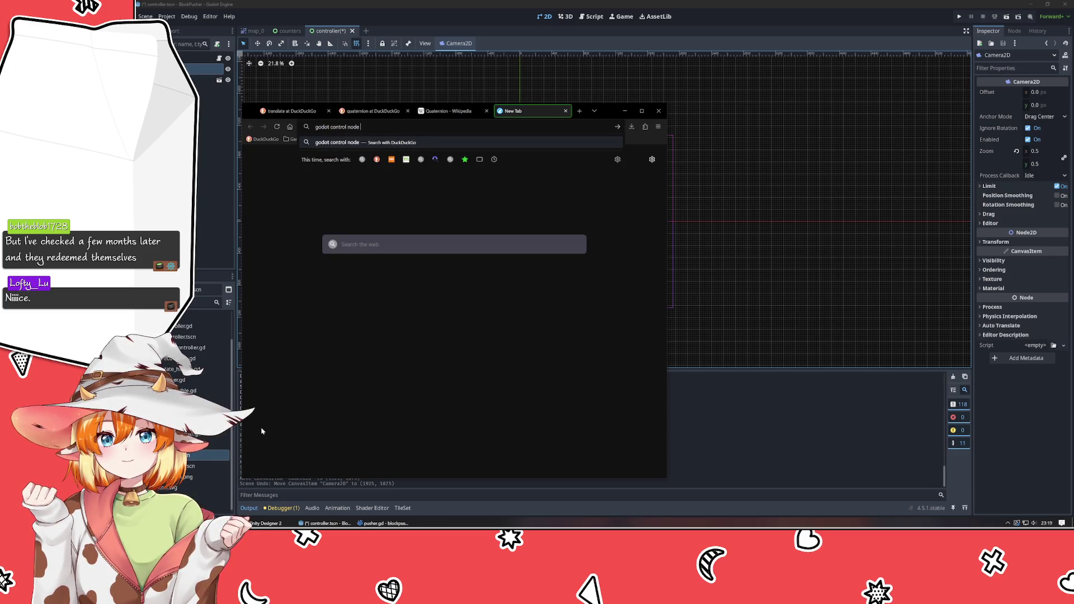
{"action": "type", "text": "follow camera"}
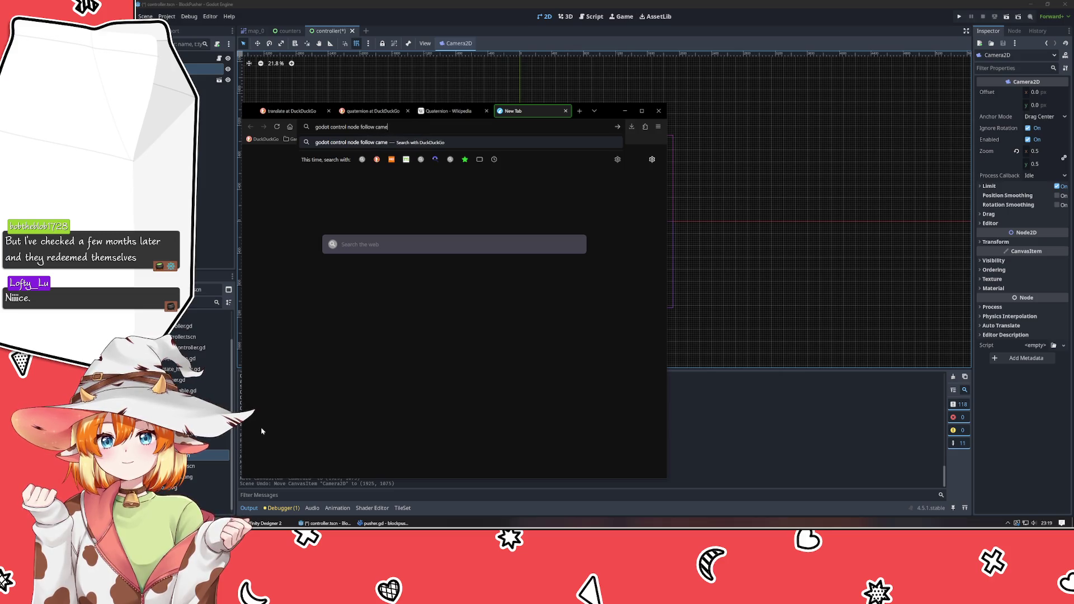
{"action": "key", "text": "Return"}
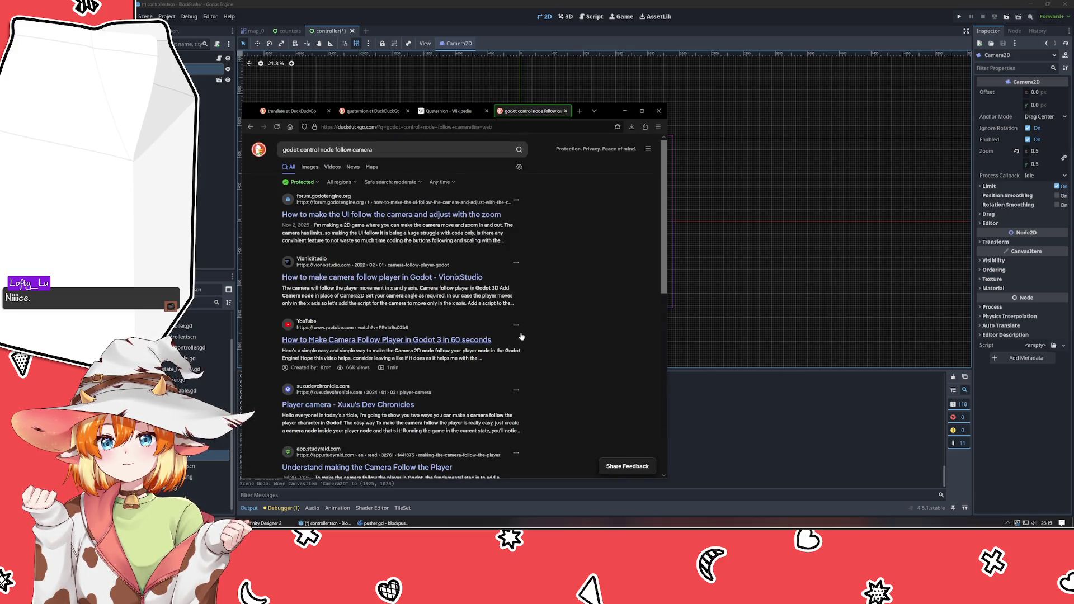
{"action": "left_click", "coordinate": [420, 225]}
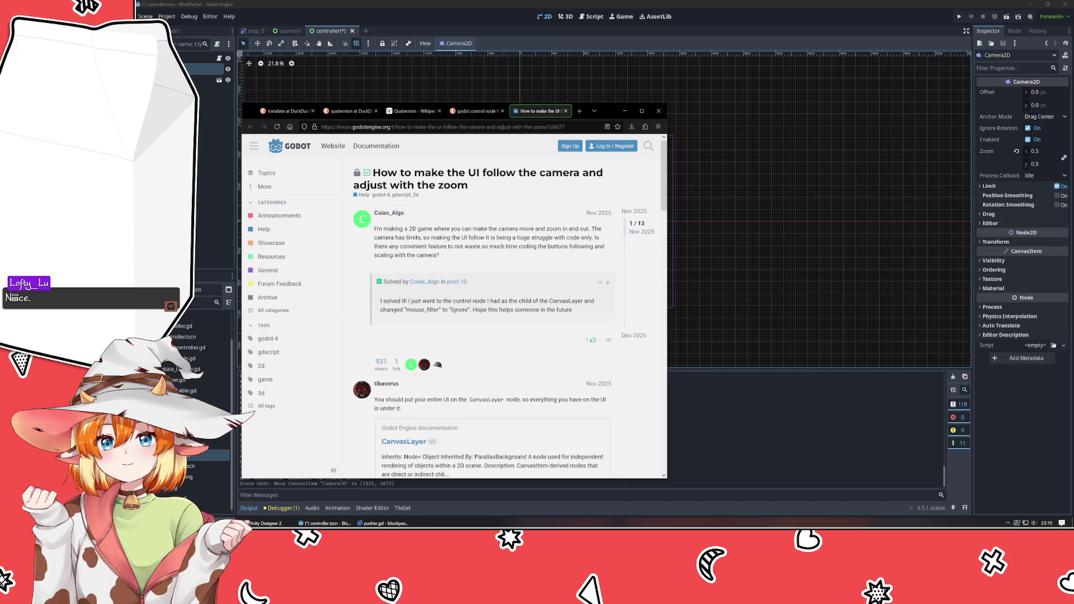
{"action": "left_click", "coordinate": [201, 182]}
- Add a CanvasLayer child node, deleting the CanvasGroup created by mistake
{"action": "key", "text": "ctrl+a"}
{"action": "type", "text": "can"}
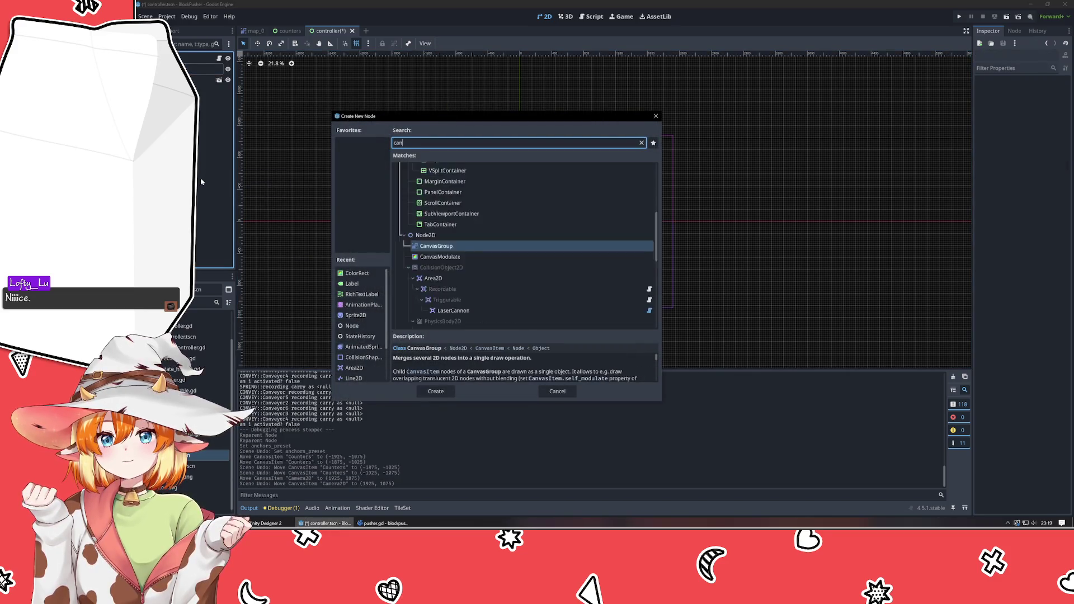
{"action": "type", "text": "vas"}
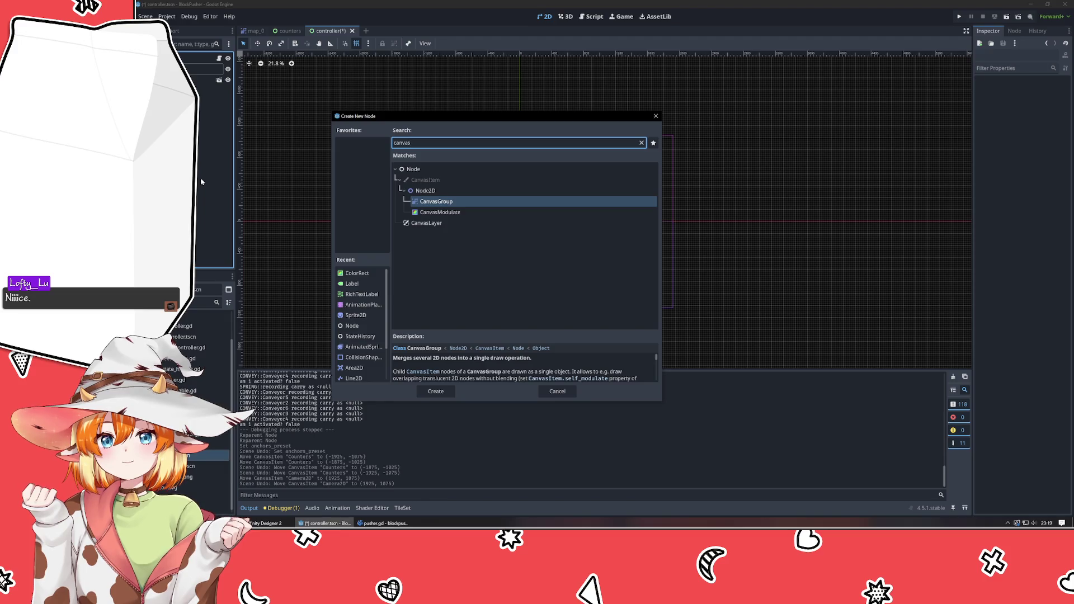
{"action": "key", "text": "Return"}
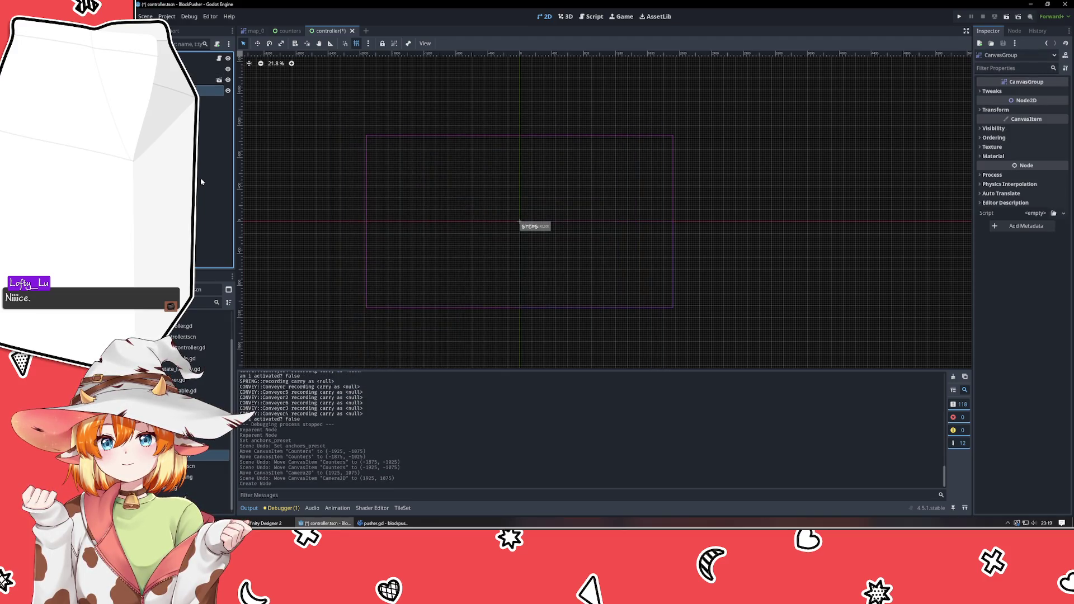
{"action": "key", "text": "Delete"}
{"action": "key", "text": "Return"}
{"action": "right_click", "coordinate": [202, 180]}
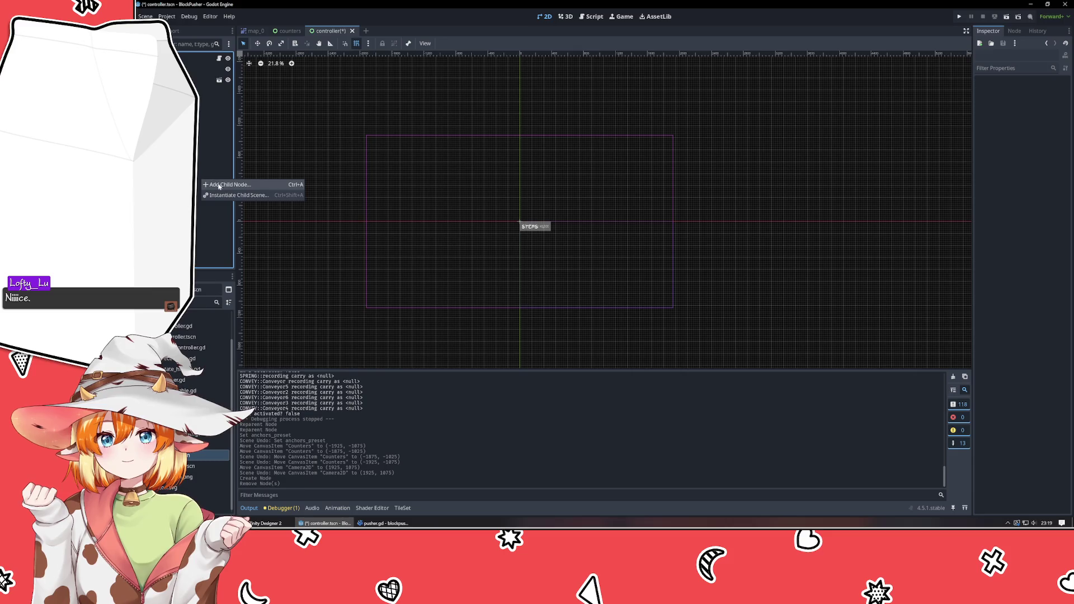
{"action": "left_click", "coordinate": [219, 185]}
{"action": "left_click", "coordinate": [442, 223]}
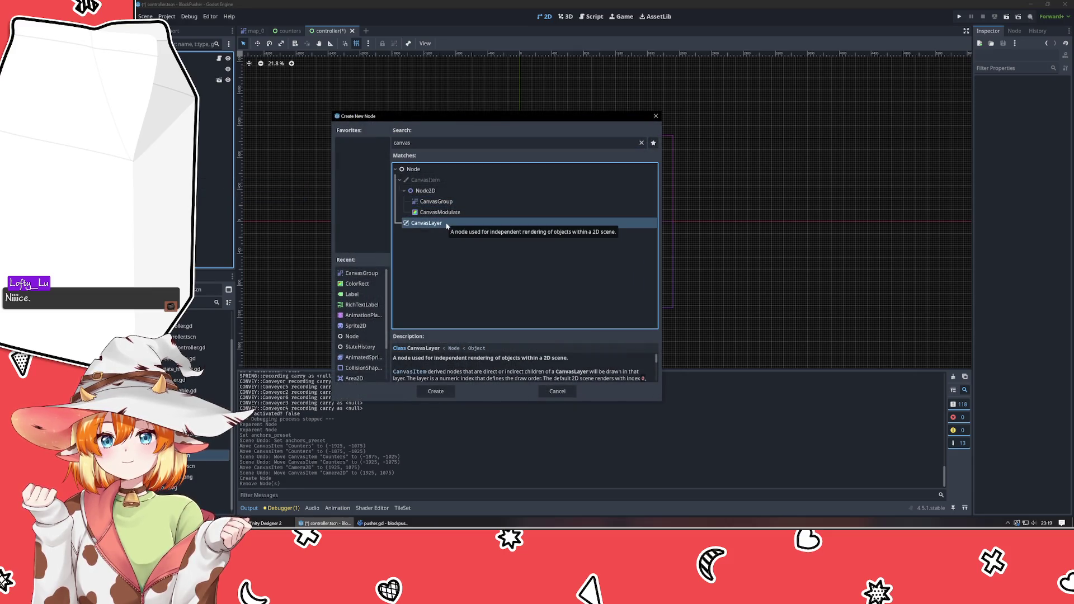
{"action": "scroll", "coordinate": [514, 376], "scroll_direction": "down", "scroll_amount": 2}
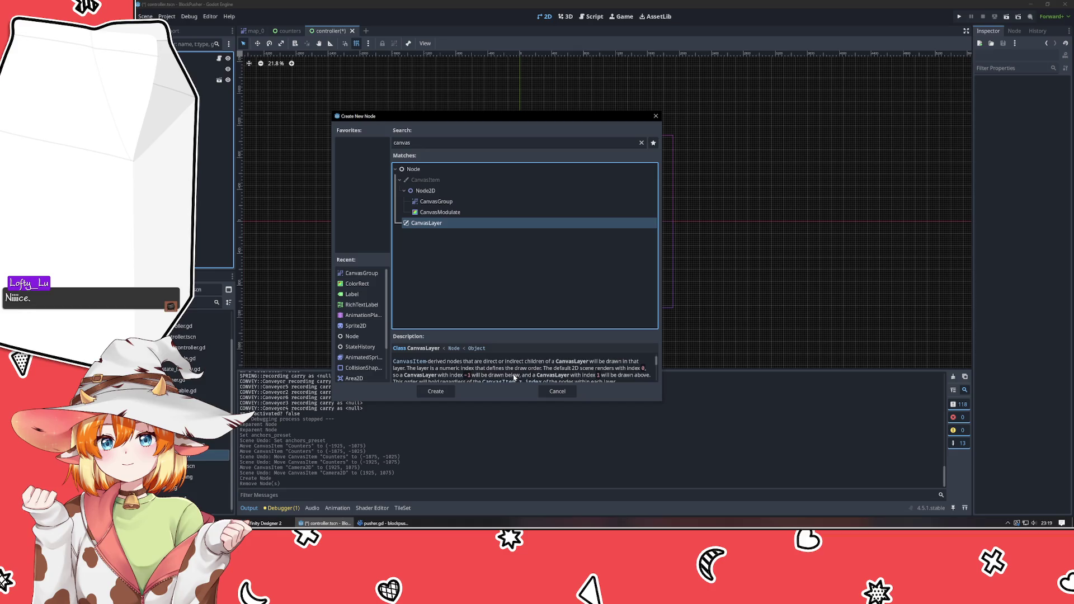
{"action": "double_click", "coordinate": [467, 224]}
- Reparent Counters under the new CanvasLayer, undoing the trial box moves on the canvas
{"action": "left_click_drag", "start_coordinate": [204, 90], "coordinate": [204, 80]}
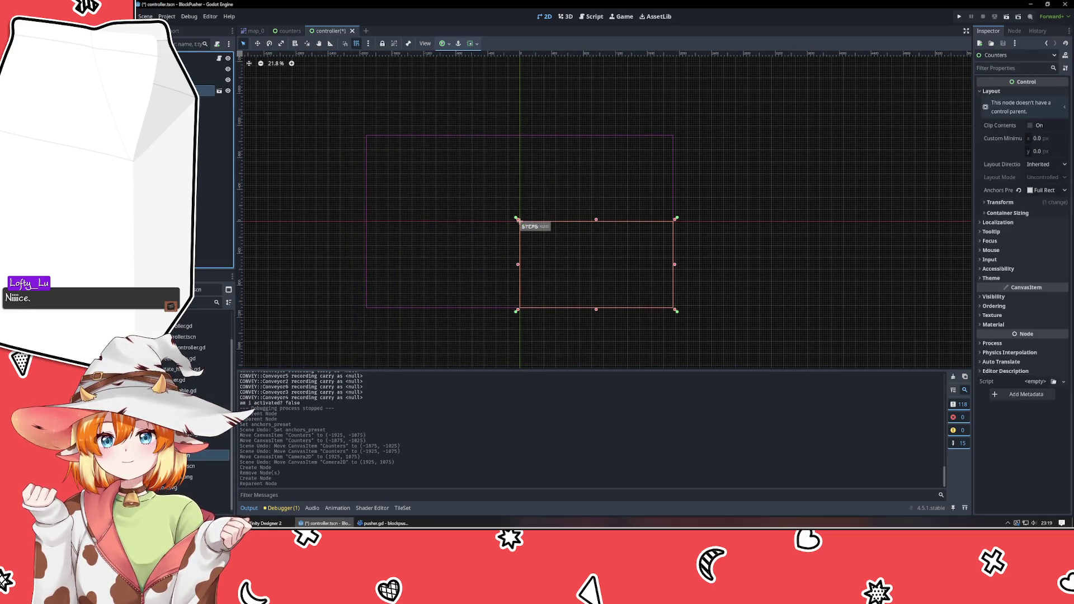
{"action": "left_click_drag", "start_coordinate": [570, 260], "coordinate": [517, 247]}
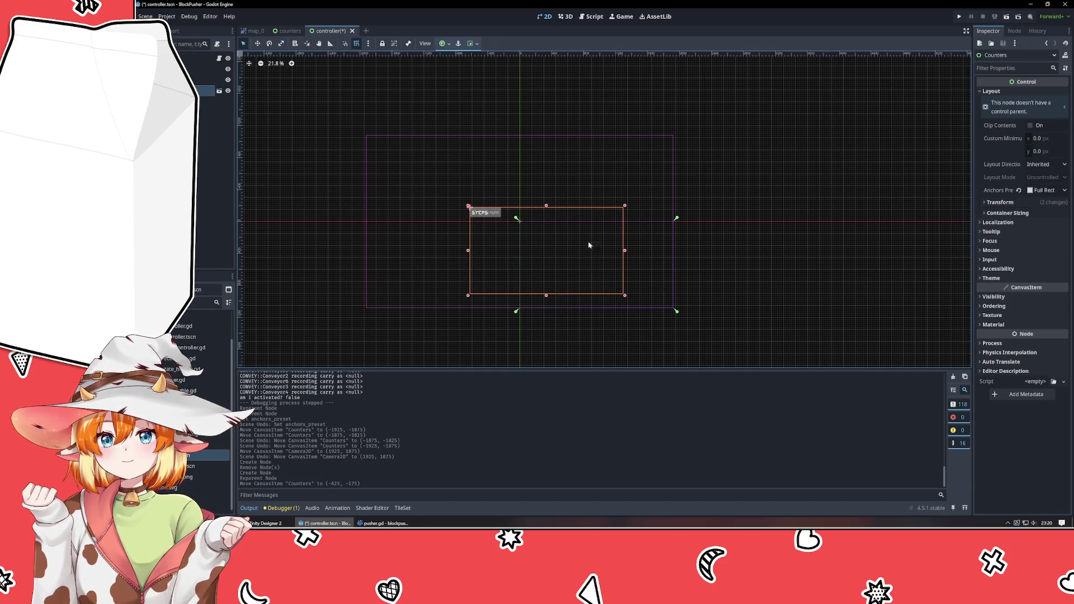
{"action": "left_click_drag", "start_coordinate": [588, 244], "coordinate": [622, 262]}
{"action": "key", "text": "ctrl+z"}
{"action": "key", "text": "ctrl+z"}
{"action": "scroll", "coordinate": [702, 260], "scroll_direction": "up", "scroll_amount": 5}
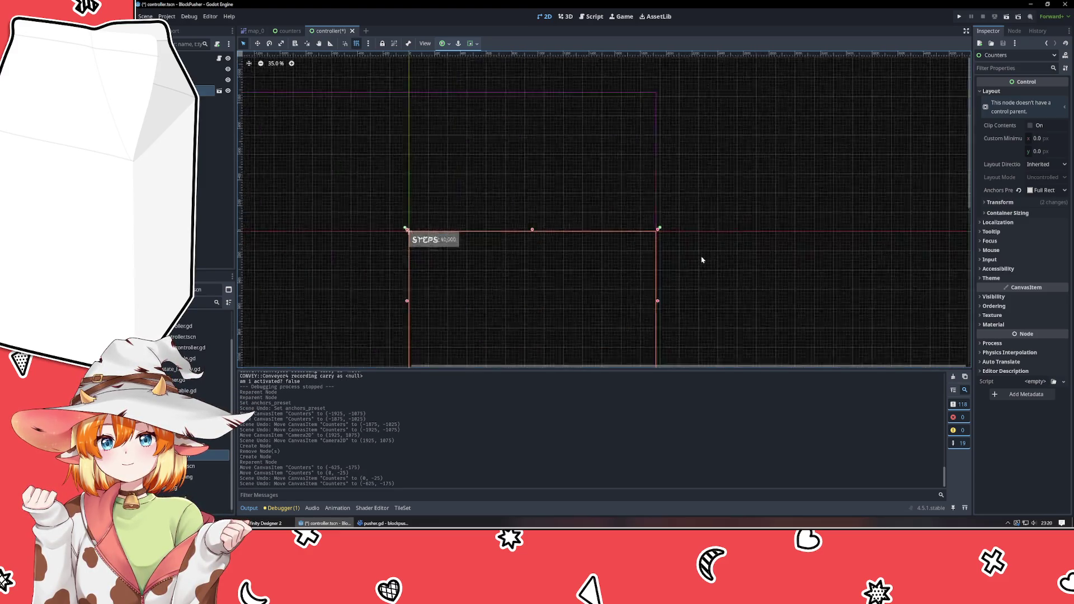
{"action": "left_click", "coordinate": [702, 260]}
{"action": "mouse_move", "coordinate": [690, 287]}
{"action": "left_mouse_down"}
{"action": "mouse_move", "coordinate": [722, 277]}
{"action": "mouse_move", "coordinate": [757, 173]}
{"action": "mouse_move", "coordinate": [768, 197]}
{"action": "left_mouse_up"}
- Save the controller scene, test-run the game, stop it, and switch to the counters scene
{"action": "key", "text": "ctrl+s"}
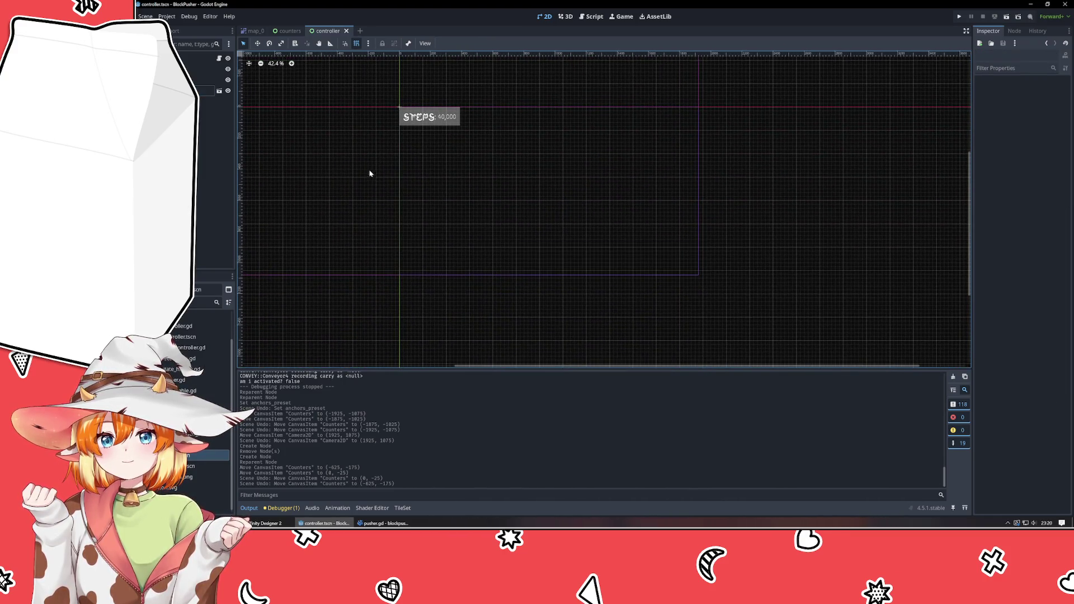
{"action": "left_click", "coordinate": [958, 18]}
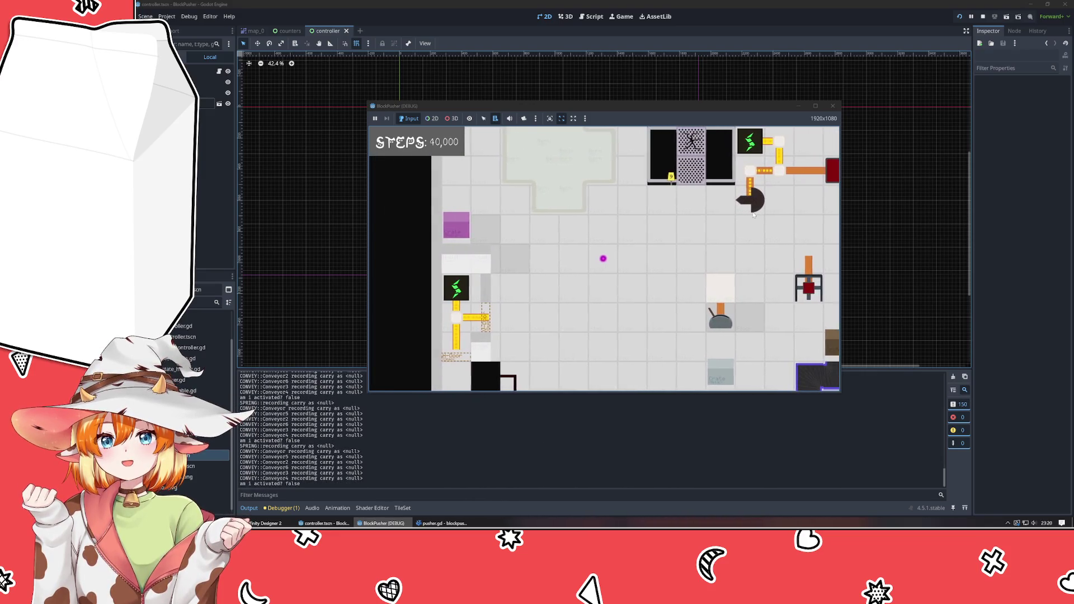
{"action": "left_click", "coordinate": [833, 105]}
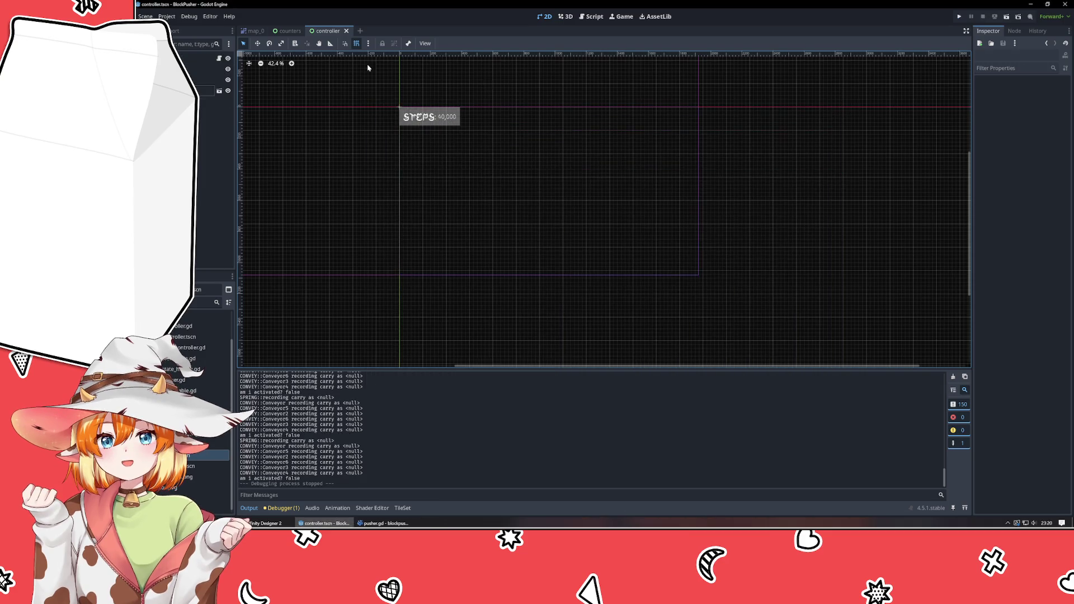
{"action": "left_click", "coordinate": [286, 32]}
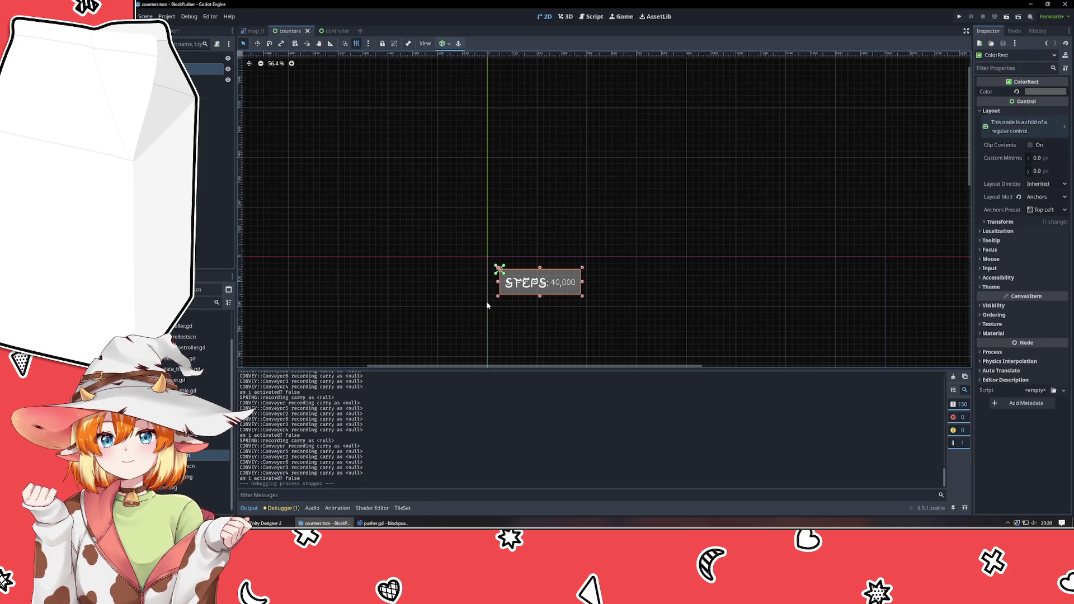
- Select the root Counters node in the counters scene, then switch to the controller scene
{"action": "scroll", "coordinate": [461, 231], "scroll_direction": "down", "scroll_amount": 2}
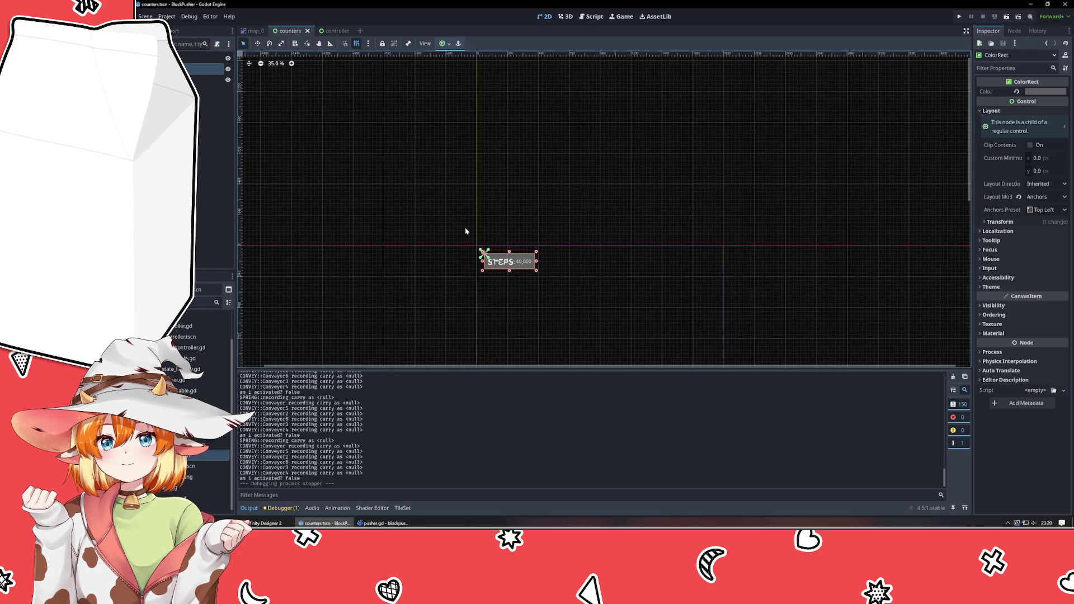
{"action": "scroll", "coordinate": [482, 287], "scroll_direction": "up", "scroll_amount": 2}
{"action": "left_click_drag", "start_coordinate": [669, 307], "coordinate": [565, 207]}
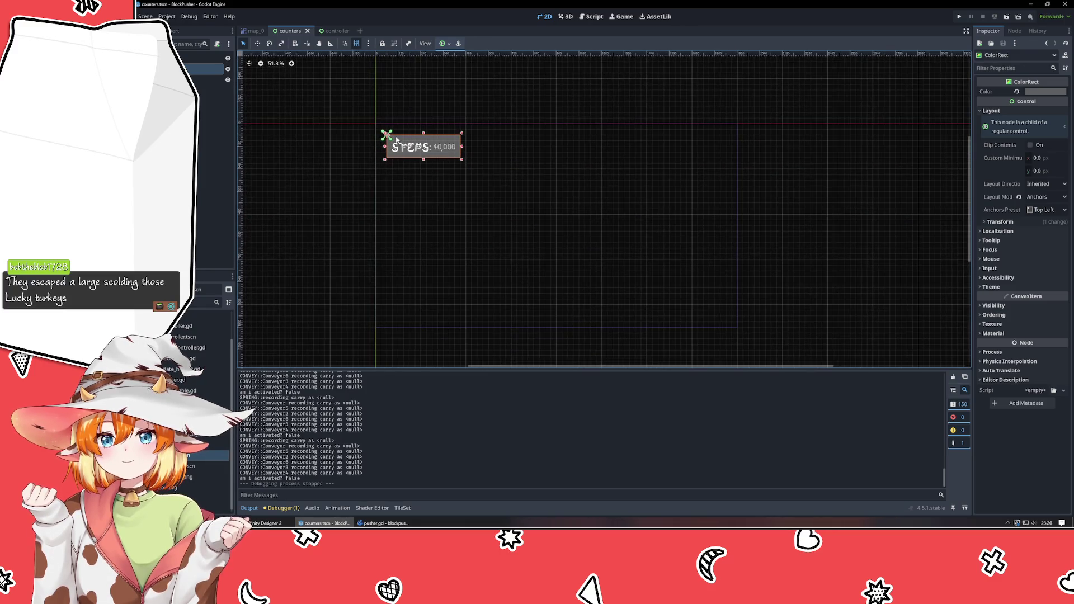
{"action": "left_click", "coordinate": [190, 58]}
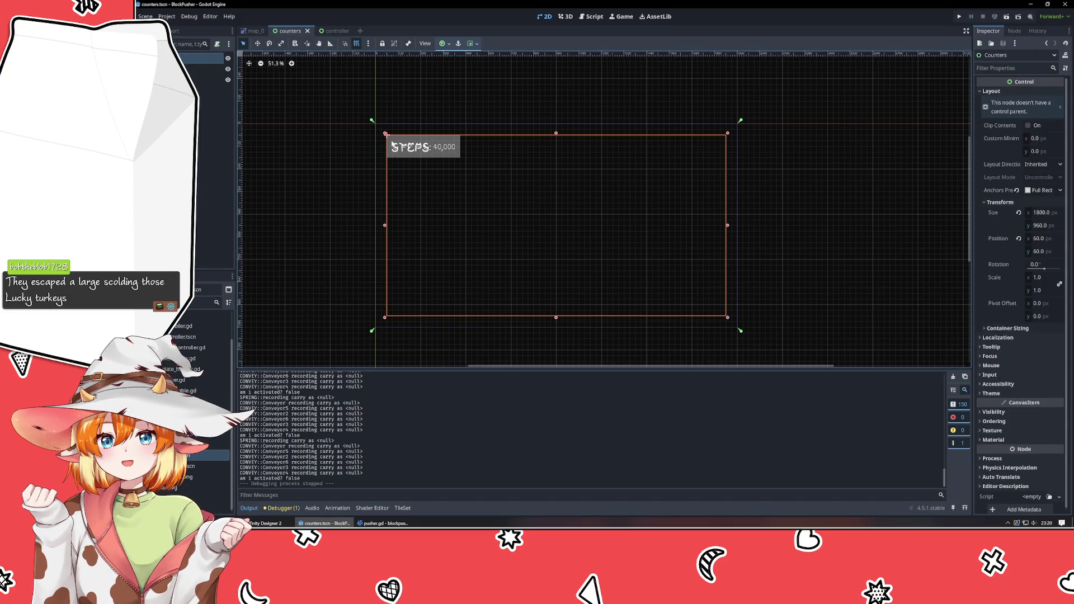
{"action": "left_click", "coordinate": [330, 31]}
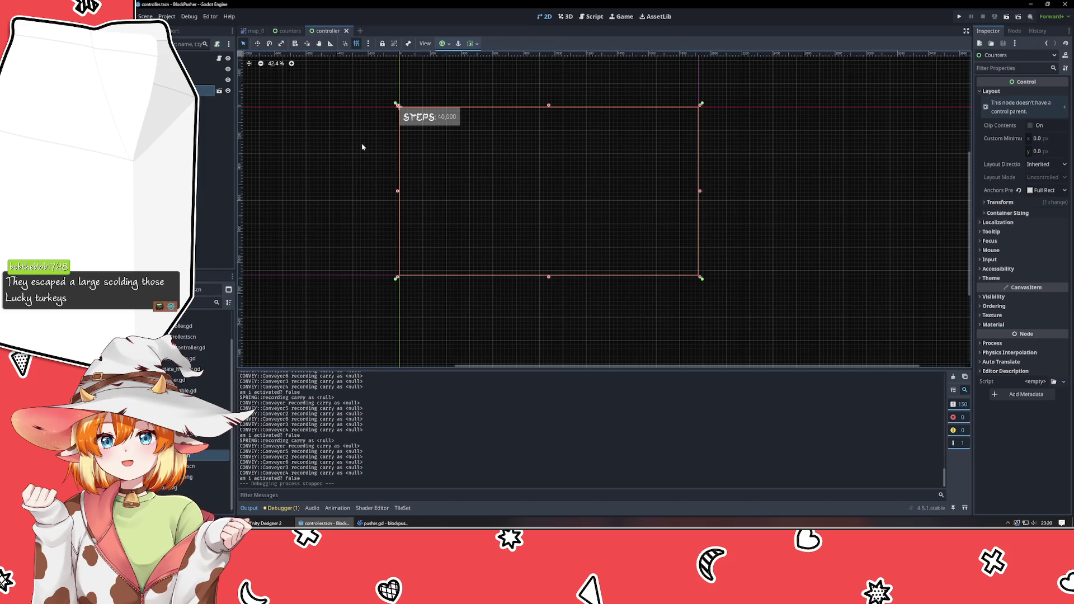
- Reset Counters' size to 0×0 and its anchors to Top Left, then save the controller scene
{"action": "left_click", "coordinate": [1019, 204]}
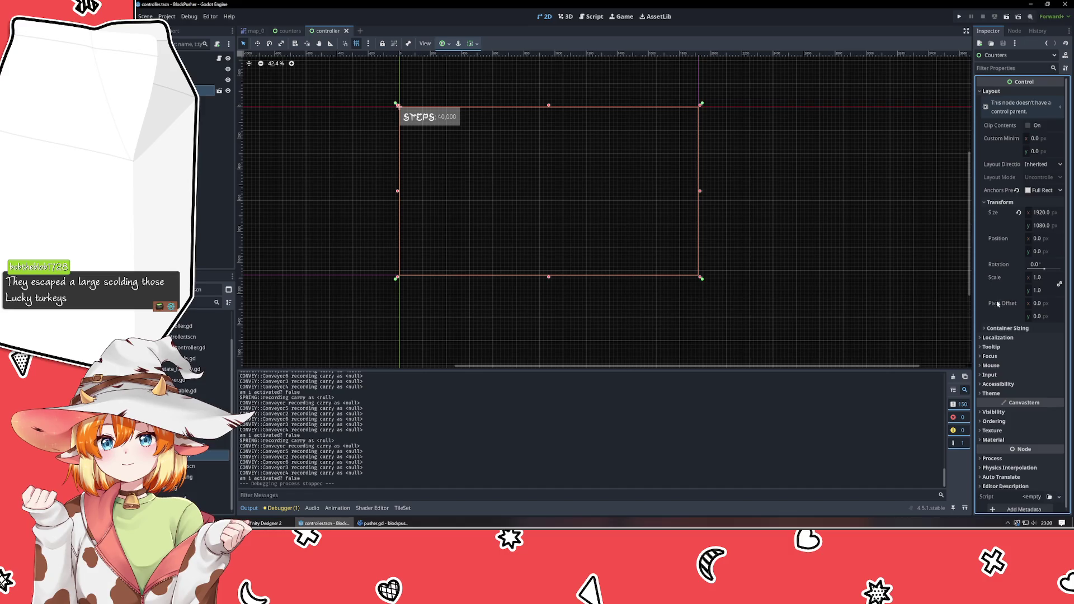
{"action": "left_click", "coordinate": [1018, 212]}
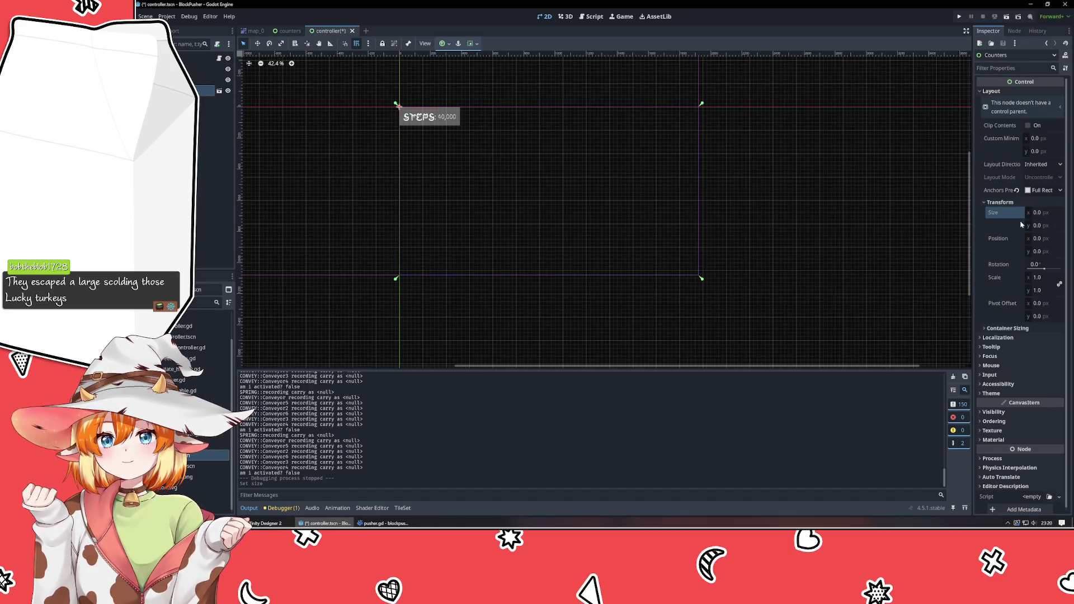
{"action": "left_click", "coordinate": [1016, 190]}
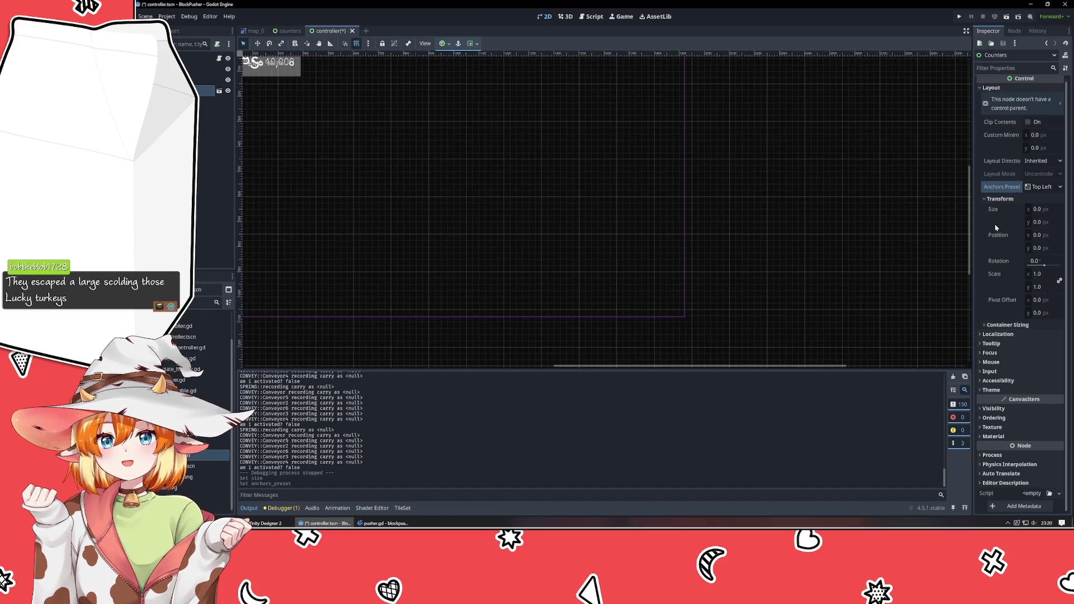
{"action": "scroll", "coordinate": [669, 192], "scroll_direction": "down", "scroll_amount": 4}
{"action": "right_click", "coordinate": [703, 180]}
{"action": "left_click", "coordinate": [749, 290]}
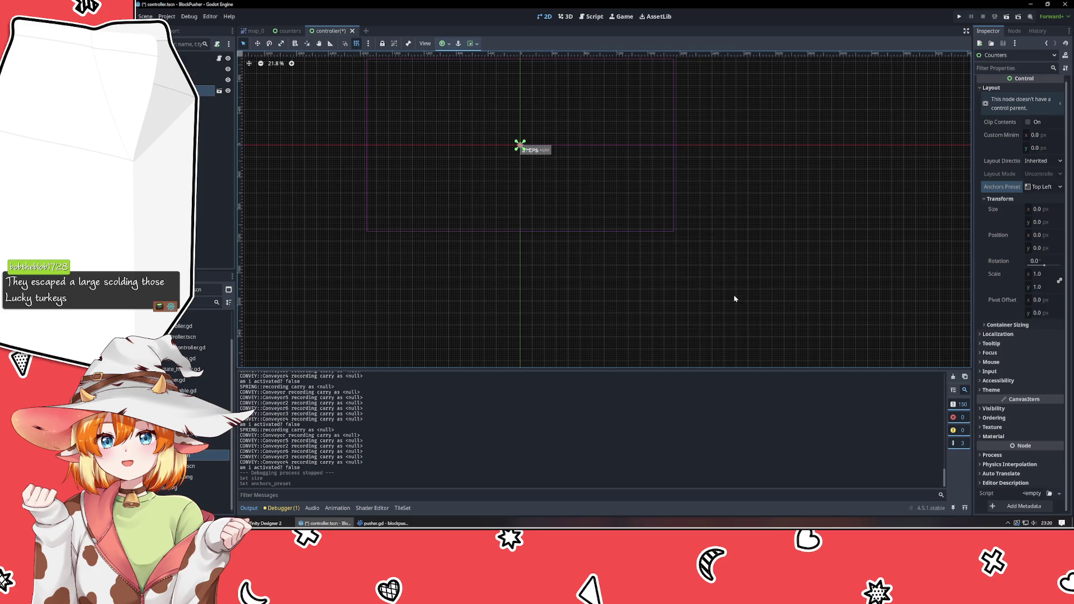
{"action": "scroll", "coordinate": [731, 237], "scroll_direction": "up", "scroll_amount": 2}
{"action": "scroll", "coordinate": [723, 289], "scroll_direction": "up", "scroll_amount": 1}
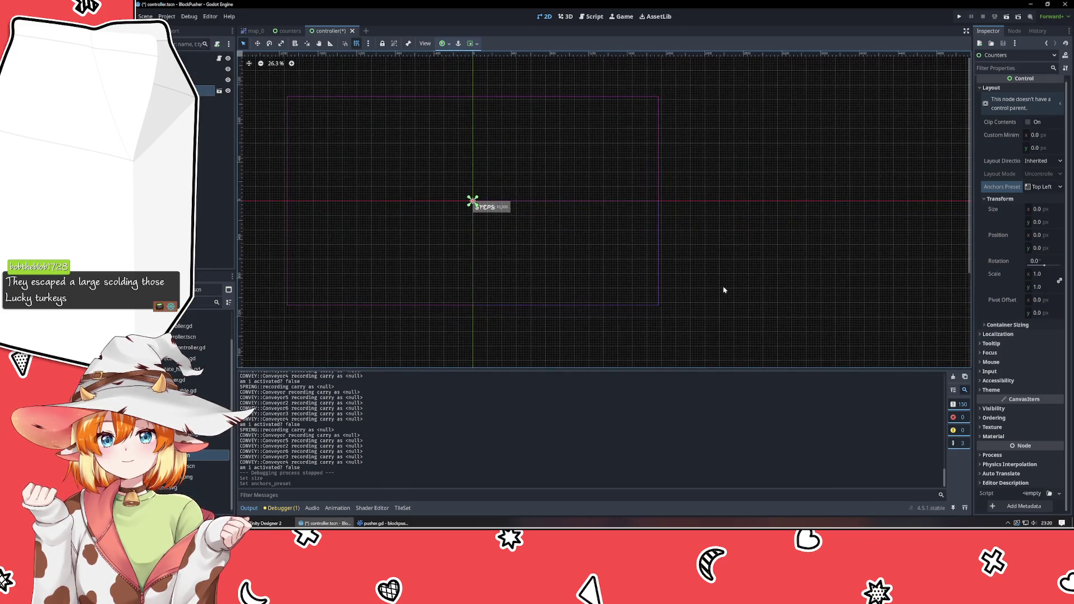
{"action": "left_click_drag", "start_coordinate": [721, 290], "coordinate": [789, 295]}
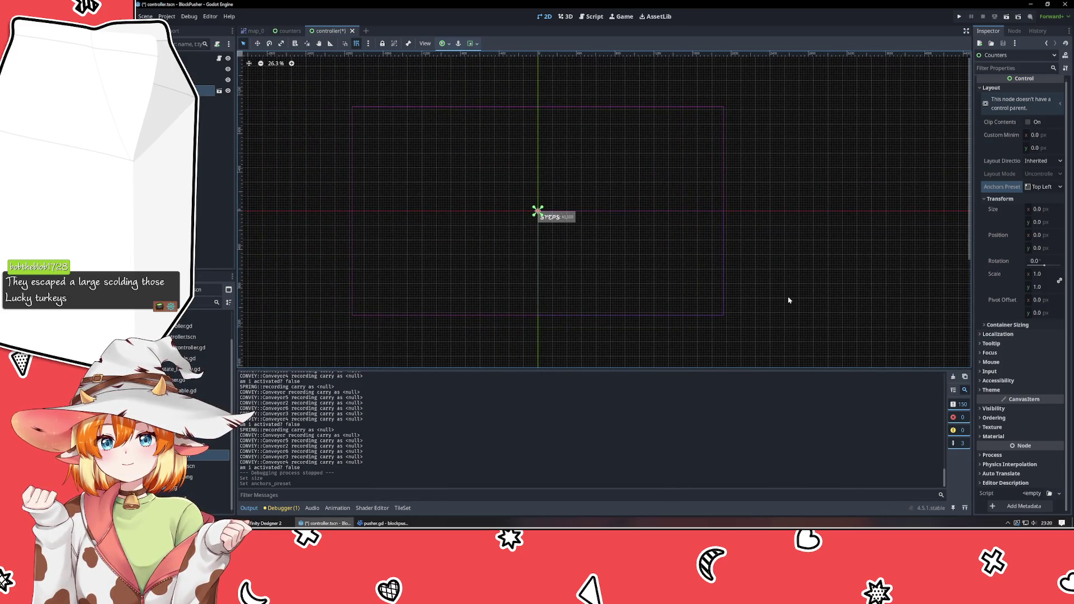
{"action": "key", "text": "ctrl+s"}
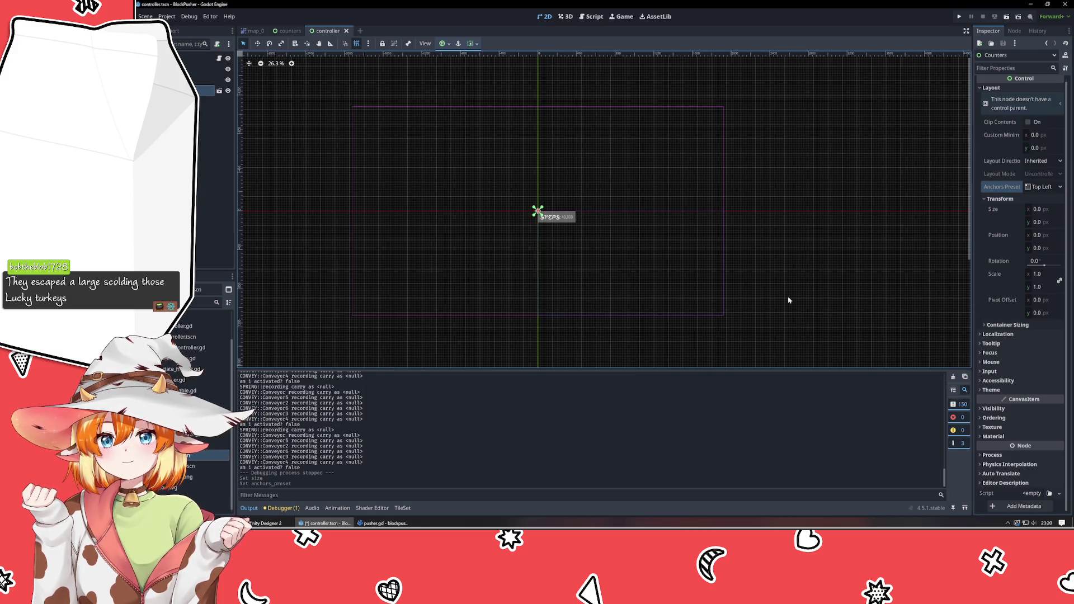
- Run the game to confirm STEPS: 40,000 sits top-left, then try moving Counters and undo it
{"action": "key", "text": "F5"}
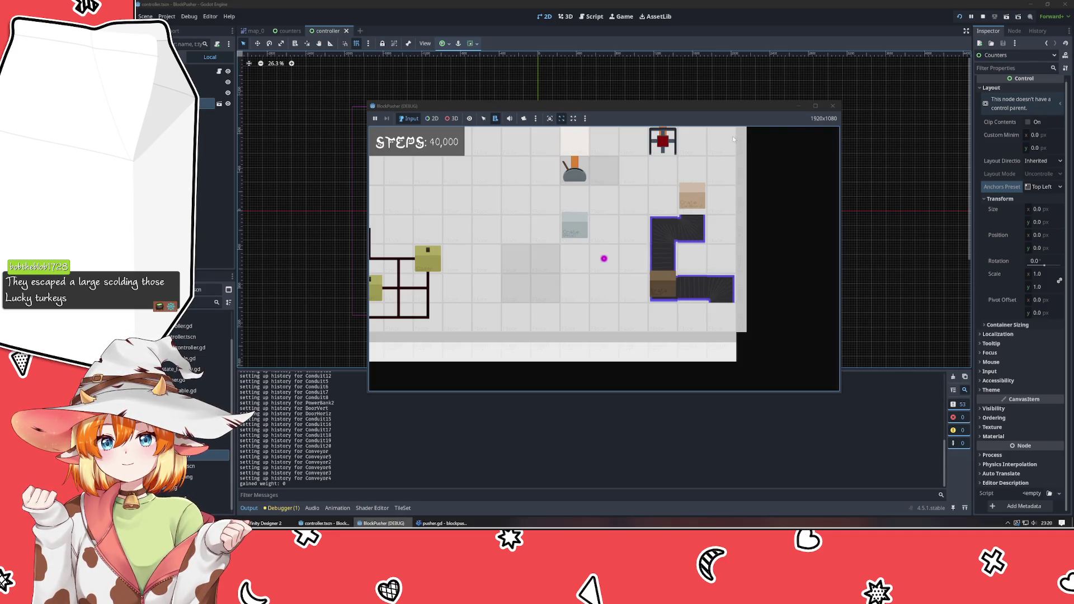
{"action": "left_click", "coordinate": [832, 106]}
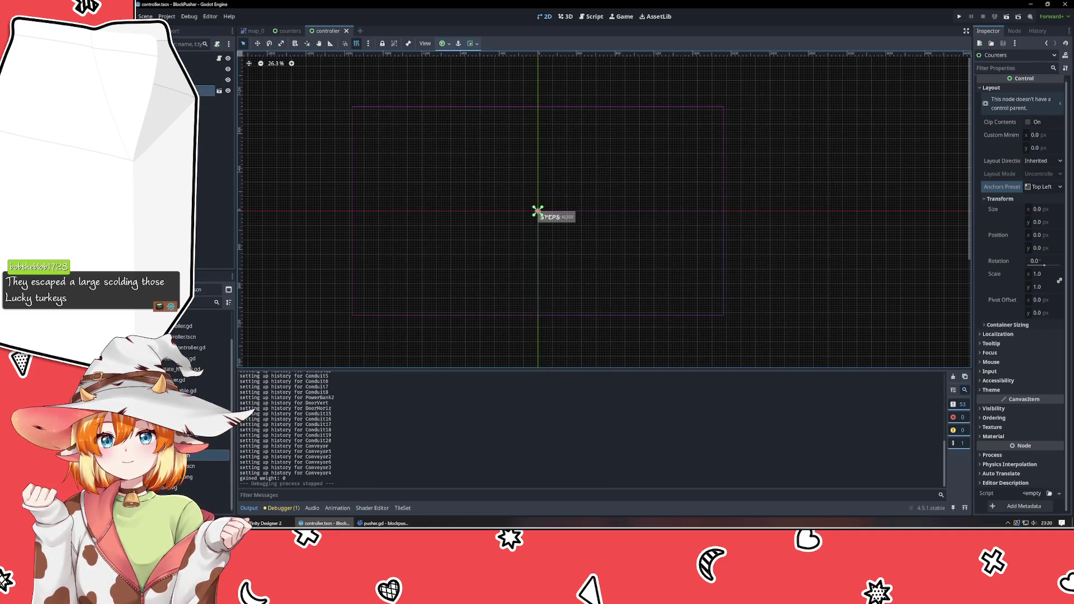
{"action": "left_click", "coordinate": [550, 241]}
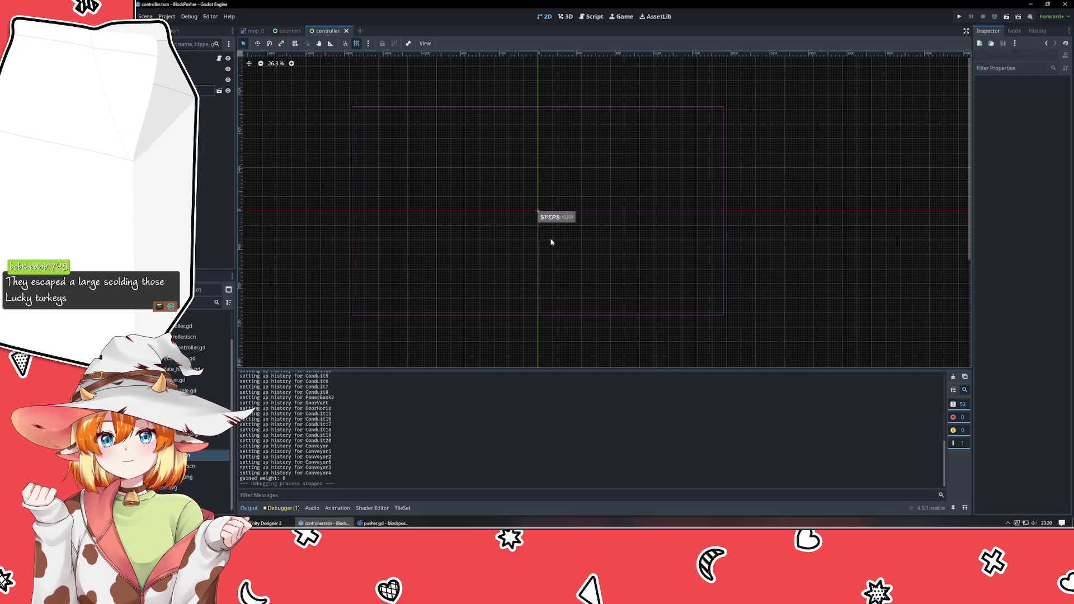
{"action": "left_click_drag", "start_coordinate": [556, 227], "coordinate": [681, 279]}
{"action": "scroll", "coordinate": [463, 175], "scroll_direction": "up", "scroll_amount": 3}
{"action": "key", "text": "ctrl+z"}
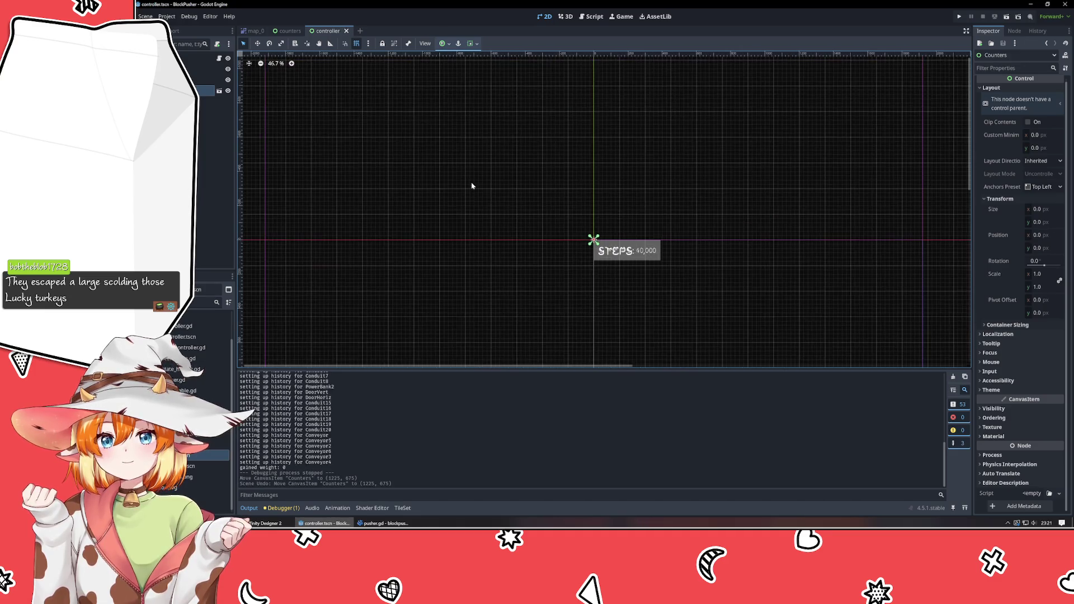
- In the counters scene, select the STEPS label, its ColorRect, then the root Counters control
{"action": "left_click", "coordinate": [290, 30]}
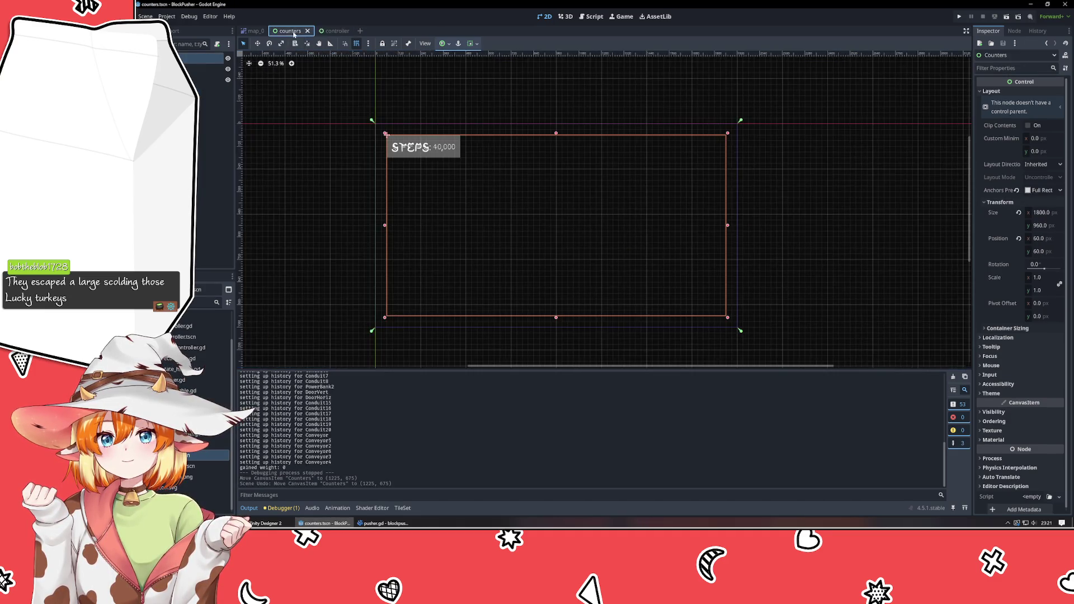
{"action": "left_click_drag", "start_coordinate": [478, 203], "coordinate": [462, 189]}
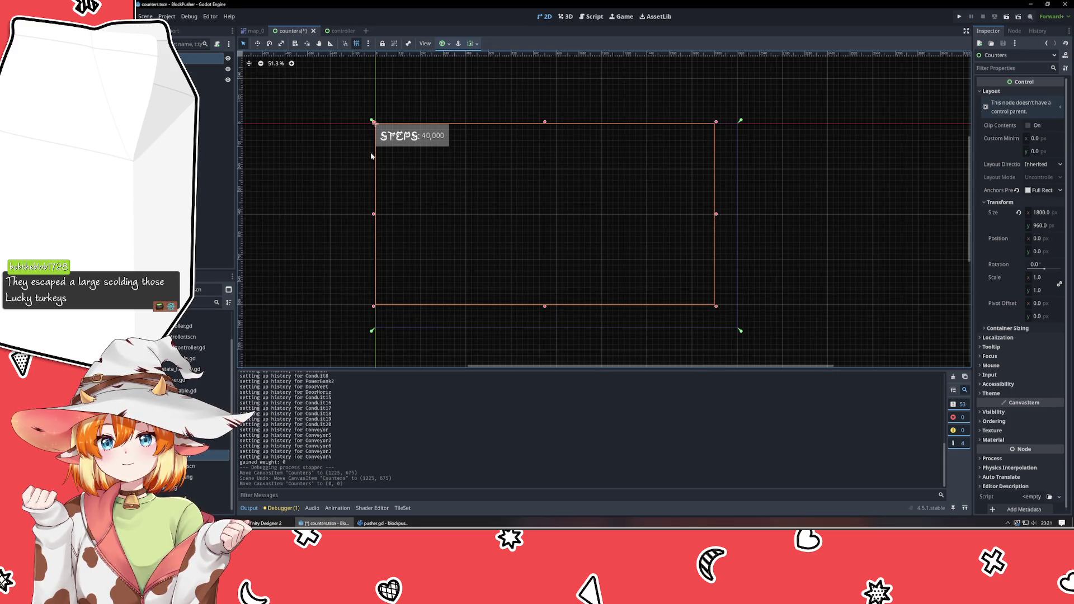
{"action": "key", "text": "ctrl+z"}
{"action": "left_click", "coordinate": [423, 147]}
{"action": "left_click", "coordinate": [386, 134]}
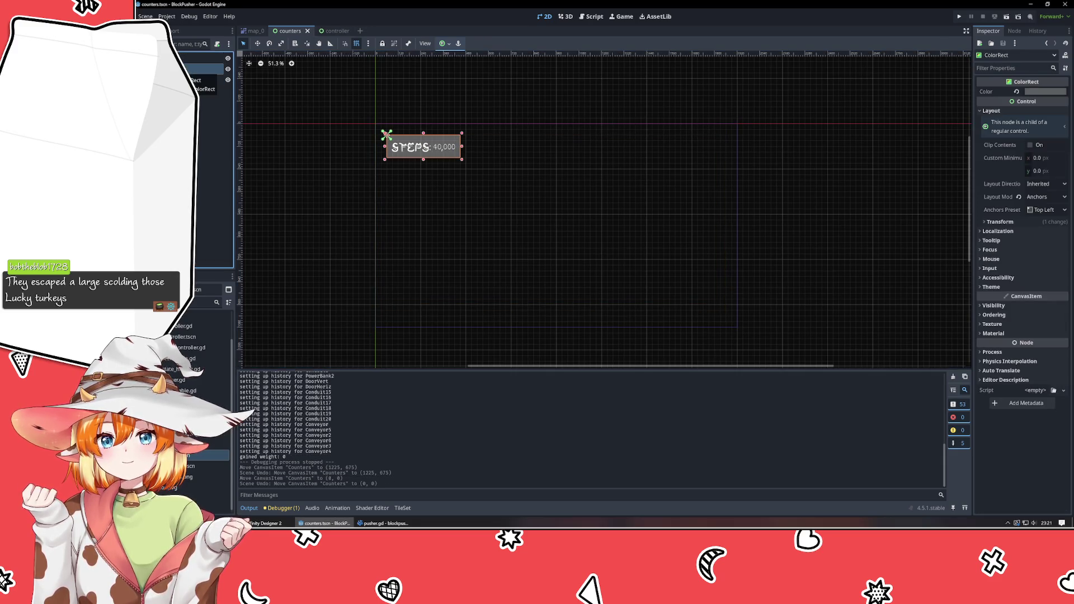
{"action": "left_click", "coordinate": [386, 134]}
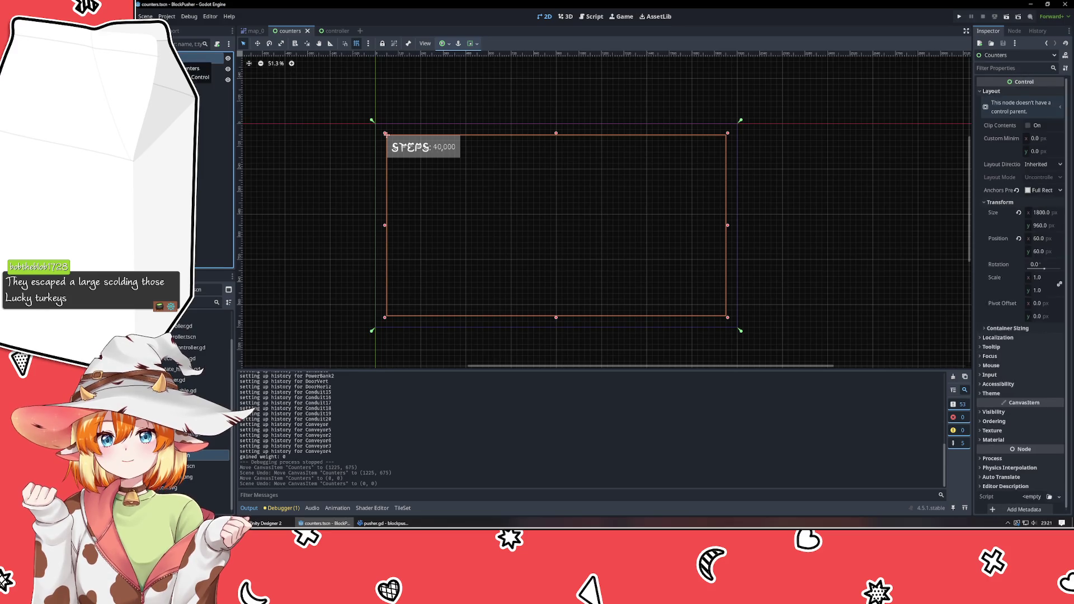
{"action": "mouse_move", "coordinate": [383, 154]}
{"action": "left_mouse_down"}
{"action": "mouse_move", "coordinate": [429, 249]}
{"action": "mouse_move", "coordinate": [401, 175]}
{"action": "mouse_move", "coordinate": [426, 144]}
{"action": "left_mouse_up"}
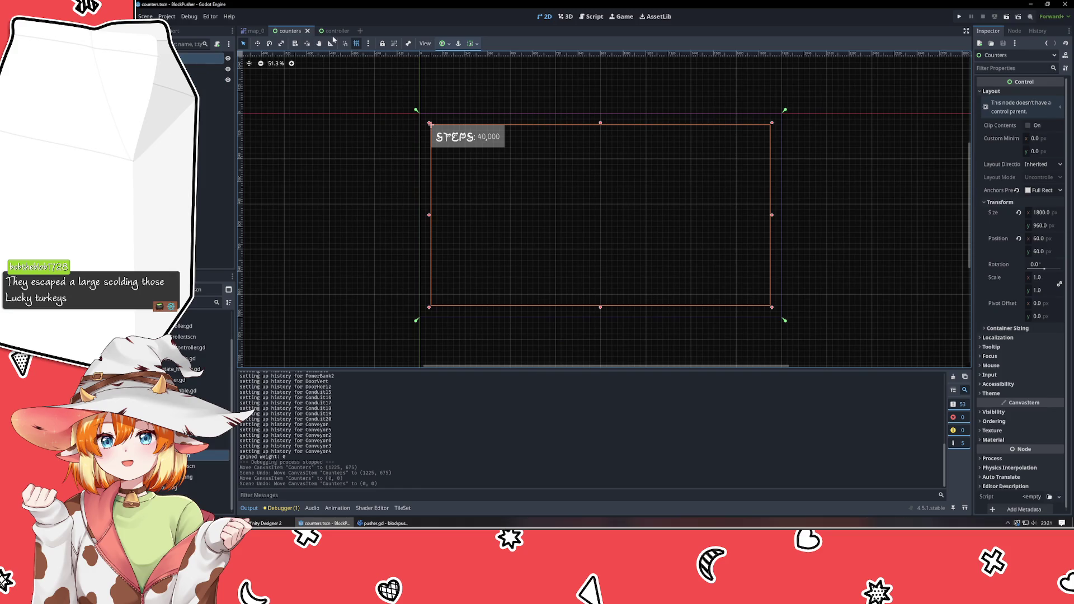
- In the controller scene, try the Full Rect anchor preset on Counters, then undo back to Top Left
{"action": "left_click", "coordinate": [335, 30]}
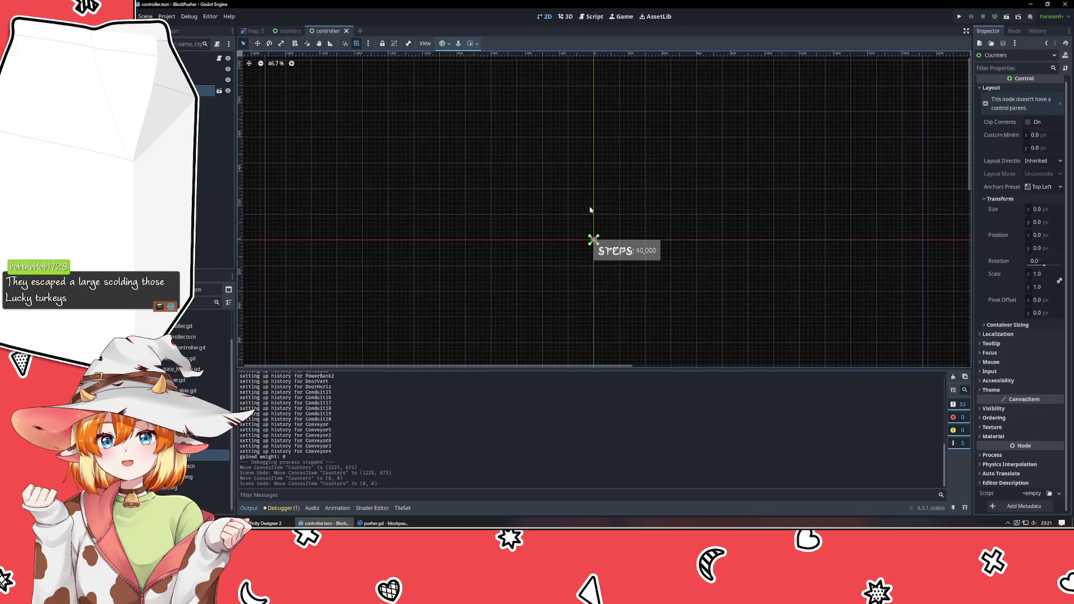
{"action": "left_click", "coordinate": [1041, 187]}
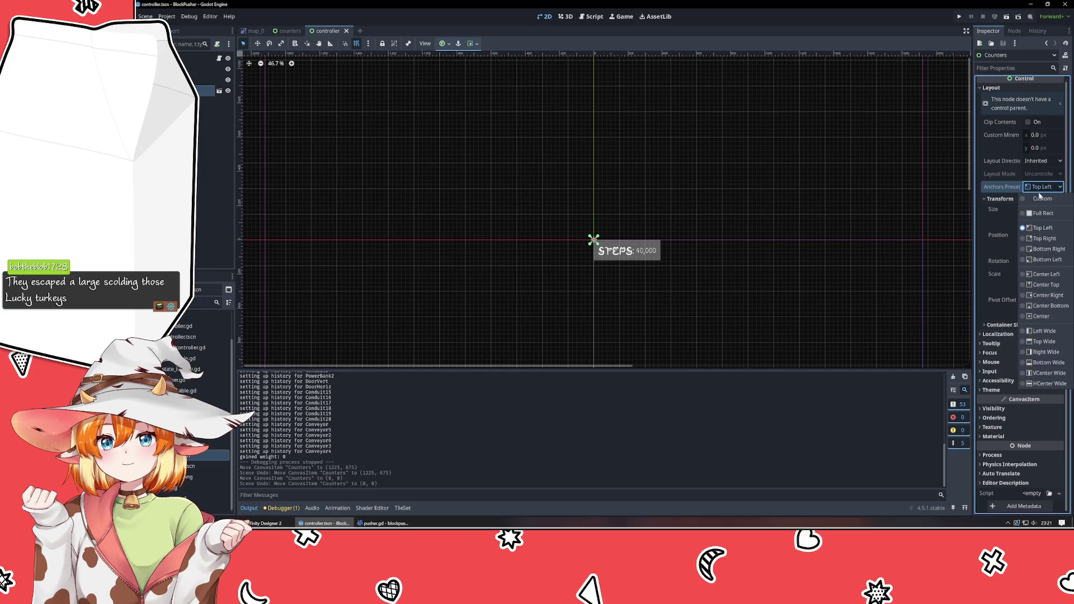
{"action": "left_click", "coordinate": [1042, 213]}
{"action": "scroll", "coordinate": [722, 118], "scroll_direction": "down", "scroll_amount": 3}
{"action": "scroll", "coordinate": [722, 118], "scroll_direction": "right", "scroll_amount": 3}
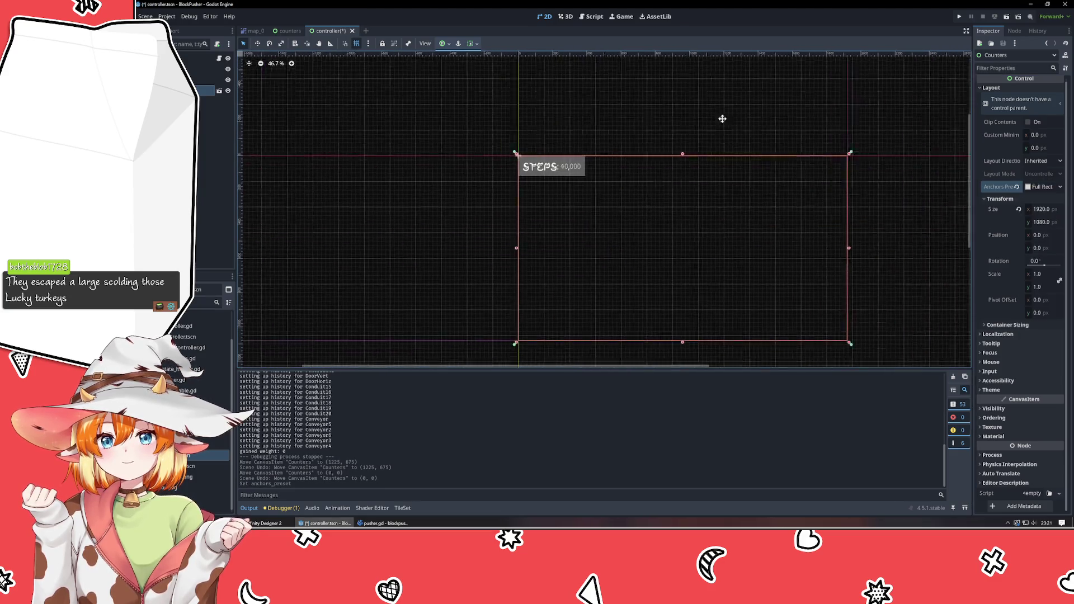
{"action": "left_click_drag", "start_coordinate": [722, 119], "coordinate": [704, 113]}
{"action": "scroll", "coordinate": [640, 223], "scroll_direction": "up", "scroll_amount": 1}
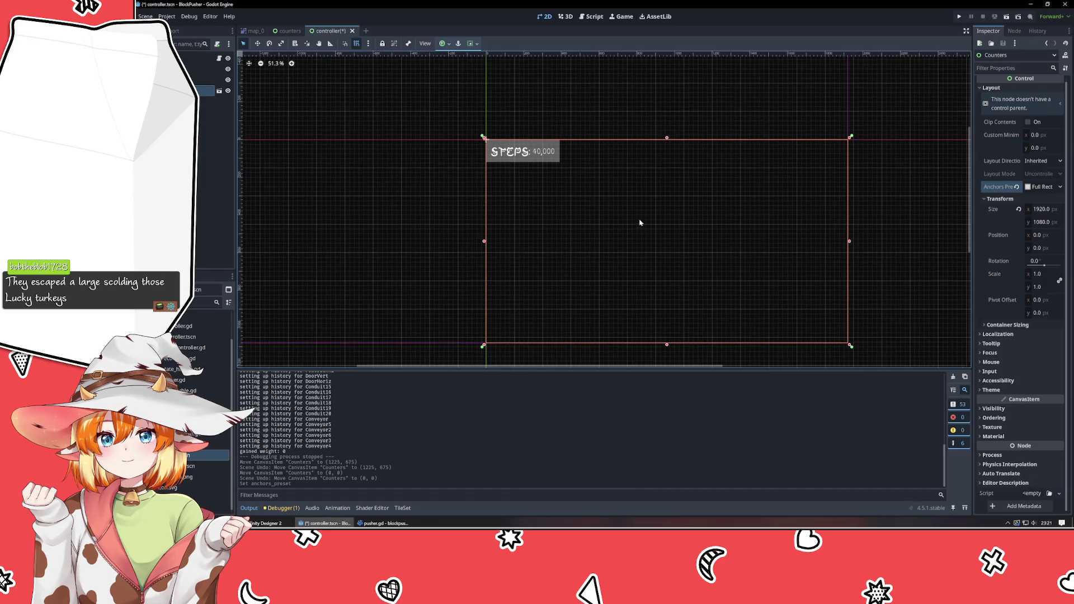
{"action": "key", "text": "ctrl+z"}
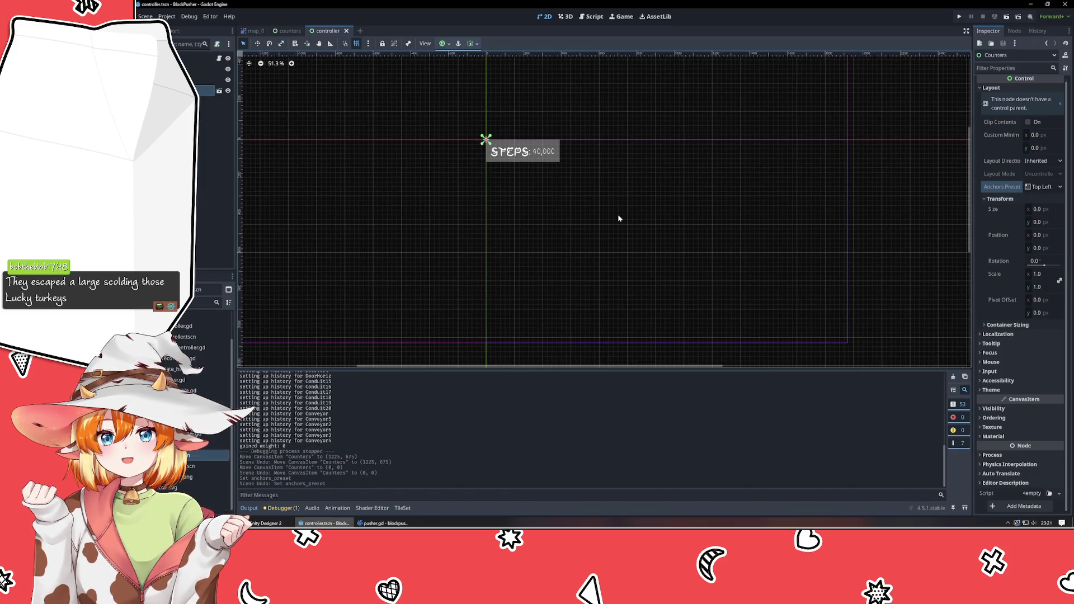
{"action": "scroll", "coordinate": [514, 139], "scroll_direction": "up", "scroll_amount": 10}
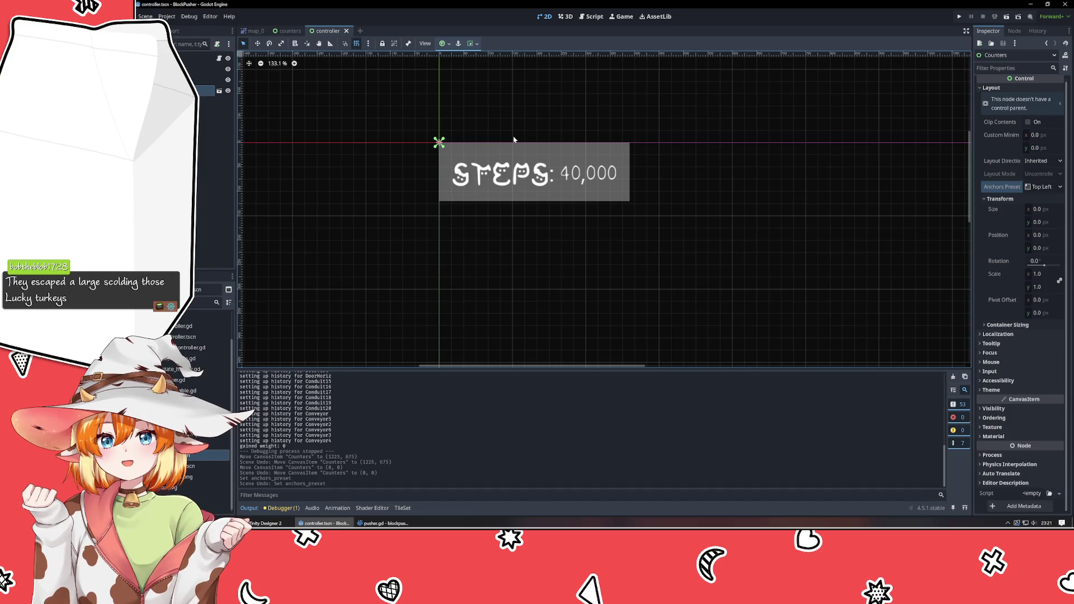
{"action": "scroll", "coordinate": [514, 140], "scroll_direction": "down", "scroll_amount": 12}
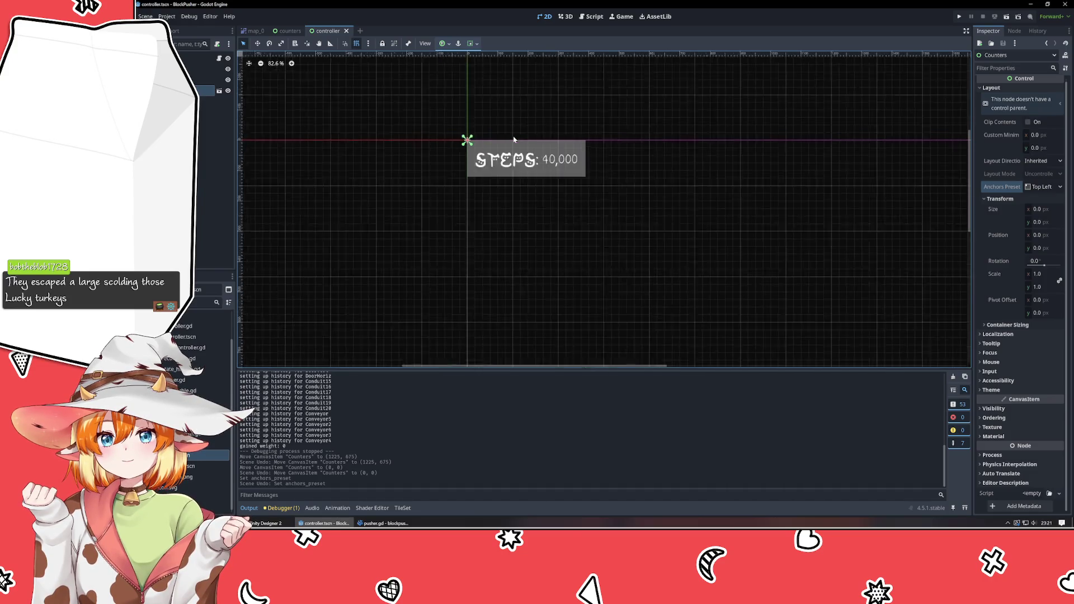
- In the counters scene, try Top Right anchors on the STEPS ColorRect, then restore Top Left
{"action": "left_click", "coordinate": [288, 31]}
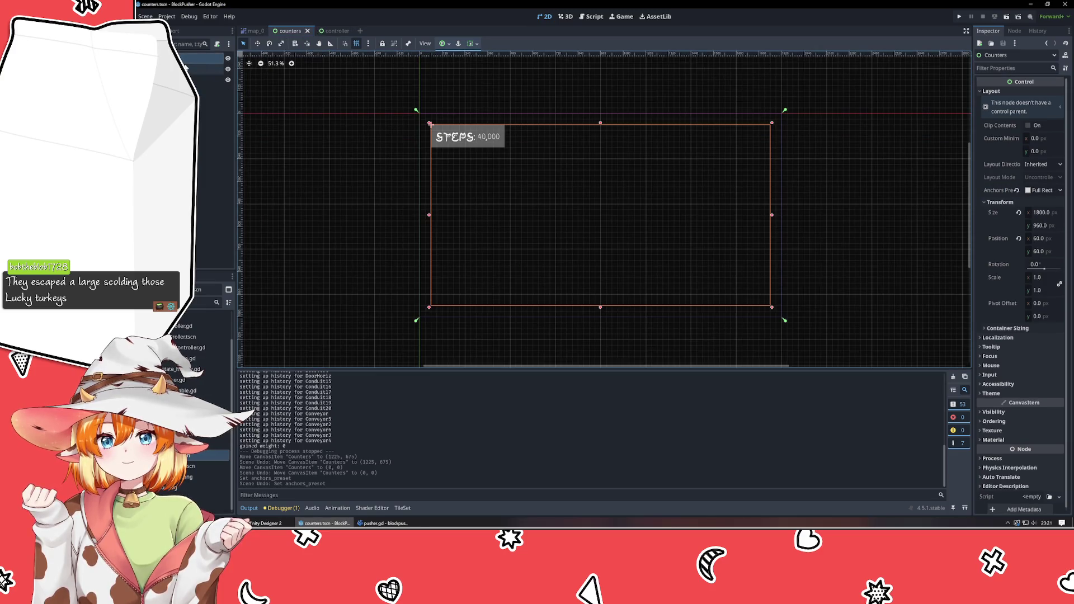
{"action": "left_click", "coordinate": [185, 65]}
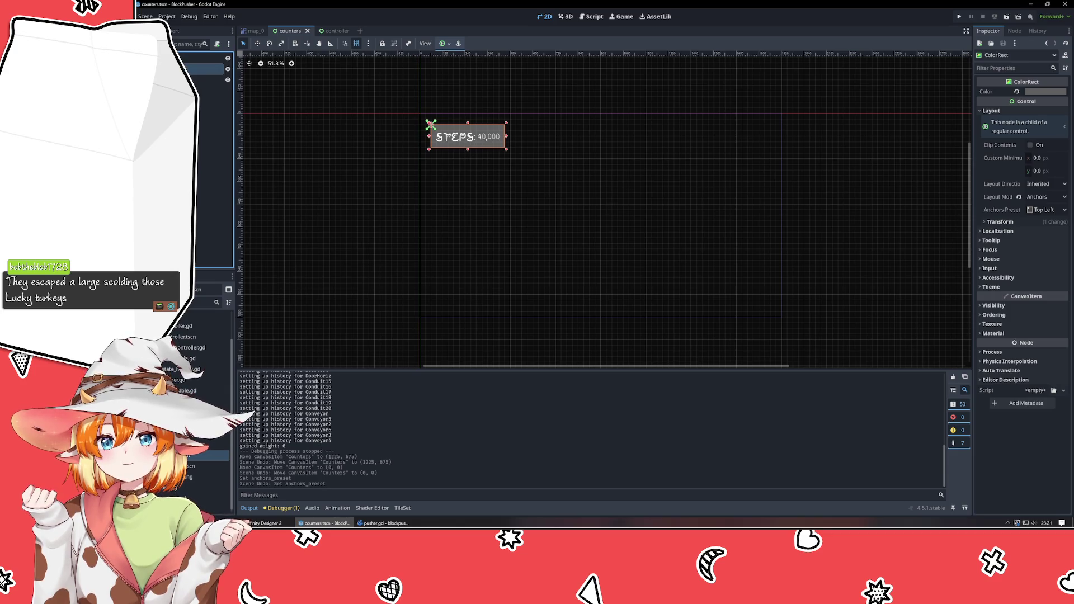
{"action": "left_click", "coordinate": [195, 79]}
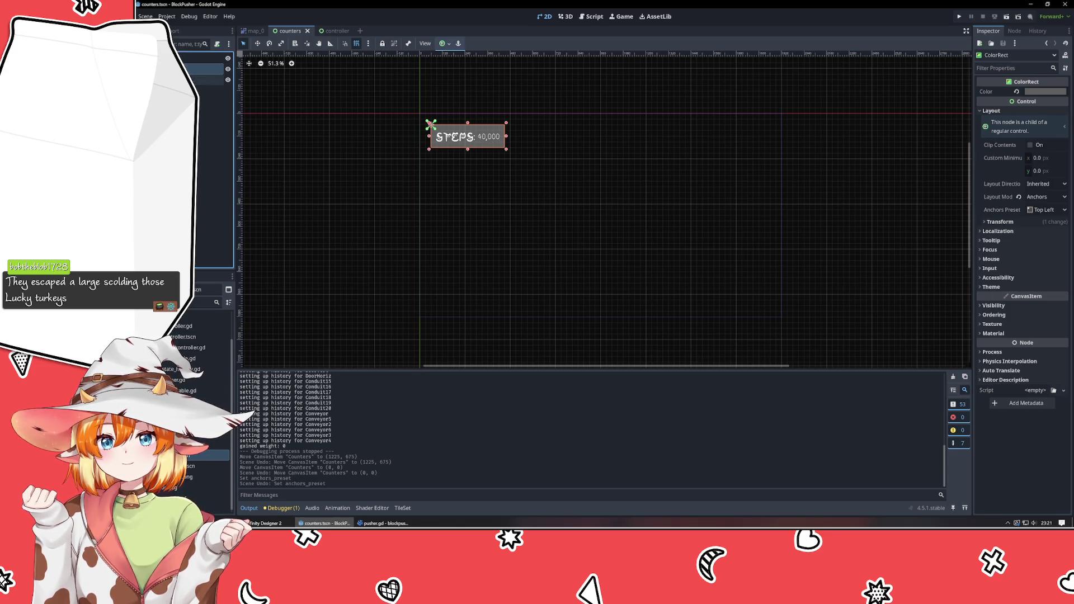
{"action": "left_click", "coordinate": [196, 69]}
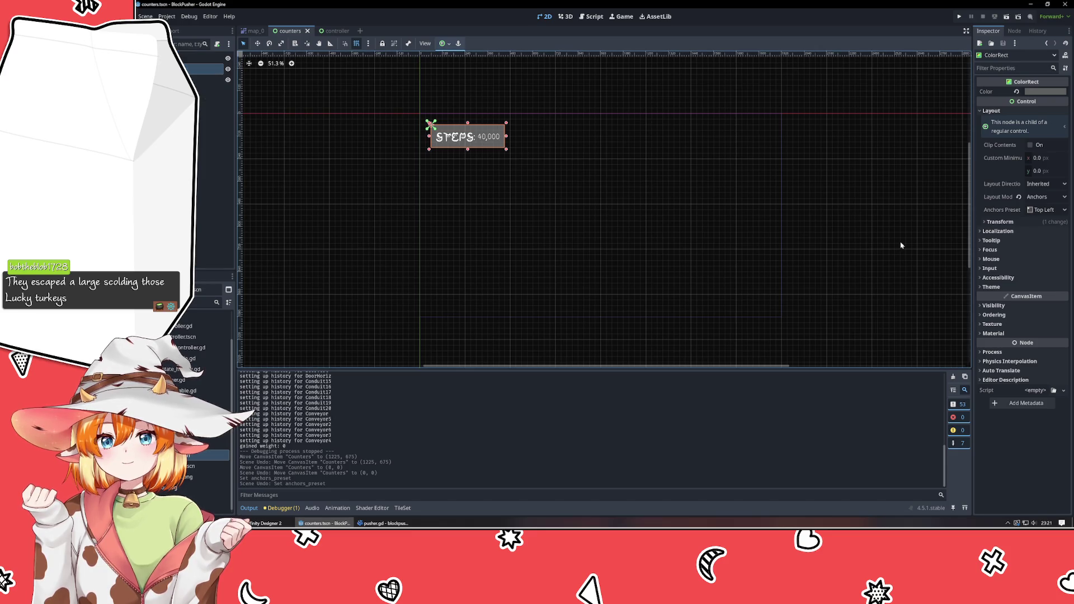
{"action": "left_click", "coordinate": [1040, 210]}
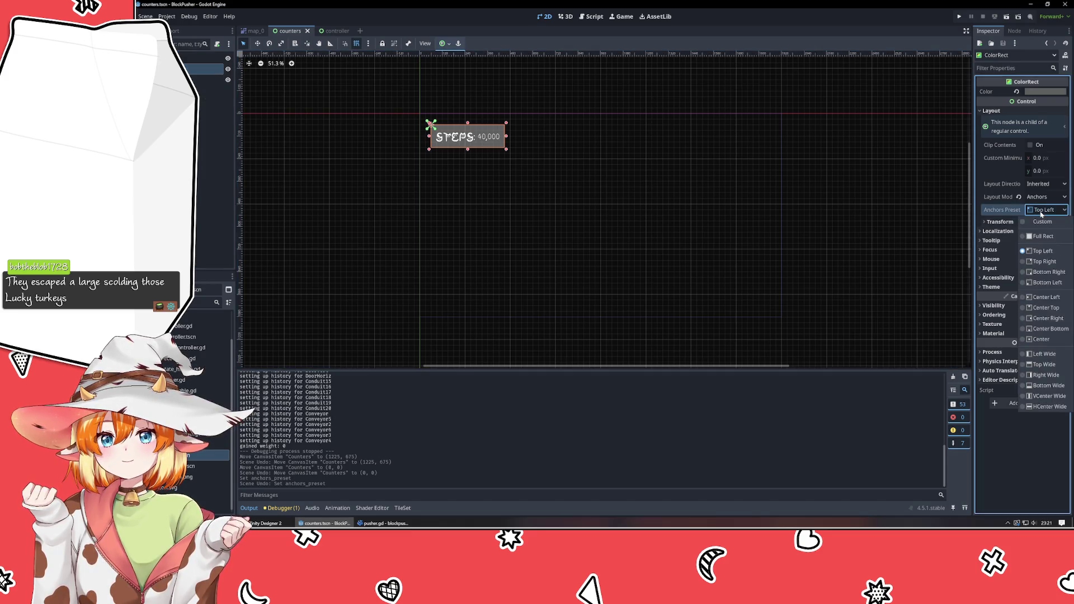
{"action": "left_click", "coordinate": [1044, 262]}
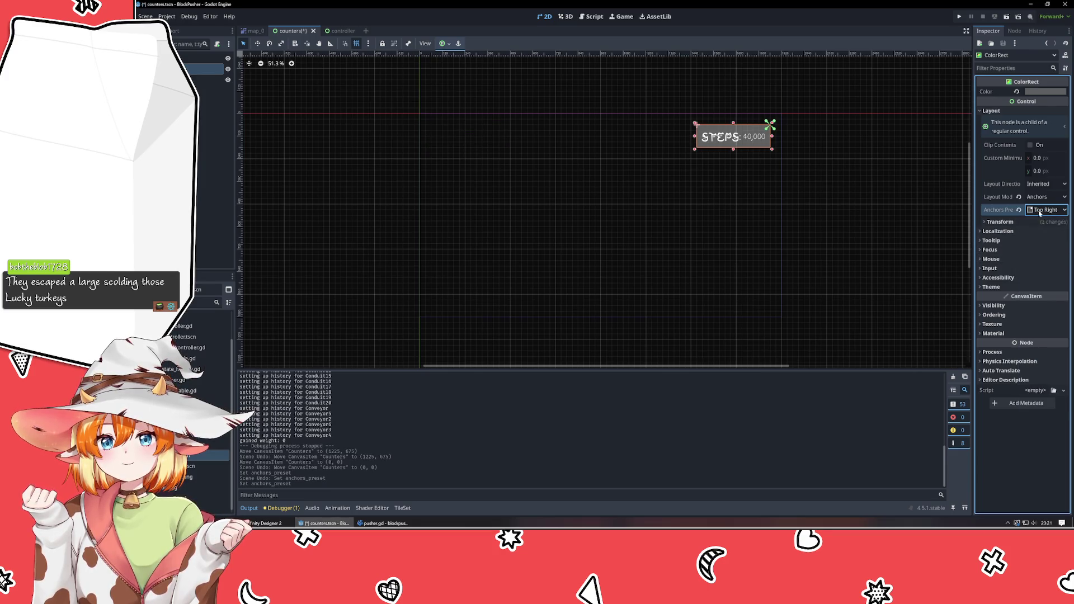
{"action": "left_click", "coordinate": [1039, 211]}
{"action": "left_click", "coordinate": [1043, 251]}
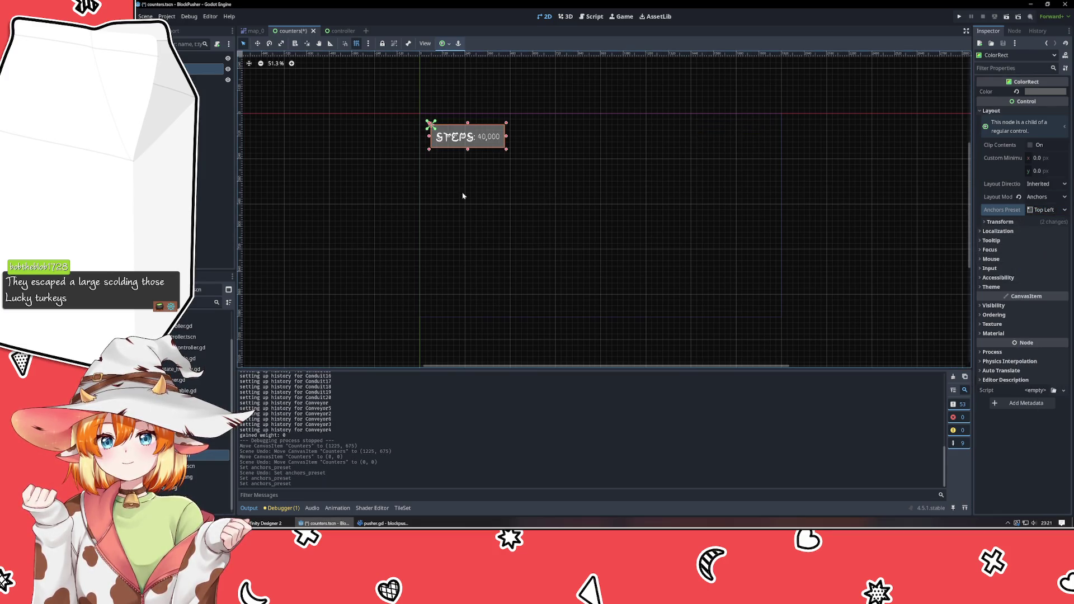
- Reselect the Counters root node and switch to the controller scene
{"action": "left_click", "coordinate": [358, 183]}
{"action": "left_click", "coordinate": [202, 58]}
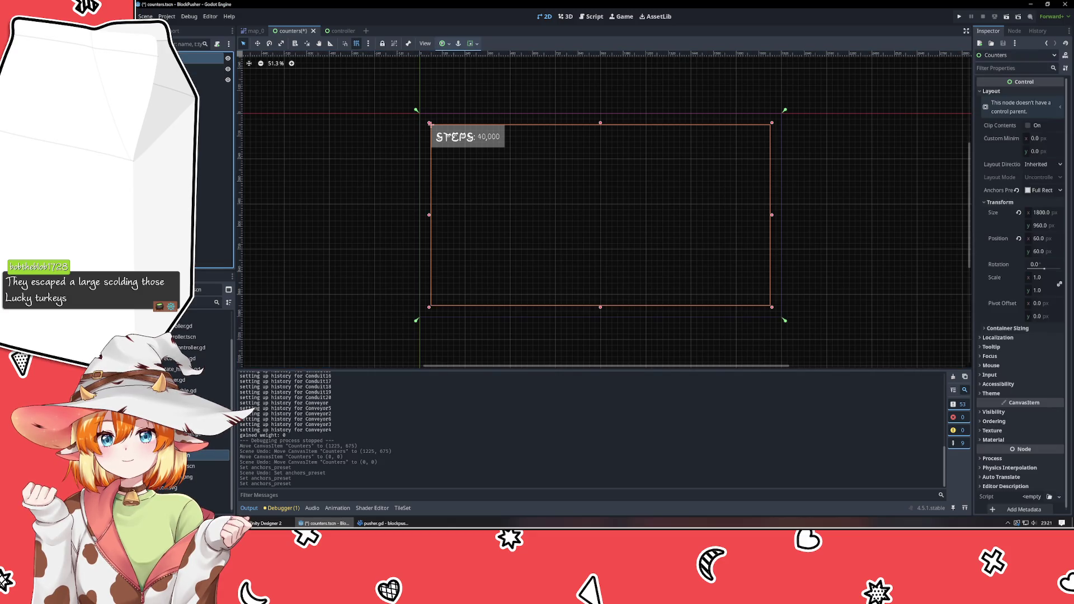
{"action": "left_click", "coordinate": [299, 212]}
{"action": "left_click", "coordinate": [468, 183]}
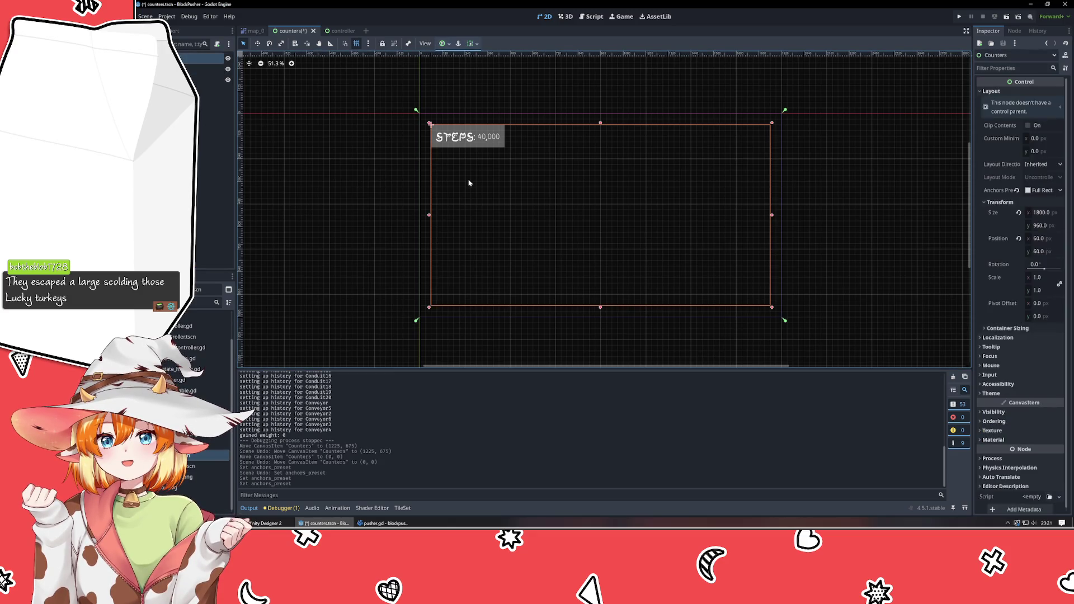
{"action": "left_click", "coordinate": [336, 32]}
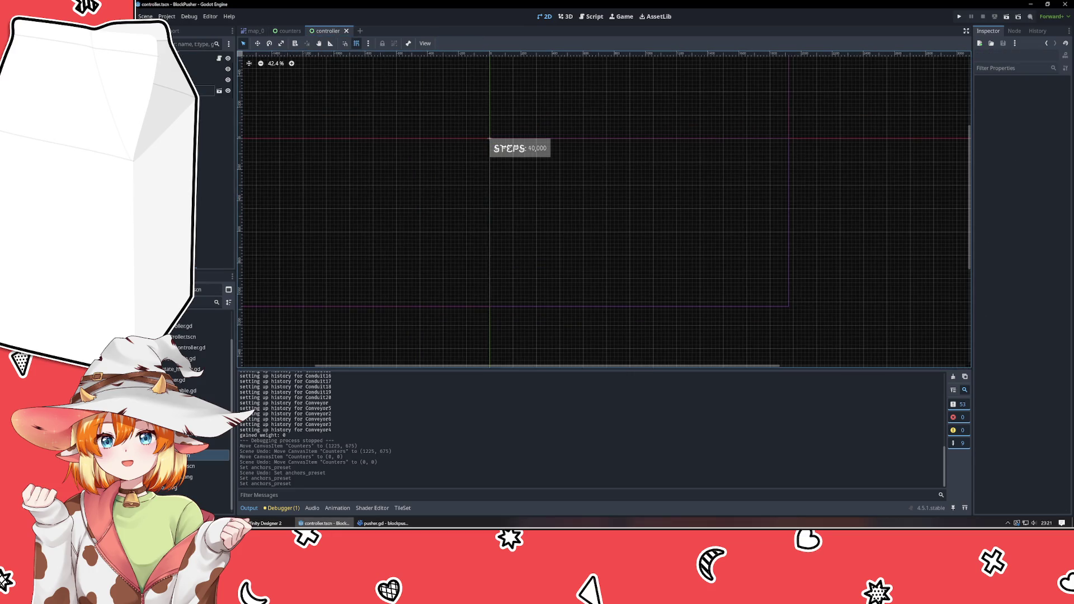
- Replace Counters with a fresh counters.tscn instance, run the game, and drag it to (50, 50)
{"action": "left_click", "coordinate": [206, 90]}
{"action": "key", "text": "Delete"}
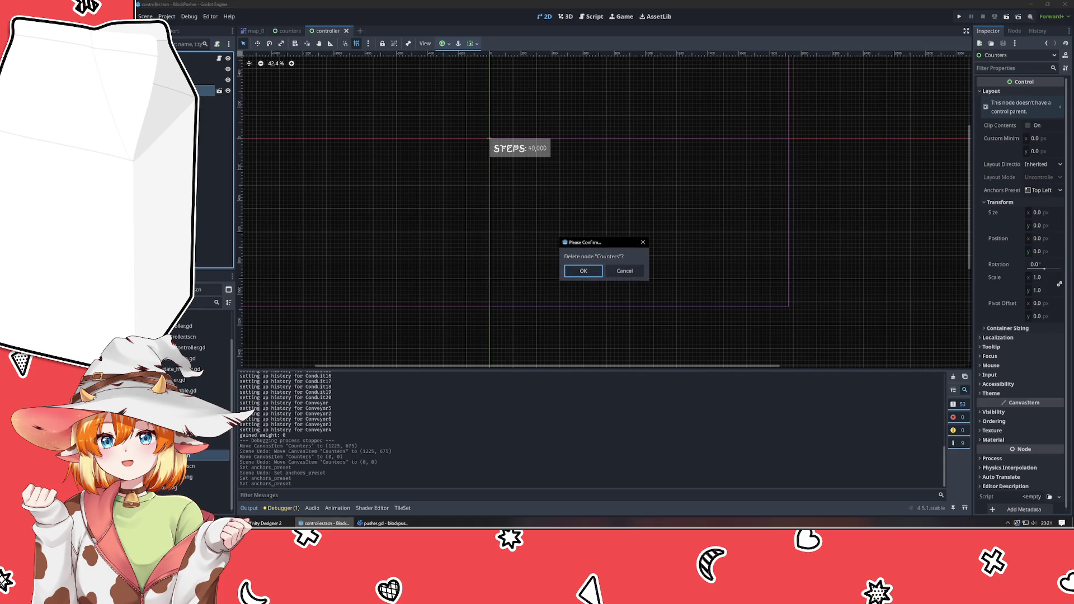
{"action": "key", "text": "Return"}
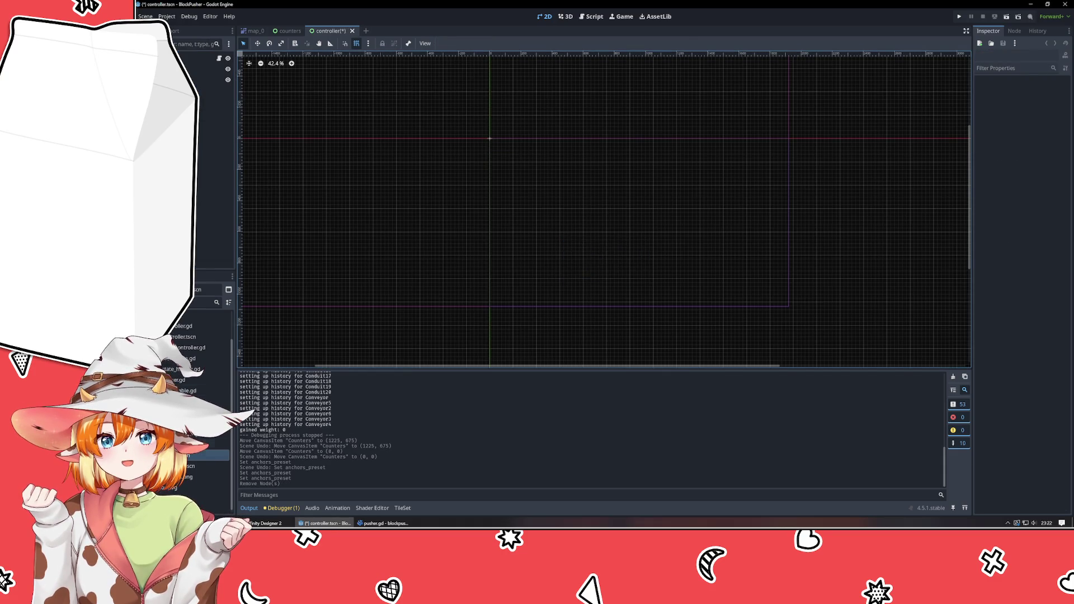
{"action": "mouse_move", "coordinate": [207, 455]}
{"action": "left_mouse_down"}
{"action": "mouse_move", "coordinate": [218, 316]}
{"action": "mouse_move", "coordinate": [204, 83]}
{"action": "left_mouse_up"}
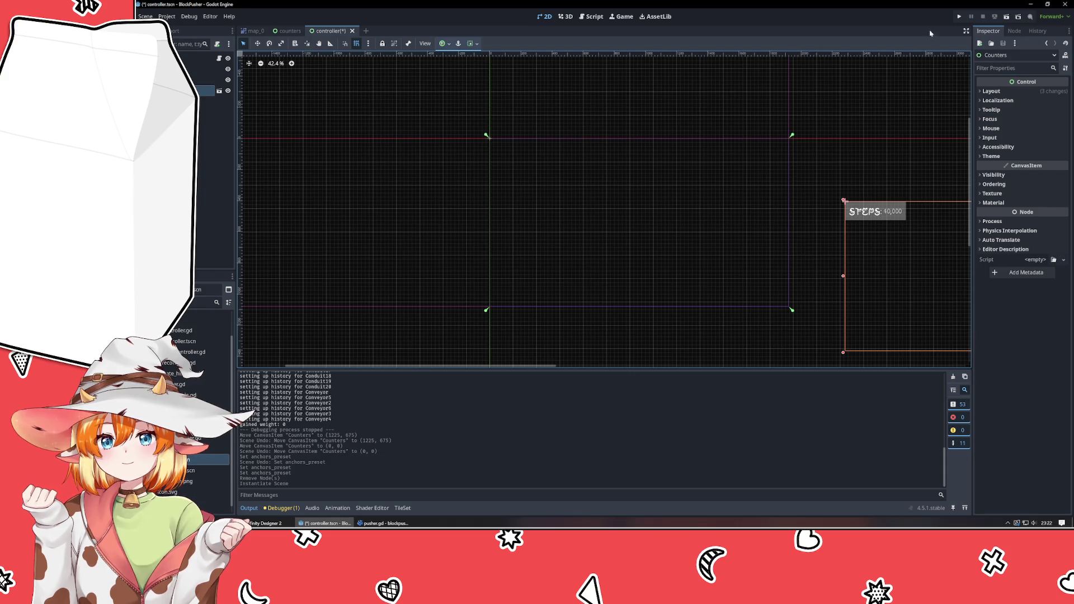
{"action": "left_click", "coordinate": [960, 16]}
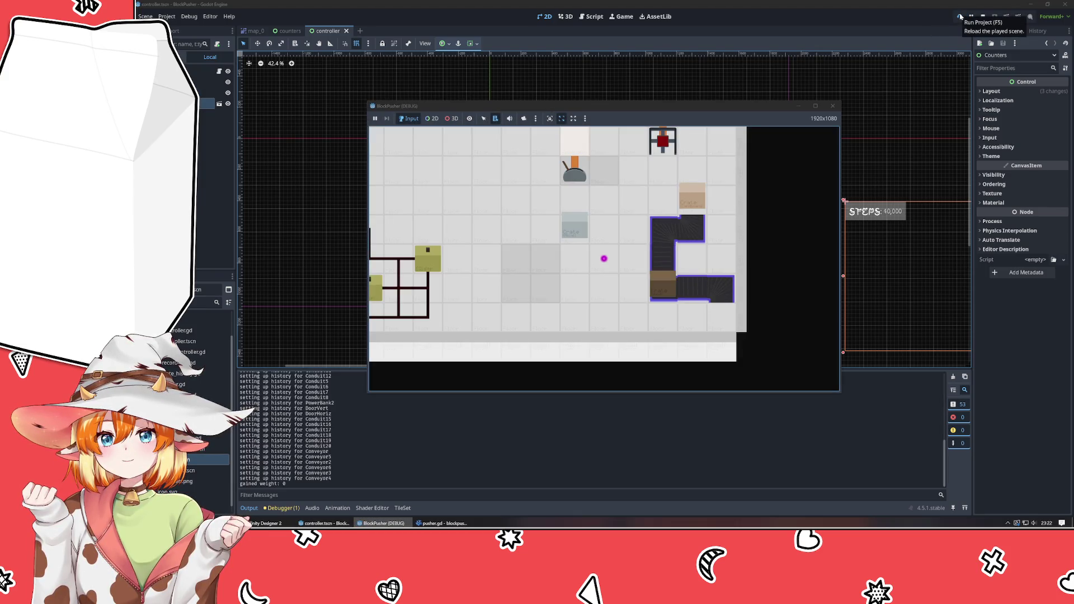
{"action": "mouse_move", "coordinate": [924, 296]}
{"action": "left_mouse_down"}
{"action": "mouse_move", "coordinate": [630, 211]}
{"action": "mouse_move", "coordinate": [619, 240]}
{"action": "mouse_move", "coordinate": [579, 240]}
{"action": "left_mouse_up"}
- Reset Counters' Transform position to 0, 0, then drag it back to (50, 50)
{"action": "left_click", "coordinate": [1016, 92]}
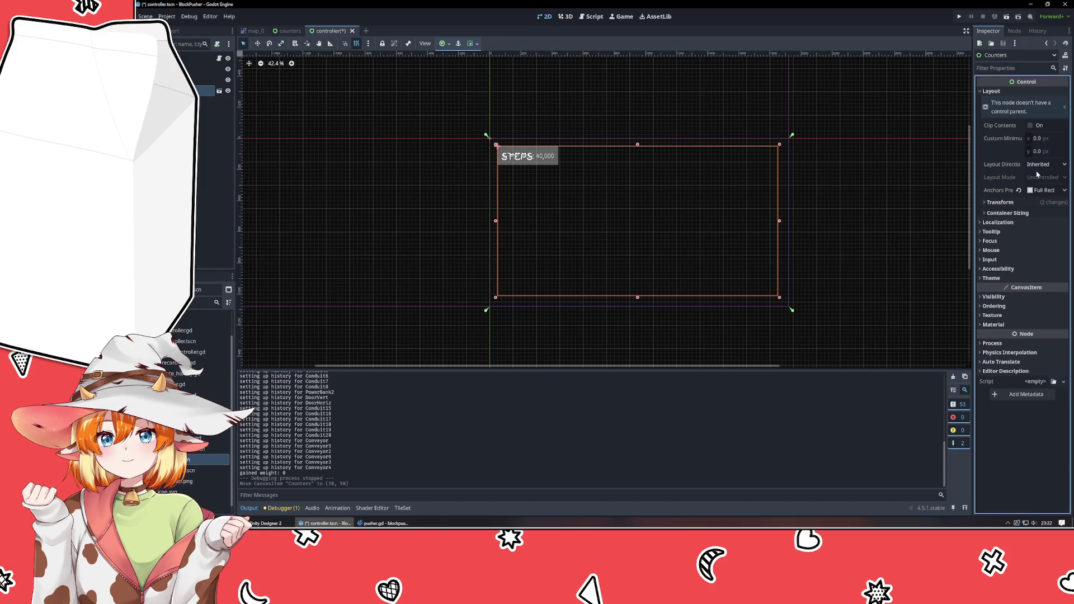
{"action": "left_click", "coordinate": [1026, 202]}
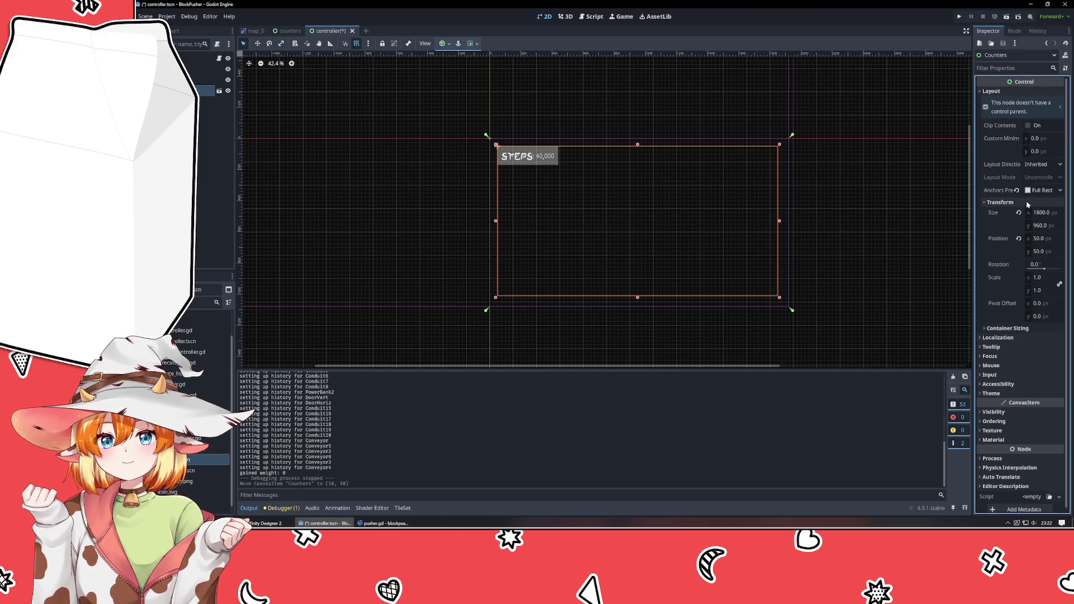
{"action": "left_click", "coordinate": [1018, 239]}
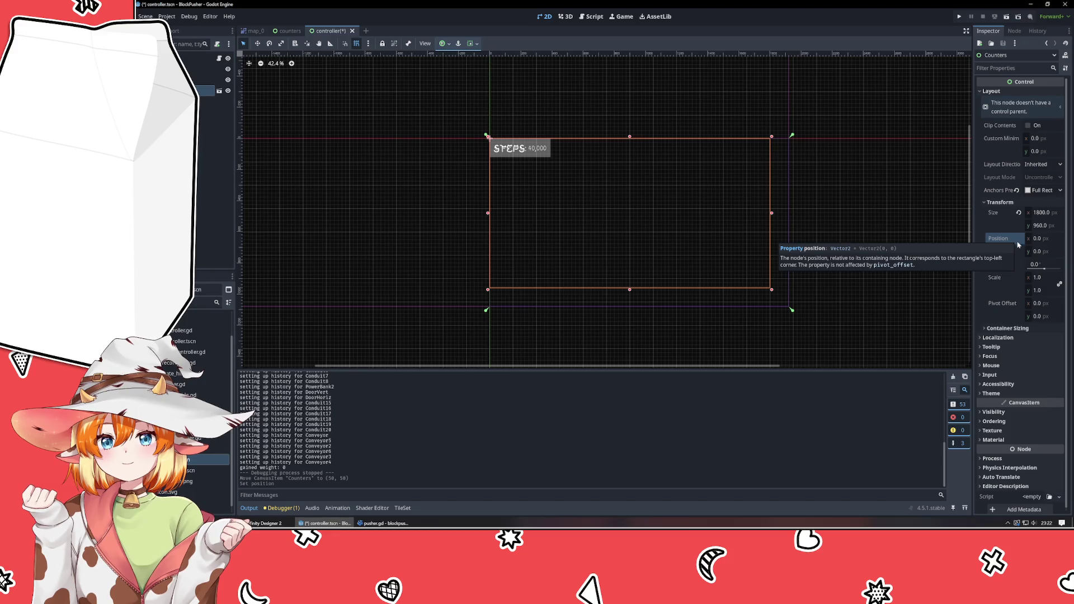
{"action": "left_click_drag", "start_coordinate": [599, 221], "coordinate": [609, 232]}
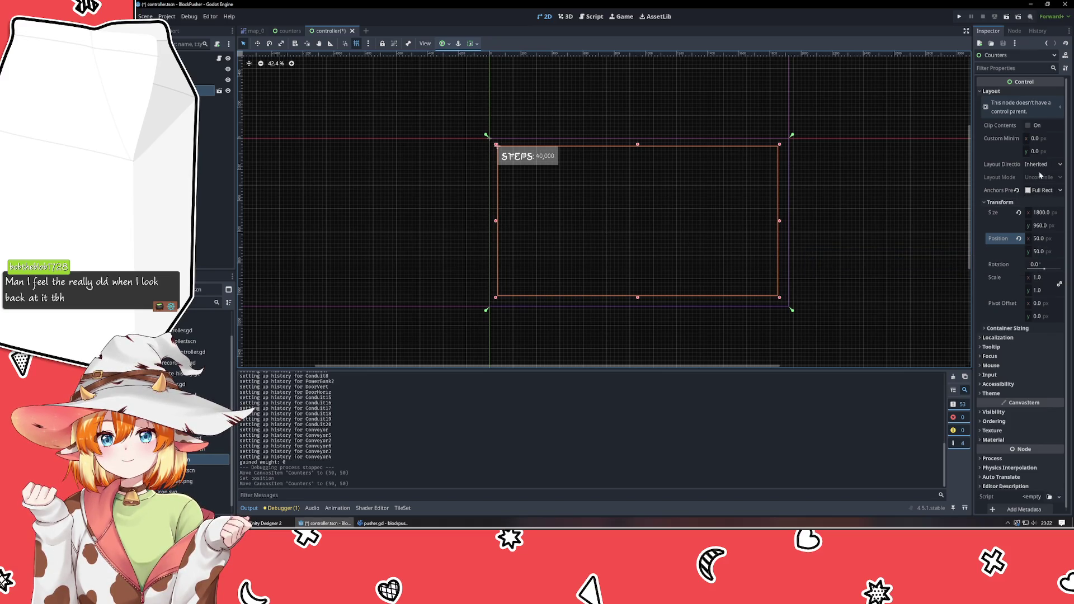
- Try Center anchors on Counters, undo to keep Full Rect, and run the project
{"action": "left_click", "coordinate": [1041, 190]}
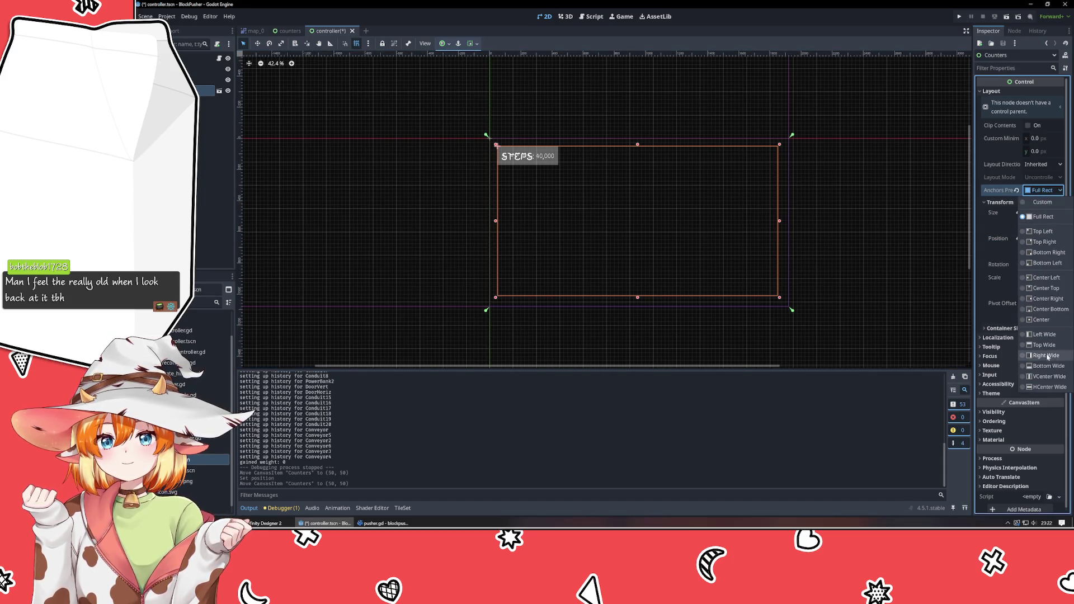
{"action": "left_click", "coordinate": [1041, 319]}
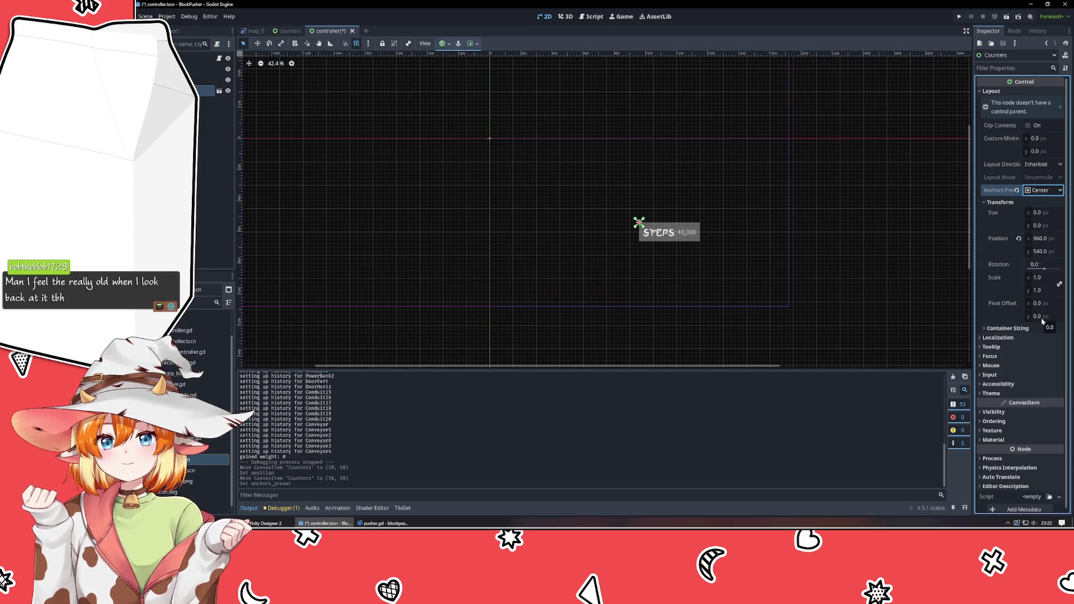
{"action": "key", "text": "ctrl+z"}
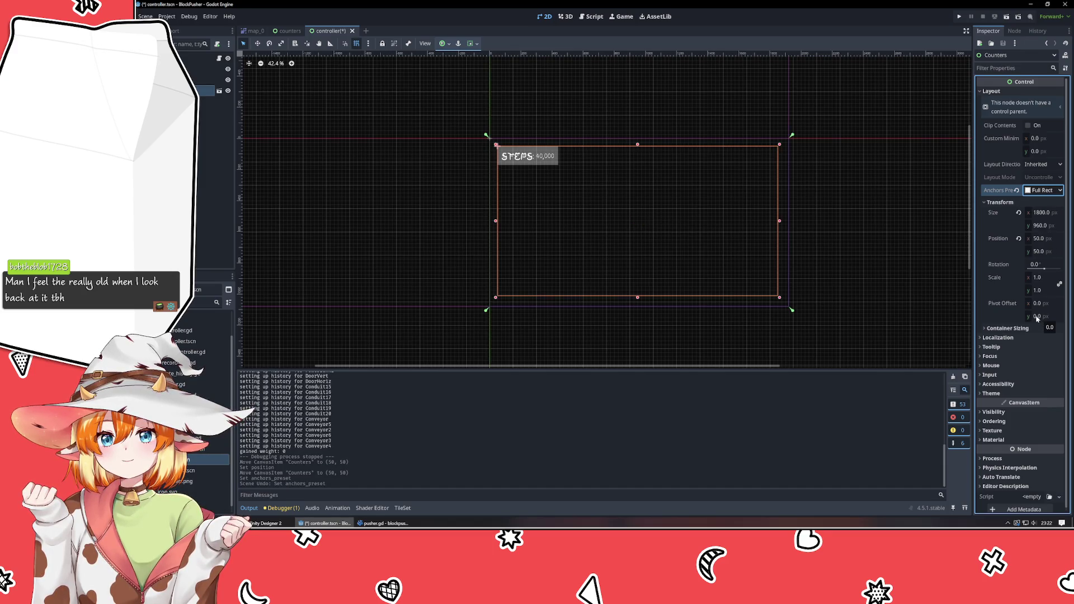
{"action": "left_click", "coordinate": [1035, 194]}
{"action": "key", "text": "Escape"}
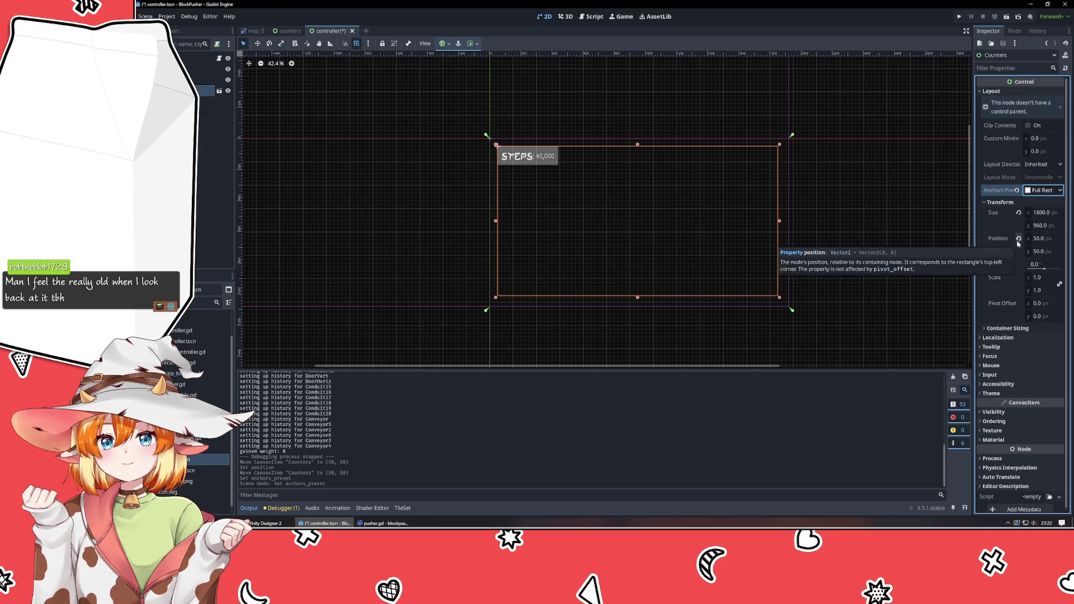
{"action": "left_click", "coordinate": [959, 17]}
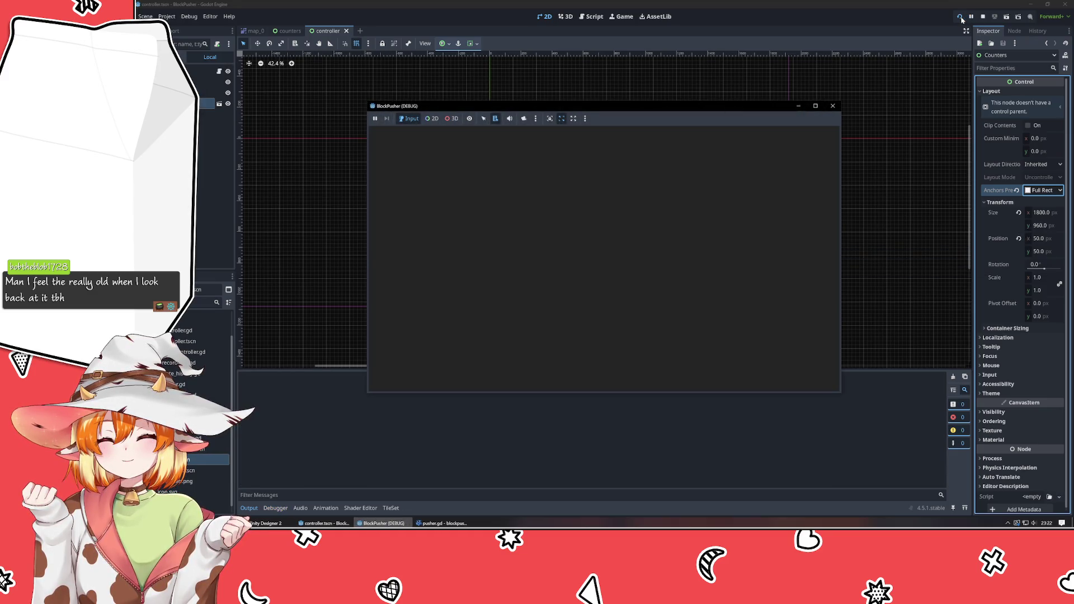
- Stop the game and move Counters in the controller scene to (-200, 125), comparing with the counters scene
{"action": "left_click", "coordinate": [833, 106]}
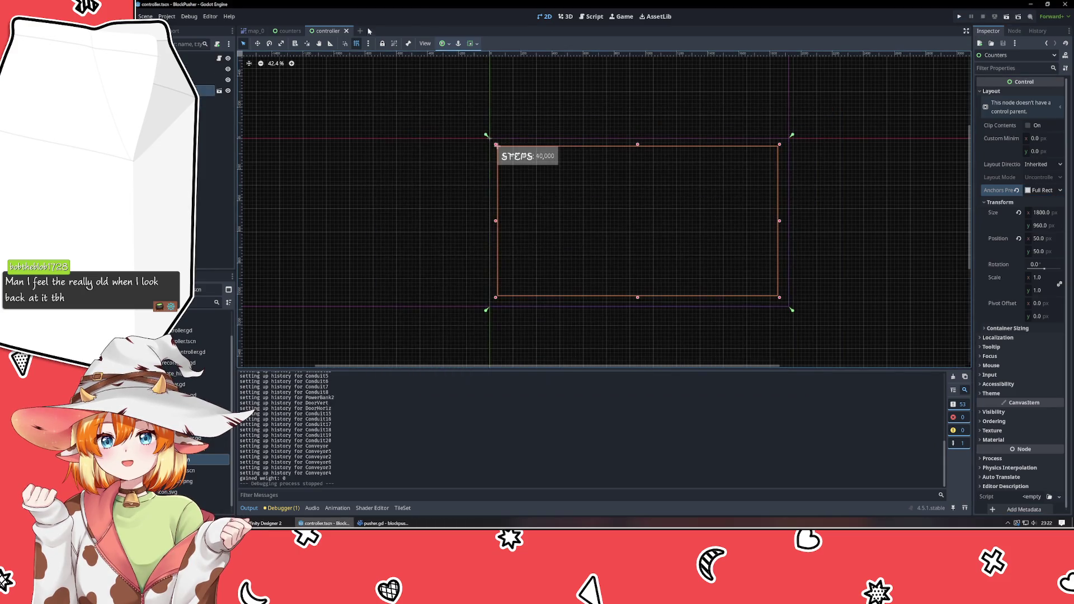
{"action": "left_click", "coordinate": [286, 31]}
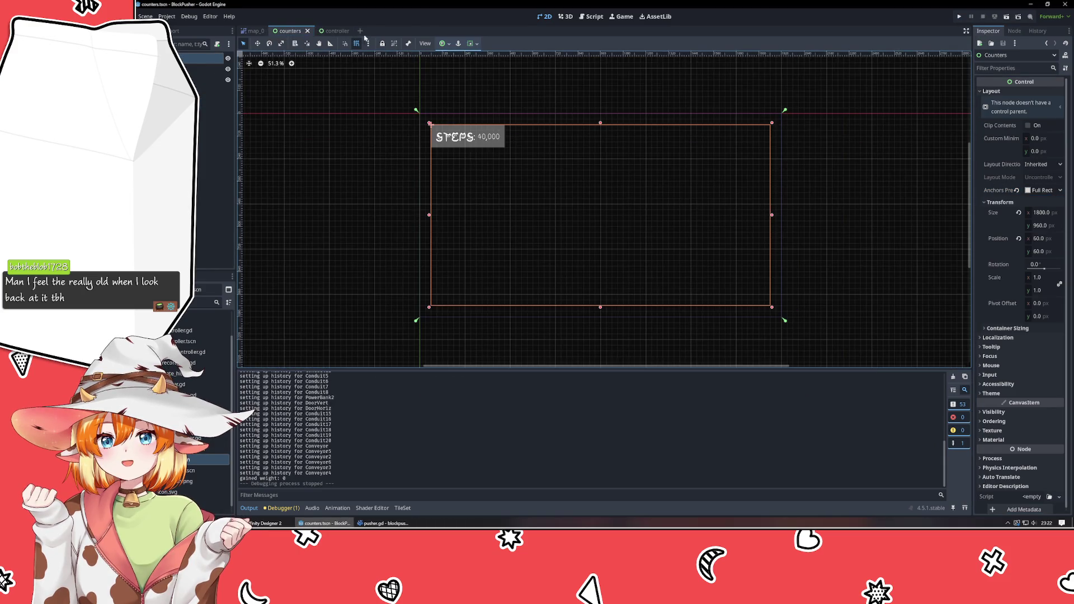
{"action": "left_click", "coordinate": [336, 31]}
{"action": "mouse_move", "coordinate": [635, 171]}
{"action": "left_mouse_down"}
{"action": "mouse_move", "coordinate": [549, 222]}
{"action": "mouse_move", "coordinate": [613, 185]}
{"action": "mouse_move", "coordinate": [597, 182]}
{"action": "left_mouse_up"}
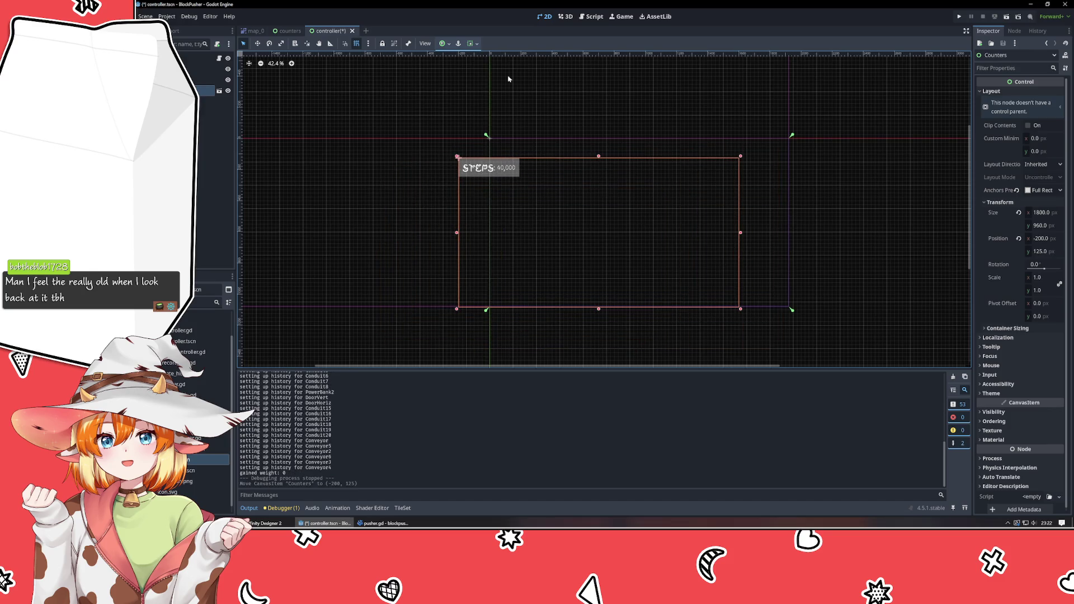
{"action": "left_click", "coordinate": [288, 31]}
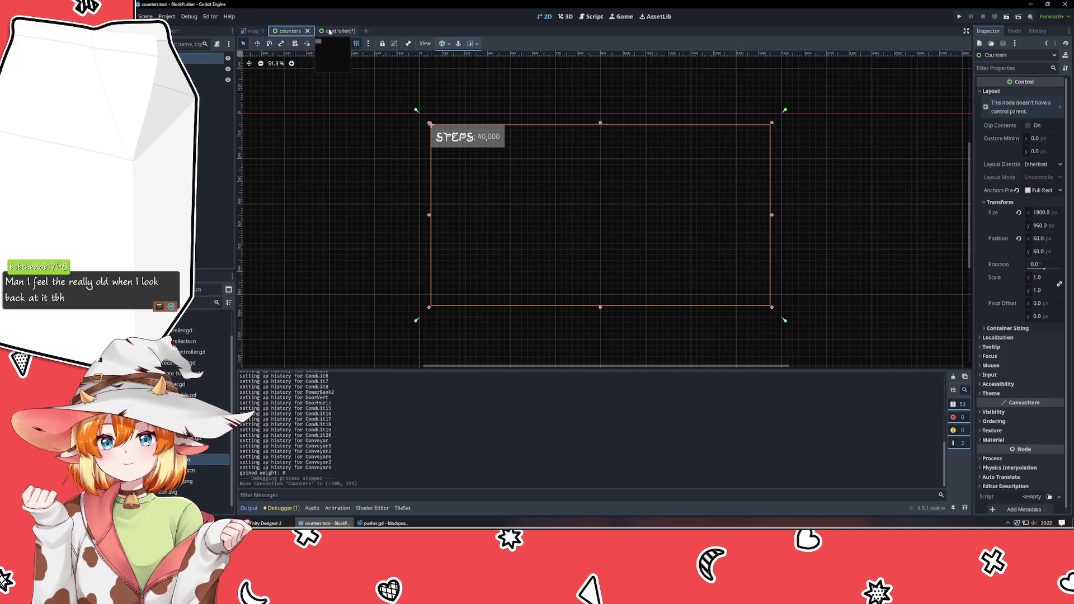
{"action": "left_click", "coordinate": [330, 31]}
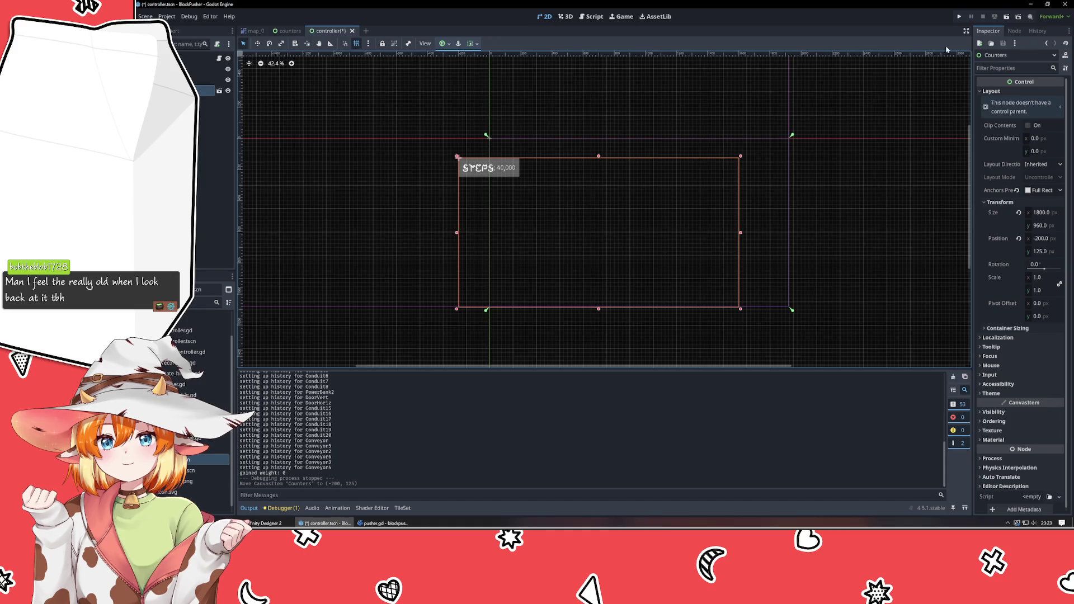
- Run the BlockPusher game once more, close it, then reselect the Counters node in the controller scene
{"action": "left_click", "coordinate": [958, 16]}
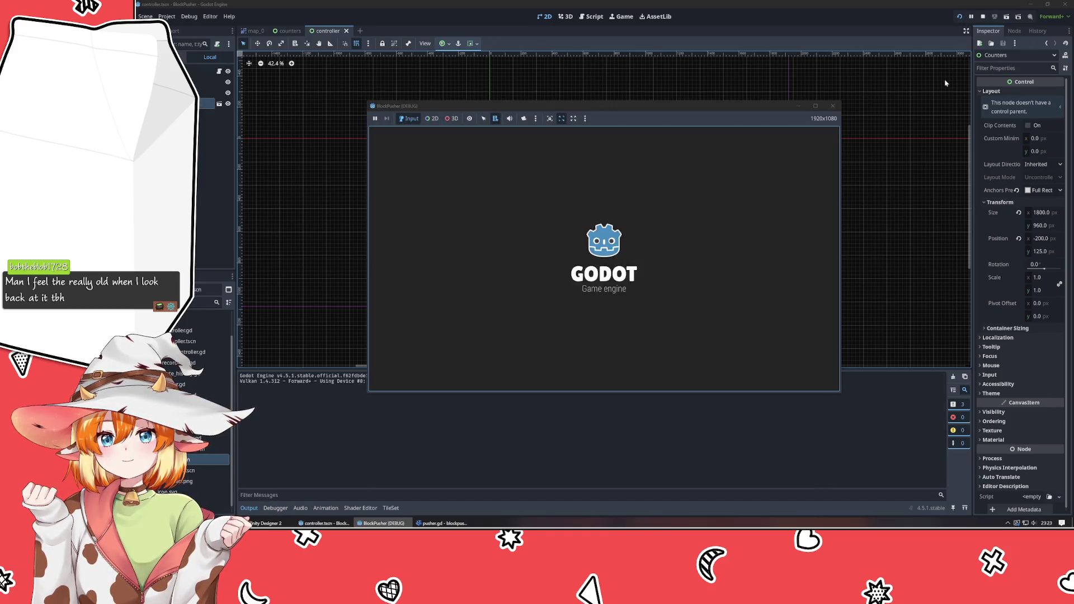
{"action": "left_click", "coordinate": [833, 106]}
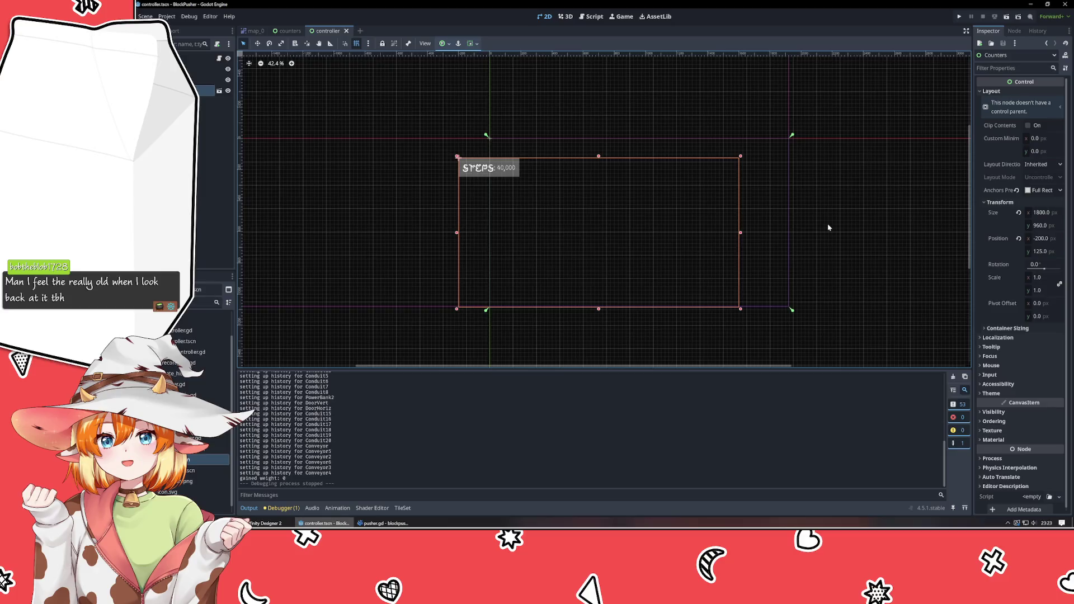
{"action": "scroll", "coordinate": [822, 232], "scroll_direction": "down", "scroll_amount": 2}
{"action": "mouse_move", "coordinate": [822, 231]}
{"action": "left_mouse_down"}
{"action": "mouse_move", "coordinate": [654, 225]}
{"action": "mouse_move", "coordinate": [656, 208]}
{"action": "left_mouse_up"}
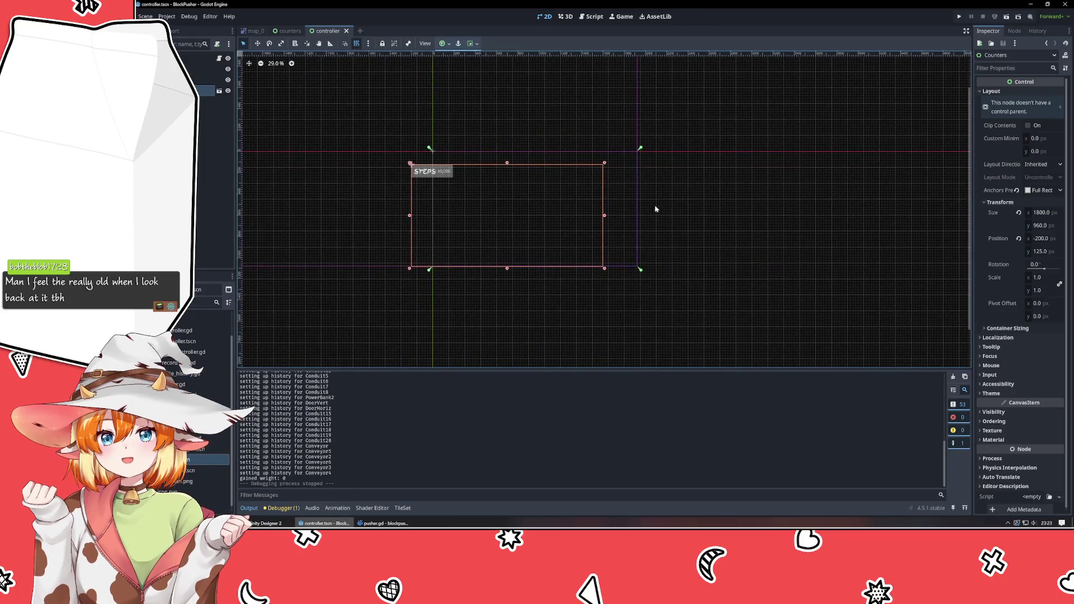
{"action": "left_click", "coordinate": [208, 104]}
{"action": "left_click", "coordinate": [205, 91]}
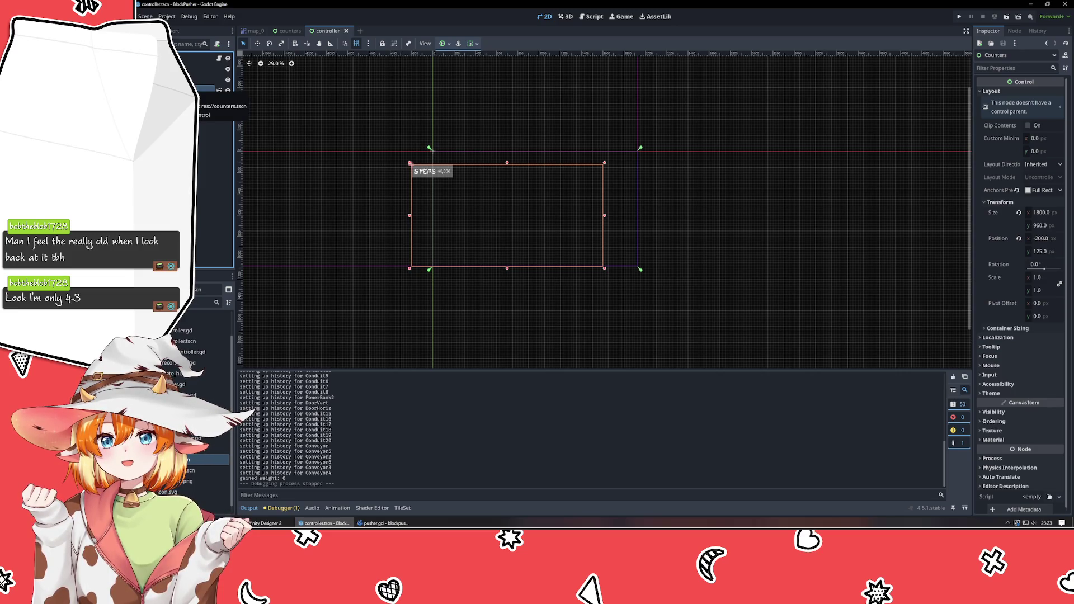
- Delete the old Counters node, instance a fresh counters.tscn in its place, and save the controller scene
{"action": "key", "text": "Delete"}
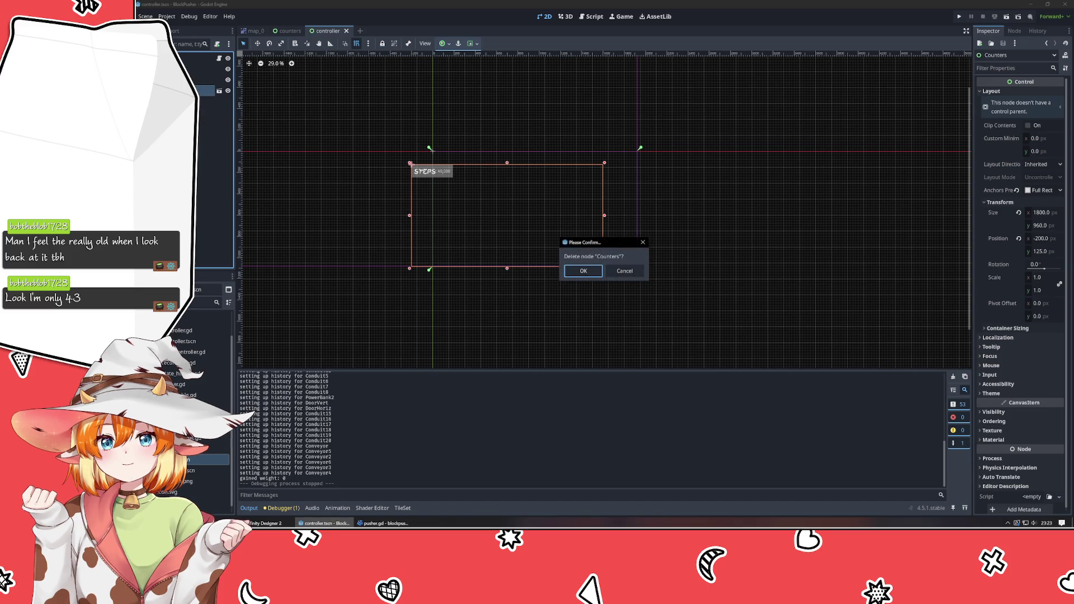
{"action": "key", "text": "Return"}
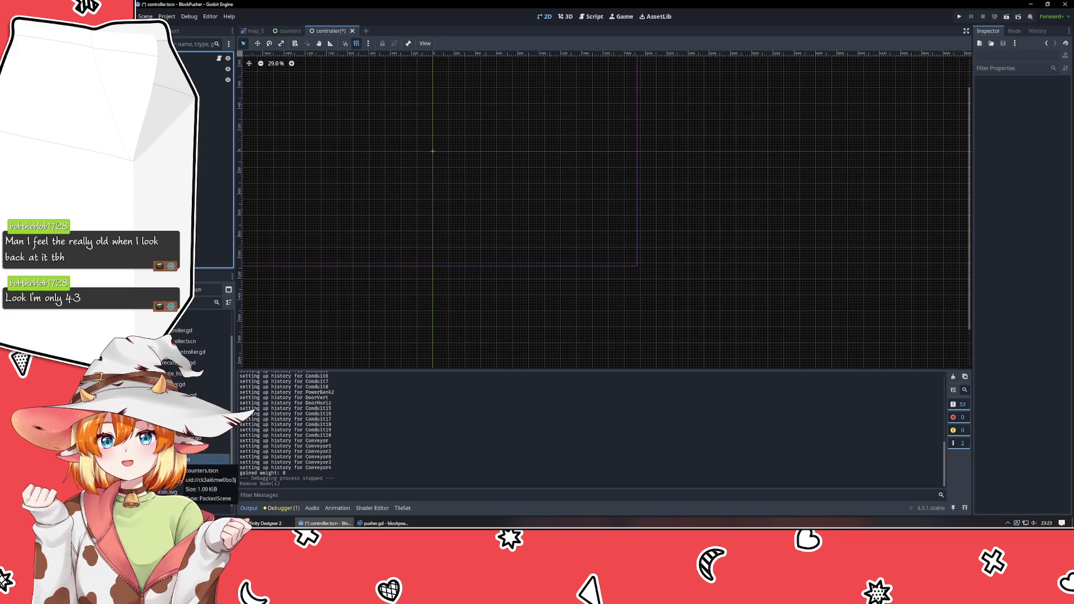
{"action": "left_click_drag", "start_coordinate": [184, 468], "coordinate": [201, 78]}
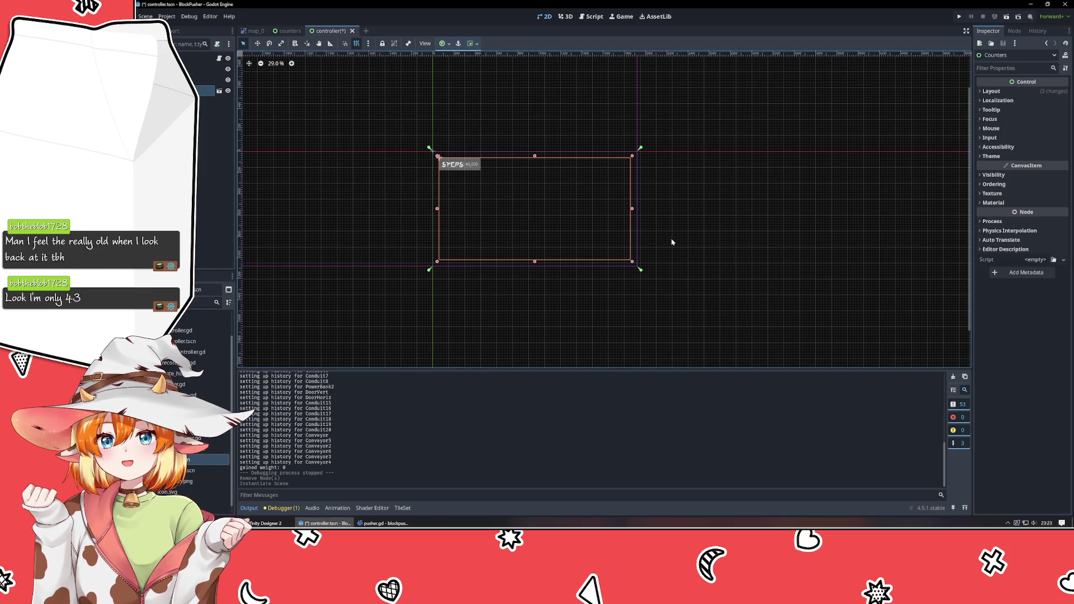
{"action": "left_click", "coordinate": [710, 258]}
{"action": "key", "text": "ctrl+s"}
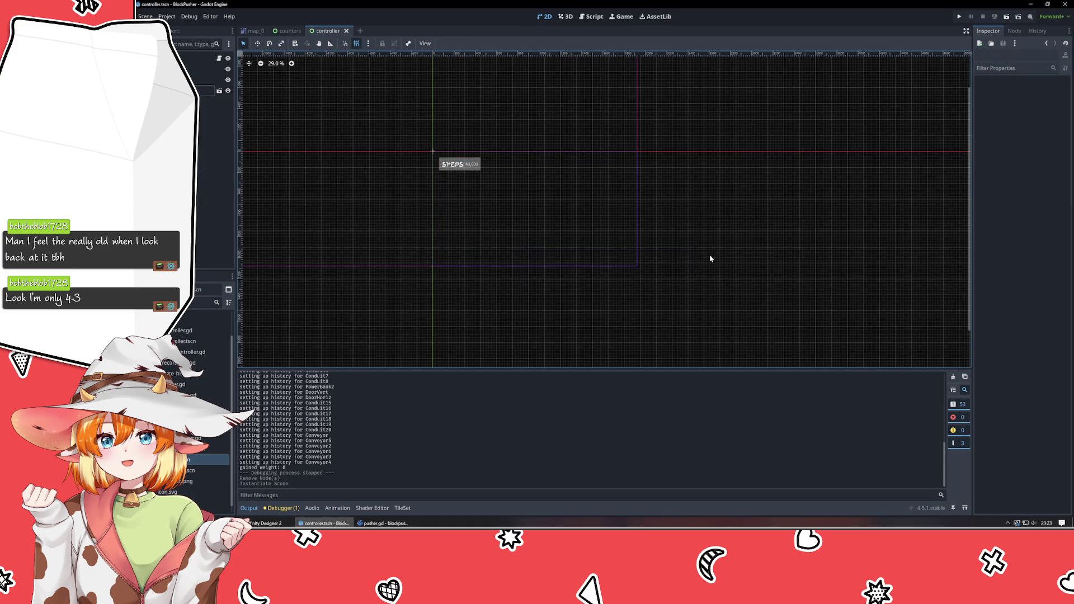
- Check the new Counters node's layout settings, then open the counters scene
{"action": "scroll", "coordinate": [710, 259], "scroll_direction": "up", "scroll_amount": 2}
{"action": "left_click", "coordinate": [206, 91]}
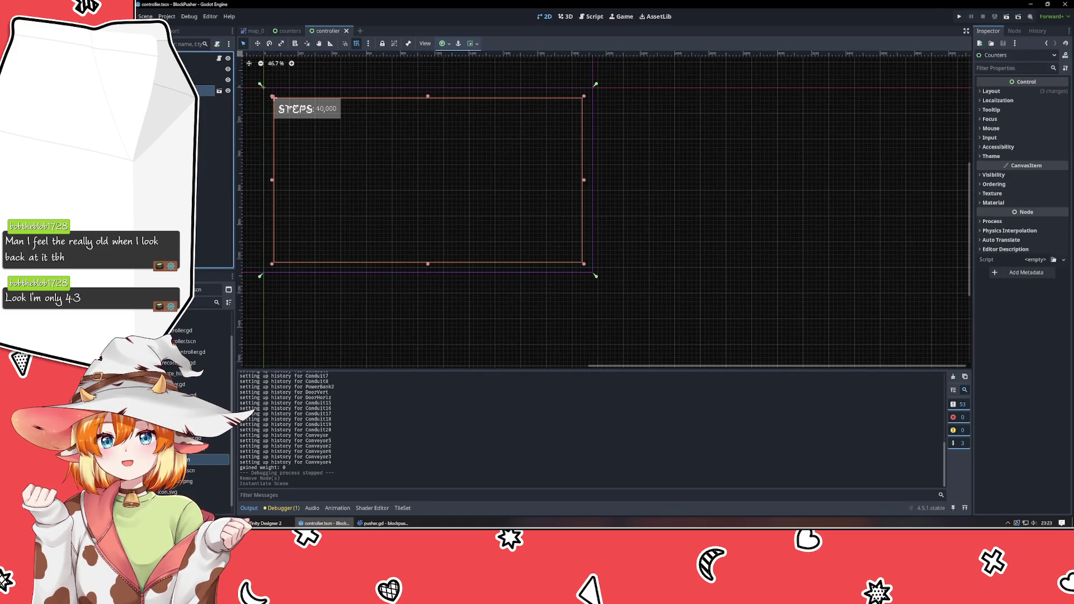
{"action": "left_click", "coordinate": [1021, 91]}
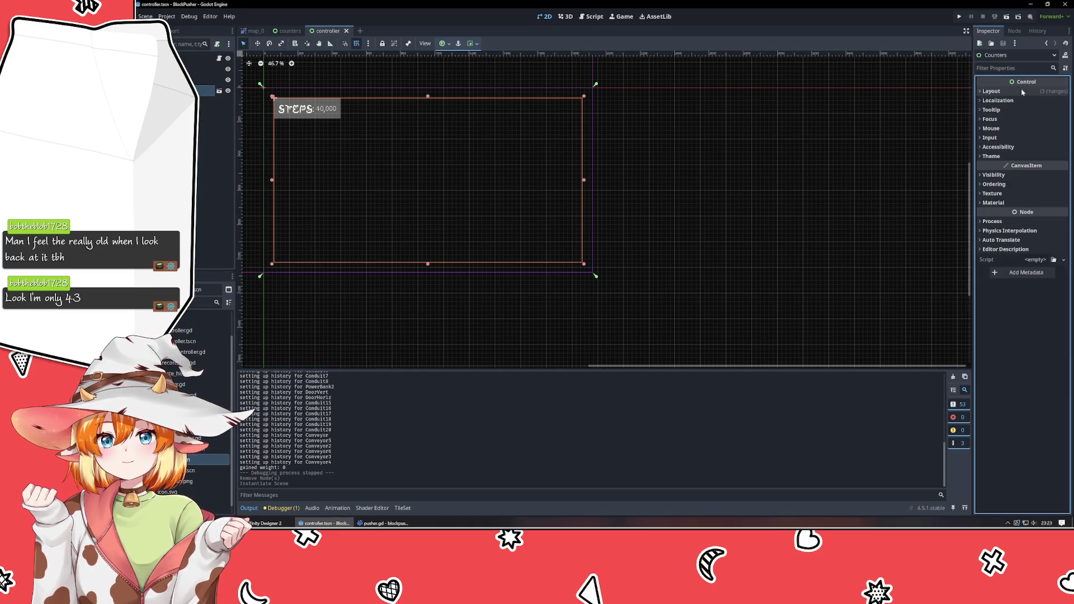
{"action": "left_click", "coordinate": [286, 31]}
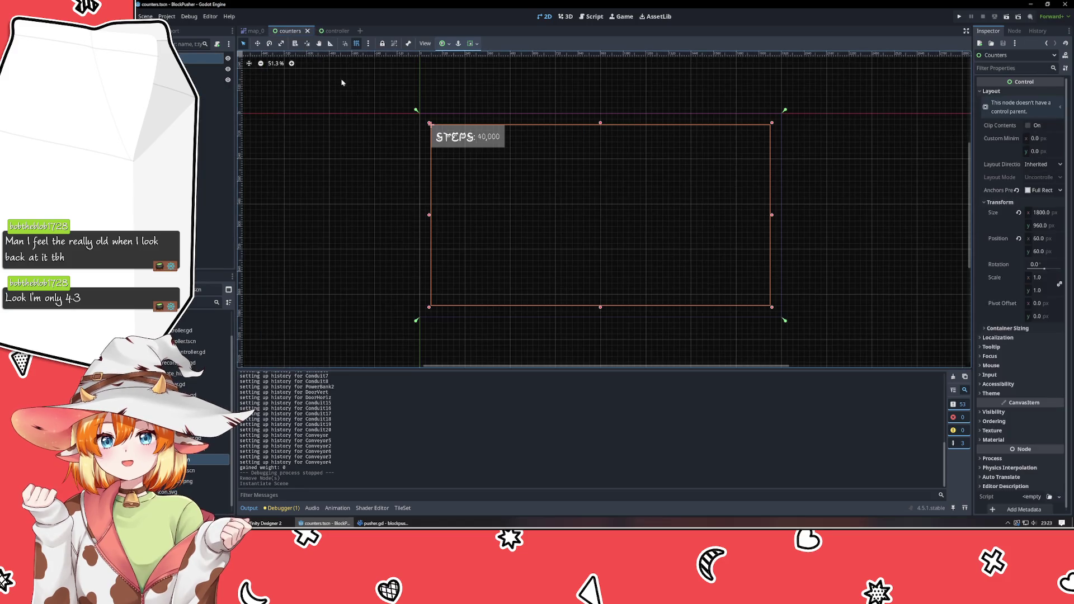
{"action": "left_click", "coordinate": [342, 136]}
{"action": "scroll", "coordinate": [343, 137], "scroll_direction": "down", "scroll_amount": 5}
{"action": "scroll", "coordinate": [343, 138], "scroll_direction": "up", "scroll_amount": 5}
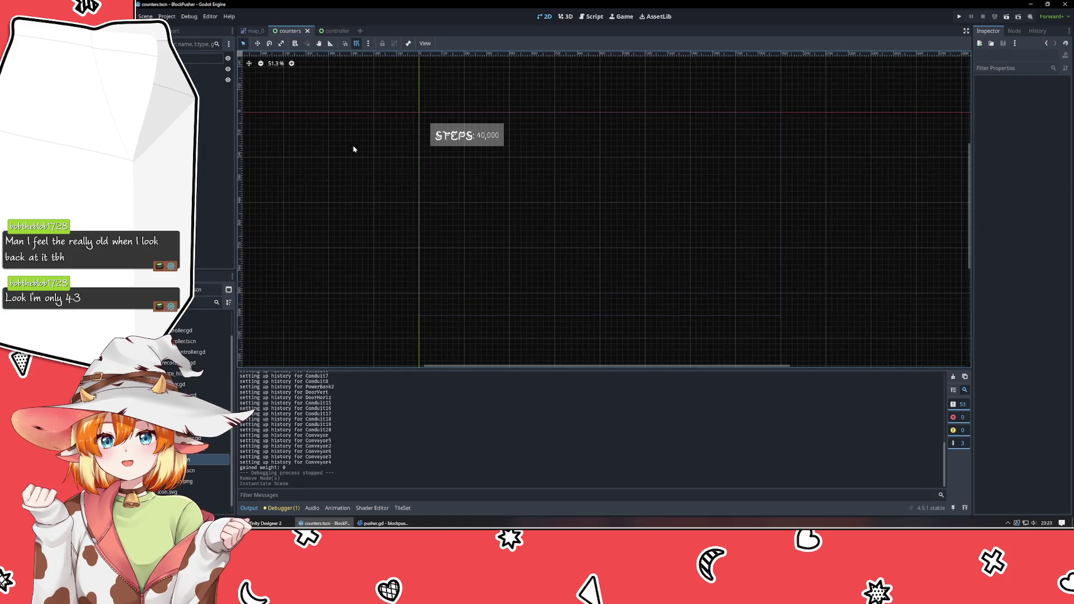
{"action": "mouse_move", "coordinate": [339, 201]}
{"action": "left_mouse_down"}
{"action": "mouse_move", "coordinate": [271, 144]}
{"action": "mouse_move", "coordinate": [312, 139]}
{"action": "mouse_move", "coordinate": [254, 171]}
{"action": "mouse_move", "coordinate": [240, 144]}
{"action": "left_mouse_up"}
{"action": "scroll", "coordinate": [254, 171], "scroll_direction": "up", "scroll_amount": 1}
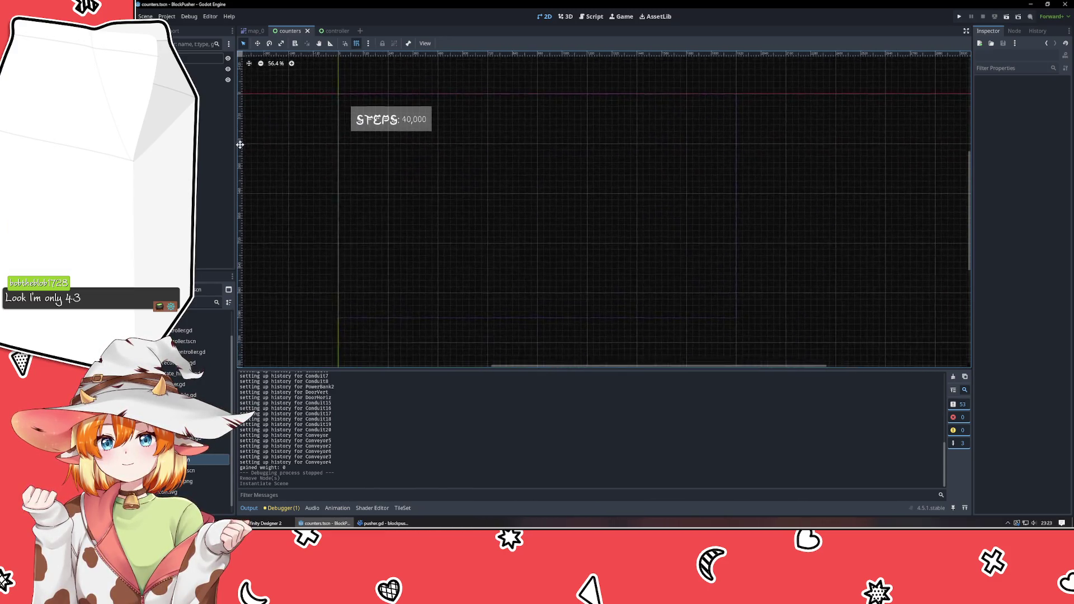
{"action": "mouse_move", "coordinate": [547, 191]}
{"action": "left_mouse_down"}
{"action": "mouse_move", "coordinate": [326, 189]}
{"action": "mouse_move", "coordinate": [597, 171]}
{"action": "mouse_move", "coordinate": [569, 165]}
{"action": "left_mouse_up"}
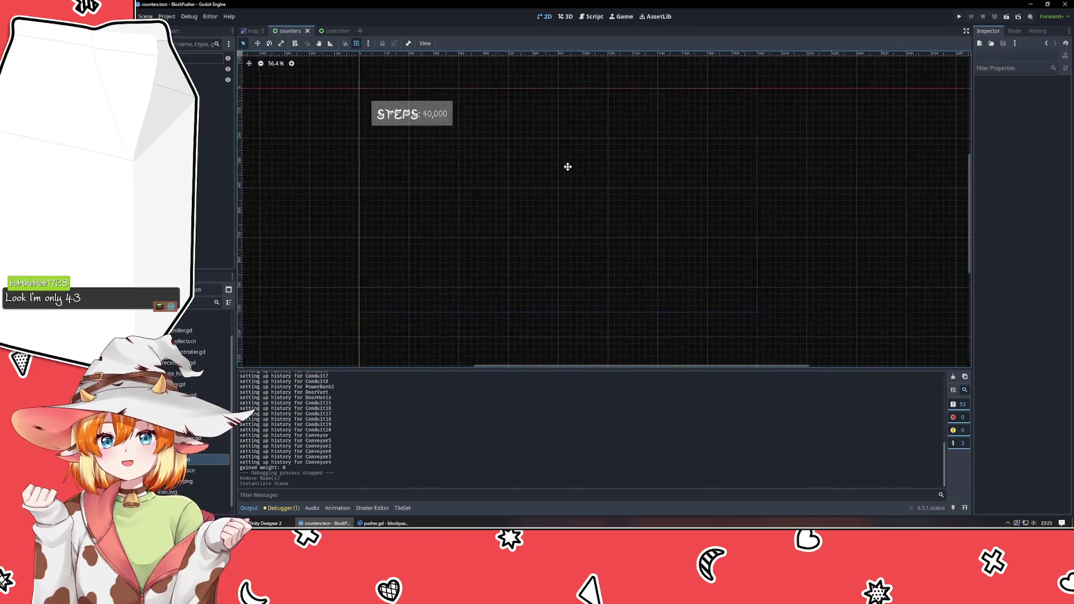
{"action": "left_click", "coordinate": [399, 104]}
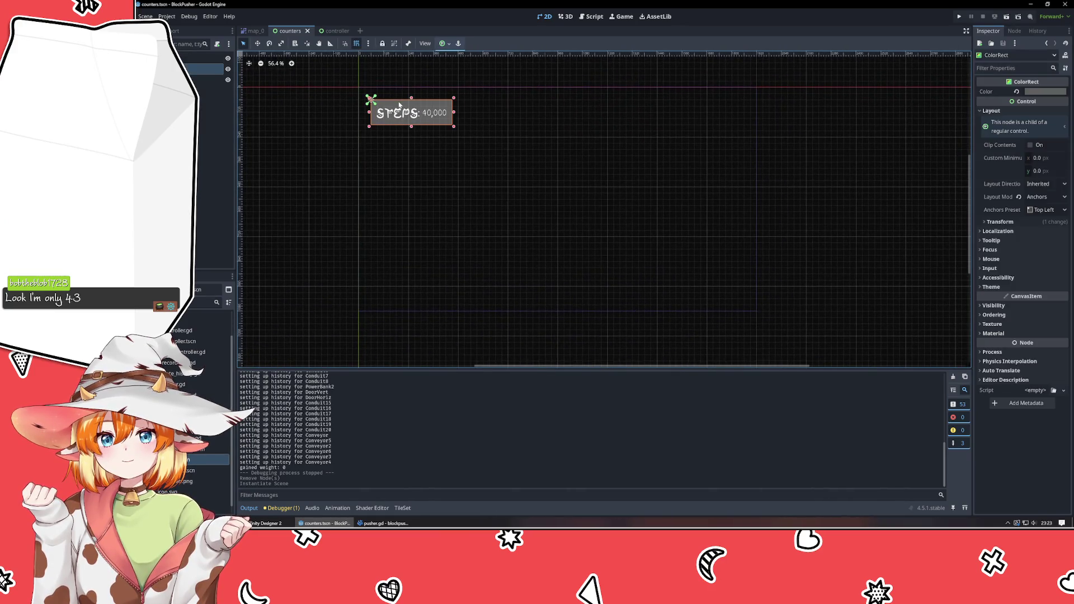
{"action": "left_click", "coordinate": [510, 275]}
{"action": "left_click", "coordinate": [294, 234]}
- Start adding a child node, browse the 'canvas' node types, cancel, and return to the controller scene
{"action": "left_click", "coordinate": [216, 178]}
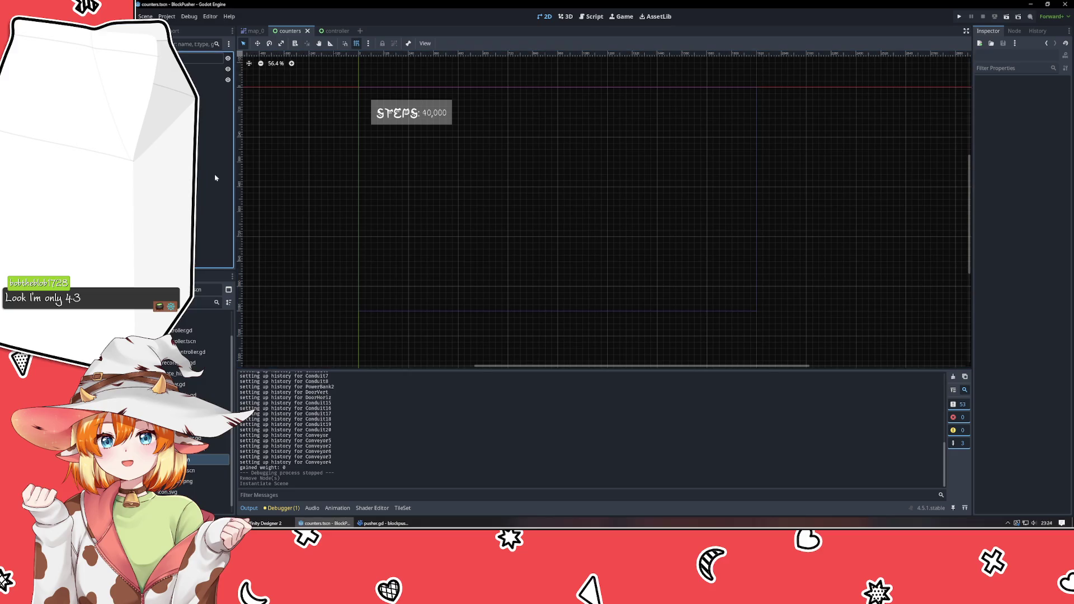
{"action": "right_click", "coordinate": [196, 137]}
{"action": "left_click", "coordinate": [235, 143]}
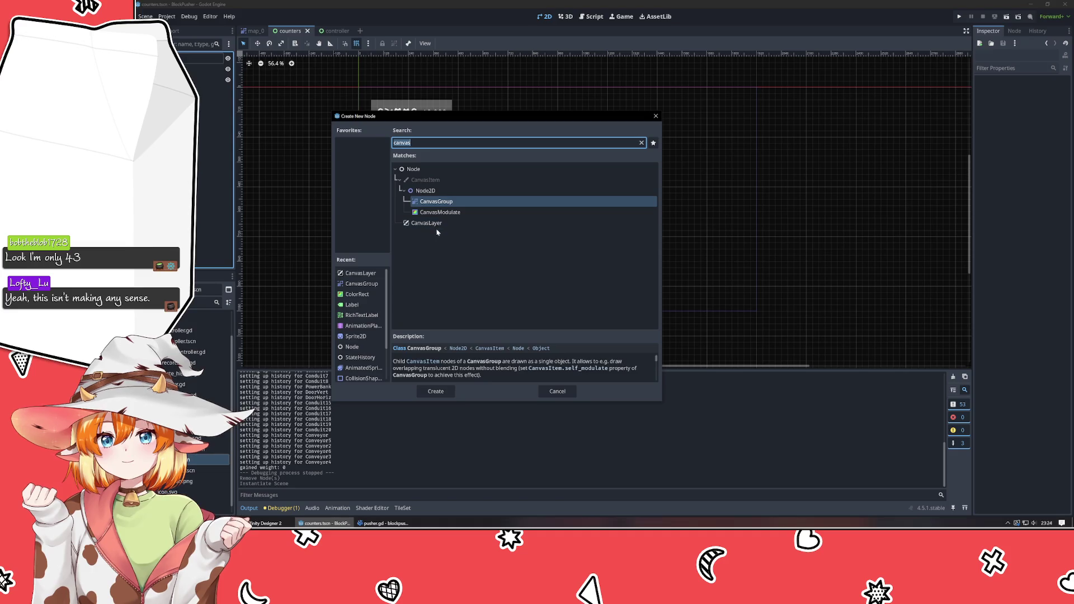
{"action": "left_click", "coordinate": [442, 254]}
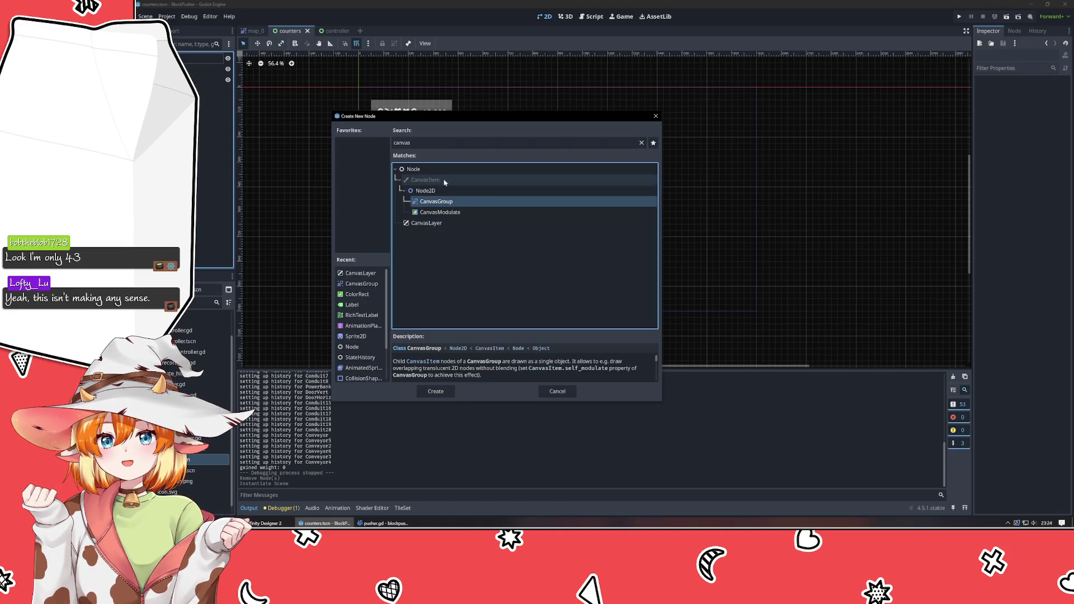
{"action": "left_click", "coordinate": [639, 140]}
{"action": "left_click", "coordinate": [641, 143]}
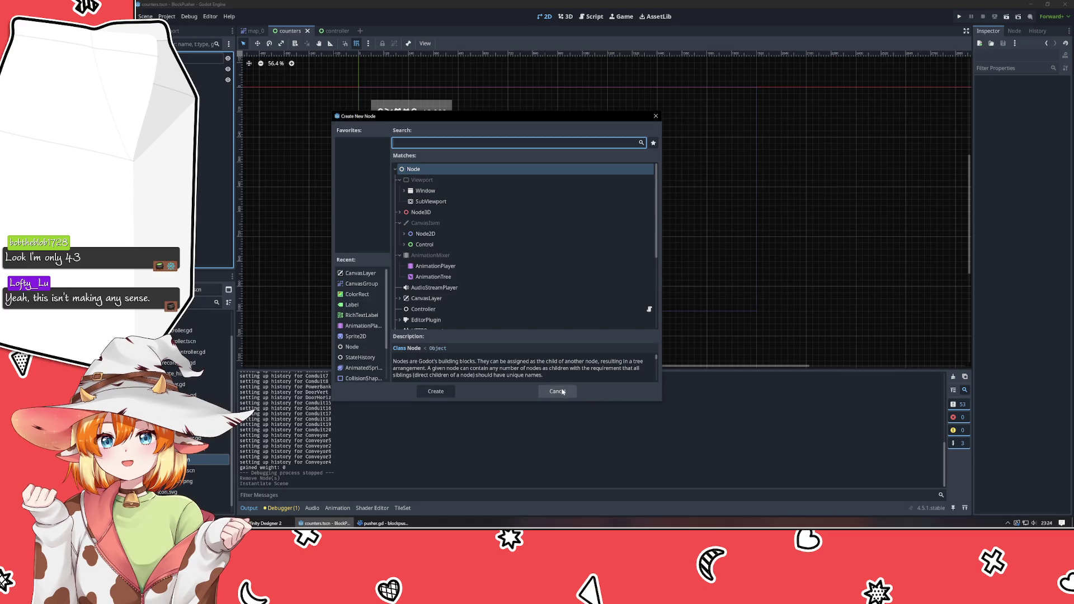
{"action": "left_click", "coordinate": [557, 391]}
{"action": "left_click", "coordinate": [333, 31]}
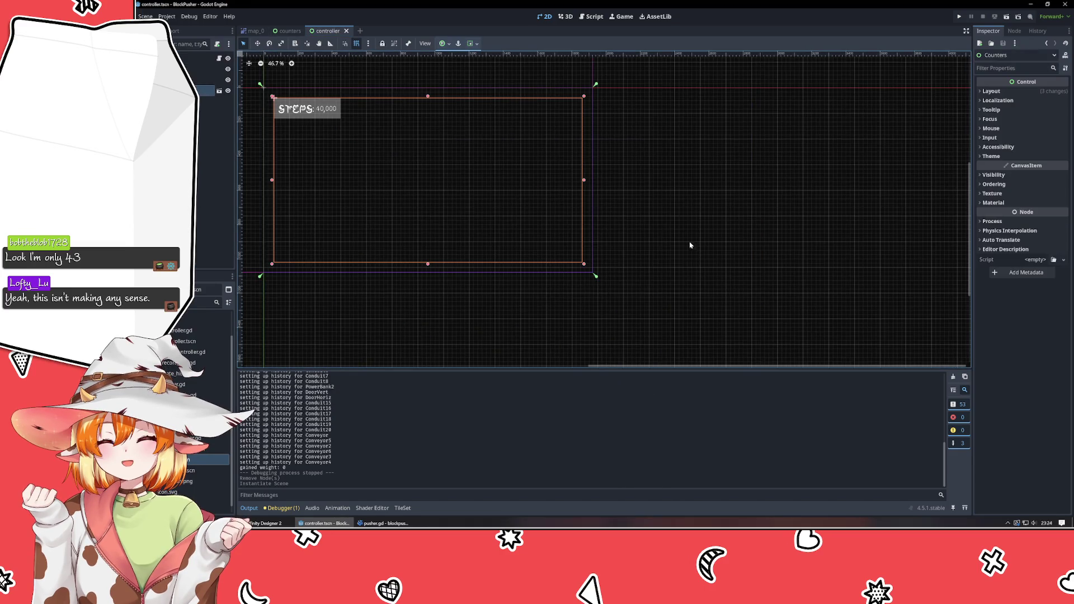
- Zoom and pan around the Counters box's bottom-right corner, deselect it, and go back to the counters scene
{"action": "scroll", "coordinate": [654, 305], "scroll_direction": "up", "scroll_amount": 5}
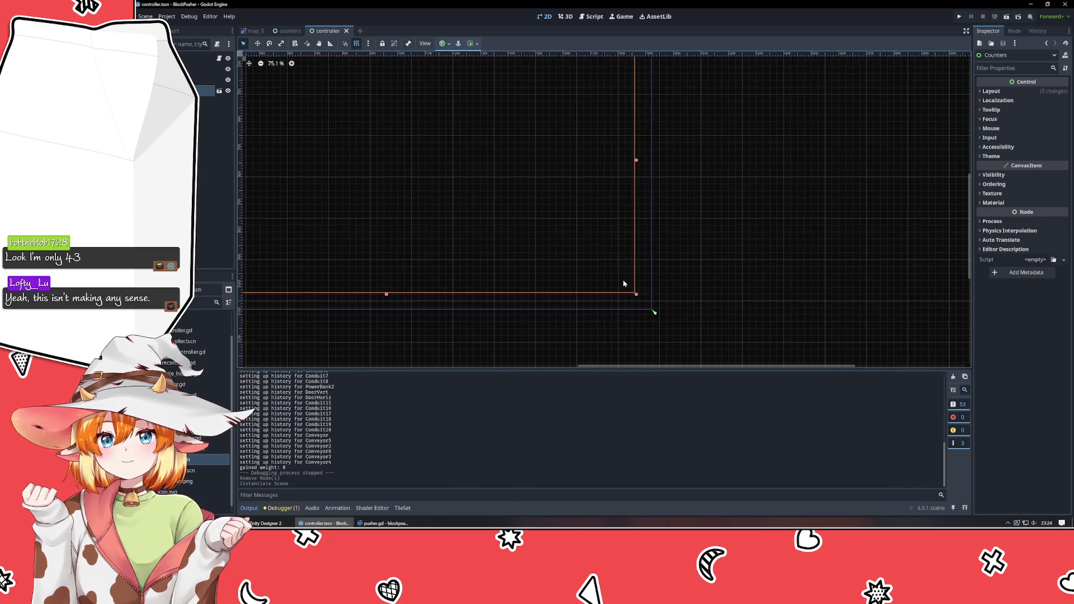
{"action": "mouse_move", "coordinate": [624, 283]}
{"action": "left_mouse_down"}
{"action": "mouse_move", "coordinate": [927, 268]}
{"action": "mouse_move", "coordinate": [766, 303]}
{"action": "left_mouse_up"}
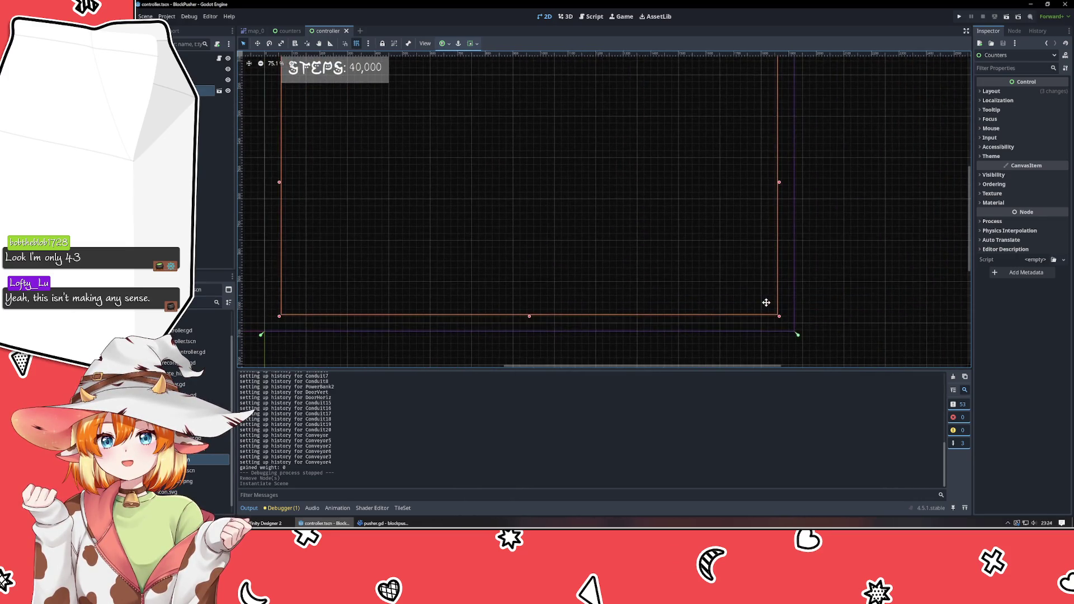
{"action": "scroll", "coordinate": [783, 168], "scroll_direction": "up", "scroll_amount": 3}
{"action": "scroll", "coordinate": [778, 227], "scroll_direction": "down", "scroll_amount": 5}
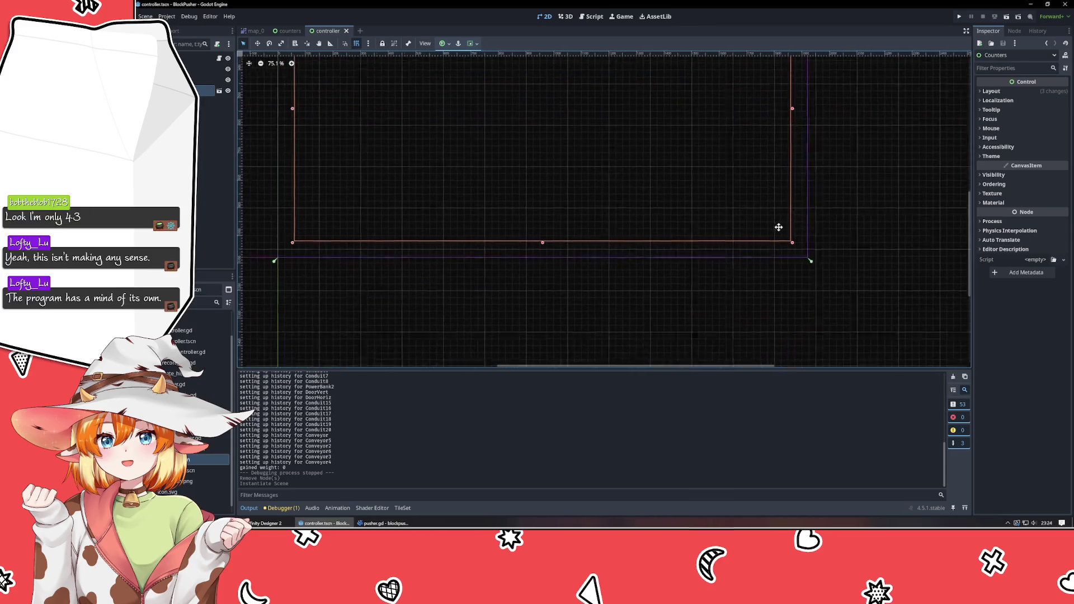
{"action": "scroll", "coordinate": [778, 227], "scroll_direction": "down", "scroll_amount": 3}
{"action": "left_click", "coordinate": [891, 320]}
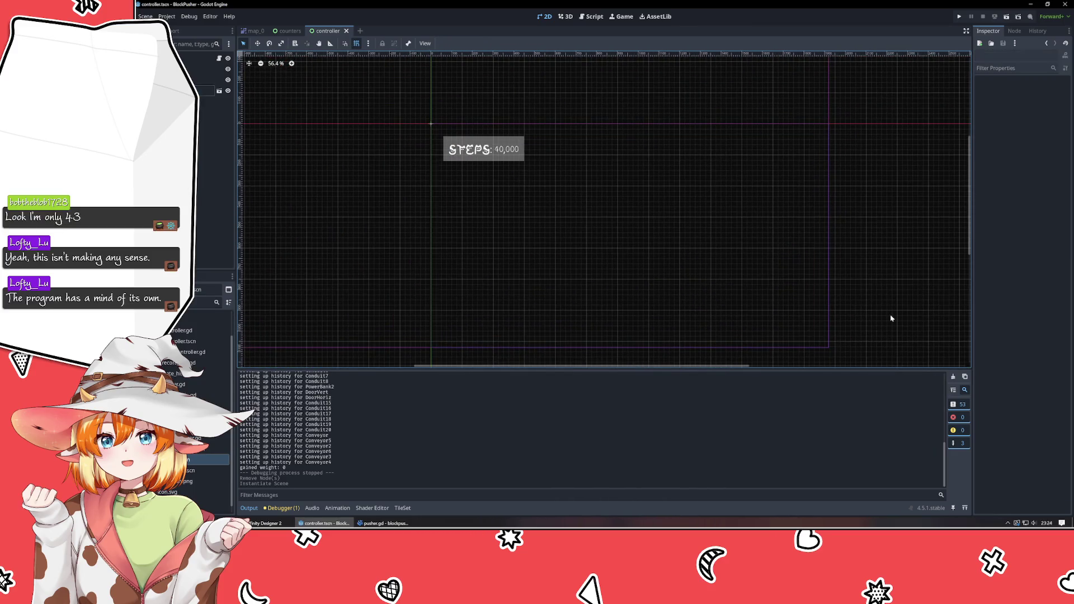
{"action": "scroll", "coordinate": [798, 280], "scroll_direction": "down", "scroll_amount": 1}
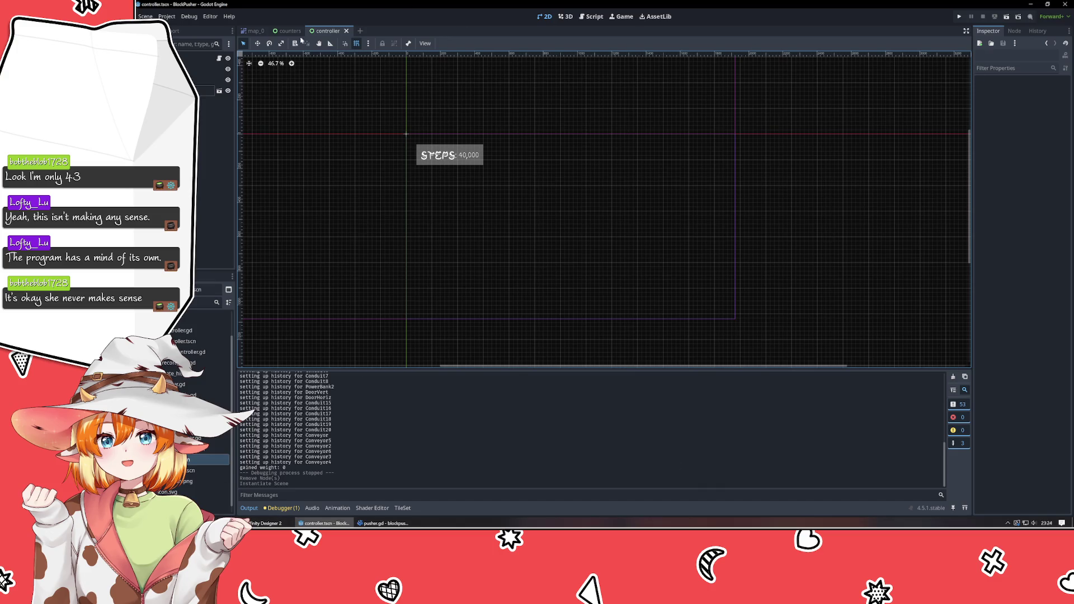
{"action": "left_click", "coordinate": [290, 30]}
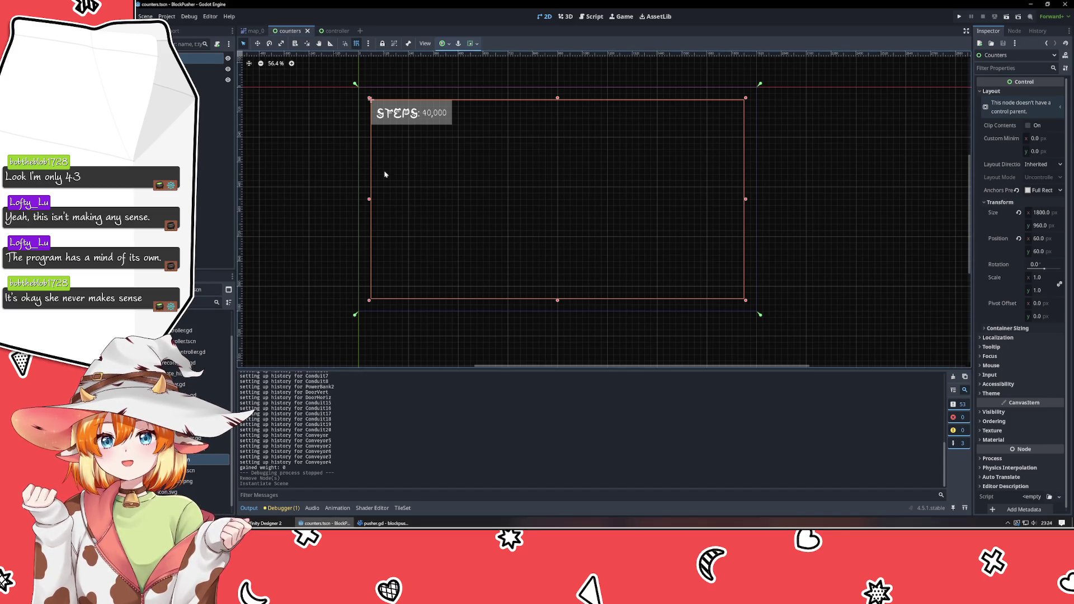
- Bring up Create New Node in the counters scene and expand the Control types, previewing ColorRect
{"action": "left_click", "coordinate": [333, 198]}
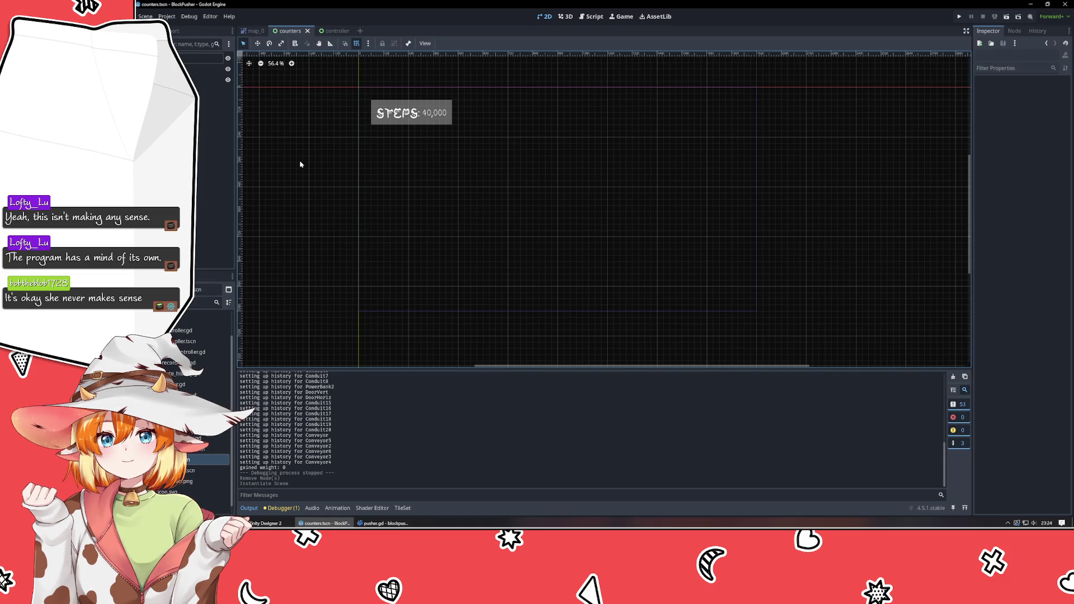
{"action": "right_click", "coordinate": [159, 116]}
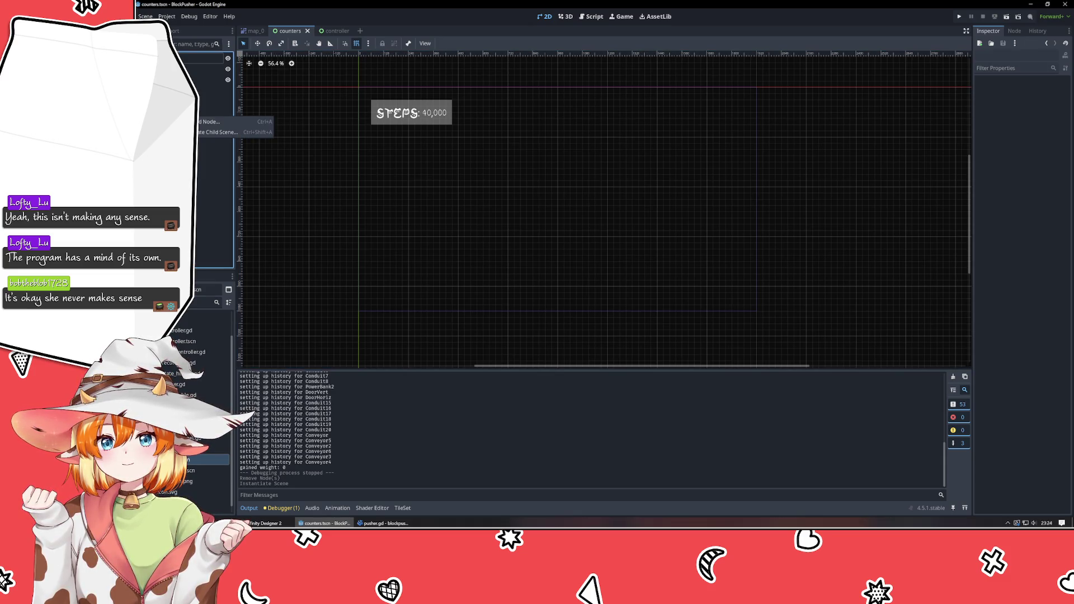
{"action": "left_click", "coordinate": [221, 121]}
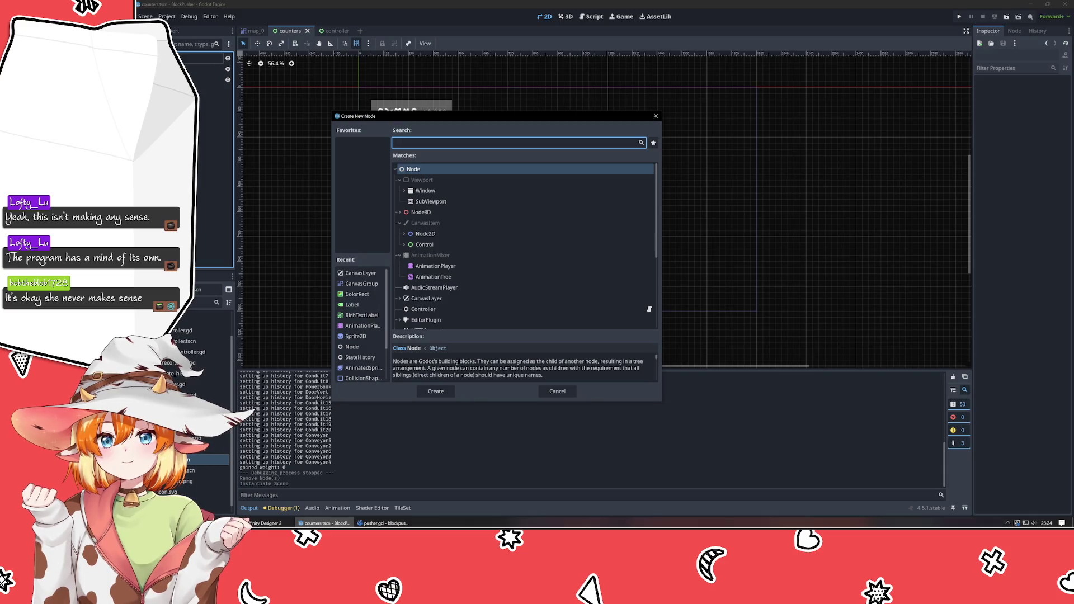
{"action": "left_click", "coordinate": [401, 245]}
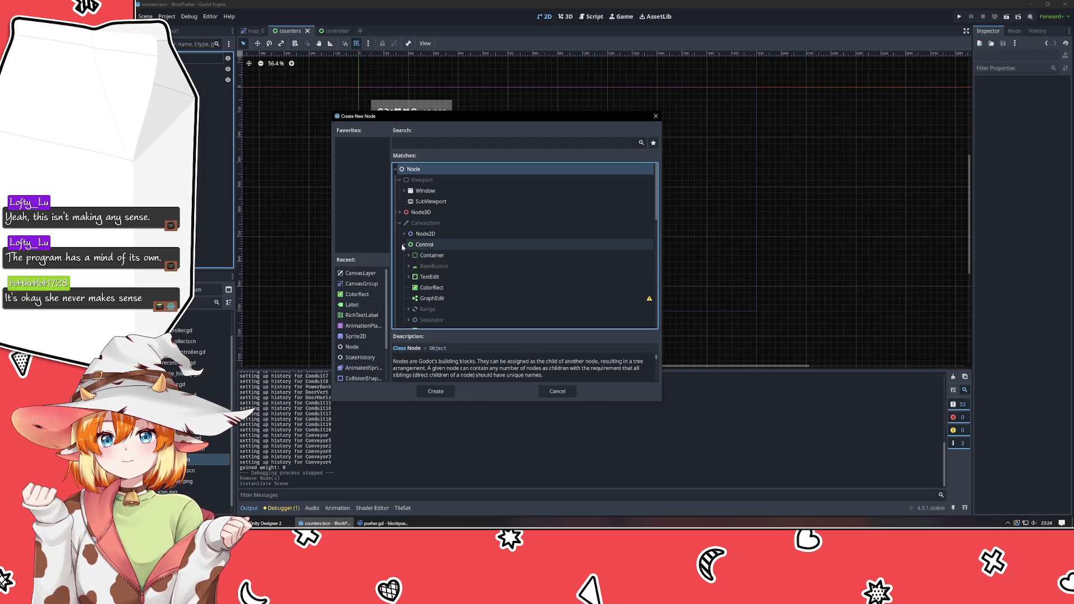
{"action": "left_click", "coordinate": [438, 288]}
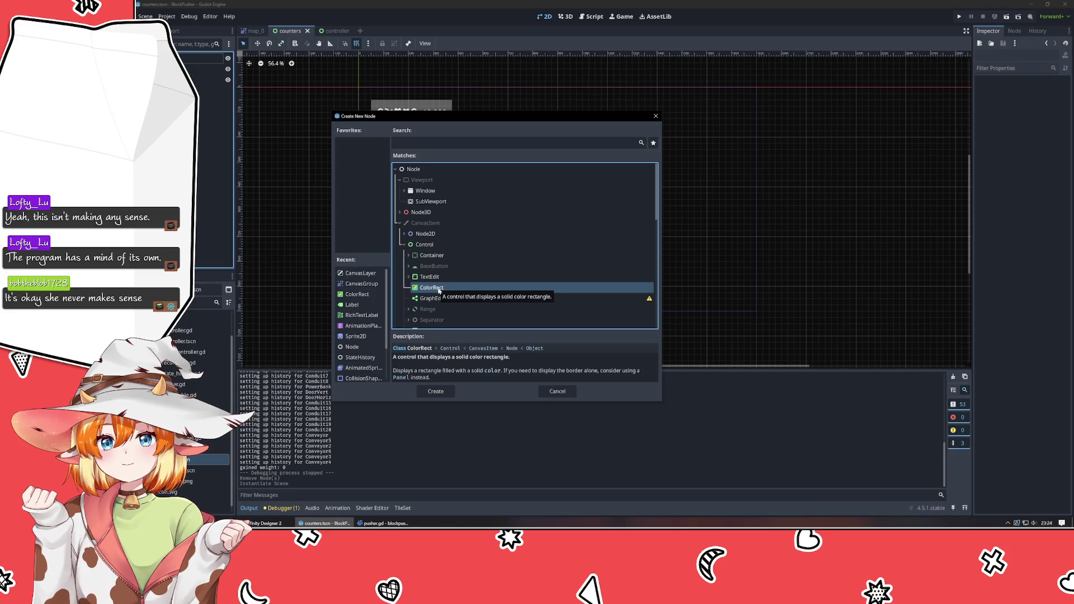
- Browse the Control node types past NinePatchRect and create a TextureRect node
{"action": "scroll", "coordinate": [486, 320], "scroll_direction": "down", "scroll_amount": 3}
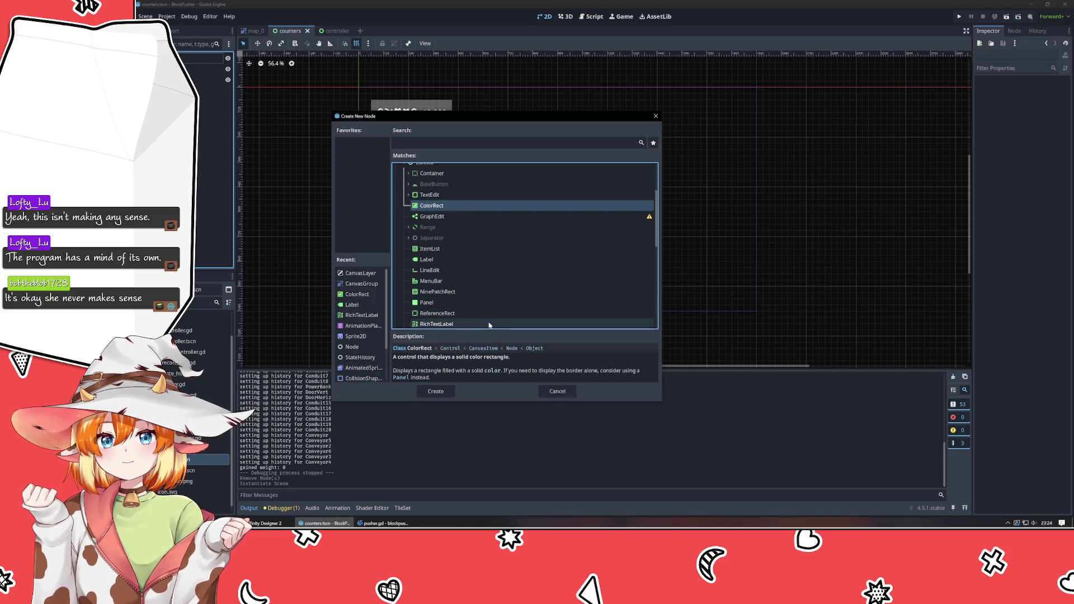
{"action": "scroll", "coordinate": [472, 282], "scroll_direction": "down", "scroll_amount": 2}
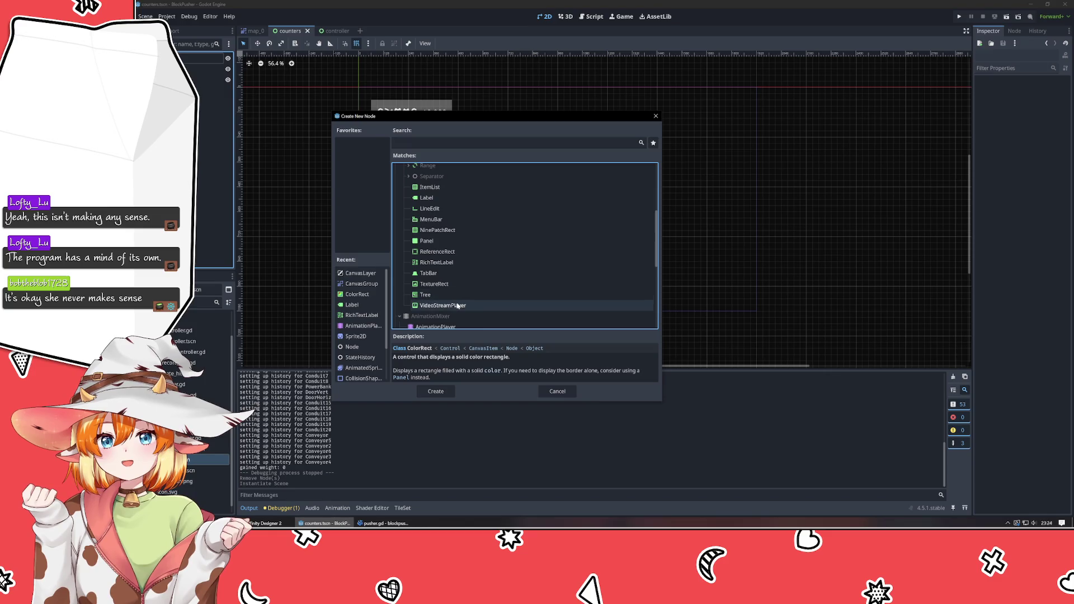
{"action": "scroll", "coordinate": [458, 306], "scroll_direction": "up", "scroll_amount": 3}
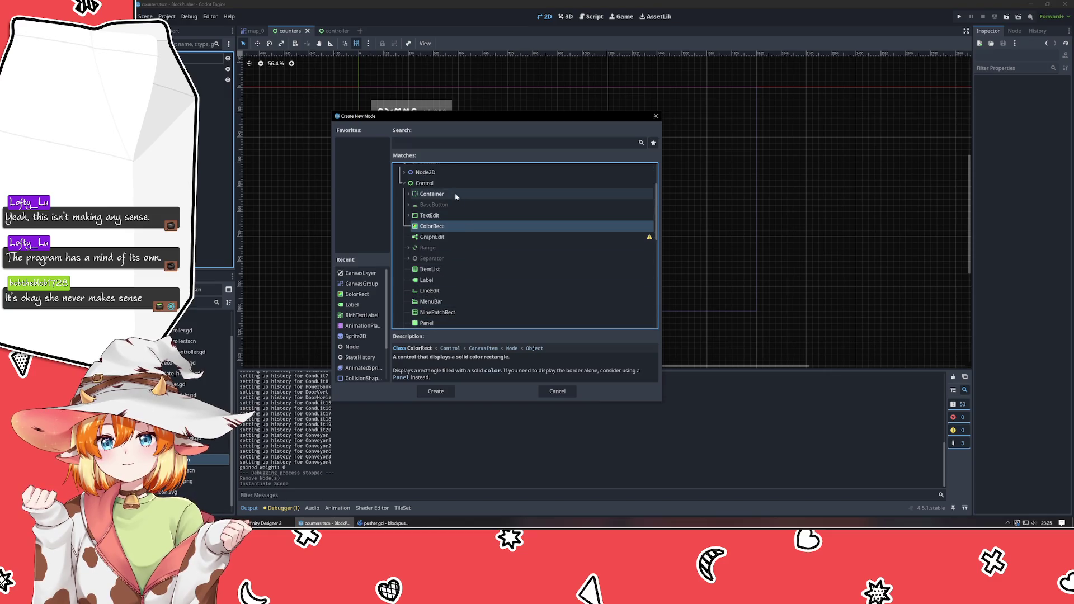
{"action": "scroll", "coordinate": [430, 252], "scroll_direction": "down", "scroll_amount": 1}
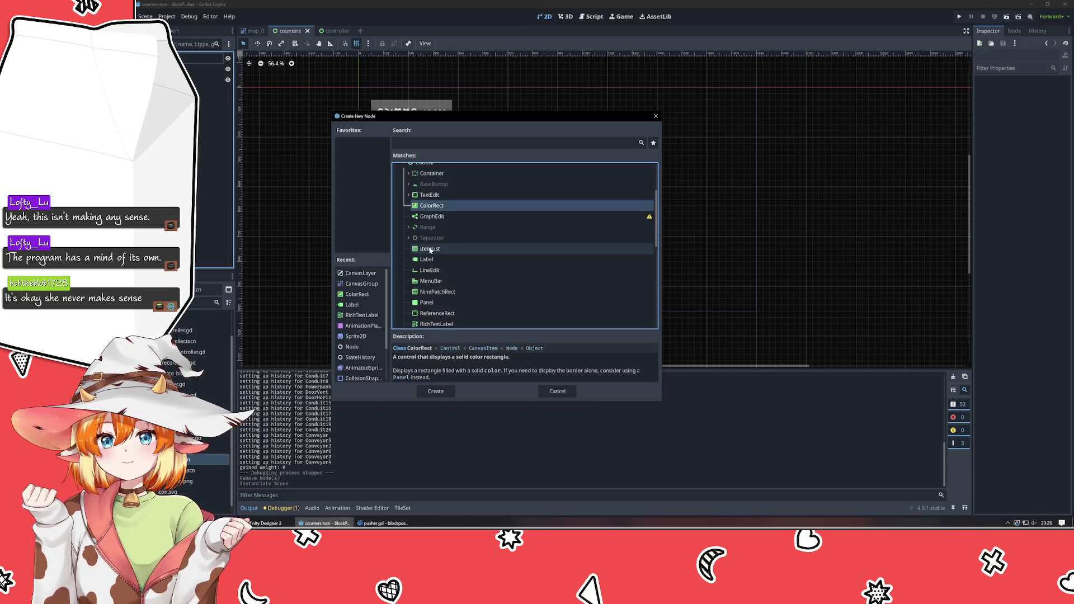
{"action": "scroll", "coordinate": [430, 253], "scroll_direction": "down", "scroll_amount": 1}
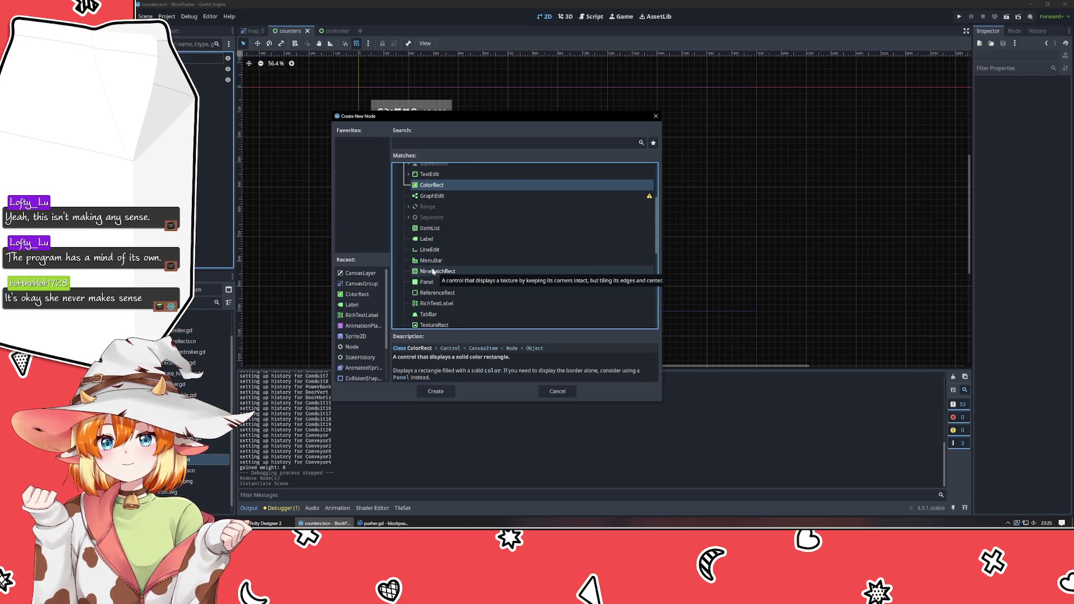
{"action": "left_click", "coordinate": [438, 272]}
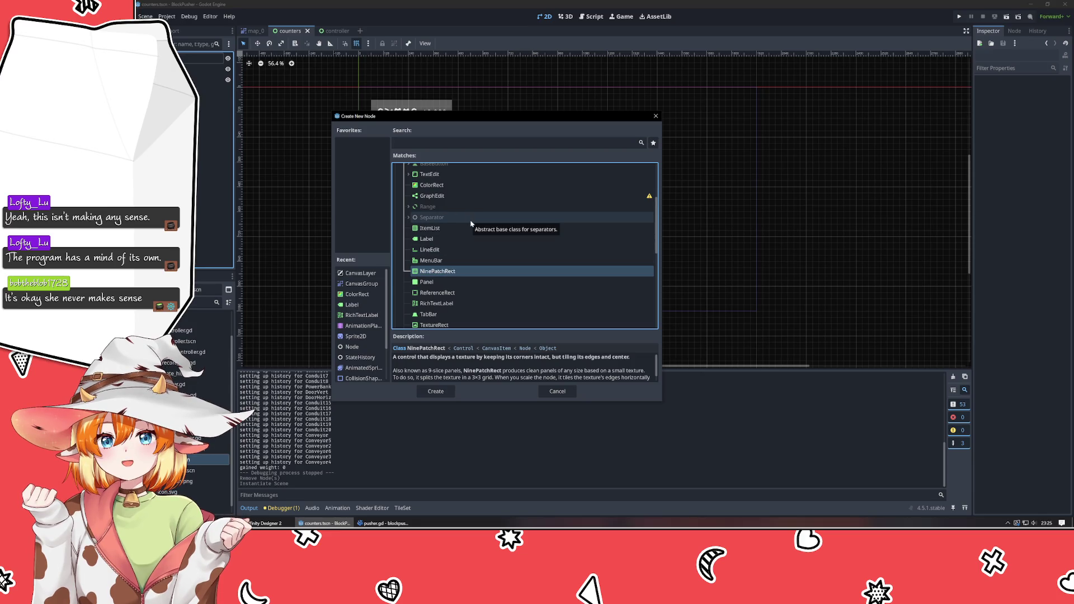
{"action": "scroll", "coordinate": [470, 223], "scroll_direction": "down", "scroll_amount": 1}
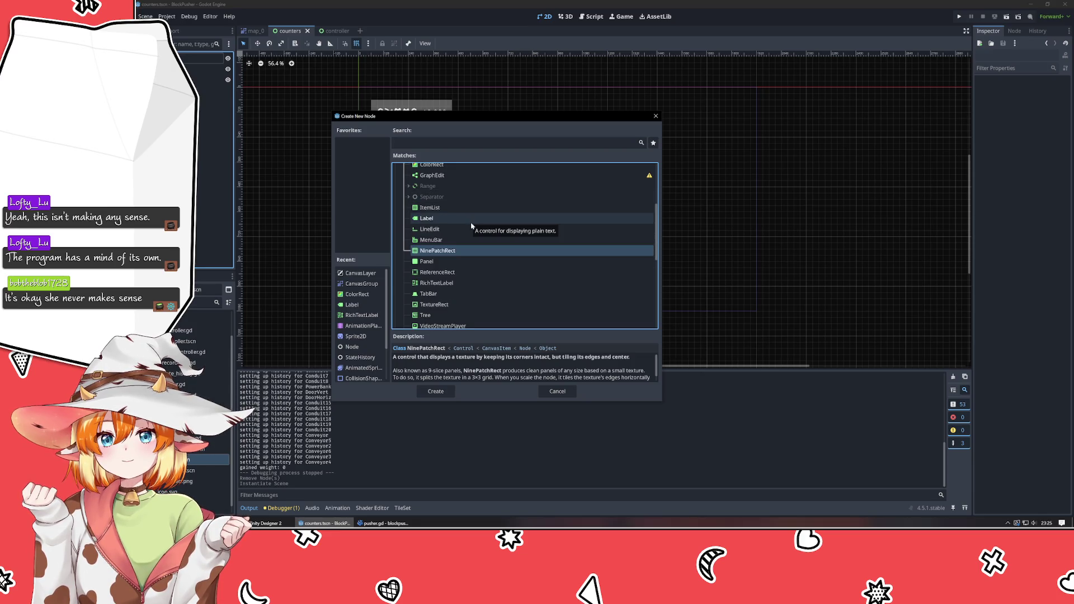
{"action": "scroll", "coordinate": [481, 251], "scroll_direction": "down", "scroll_amount": 1}
{"action": "left_click", "coordinate": [503, 283]}
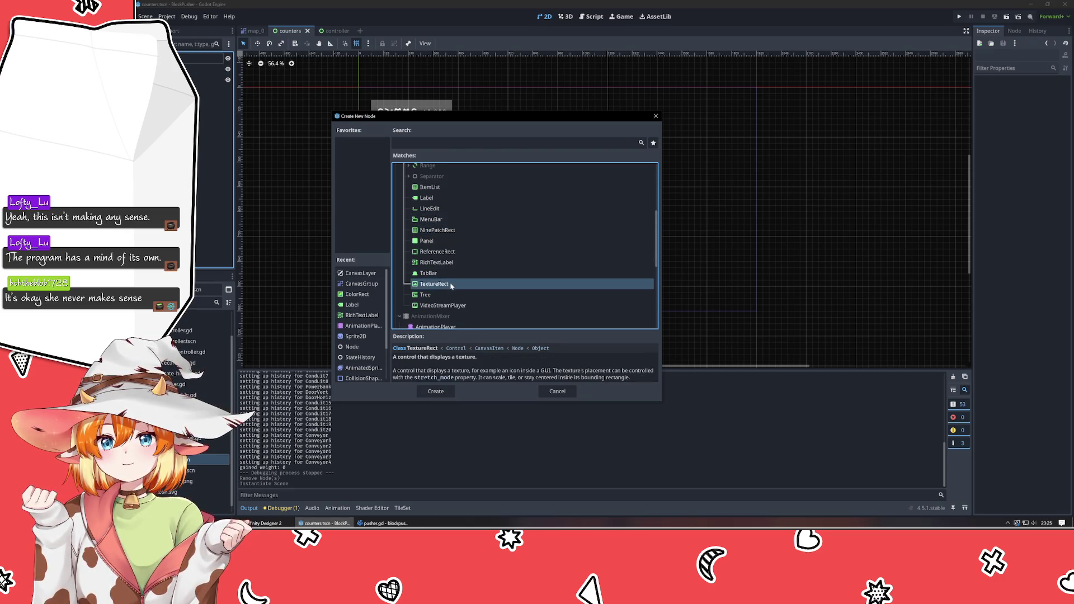
{"action": "scroll", "coordinate": [515, 274], "scroll_direction": "down", "scroll_amount": 1}
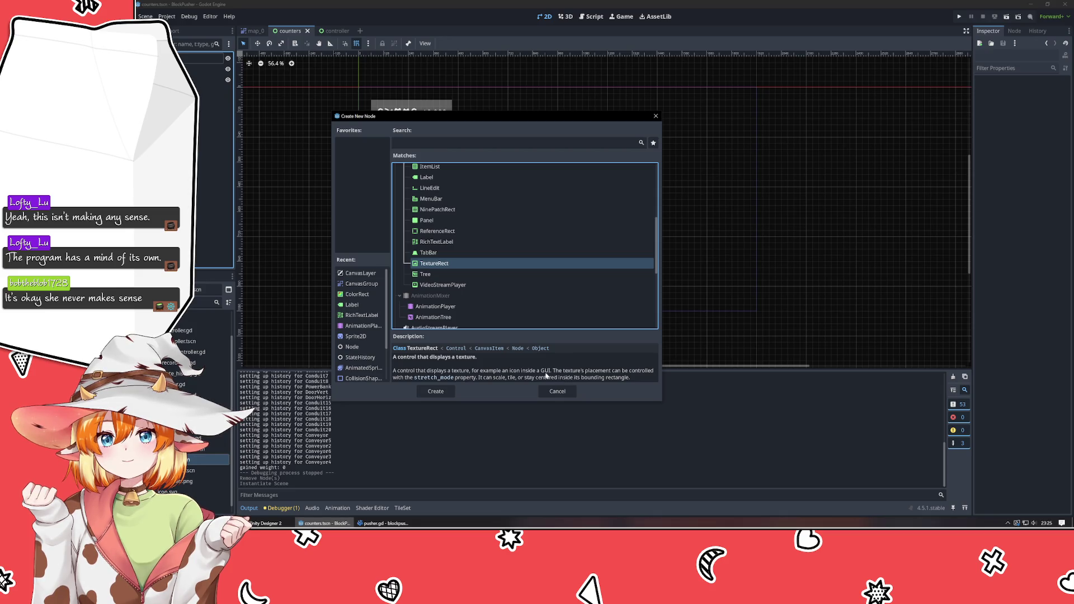
{"action": "left_click", "coordinate": [430, 391]}
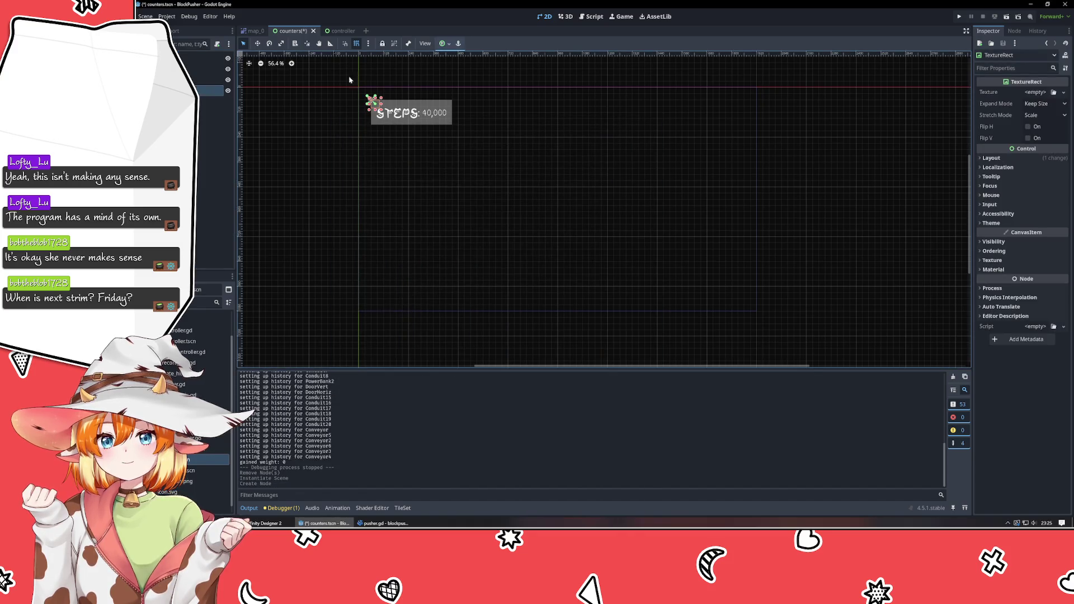
- Set the TextureRect's Layout Mode to Anchors with the Top Right anchor preset
{"action": "left_click", "coordinate": [991, 158]}
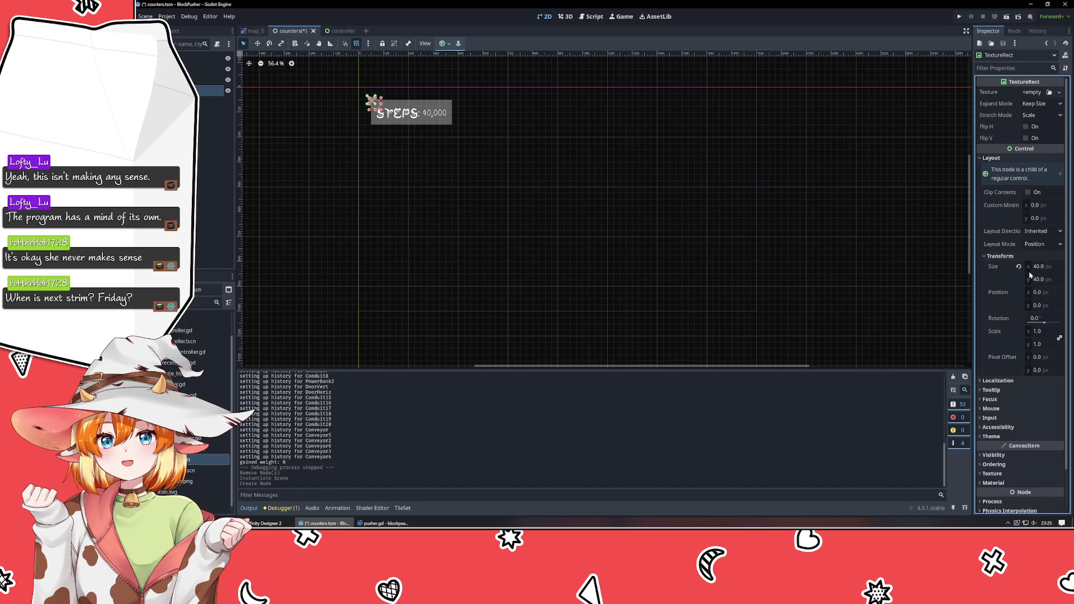
{"action": "left_click", "coordinate": [1049, 246]}
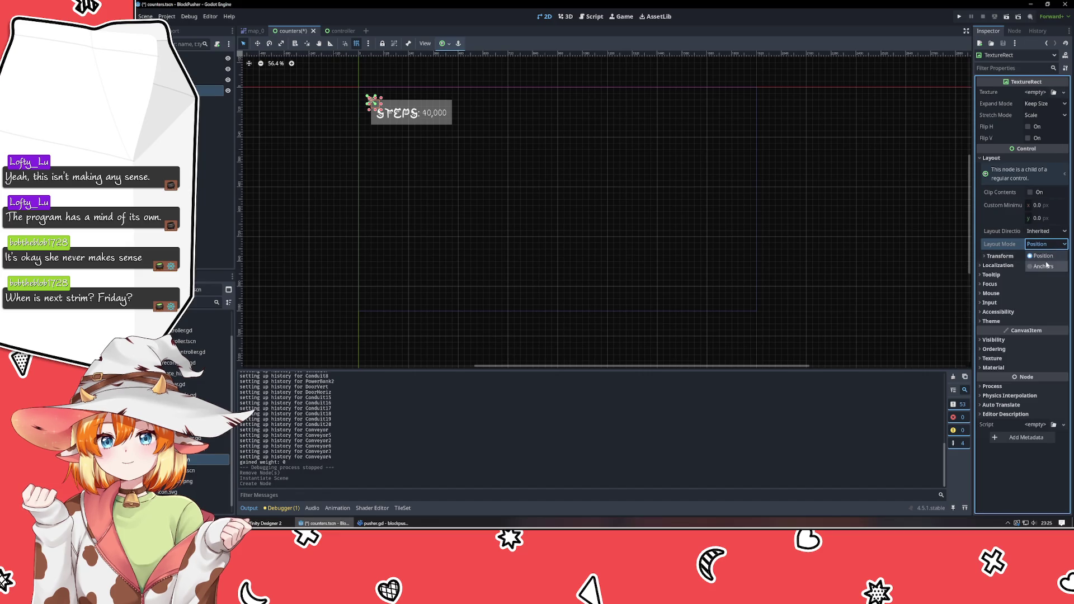
{"action": "left_click", "coordinate": [1047, 265]}
{"action": "left_click", "coordinate": [1045, 257]}
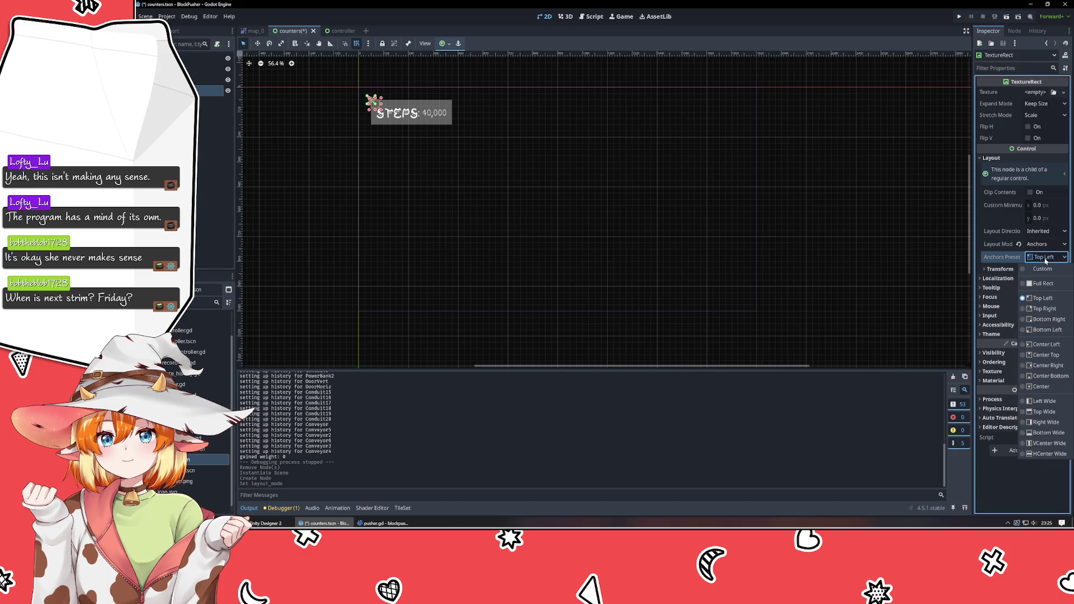
{"action": "left_click", "coordinate": [1040, 307]}
- Assign the lightning-bolt image as the TextureRect's Texture
{"action": "left_click", "coordinate": [817, 178]}
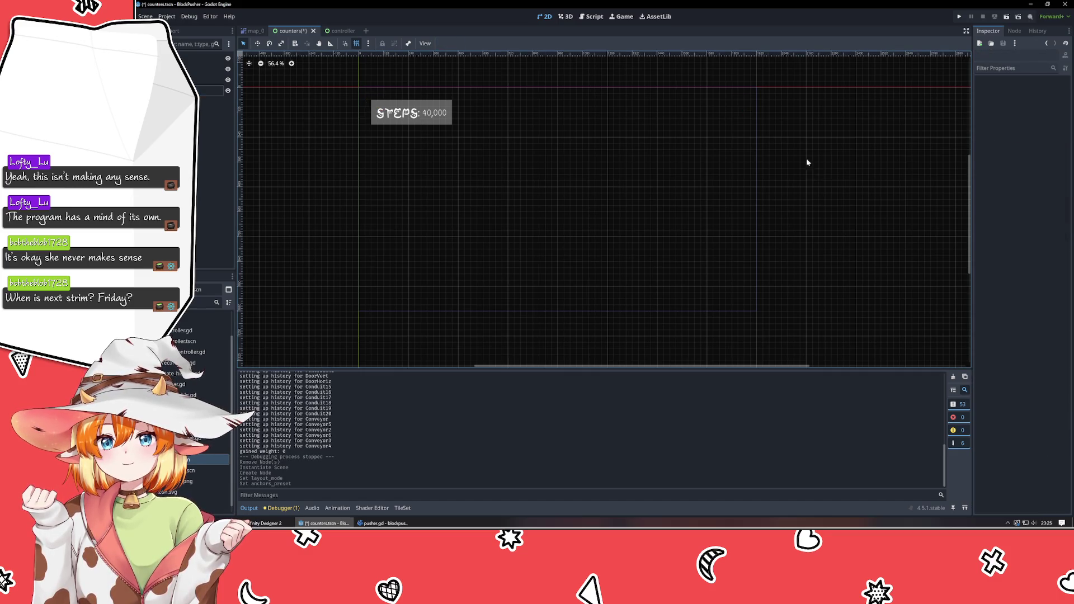
{"action": "left_click", "coordinate": [212, 90]}
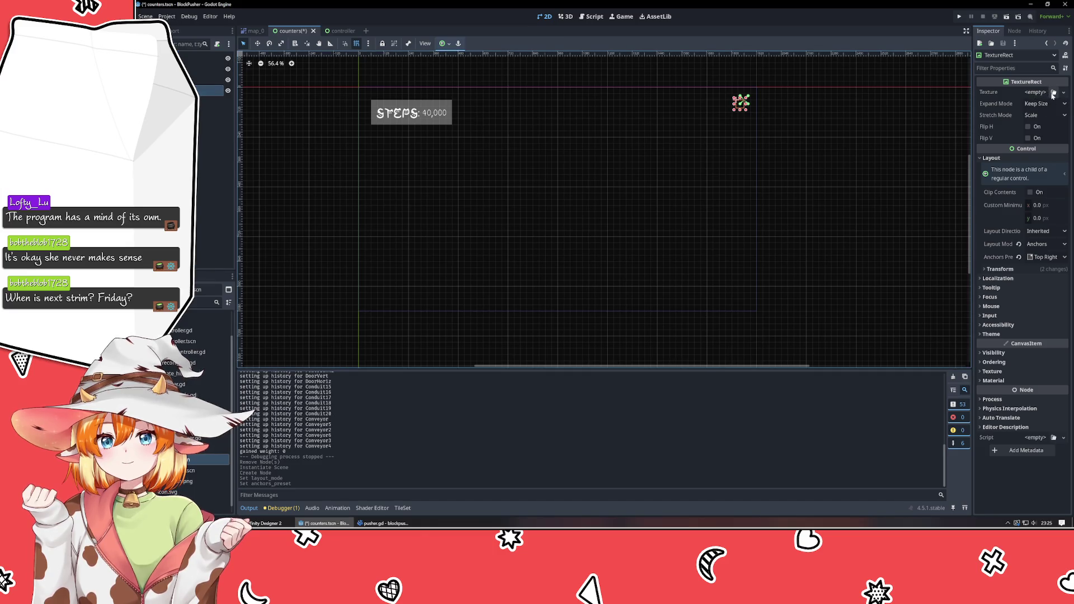
{"action": "left_click", "coordinate": [1053, 93]}
{"action": "scroll", "coordinate": [724, 355], "scroll_direction": "down", "scroll_amount": 5}
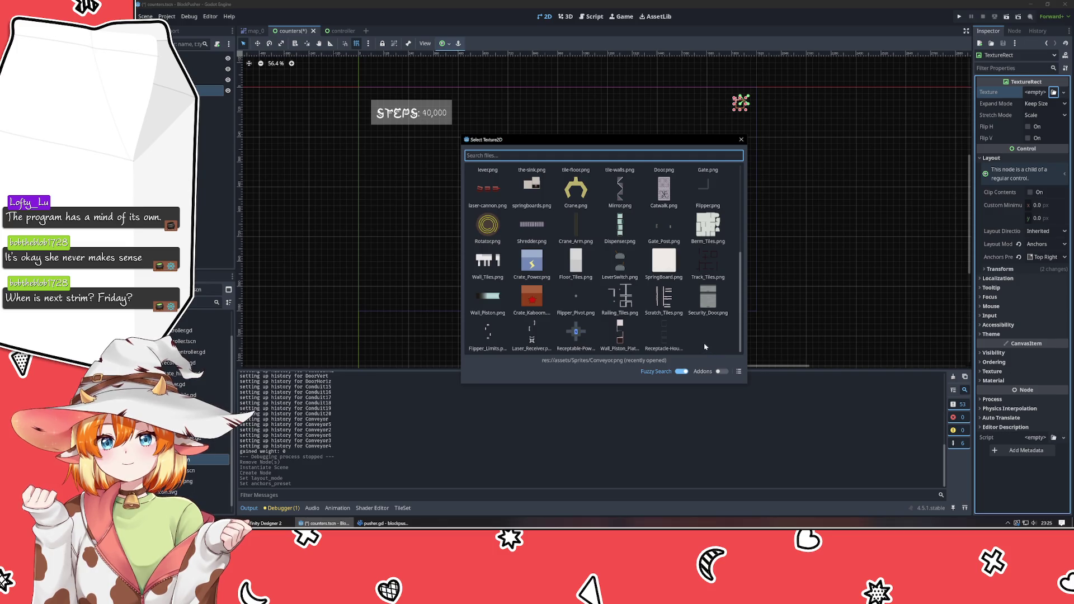
{"action": "scroll", "coordinate": [710, 347], "scroll_direction": "up", "scroll_amount": 5}
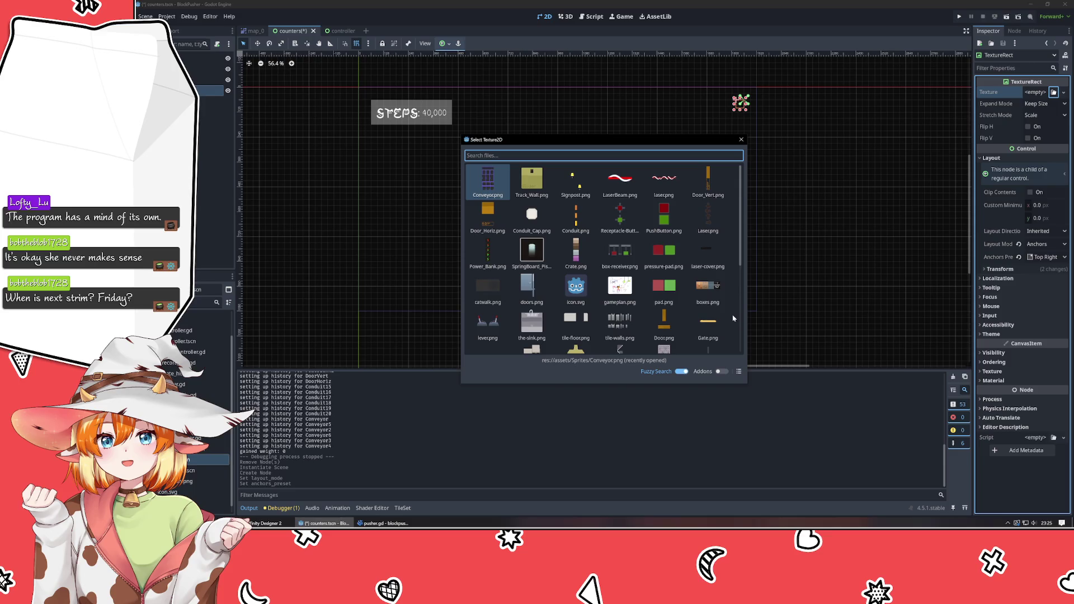
{"action": "scroll", "coordinate": [733, 317], "scroll_direction": "down", "scroll_amount": 5}
{"action": "double_click", "coordinate": [531, 331]}
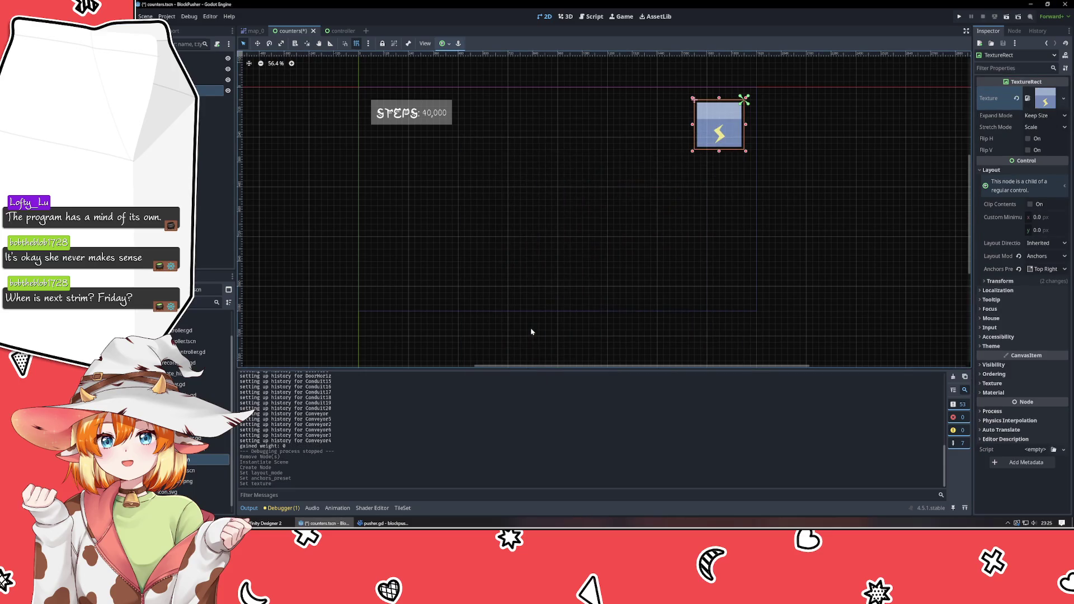
- Keep the lightning icon's Stretch Mode as Scale and expand its Material, Texture and Ordering sections
{"action": "left_click", "coordinate": [812, 273]}
{"action": "left_click", "coordinate": [709, 134]}
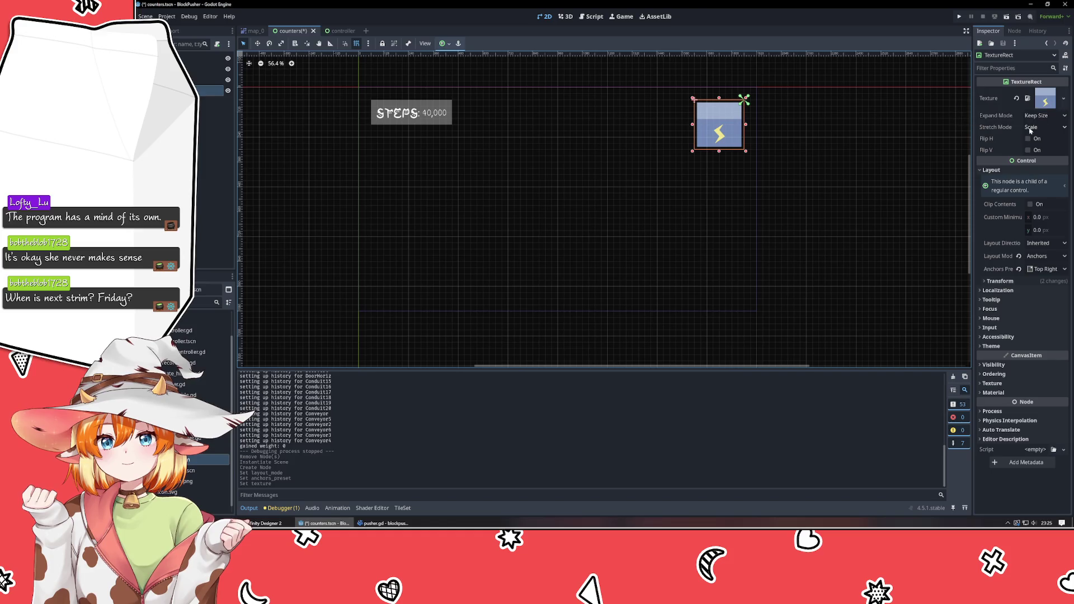
{"action": "left_click", "coordinate": [1049, 128]}
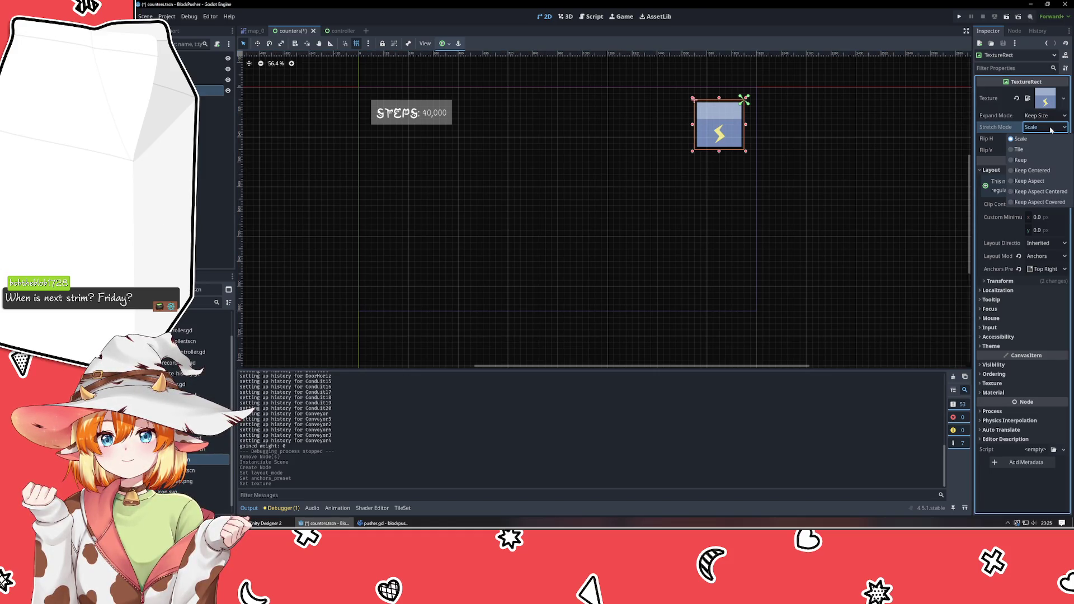
{"action": "left_click", "coordinate": [1050, 129]}
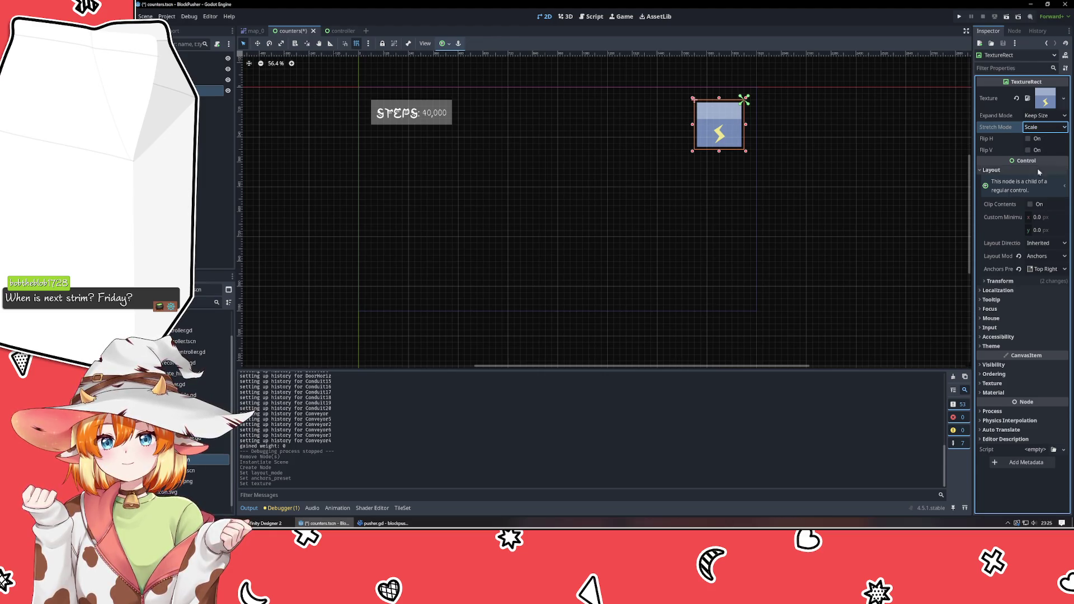
{"action": "left_click", "coordinate": [1006, 392]}
{"action": "left_click", "coordinate": [1008, 383]}
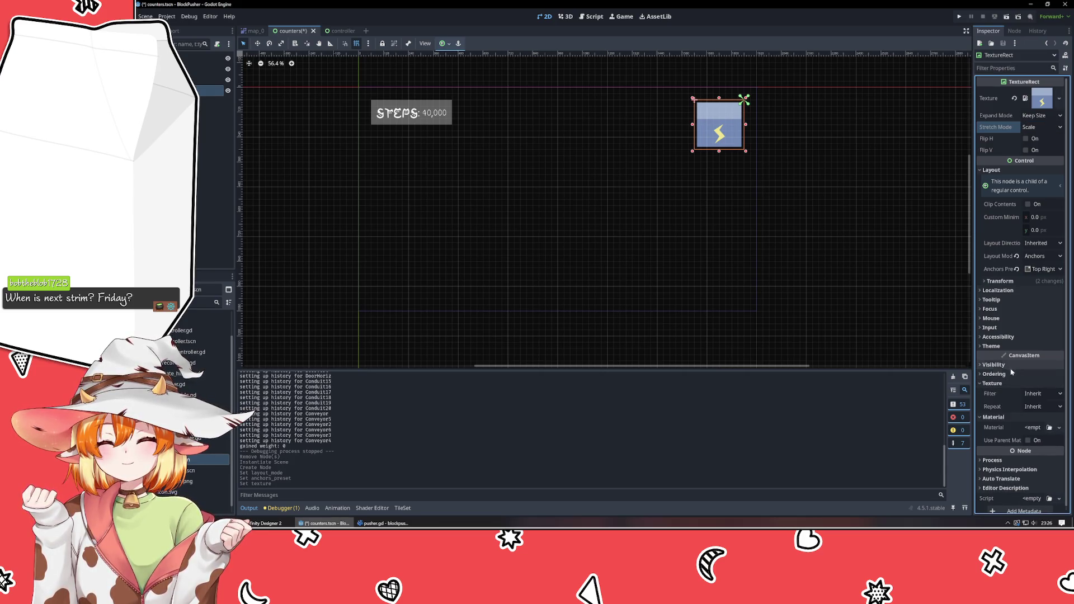
{"action": "left_click", "coordinate": [1009, 373]}
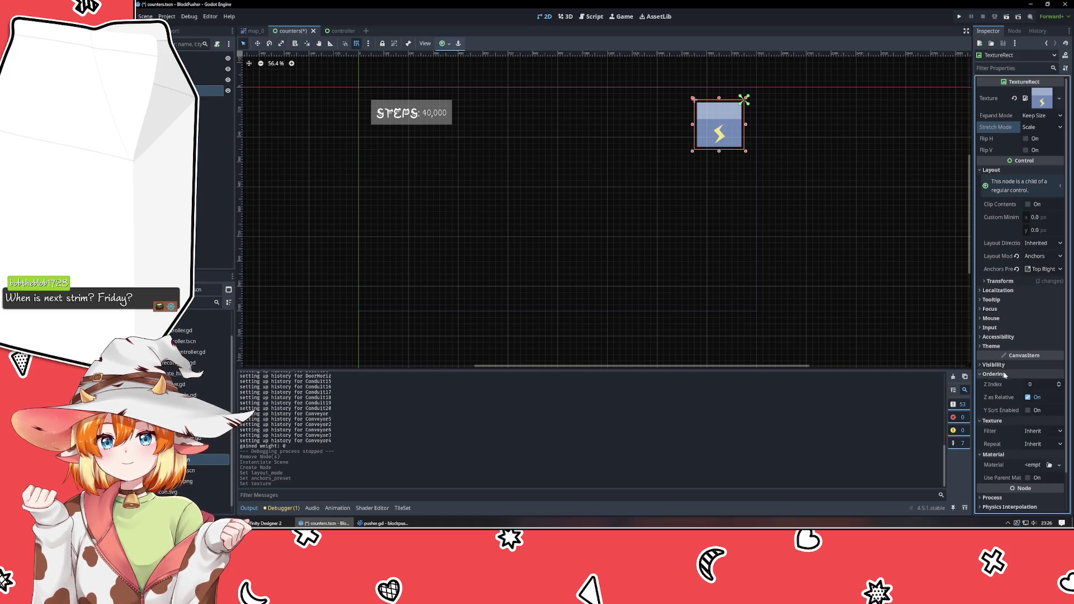
- Set the lightning icon's Transform scale to 0.5
{"action": "left_click", "coordinate": [999, 281]}
{"action": "left_click", "coordinate": [1038, 355]}
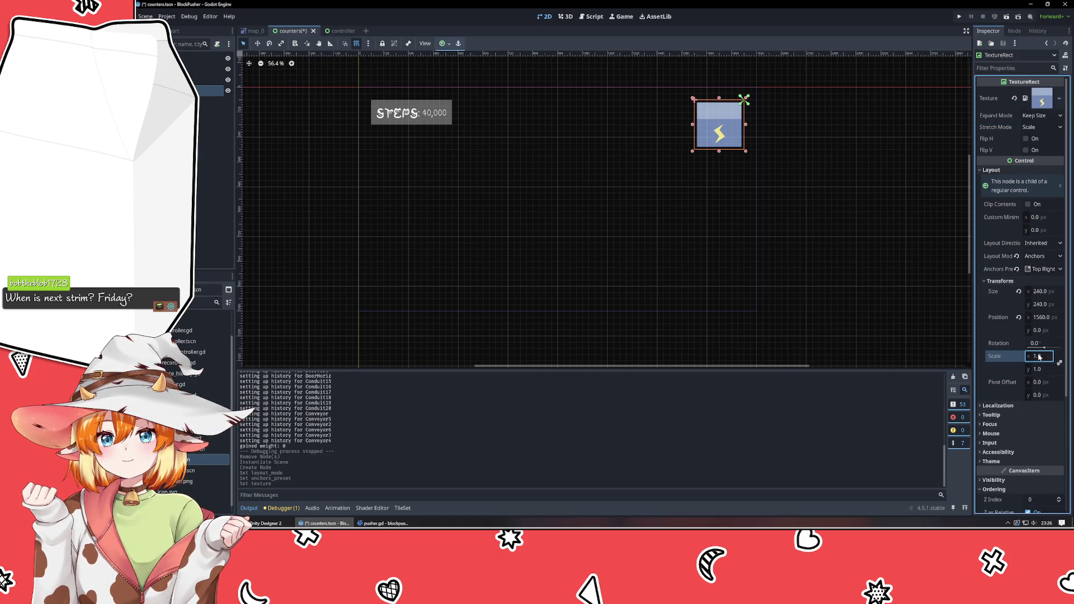
{"action": "type", "text": "0.5"}
{"action": "key", "text": "Return"}
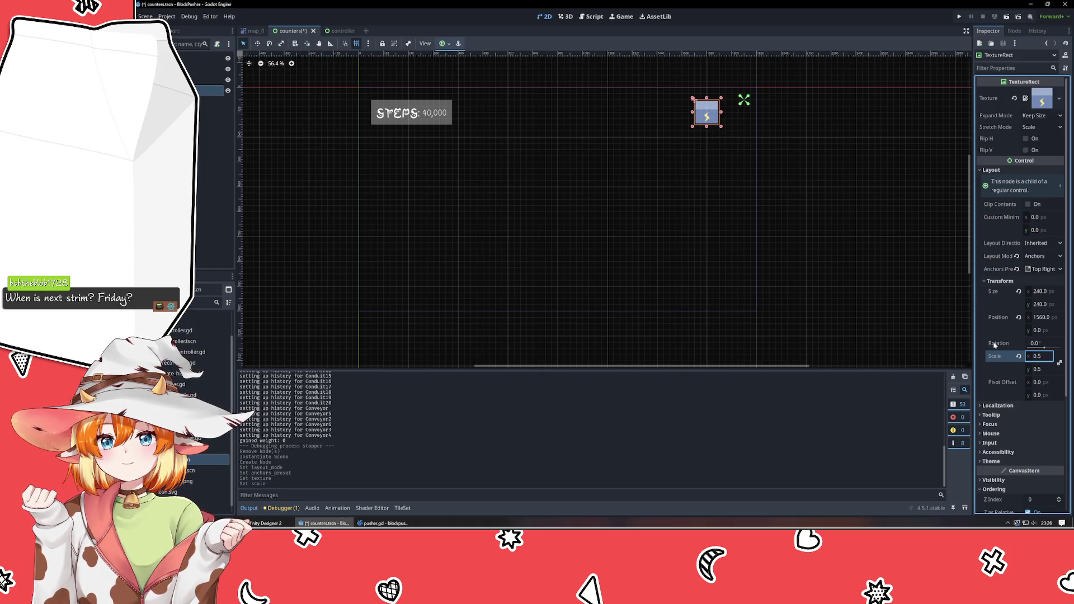
- Move the lightning icon right so its Position x reads 1680
{"action": "left_click", "coordinate": [847, 276]}
{"action": "left_click", "coordinate": [706, 118]}
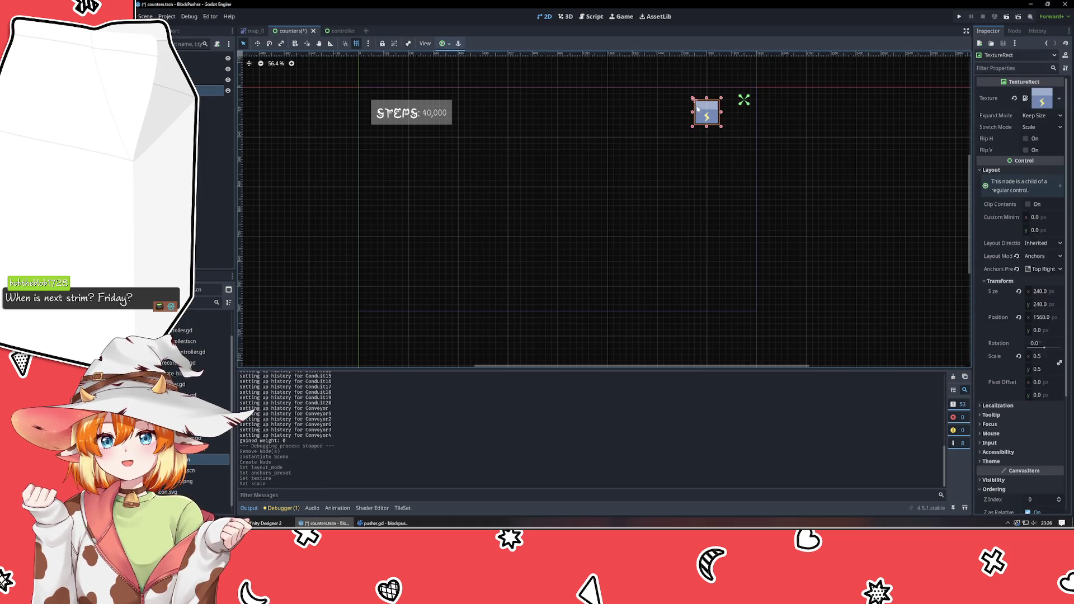
{"action": "left_click_drag", "start_coordinate": [704, 115], "coordinate": [728, 115]}
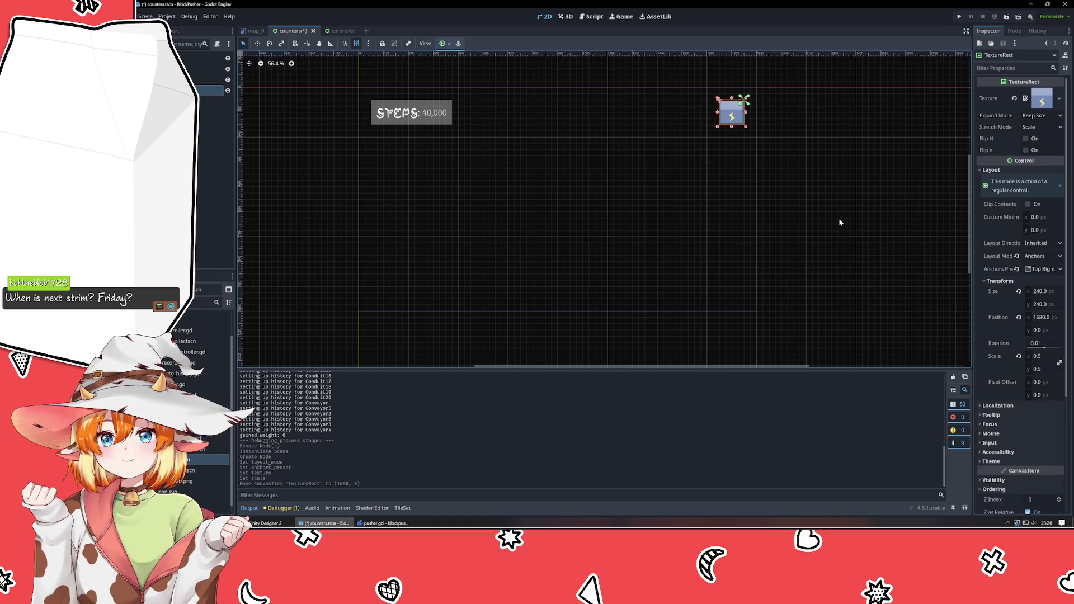
- Refocus the Godot editor, clear the selection, and save counters.tscn with Ctrl+S
{"action": "left_click", "coordinate": [831, 201]}
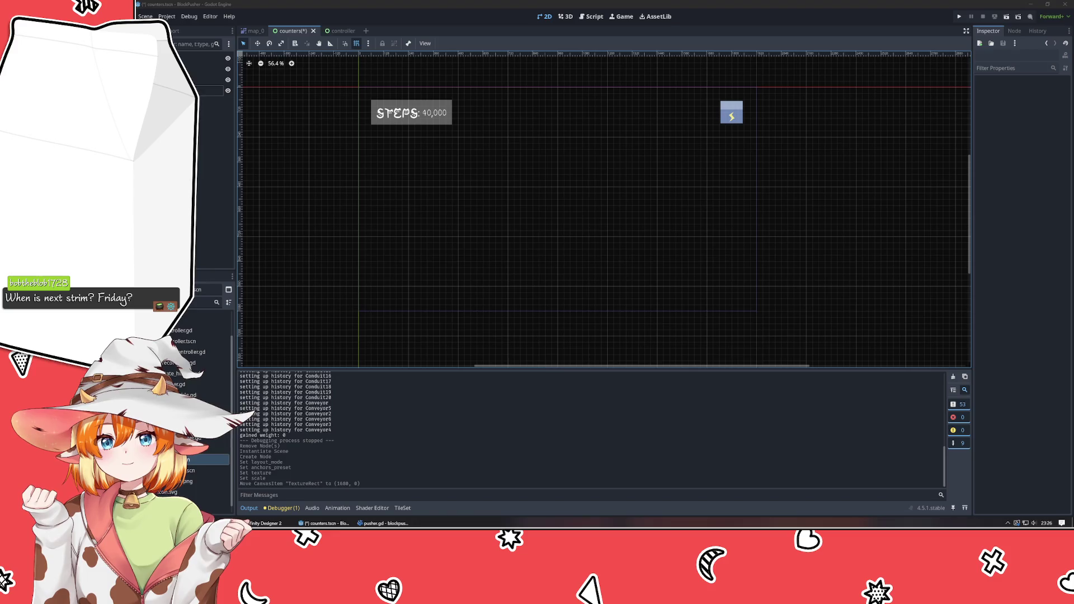
{"action": "key", "text": "alt+Tab"}
{"action": "key", "text": "alt+Tab"}
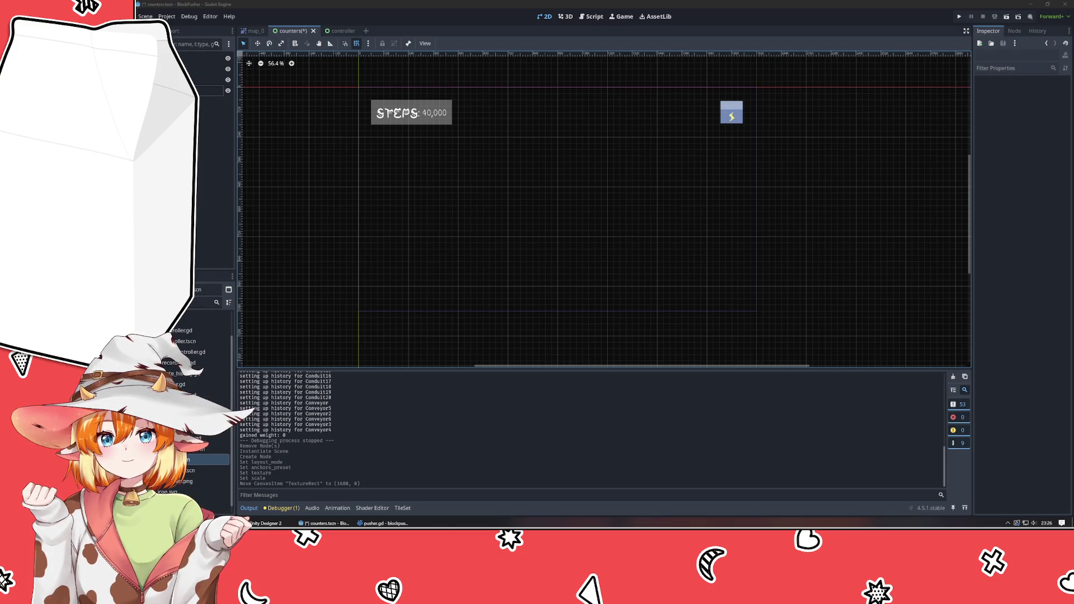
{"action": "left_click", "coordinate": [793, 199]}
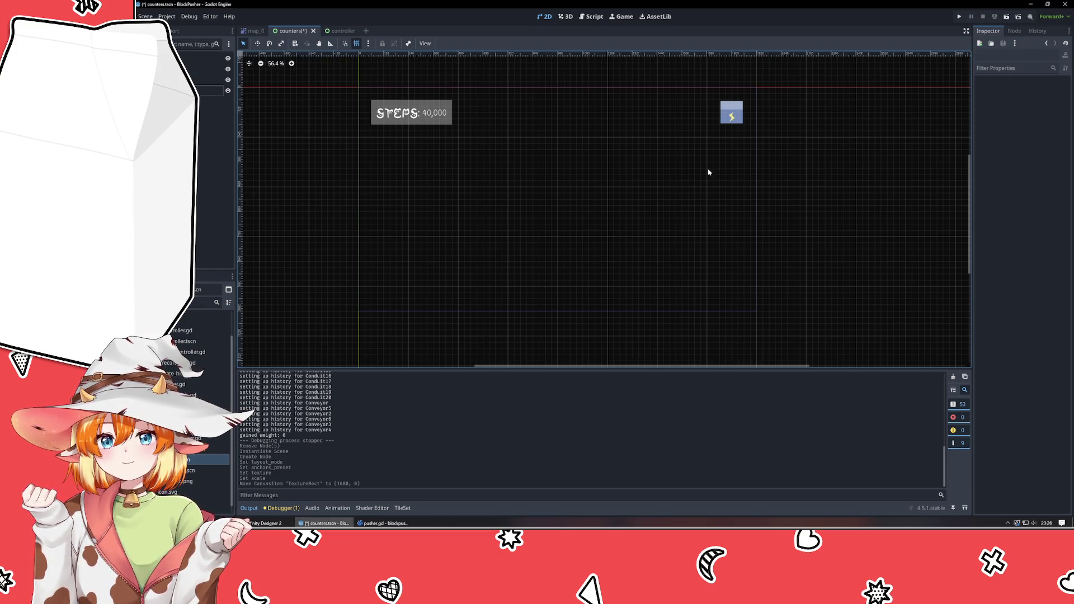
{"action": "left_click", "coordinate": [448, 187]}
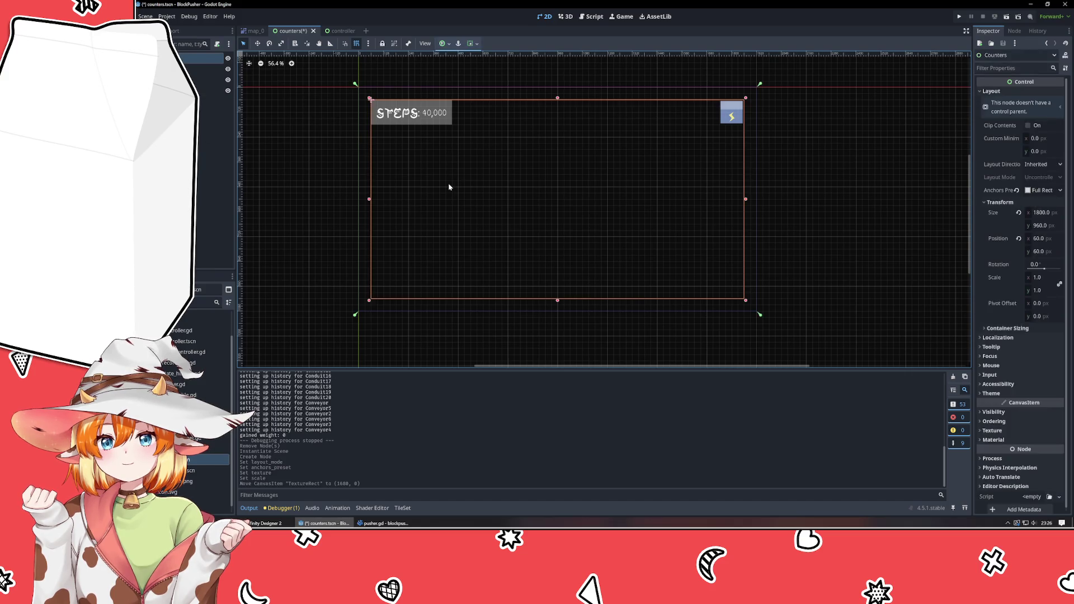
{"action": "left_click", "coordinate": [302, 251]}
{"action": "key", "text": "ctrl+s"}
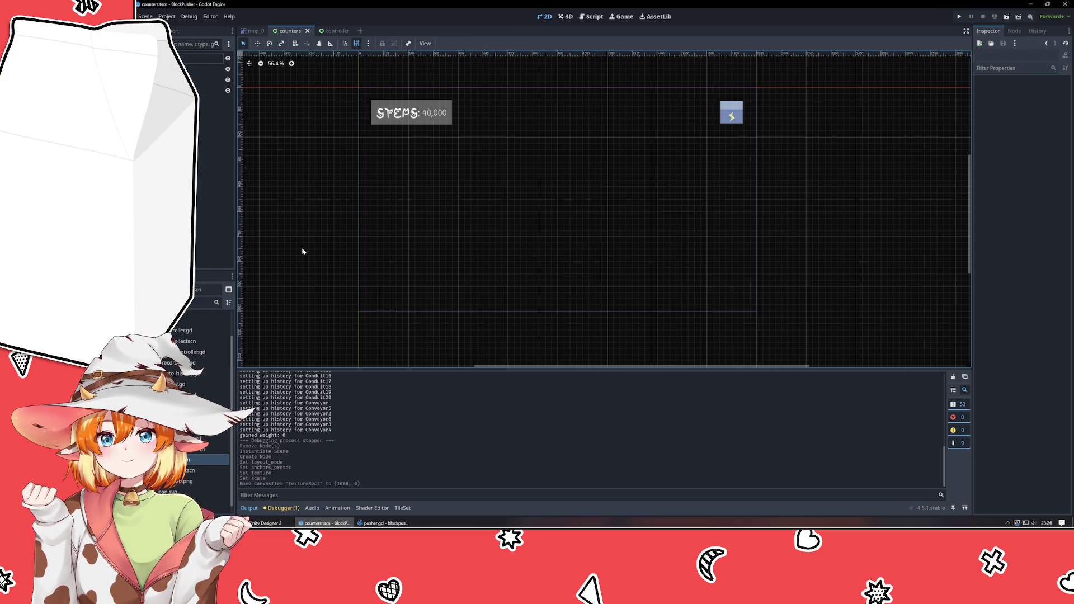
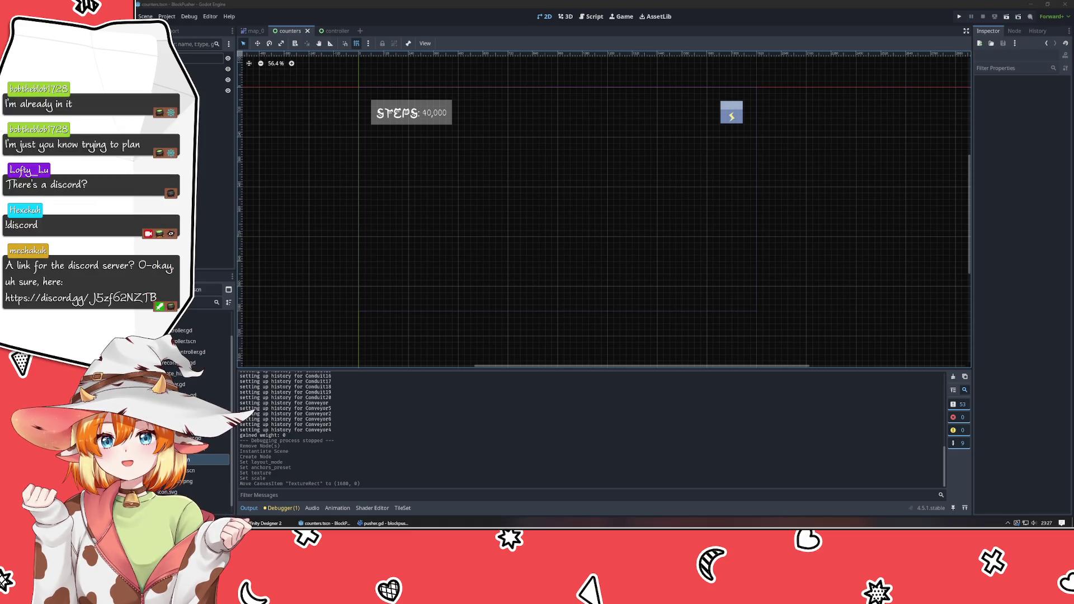
- In the Godot level, try moving the Counters group, then undo the move
{"action": "left_click", "coordinate": [733, 280]}
{"action": "left_click", "coordinate": [792, 280]}
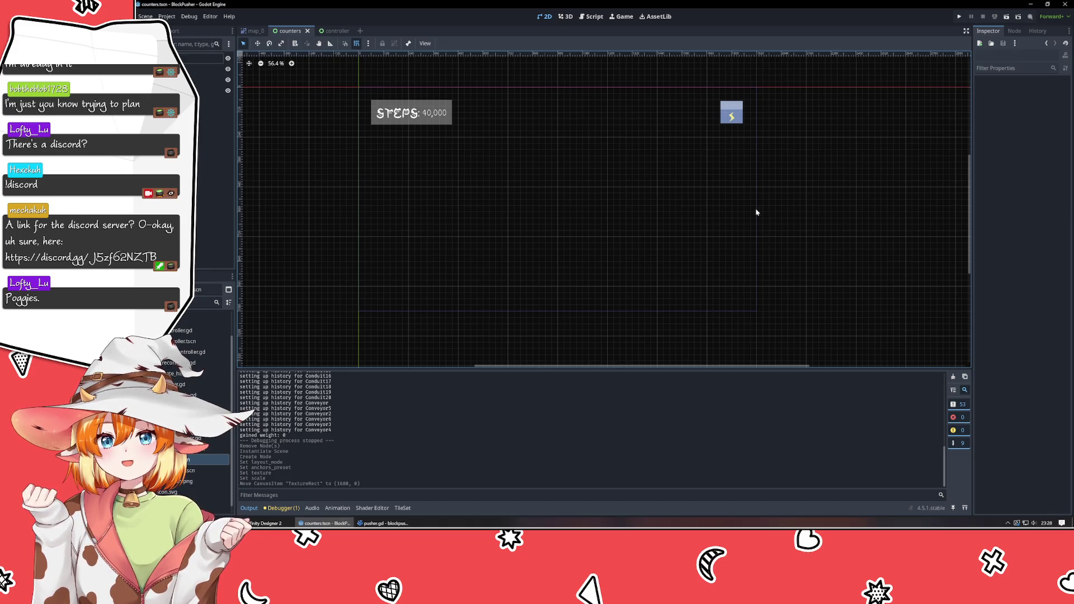
{"action": "left_click_drag", "start_coordinate": [616, 207], "coordinate": [857, 355]}
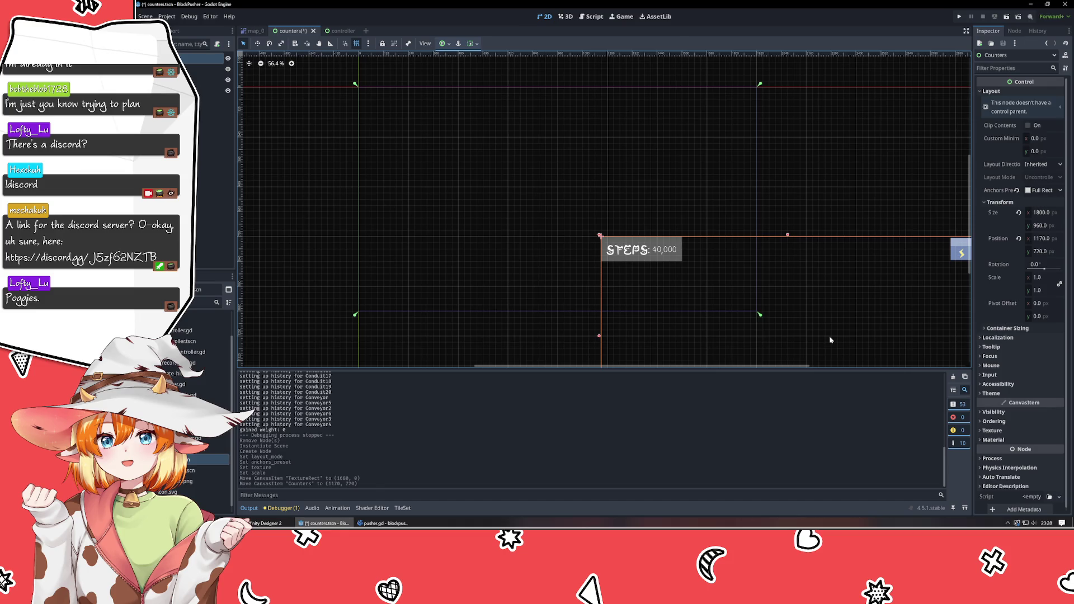
{"action": "key", "text": "ctrl+z"}
{"action": "left_click", "coordinate": [861, 334]}
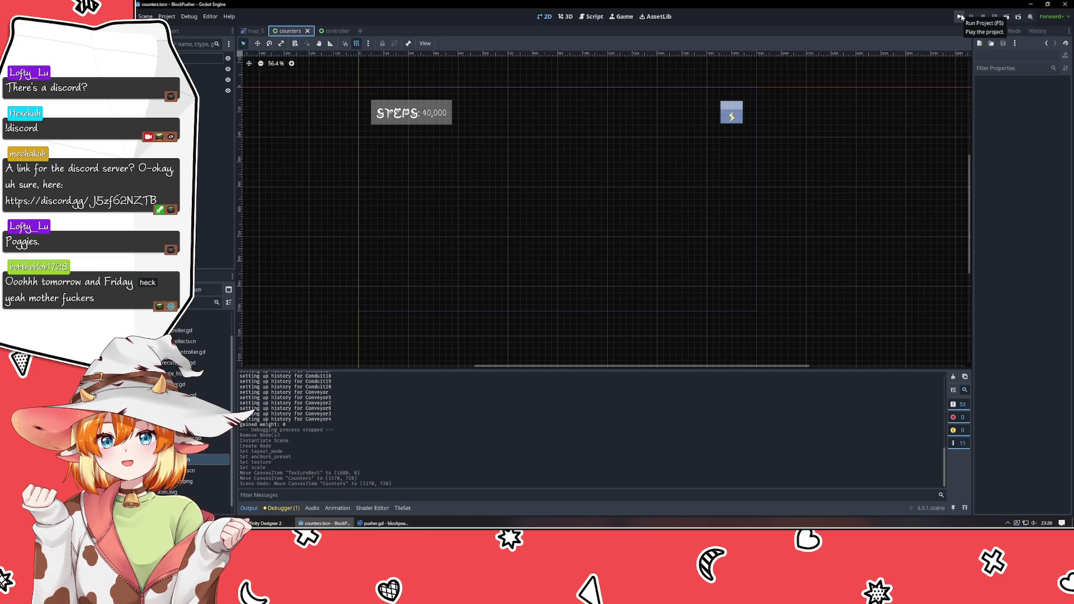
- Run the BlockPusher game, close the test window, then switch to Affinity Designer
{"action": "left_click", "coordinate": [959, 17]}
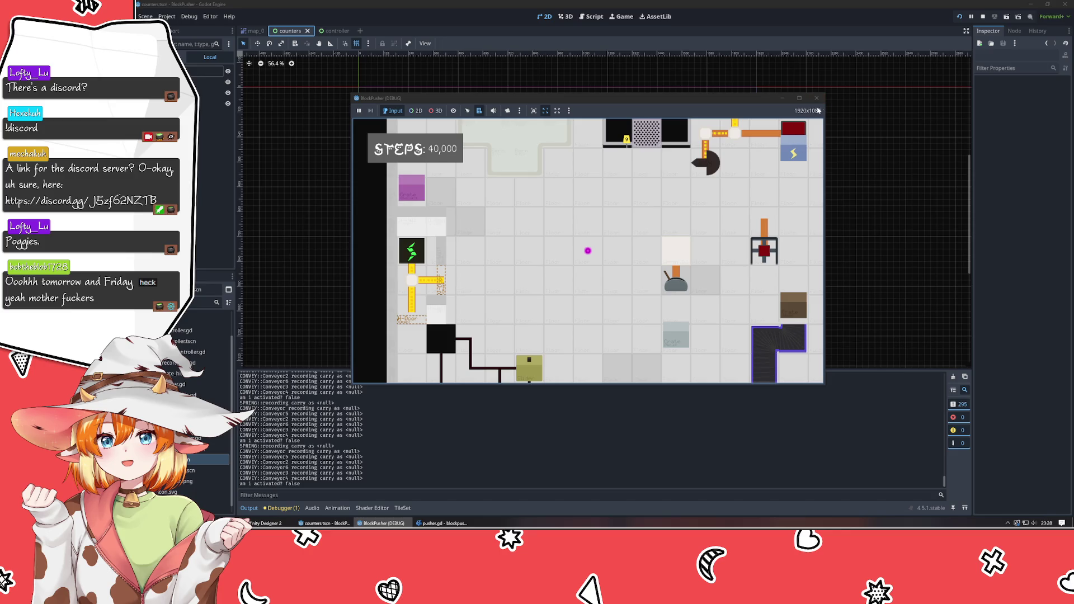
{"action": "left_click", "coordinate": [816, 99]}
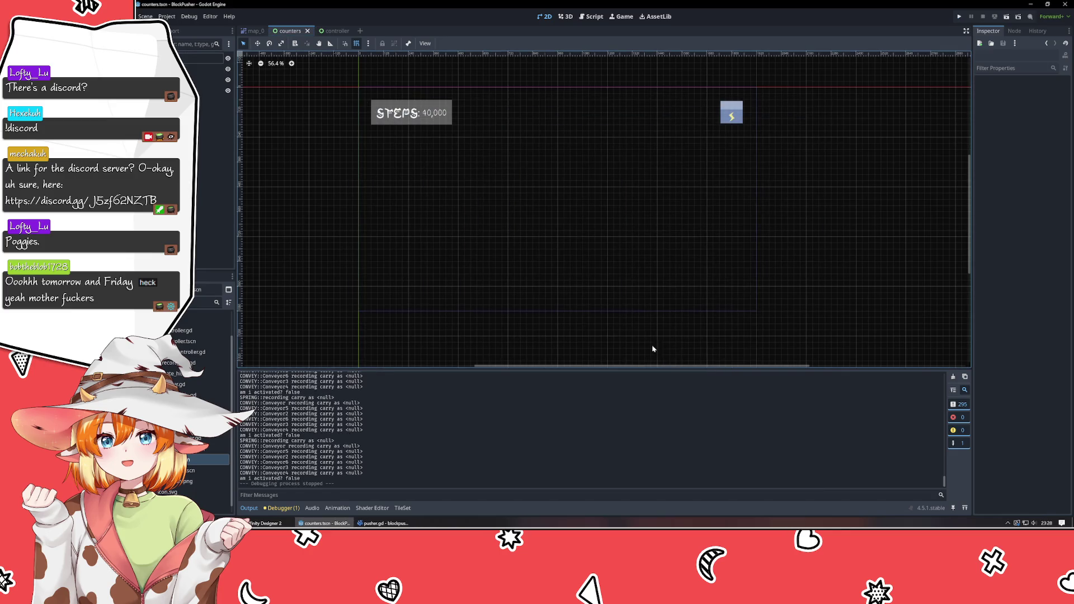
{"action": "left_click", "coordinate": [553, 333]}
{"action": "mouse_move", "coordinate": [552, 333]}
{"action": "left_mouse_down"}
{"action": "mouse_move", "coordinate": [549, 297]}
{"action": "mouse_move", "coordinate": [568, 302]}
{"action": "left_mouse_up"}
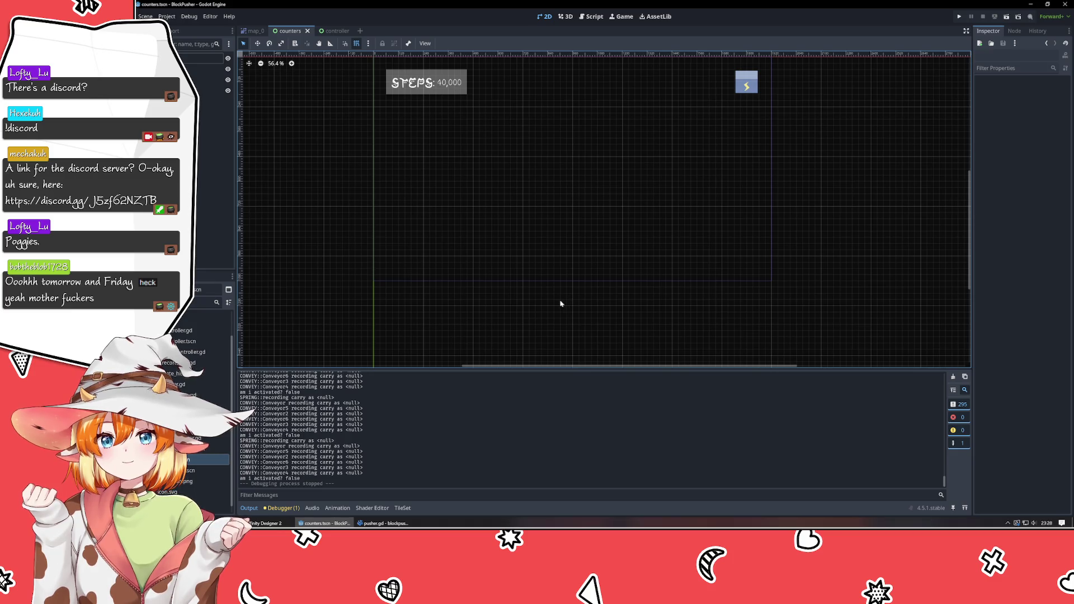
{"action": "left_click", "coordinate": [294, 523]}
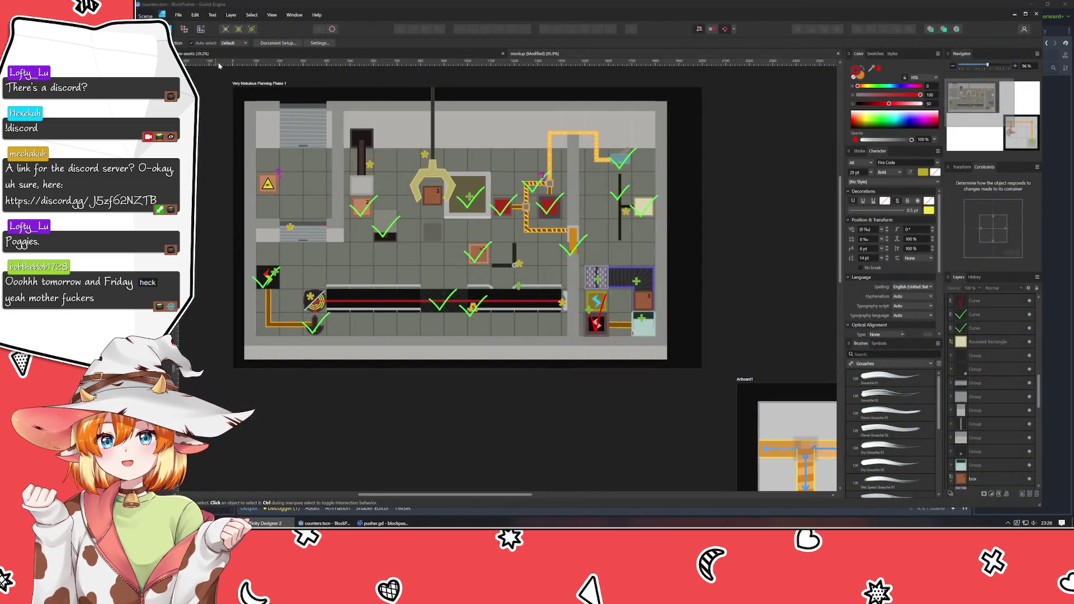
- Create a new Social Media Square Post document and size its artboard to 240 × 240 px
{"action": "left_click", "coordinate": [177, 15]}
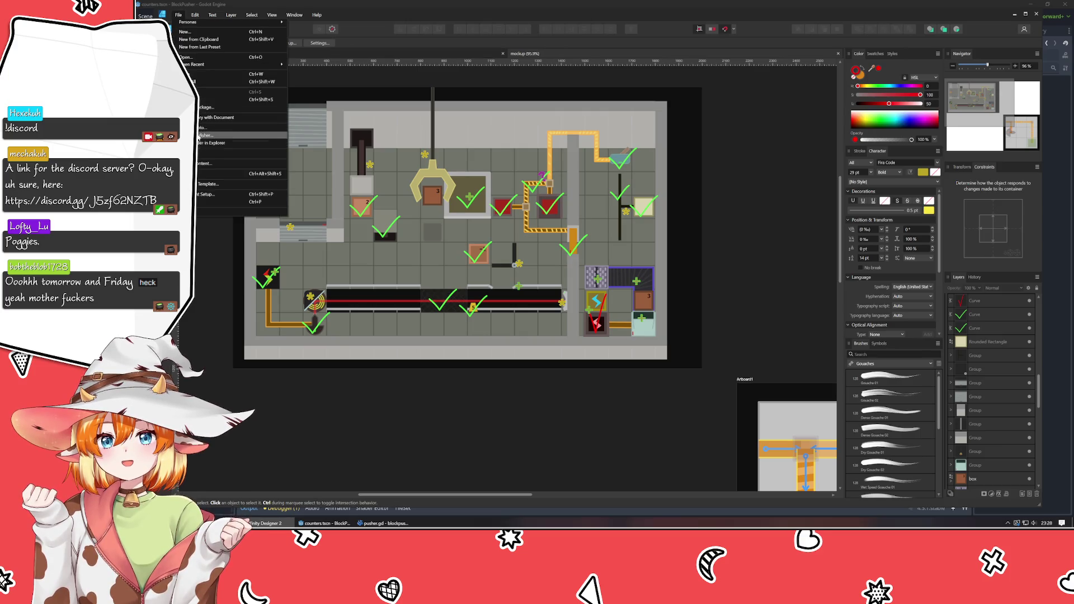
{"action": "left_click", "coordinate": [191, 32]}
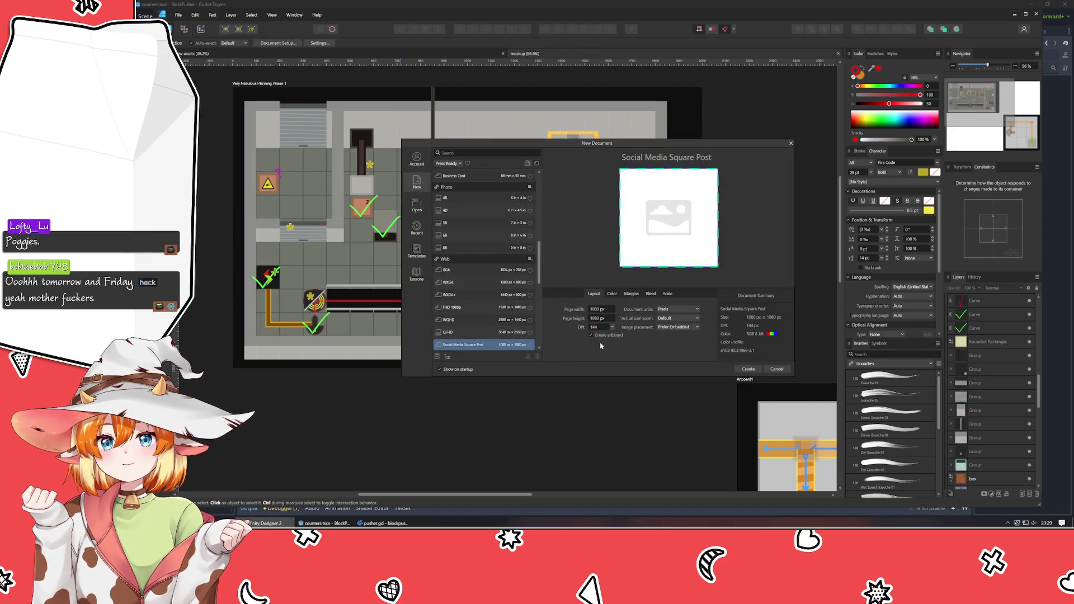
{"action": "left_click", "coordinate": [747, 369]}
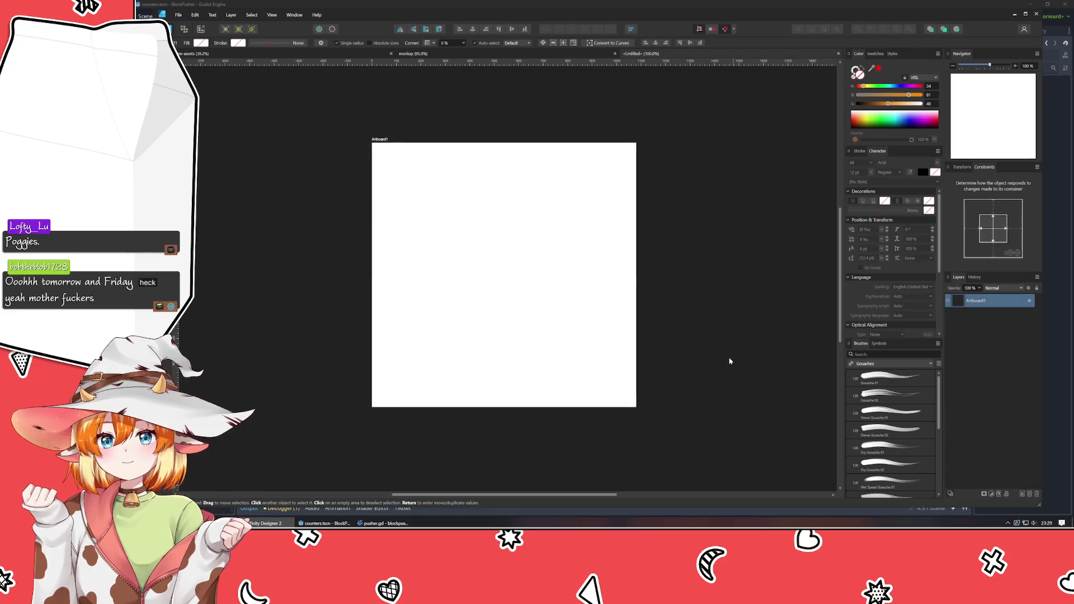
{"action": "left_click", "coordinate": [962, 167]}
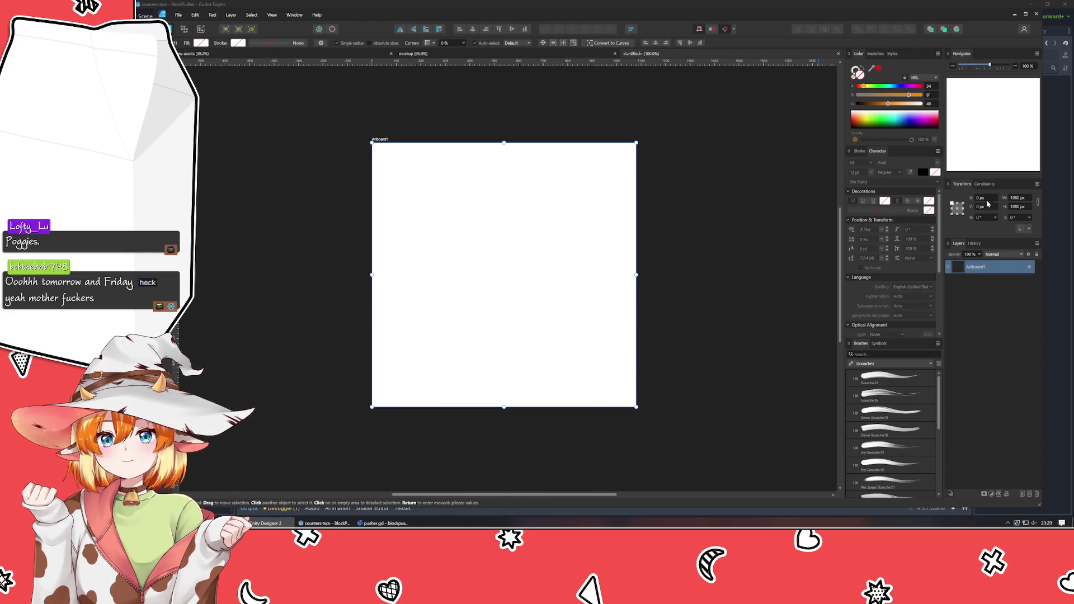
{"action": "left_click", "coordinate": [1028, 198]}
{"action": "type", "text": "240"}
{"action": "key", "text": "Tab"}
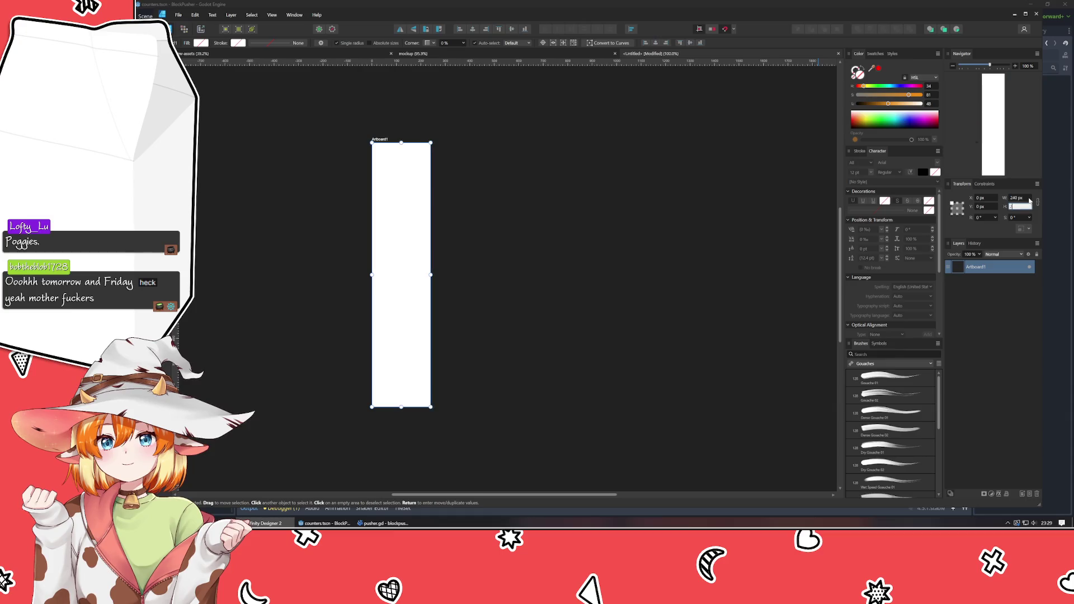
{"action": "type", "text": "240"}
{"action": "key", "text": "Tab"}
- Make the document background transparent in Document Setup's Color settings
{"action": "left_click", "coordinate": [297, 167]}
{"action": "scroll", "coordinate": [298, 167], "scroll_direction": "up", "scroll_amount": 5}
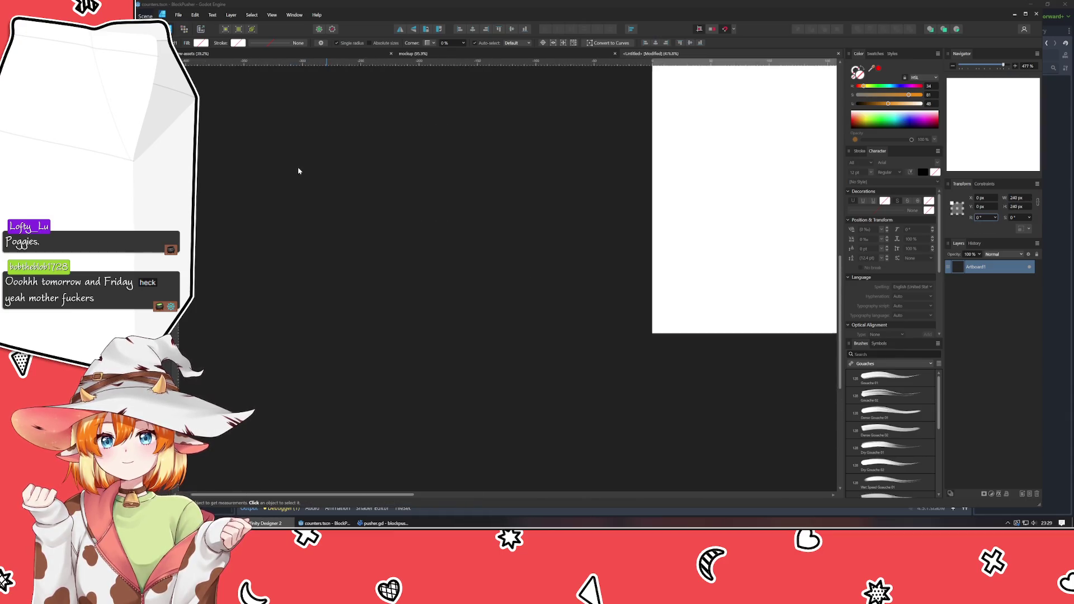
{"action": "left_click", "coordinate": [295, 75]}
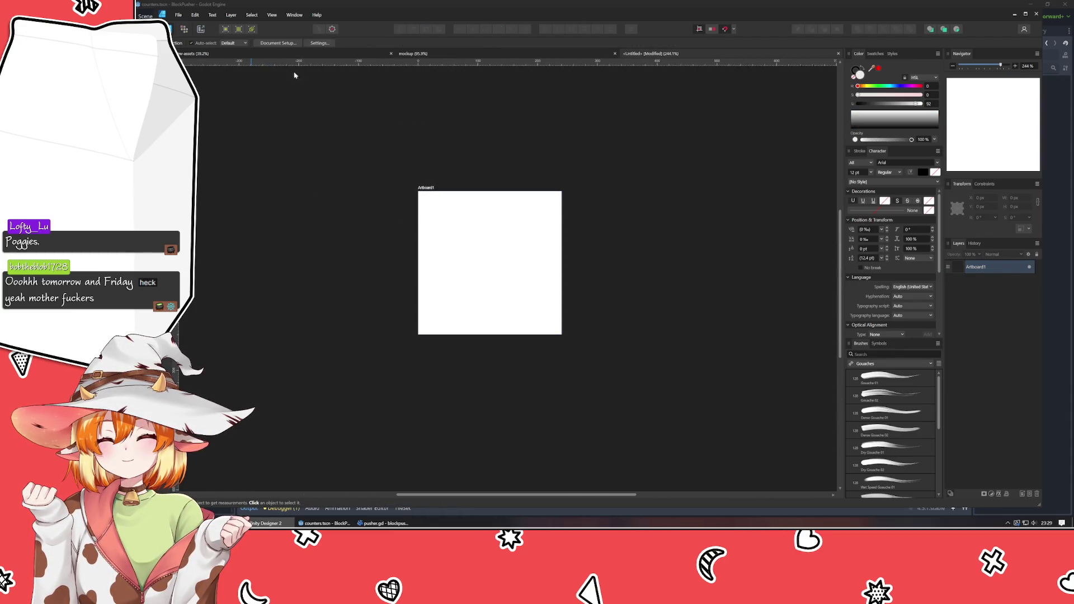
{"action": "left_click", "coordinate": [274, 44]}
{"action": "left_click", "coordinate": [581, 239]}
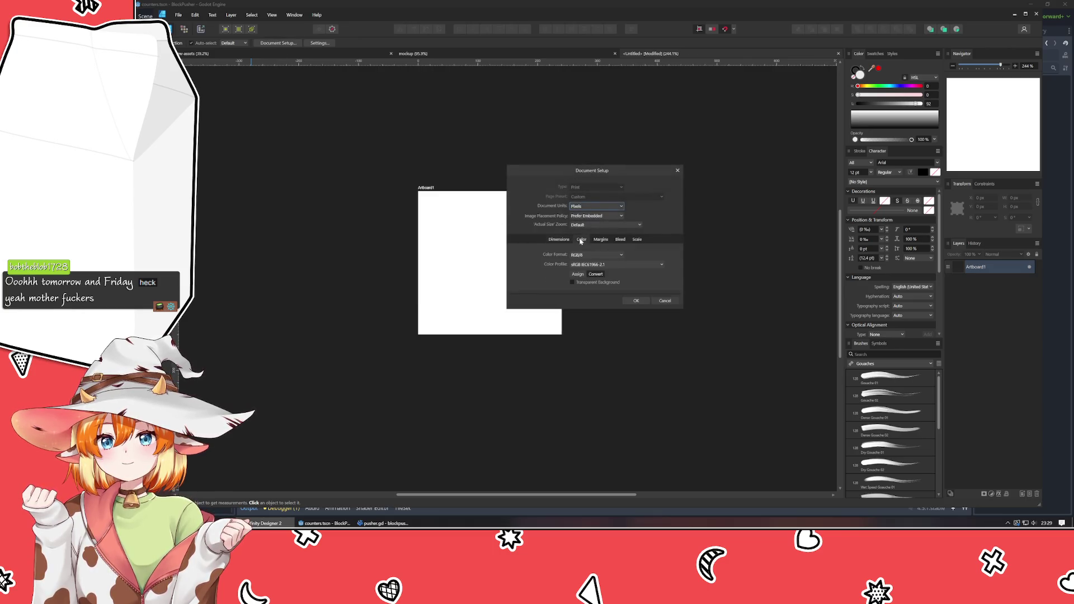
{"action": "left_click", "coordinate": [572, 282]}
{"action": "left_click", "coordinate": [639, 301]}
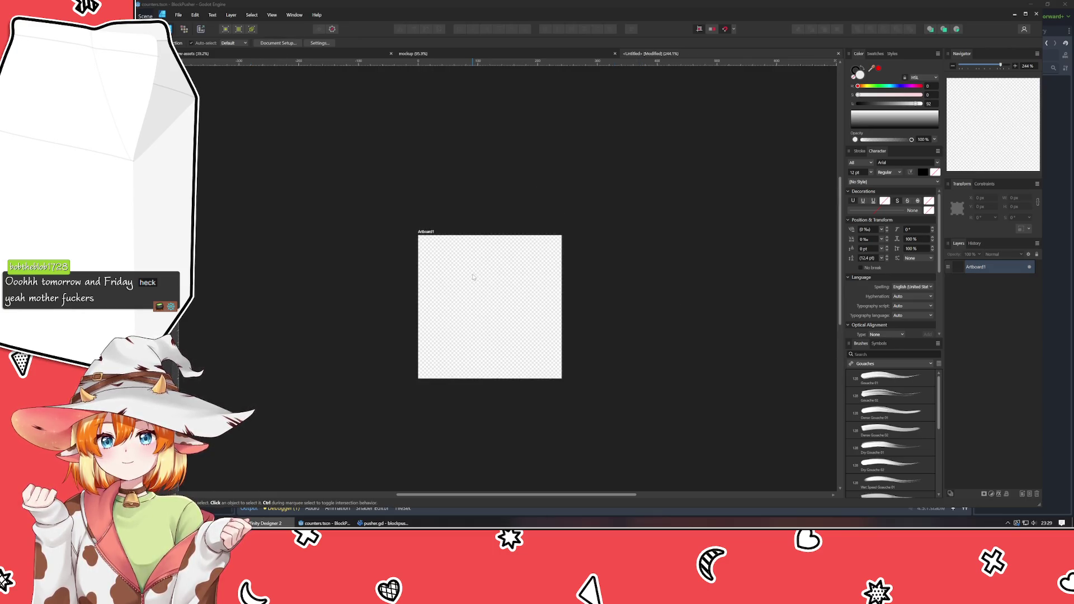
{"action": "scroll", "coordinate": [472, 276], "scroll_direction": "up", "scroll_amount": 2}
{"action": "left_click_drag", "start_coordinate": [472, 278], "coordinate": [462, 176]}
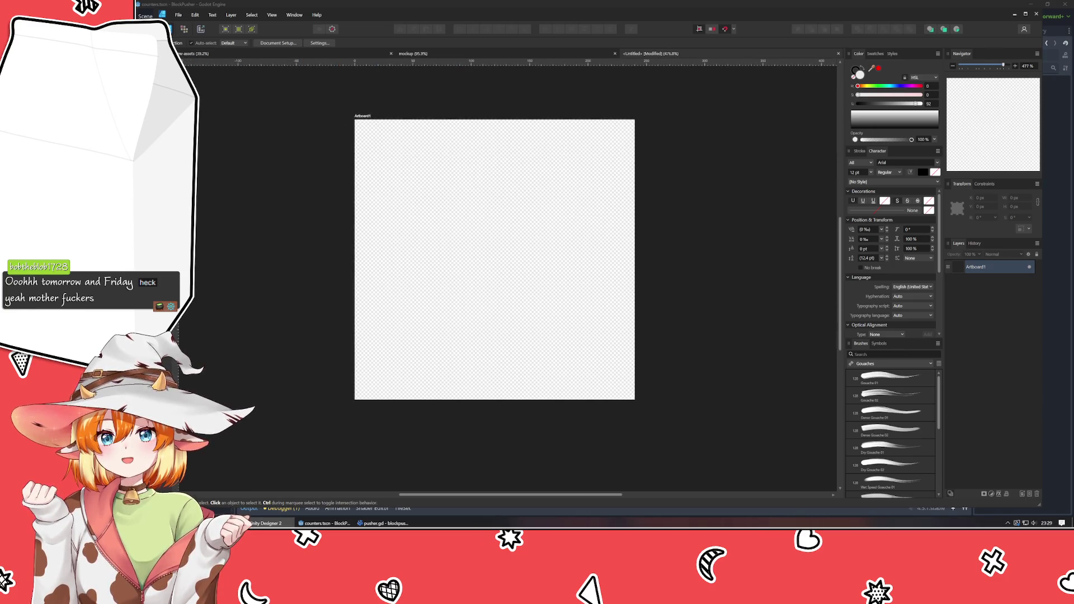
- Draw a circle, place it at X/Y 10 px, and enlarge it to 220 × 220 px
{"action": "key", "text": "m"}
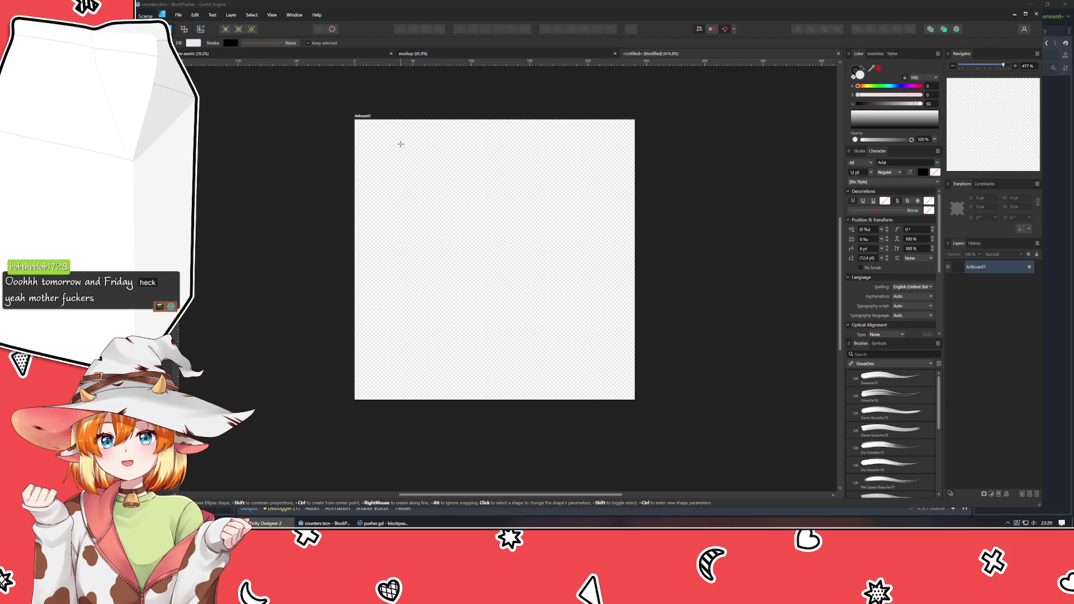
{"action": "left_click_drag", "start_coordinate": [400, 144], "coordinate": [621, 364]}
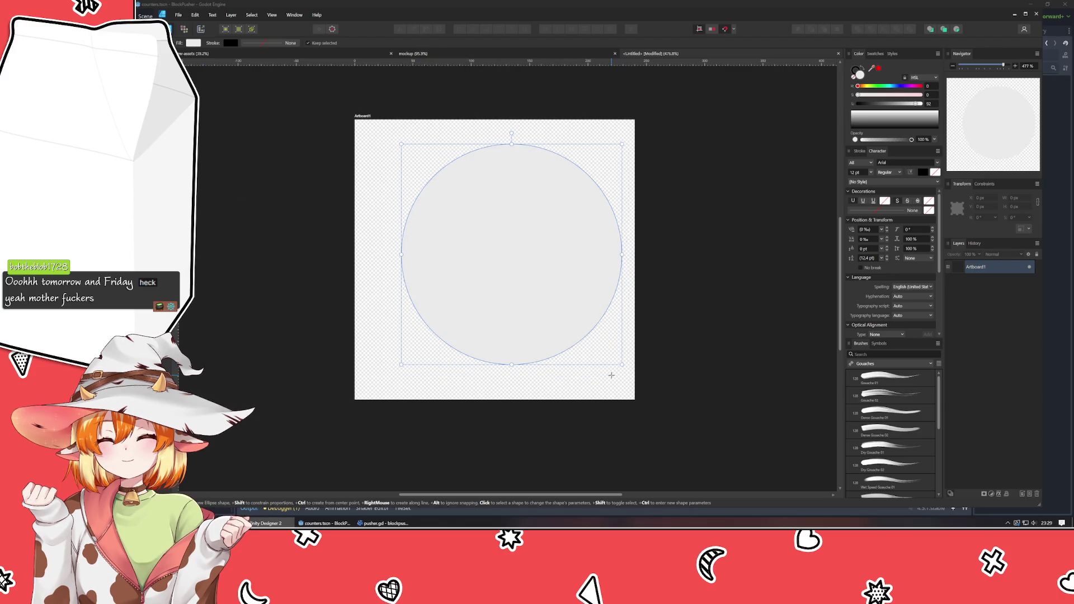
{"action": "key", "text": "v"}
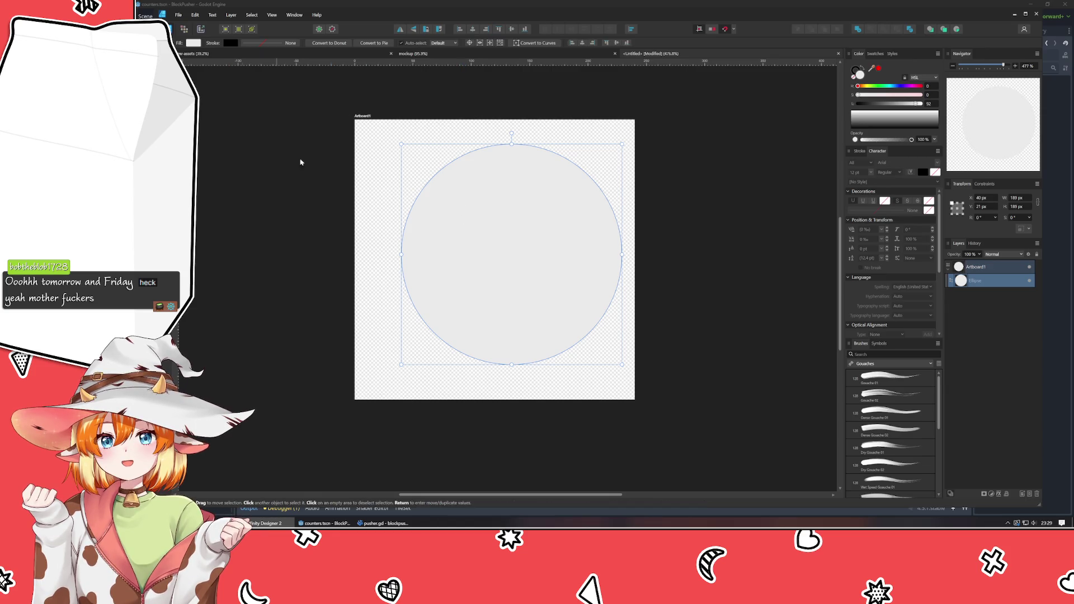
{"action": "mouse_move", "coordinate": [504, 293]}
{"action": "left_mouse_down"}
{"action": "mouse_move", "coordinate": [463, 282]}
{"action": "mouse_move", "coordinate": [464, 266]}
{"action": "left_mouse_up"}
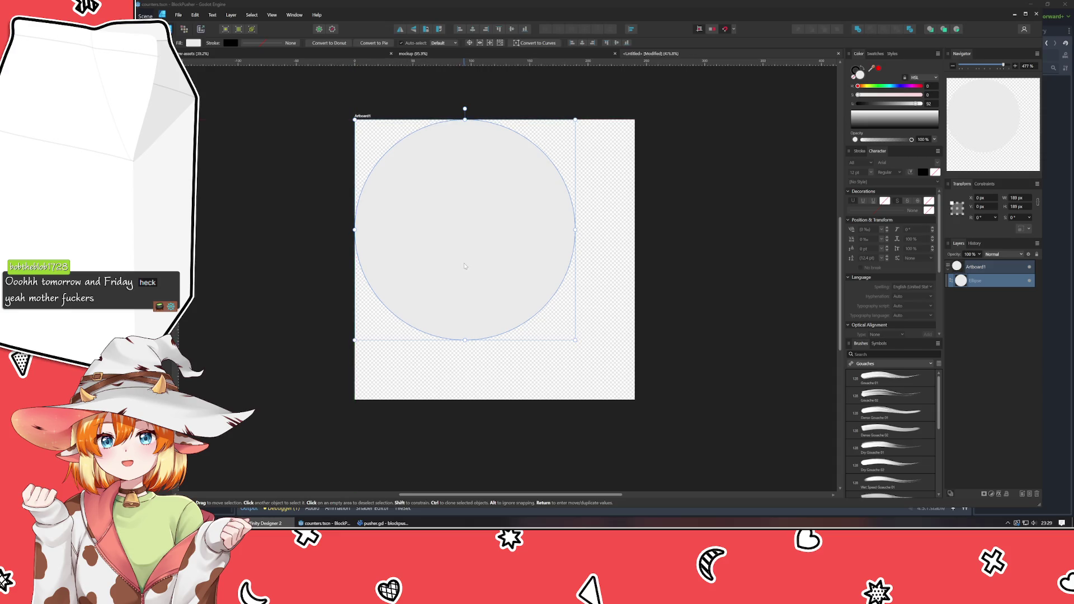
{"action": "key", "text": "shift+Down"}
{"action": "key", "text": "shift+Right"}
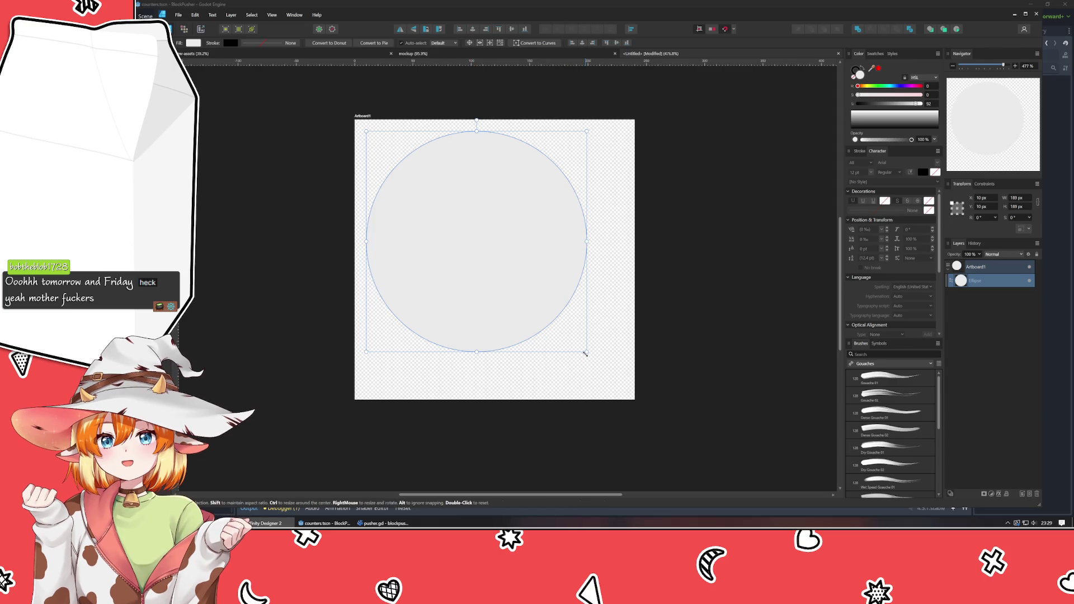
{"action": "left_click_drag", "start_coordinate": [585, 352], "coordinate": [634, 400]}
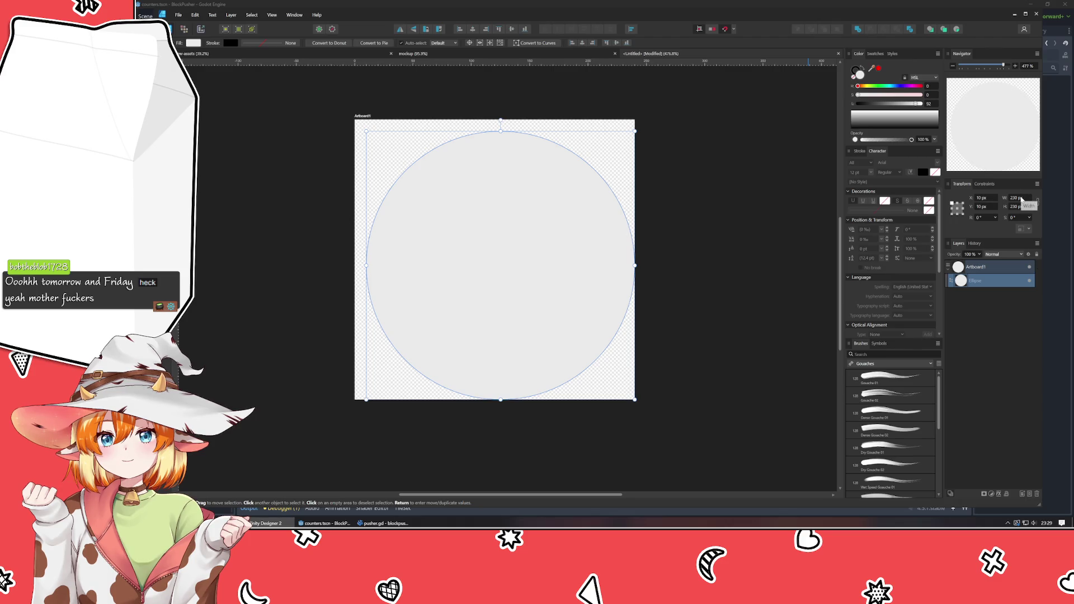
{"action": "scroll", "coordinate": [1023, 199], "scroll_direction": "down", "scroll_amount": 10}
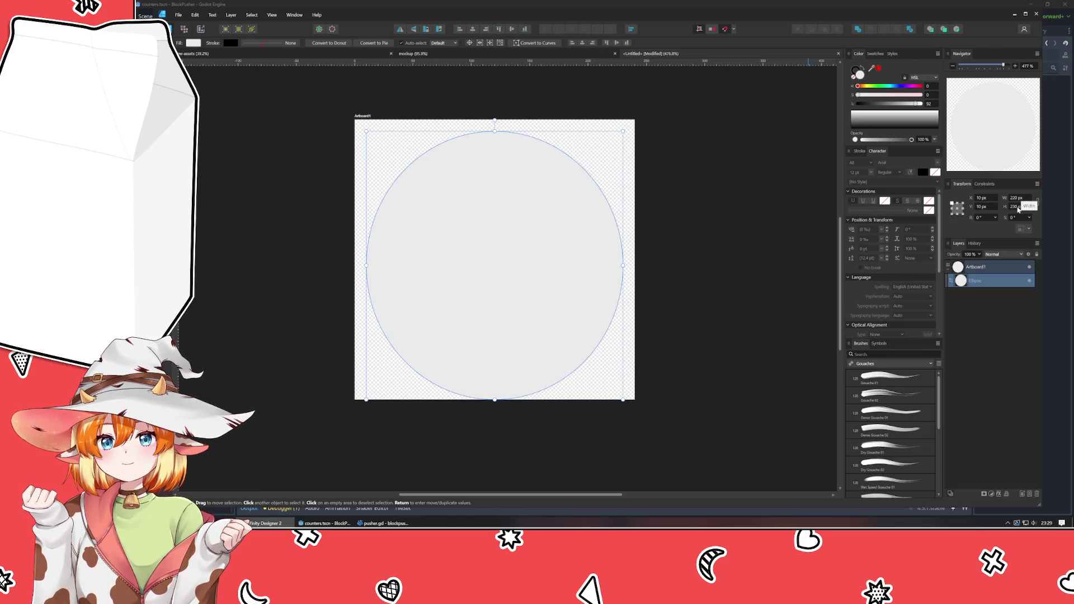
{"action": "scroll", "coordinate": [1018, 207], "scroll_direction": "down", "scroll_amount": 10}
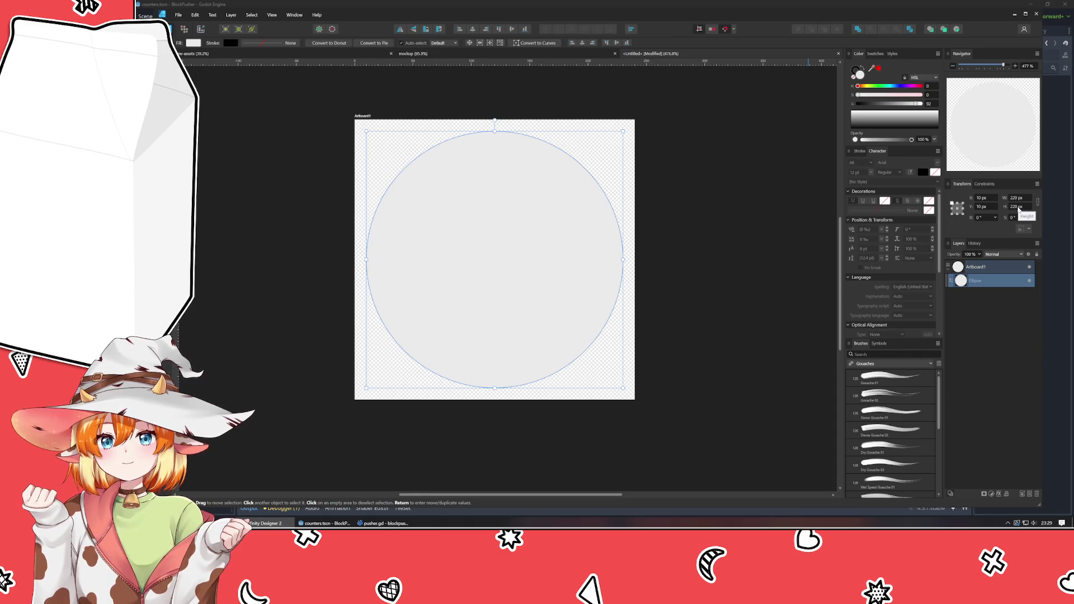
{"action": "left_click", "coordinate": [751, 219]}
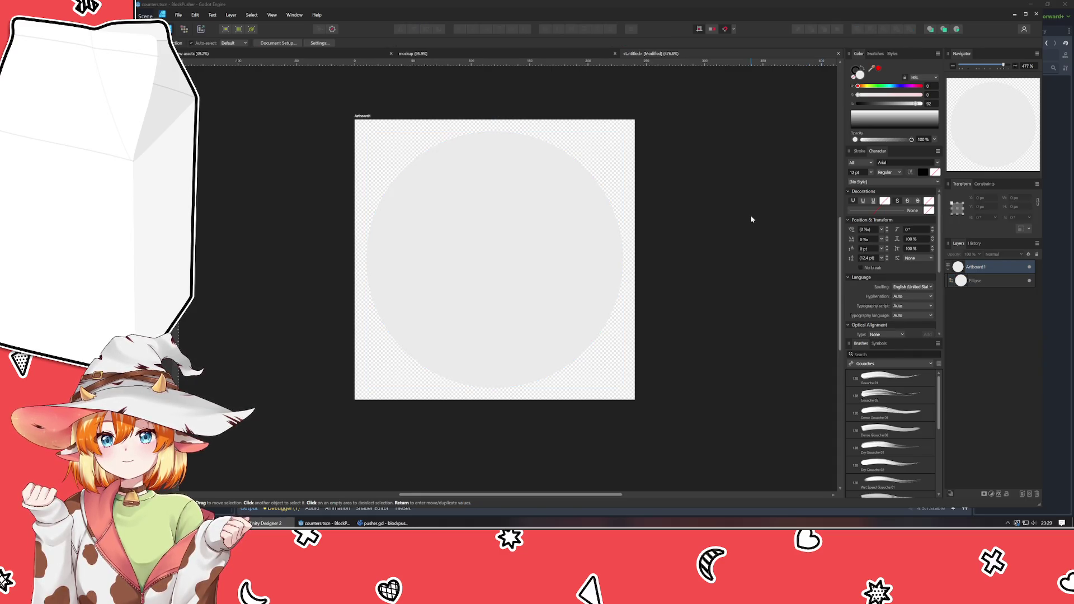
- Give the circle a dark grey fill by swapping colours and lightening the black
{"action": "left_click", "coordinate": [571, 256]}
{"action": "left_click", "coordinate": [862, 69]}
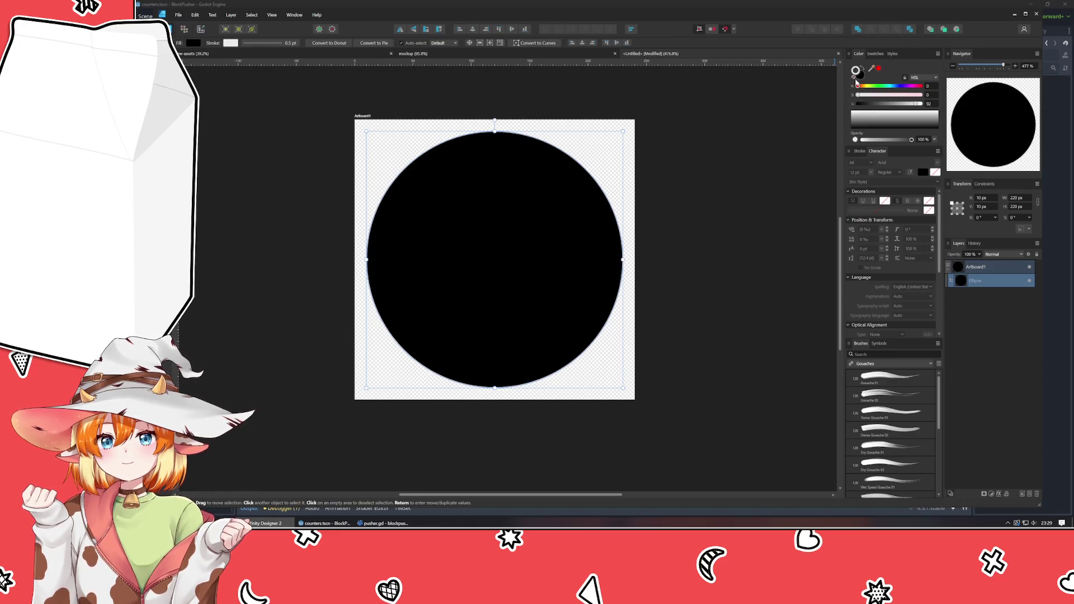
{"action": "left_click", "coordinate": [736, 170]}
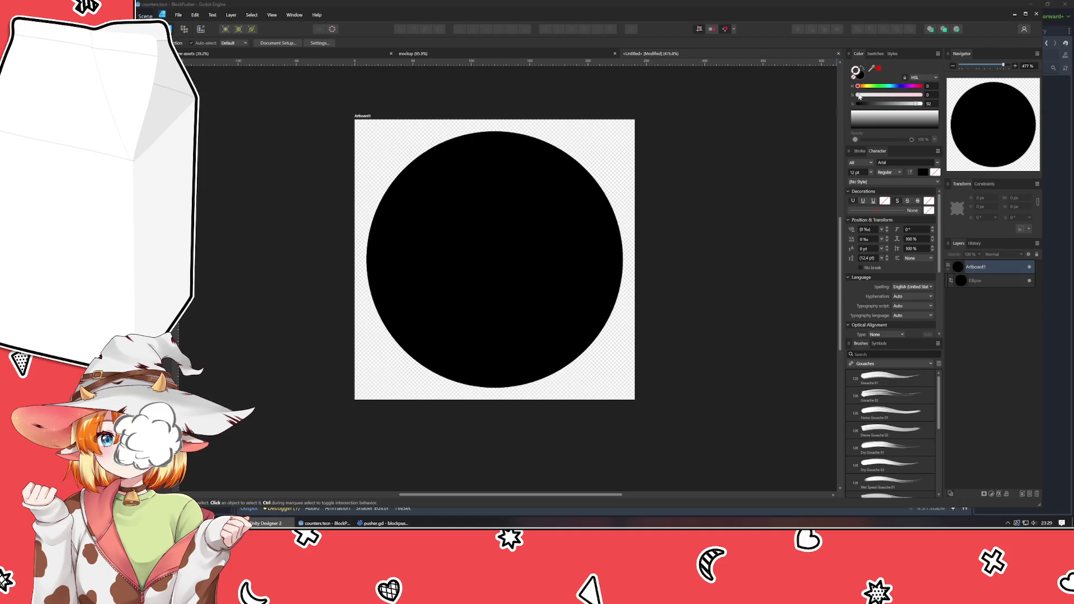
{"action": "left_click", "coordinate": [860, 76]}
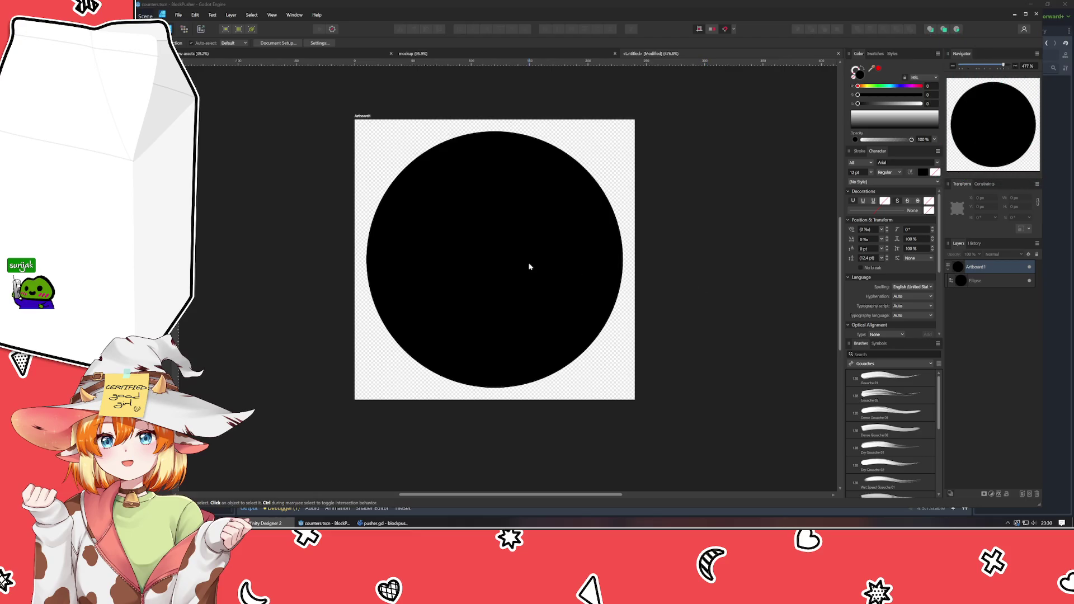
{"action": "left_click", "coordinate": [484, 252]}
{"action": "left_click_drag", "start_coordinate": [865, 102], "coordinate": [867, 104]}
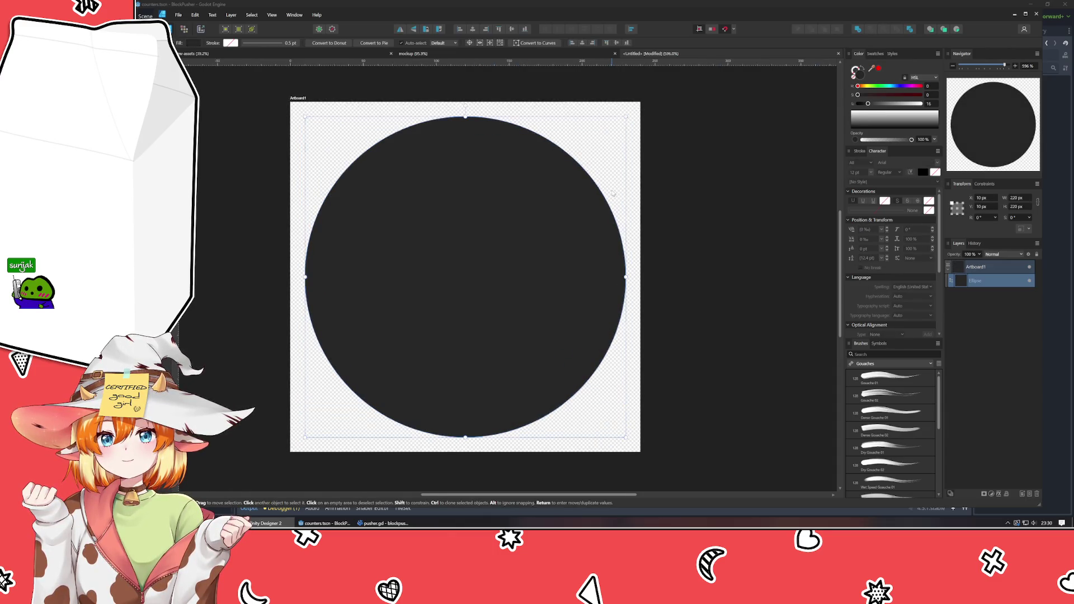
{"action": "left_click", "coordinate": [677, 223]}
{"action": "scroll", "coordinate": [704, 188], "scroll_direction": "up", "scroll_amount": 2, "text": "ctrl"}
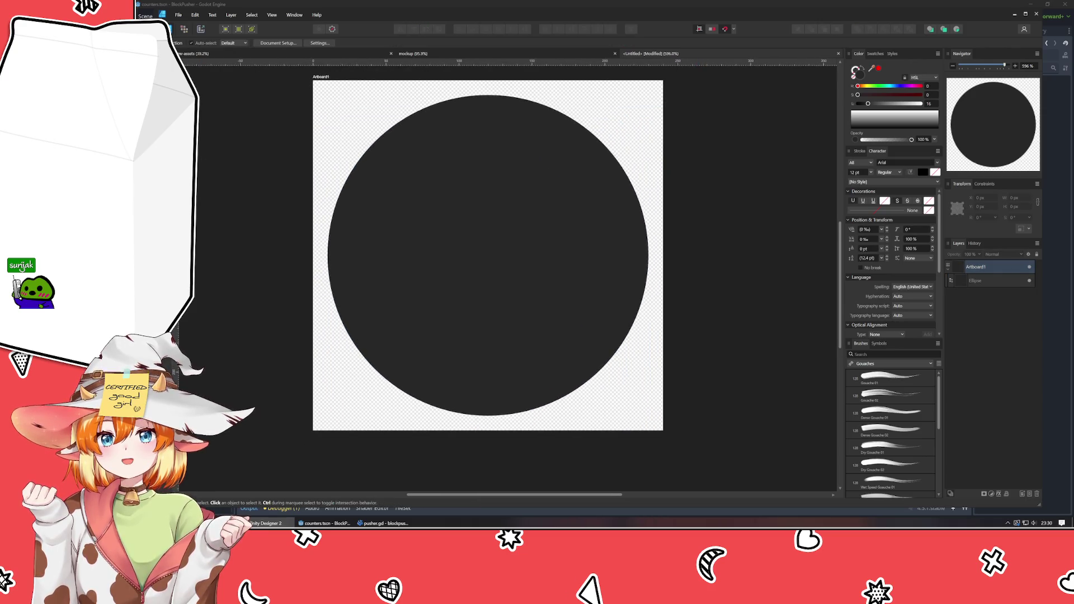
- Draw an ellipse over the dark circle, lighten its fill to 69, and convert it to a donut
{"action": "key", "text": "m"}
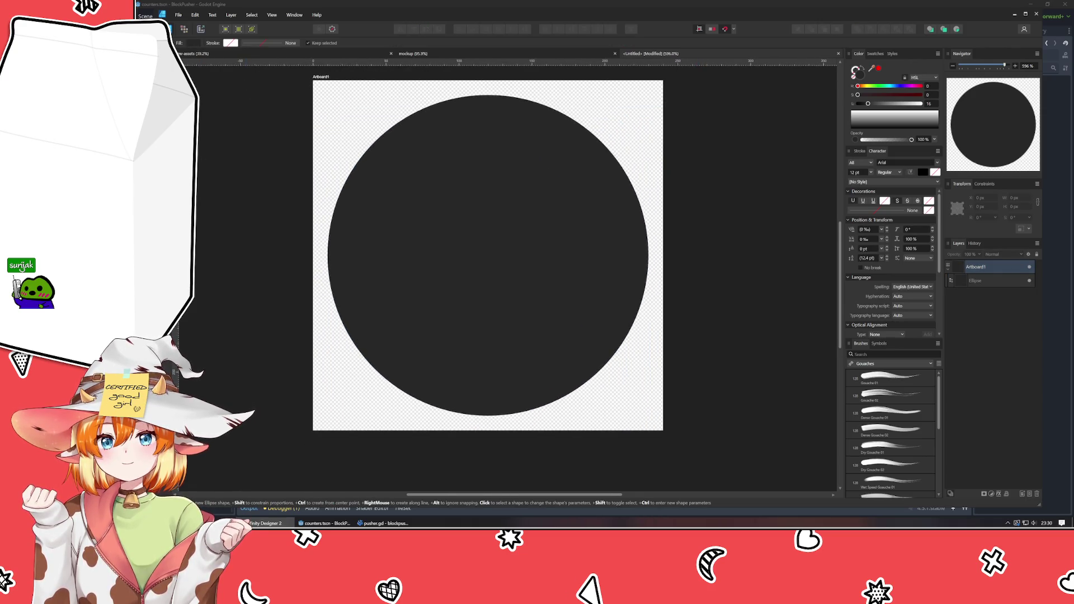
{"action": "mouse_move", "coordinate": [463, 219]}
{"action": "left_mouse_down"}
{"action": "mouse_move", "coordinate": [492, 260]}
{"action": "mouse_move", "coordinate": [616, 323]}
{"action": "left_mouse_up"}
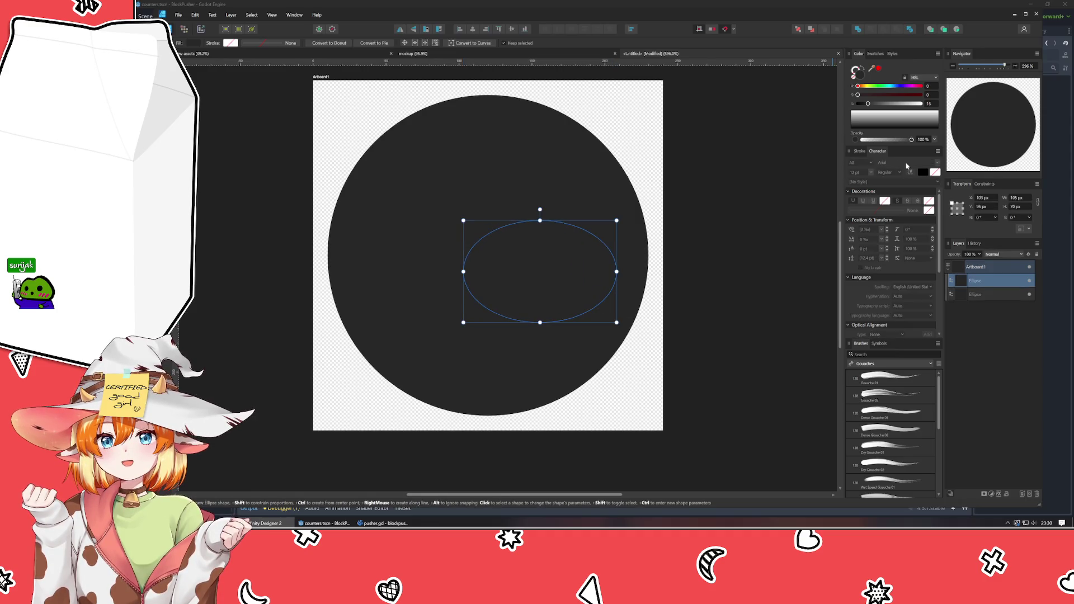
{"action": "left_click_drag", "start_coordinate": [877, 102], "coordinate": [900, 104]}
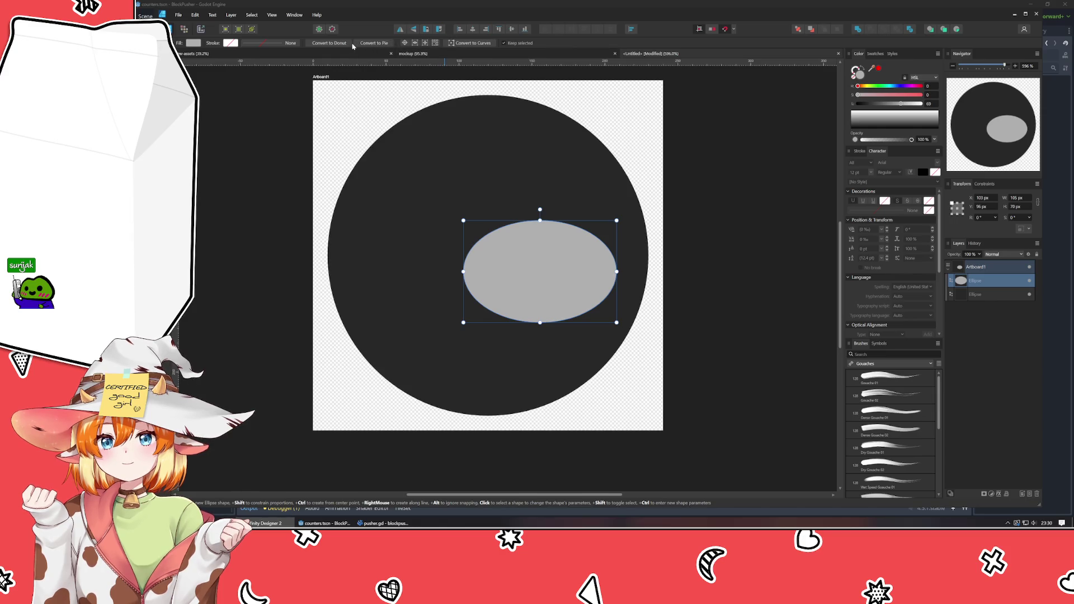
{"action": "left_click", "coordinate": [336, 43]}
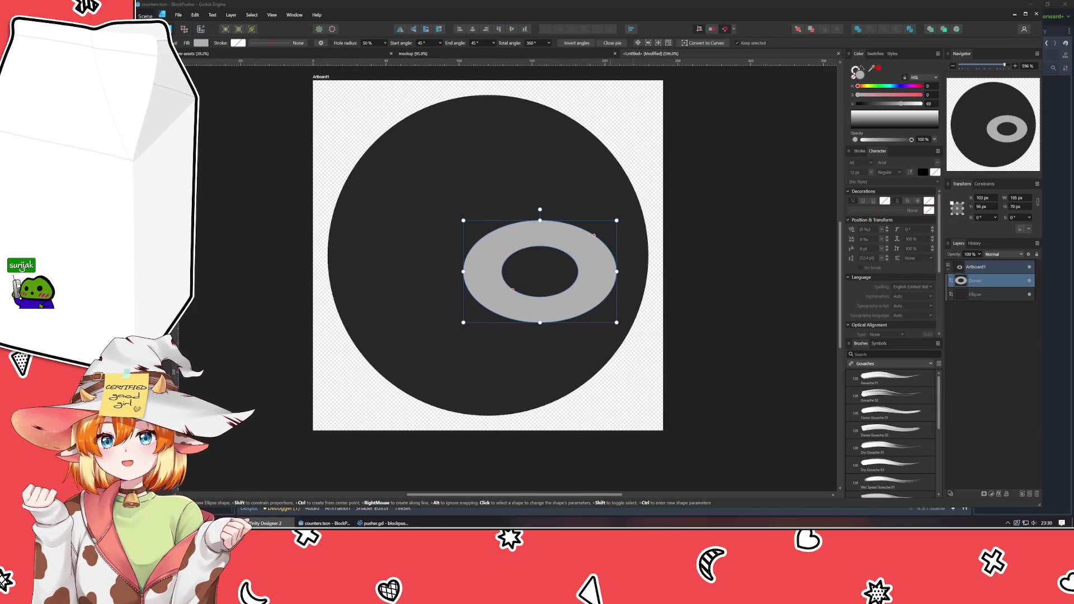
{"action": "scroll", "coordinate": [420, 44], "scroll_direction": "down", "scroll_amount": 20}
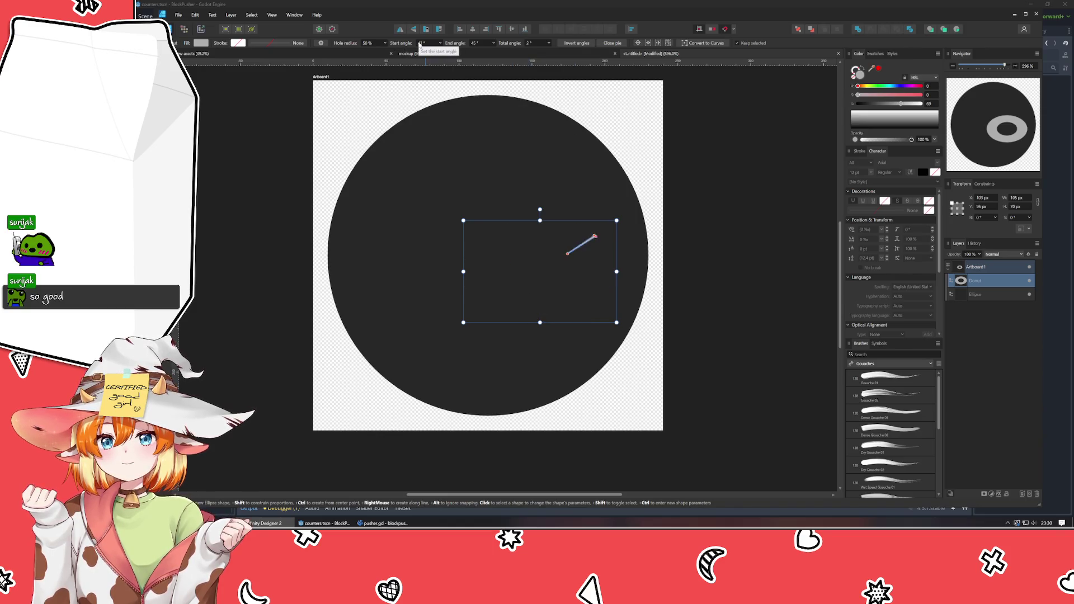
{"action": "scroll", "coordinate": [421, 43], "scroll_direction": "down", "scroll_amount": 11}
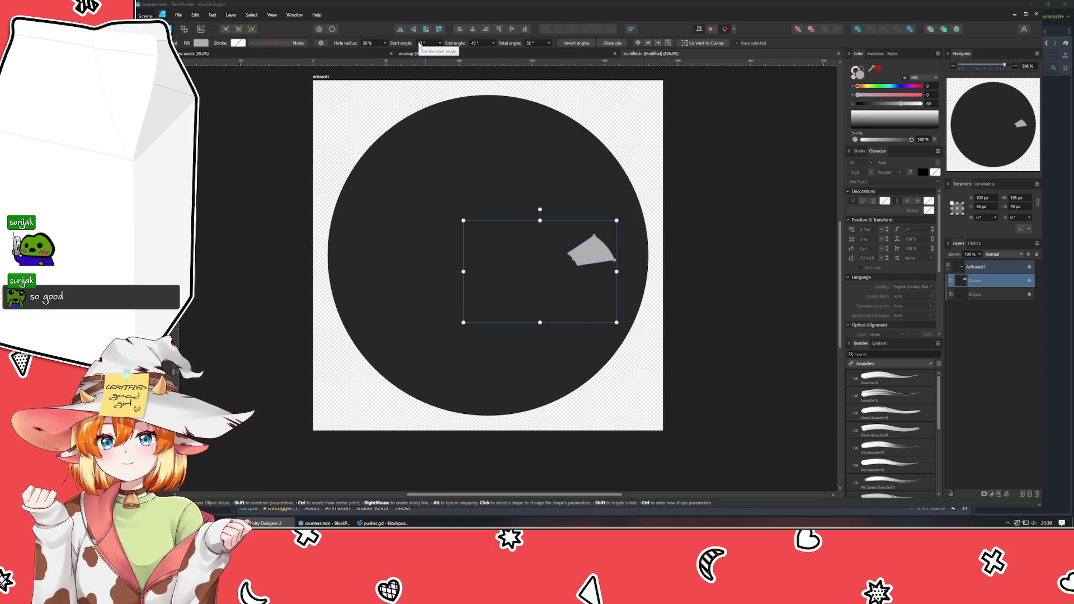
{"action": "scroll", "coordinate": [488, 44], "scroll_direction": "up", "scroll_amount": 16}
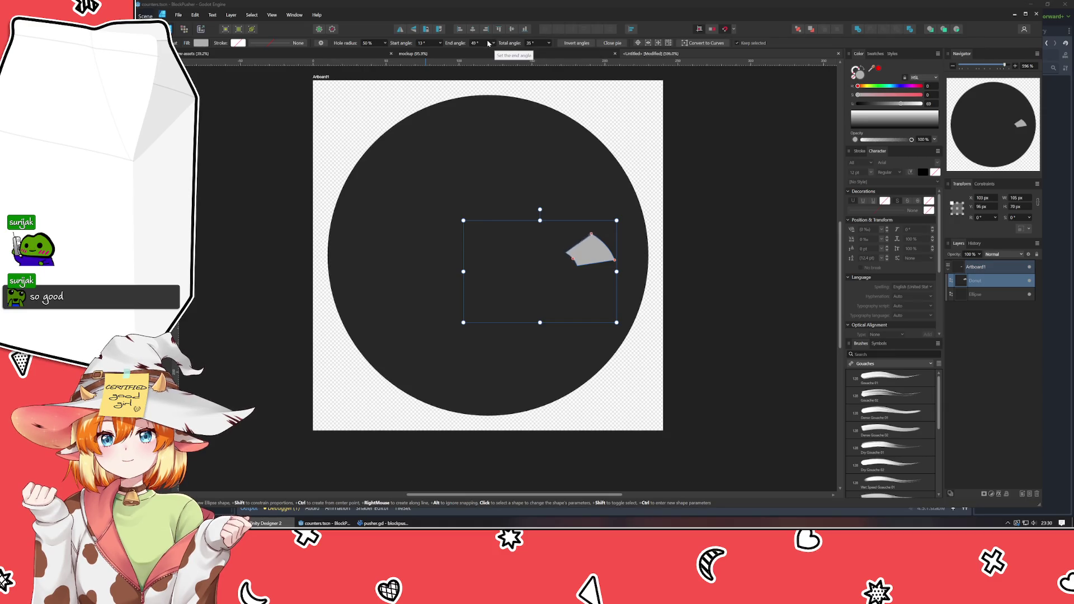
{"action": "scroll", "coordinate": [435, 45], "scroll_direction": "down", "scroll_amount": 12}
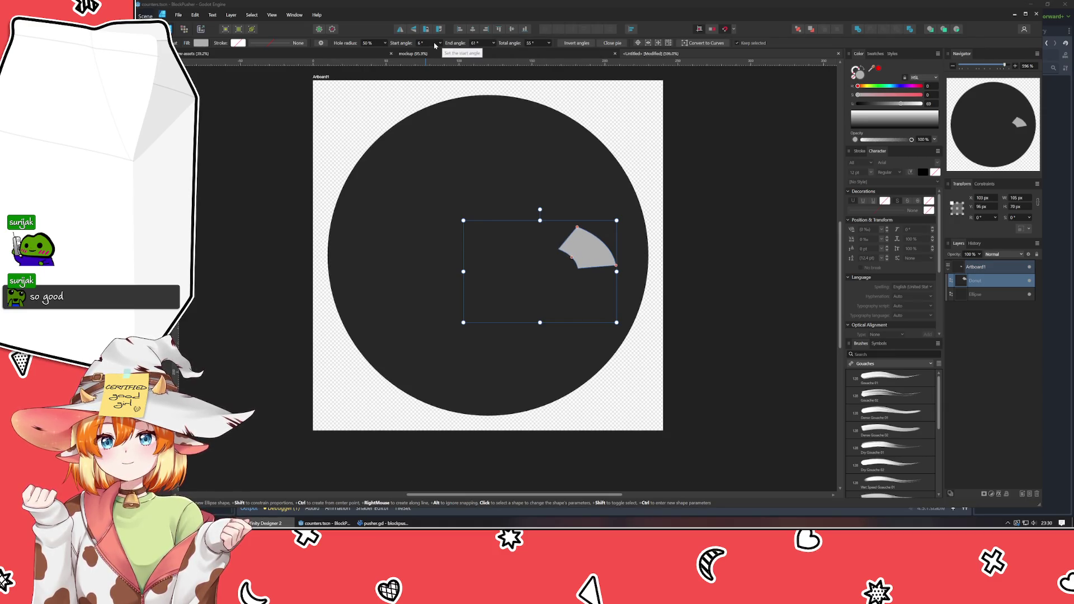
{"action": "scroll", "coordinate": [435, 45], "scroll_direction": "down", "scroll_amount": 1}
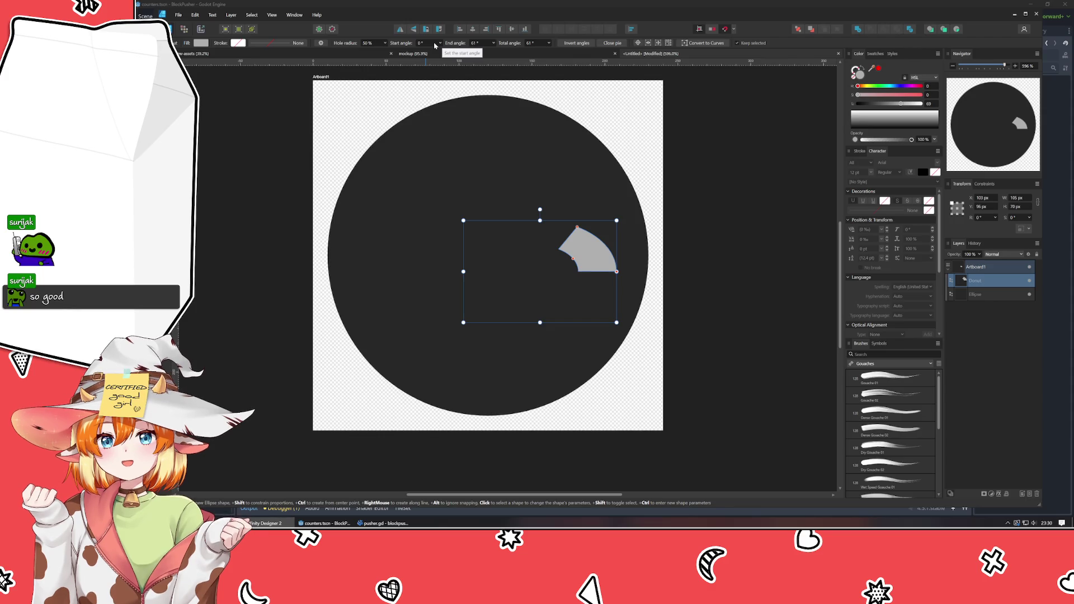
{"action": "scroll", "coordinate": [488, 45], "scroll_direction": "up", "scroll_amount": 19}
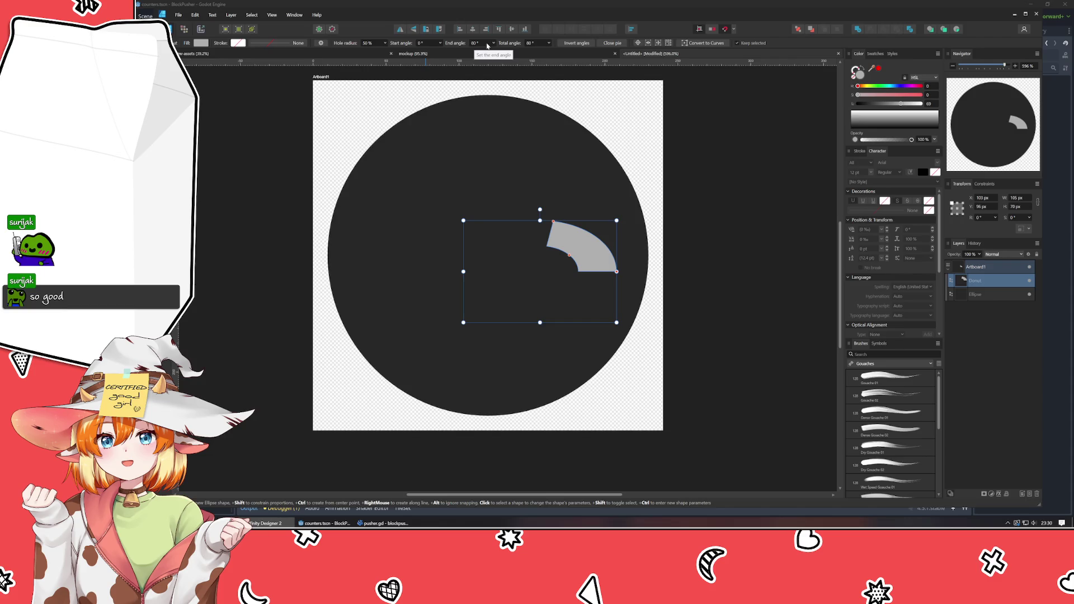
{"action": "scroll", "coordinate": [488, 45], "scroll_direction": "up", "scroll_amount": 13}
- Size the donut wedge to 160 × 160 px
{"action": "left_click", "coordinate": [1025, 198]}
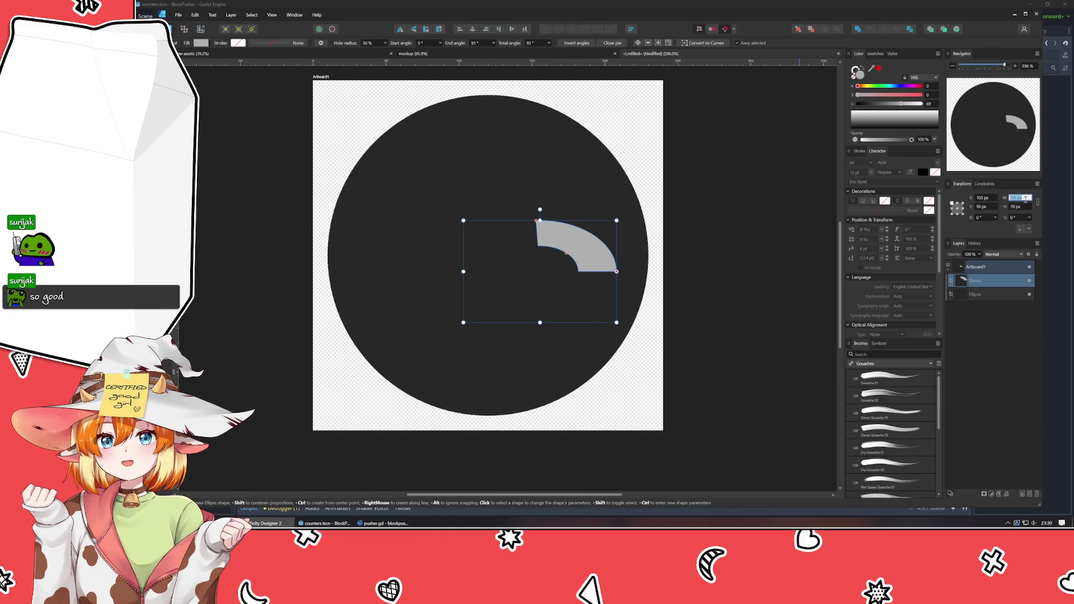
{"action": "type", "text": "160"}
{"action": "key", "text": "Tab"}
{"action": "type", "text": "160"}
{"action": "key", "text": "Tab"}
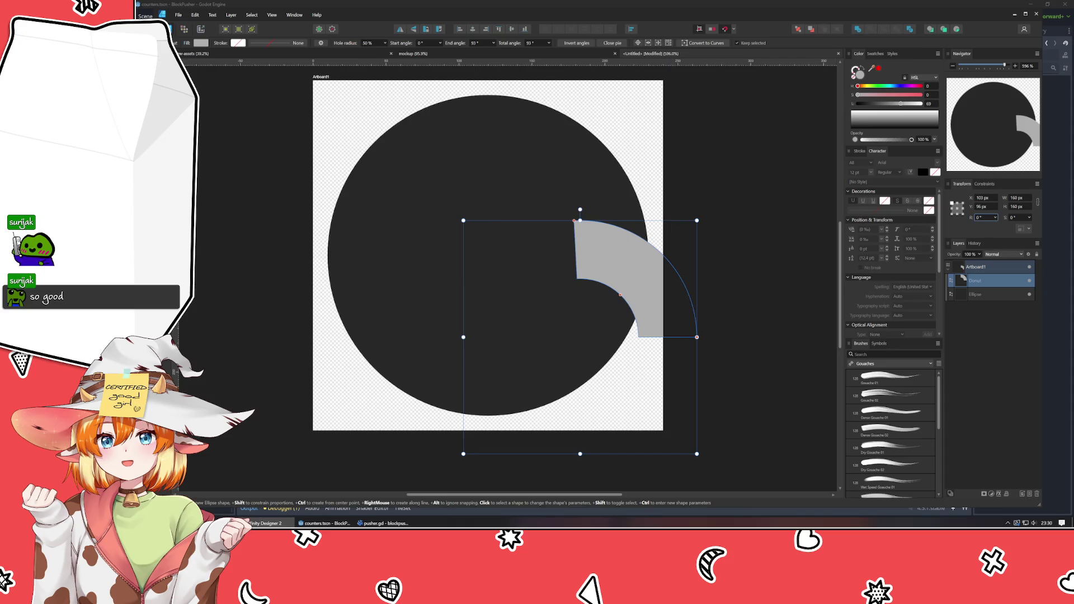
- Align the wedge to the artboard edges and move it over the dark circle
{"action": "left_click", "coordinate": [460, 29]}
{"action": "left_click", "coordinate": [512, 29]}
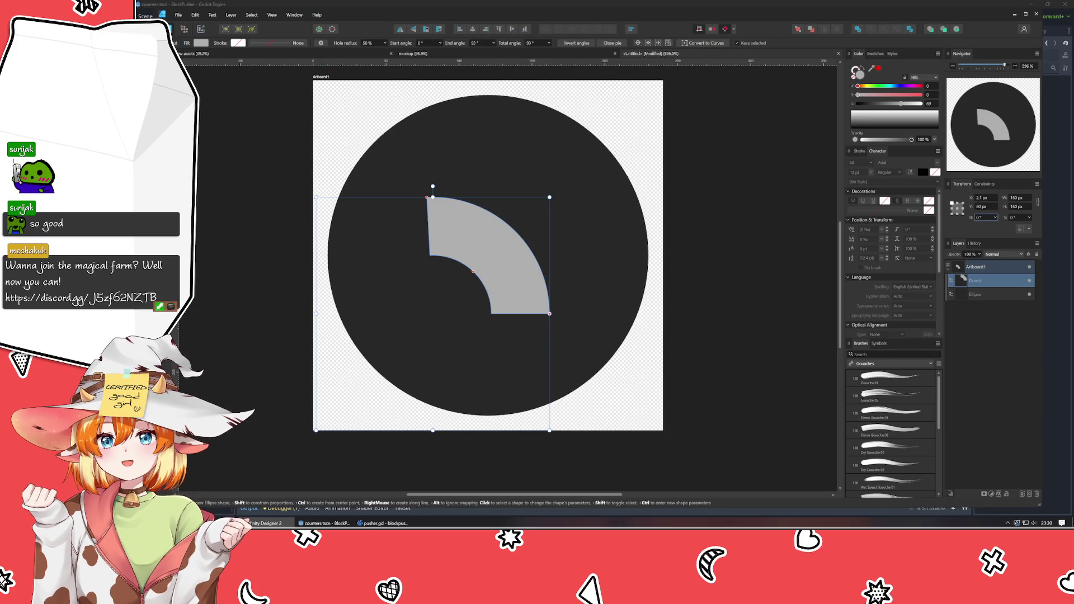
{"action": "key", "text": "v"}
{"action": "left_click_drag", "start_coordinate": [493, 318], "coordinate": [576, 308]}
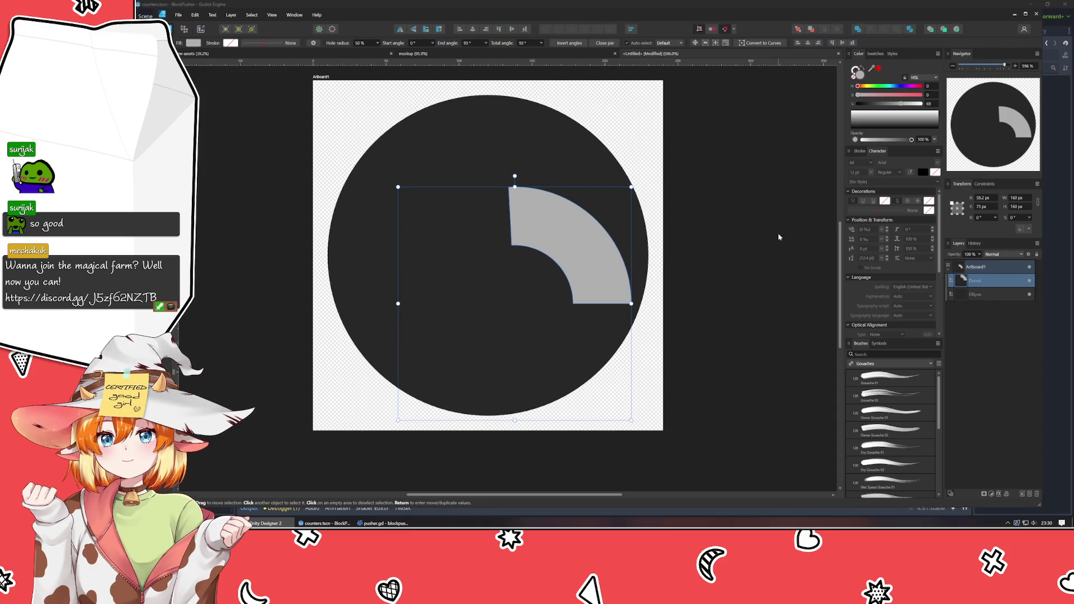
{"action": "left_click", "coordinate": [512, 29]}
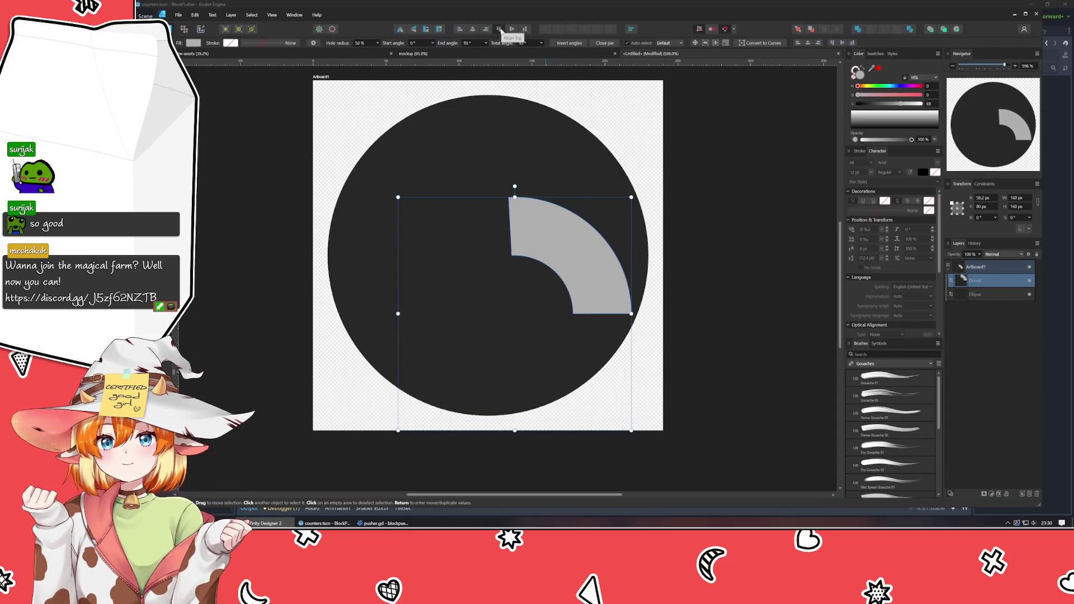
{"action": "left_click", "coordinate": [499, 30]}
{"action": "left_click", "coordinate": [524, 30]}
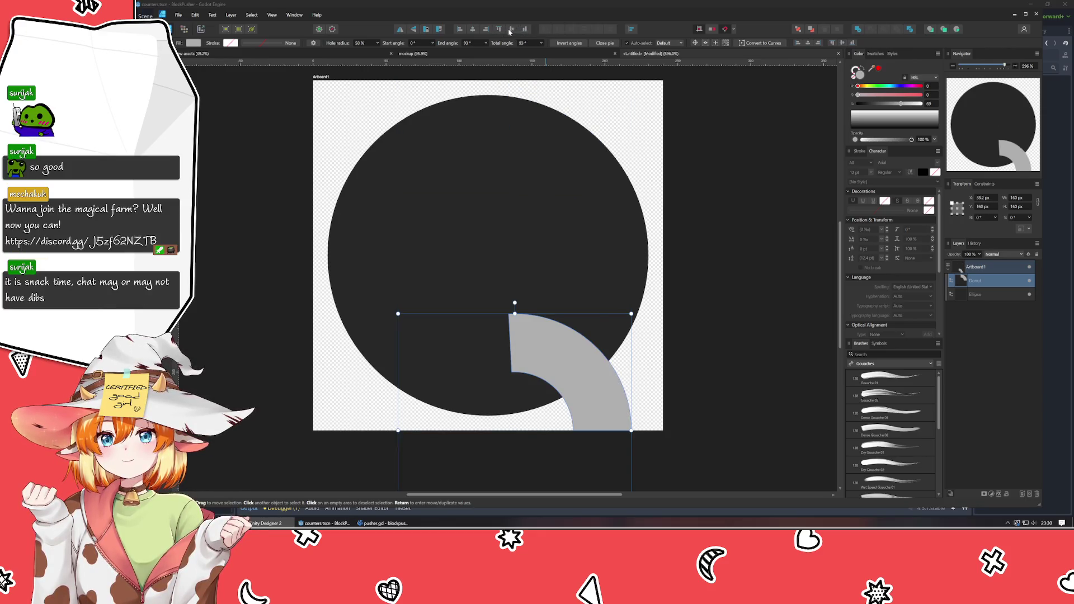
{"action": "left_click", "coordinate": [511, 29]}
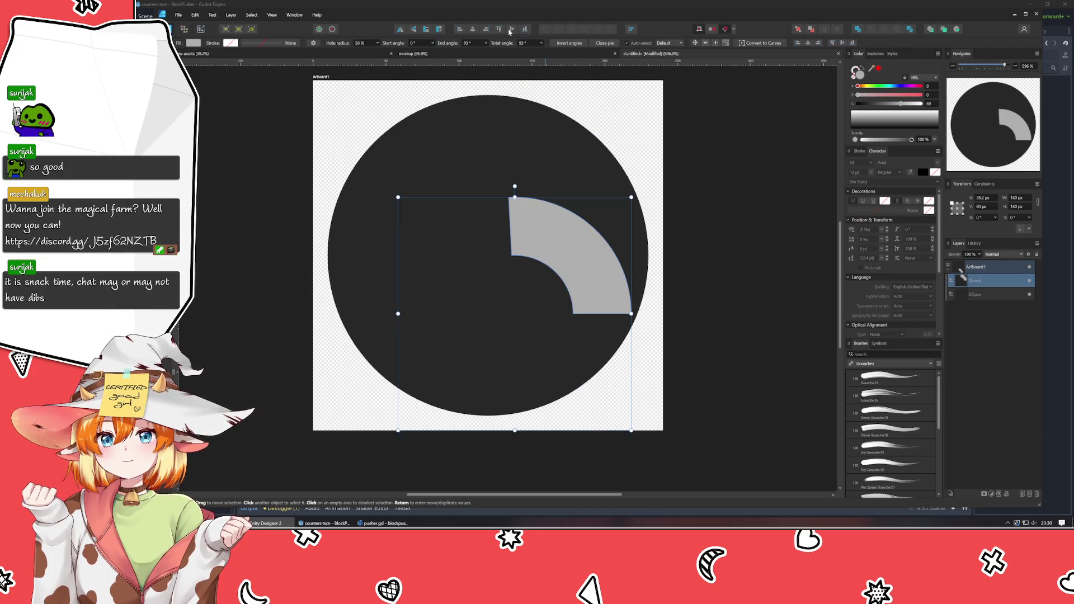
- Measure position from the shape's centre and re-centre the wedge vertically on the artboard
{"action": "left_click", "coordinate": [957, 208]}
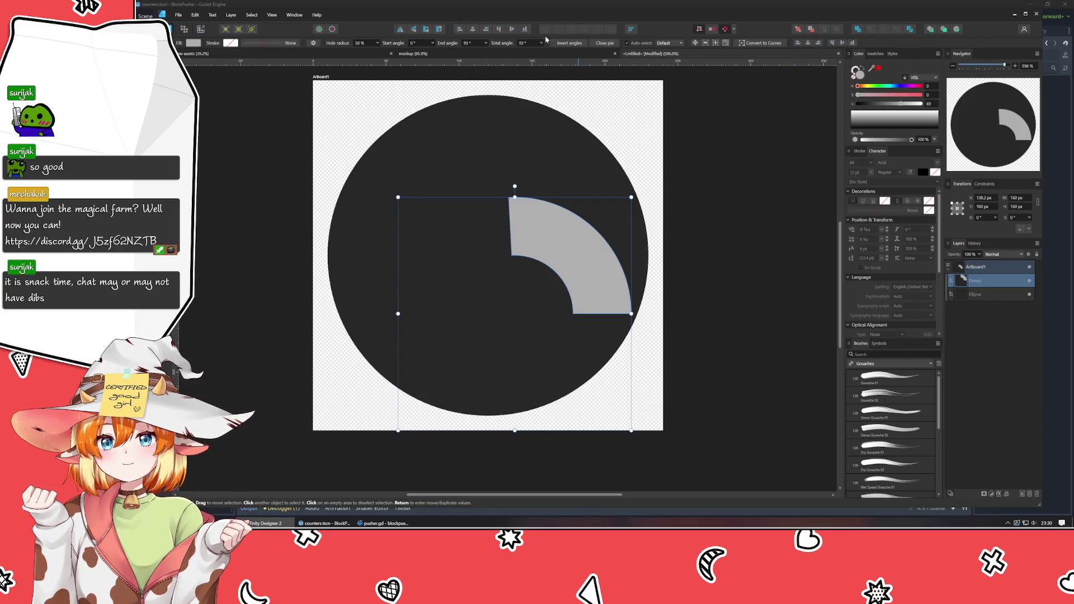
{"action": "left_click", "coordinate": [499, 30]}
{"action": "left_click", "coordinate": [513, 30]}
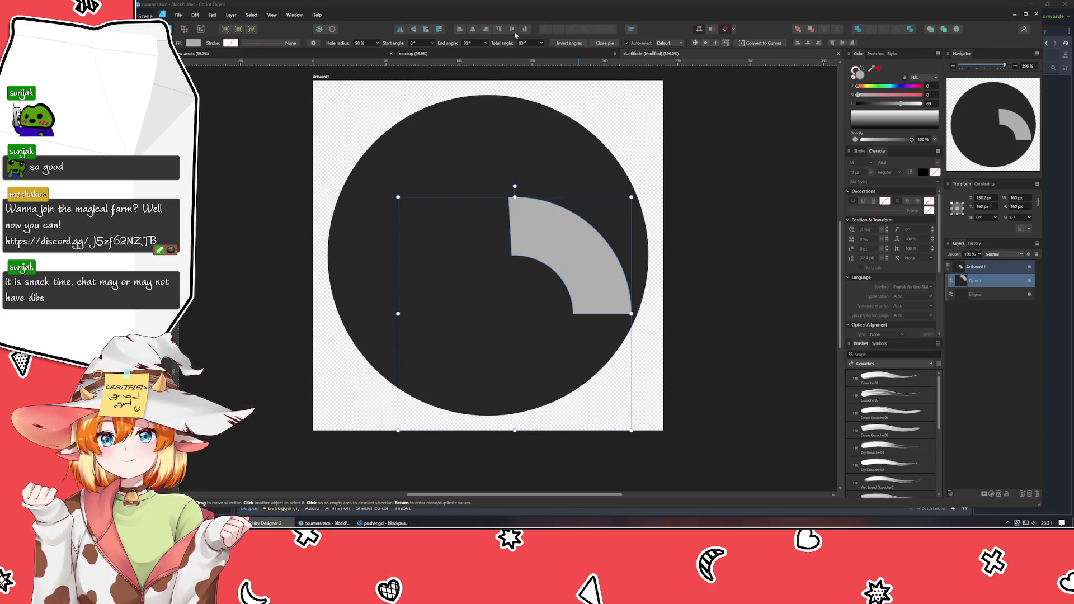
{"action": "left_click", "coordinate": [783, 347]}
{"action": "scroll", "coordinate": [771, 343], "scroll_direction": "down", "scroll_amount": 3}
{"action": "left_click_drag", "start_coordinate": [772, 343], "coordinate": [695, 288]}
{"action": "left_click", "coordinate": [612, 276]}
{"action": "key", "text": "Delete"}
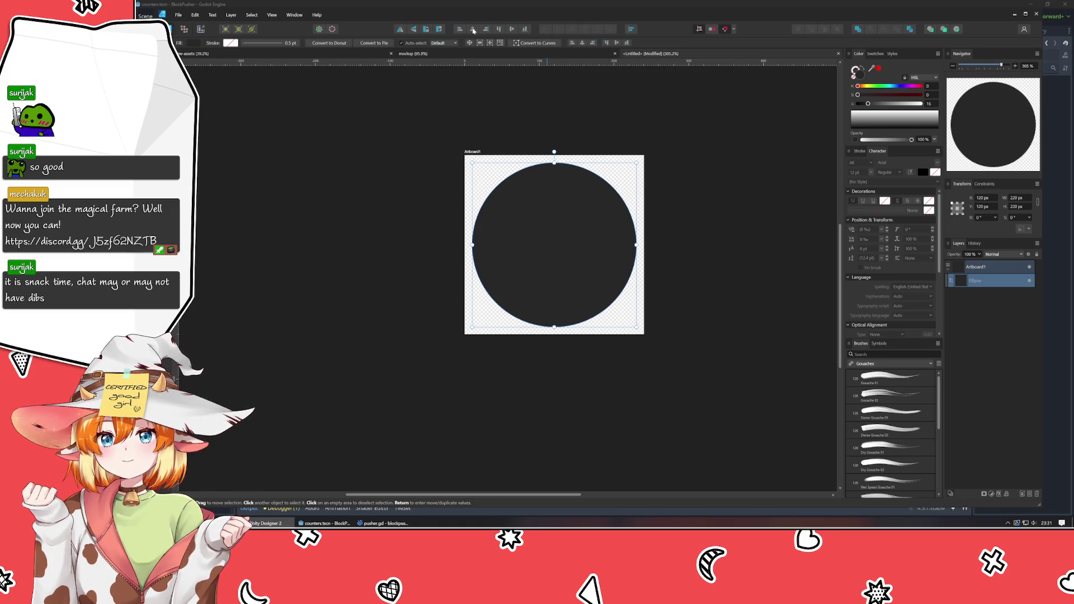
{"action": "left_click", "coordinate": [693, 139]}
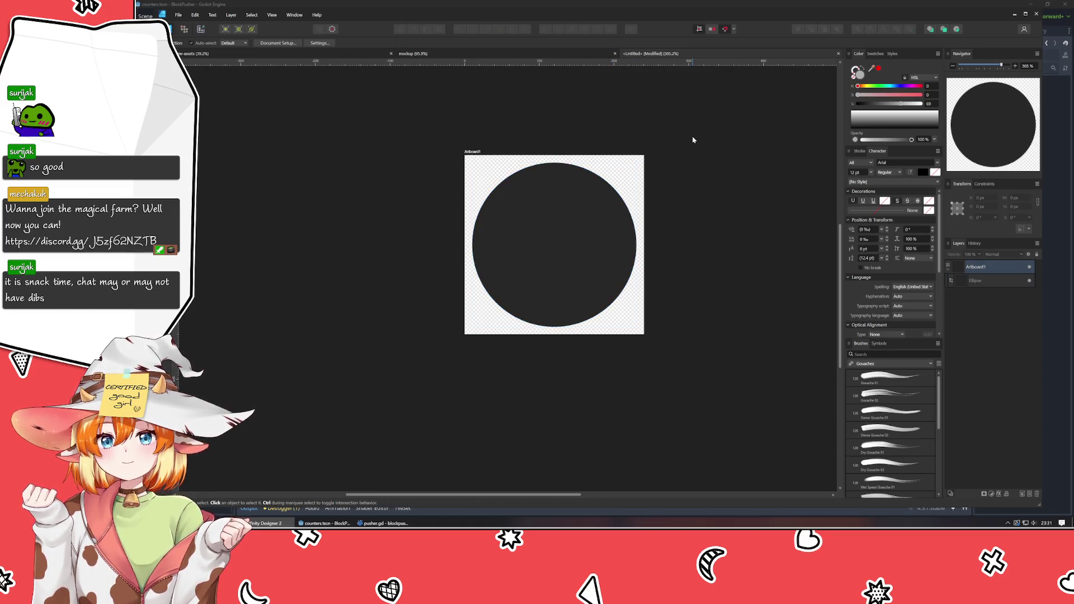
{"action": "scroll", "coordinate": [666, 163], "scroll_direction": "up", "scroll_amount": 3}
{"action": "scroll", "coordinate": [665, 165], "scroll_direction": "down", "scroll_amount": 1}
{"action": "scroll", "coordinate": [657, 140], "scroll_direction": "down", "scroll_amount": 2}
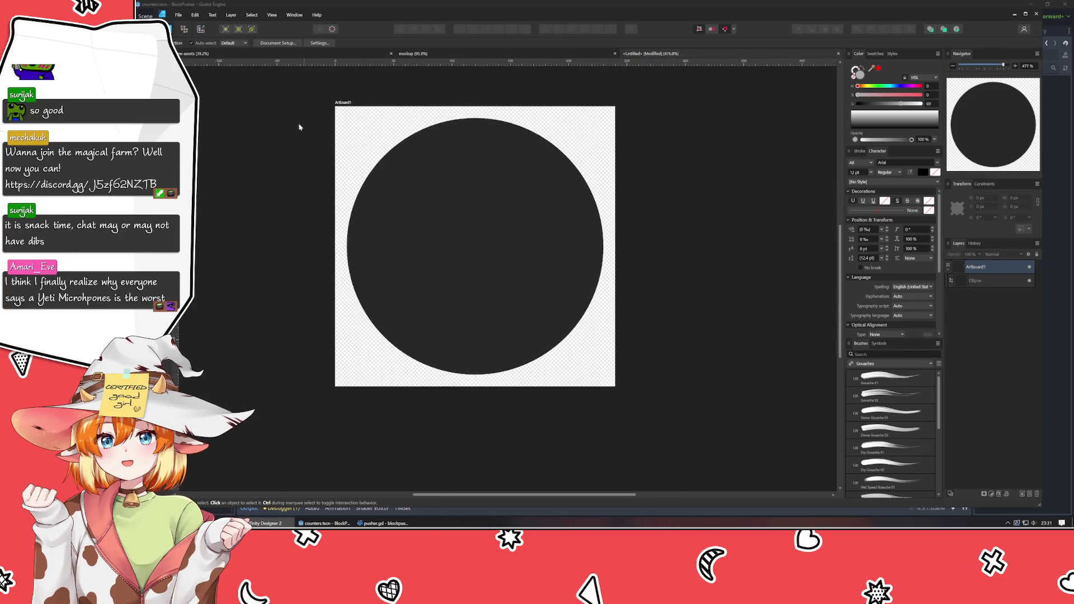
{"action": "key", "text": "e"}
{"action": "left_click_drag", "start_coordinate": [399, 162], "coordinate": [541, 284]}
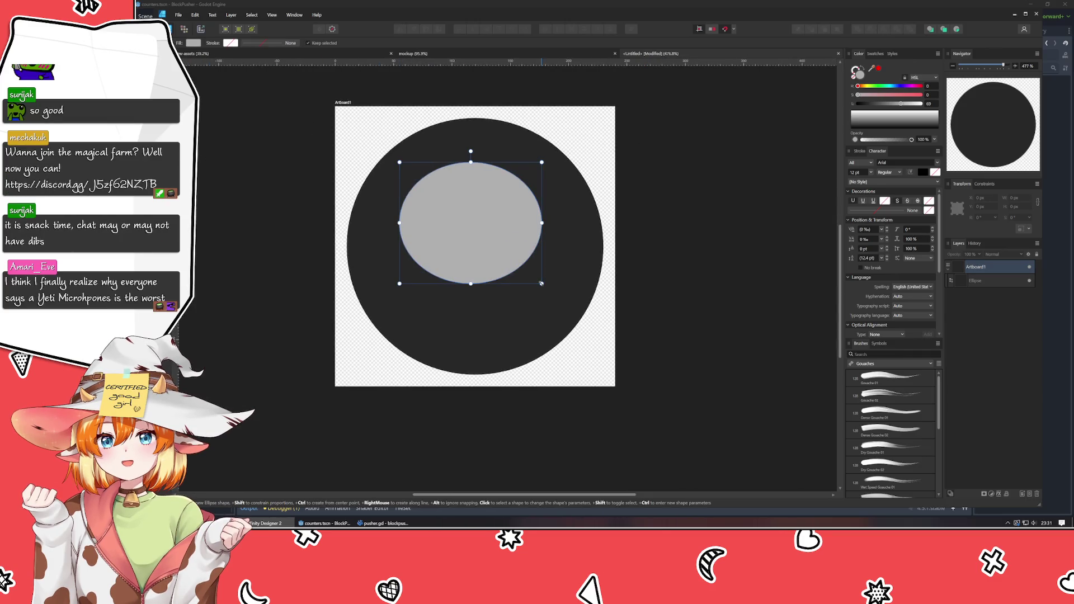
{"action": "left_click", "coordinate": [1019, 199]}
{"action": "type", "text": "120"}
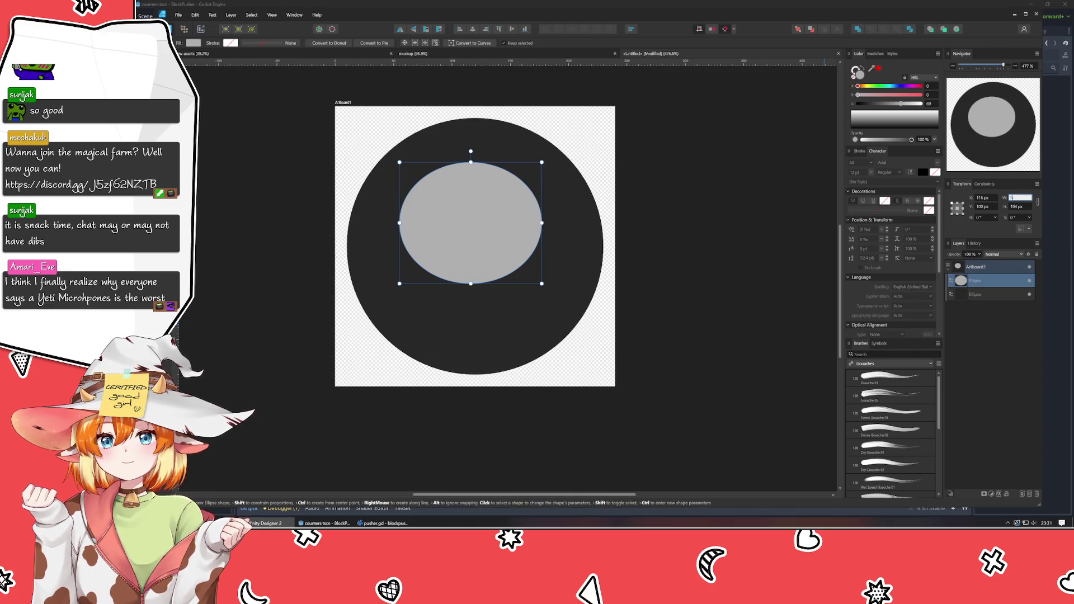
{"action": "key", "text": "Tab"}
{"action": "type", "text": "120"}
{"action": "key", "text": "Tab"}
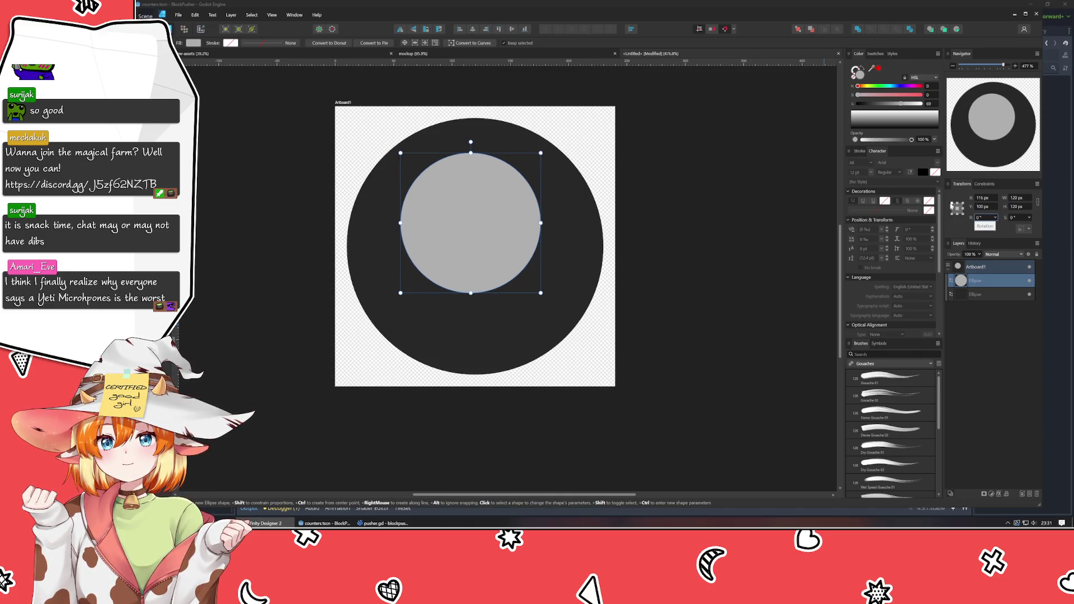
{"action": "left_click", "coordinate": [956, 208]}
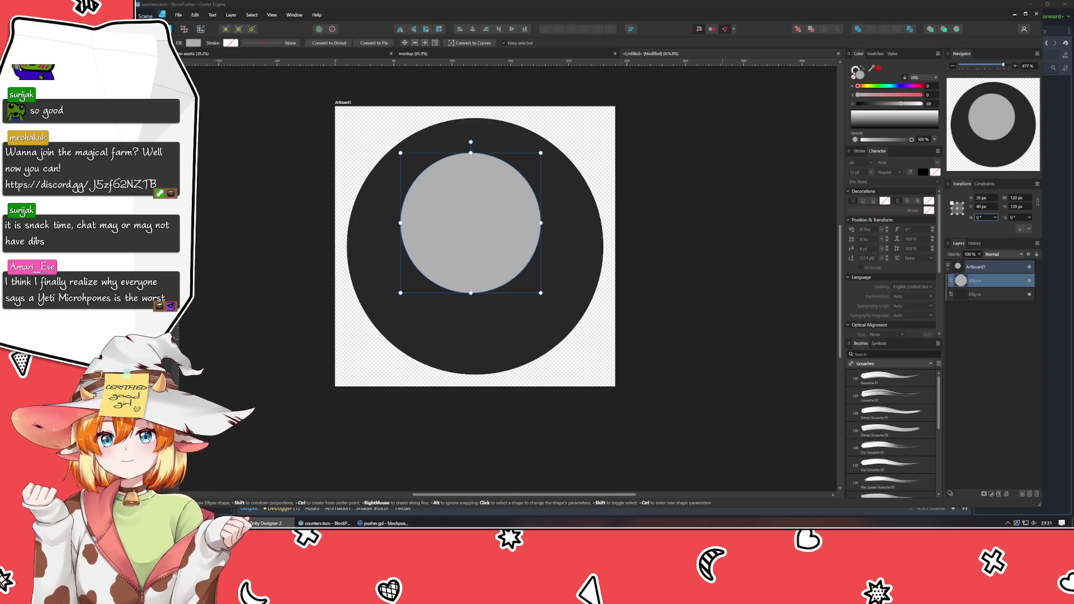
{"action": "left_click", "coordinate": [472, 29]}
{"action": "left_click", "coordinate": [510, 31]}
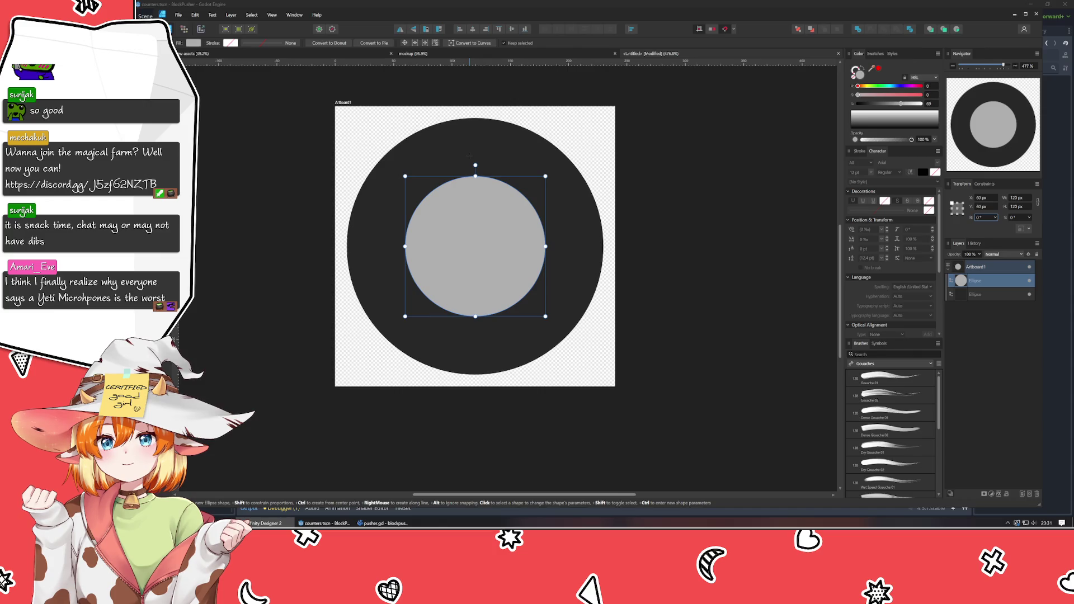
{"action": "key", "text": "Escape"}
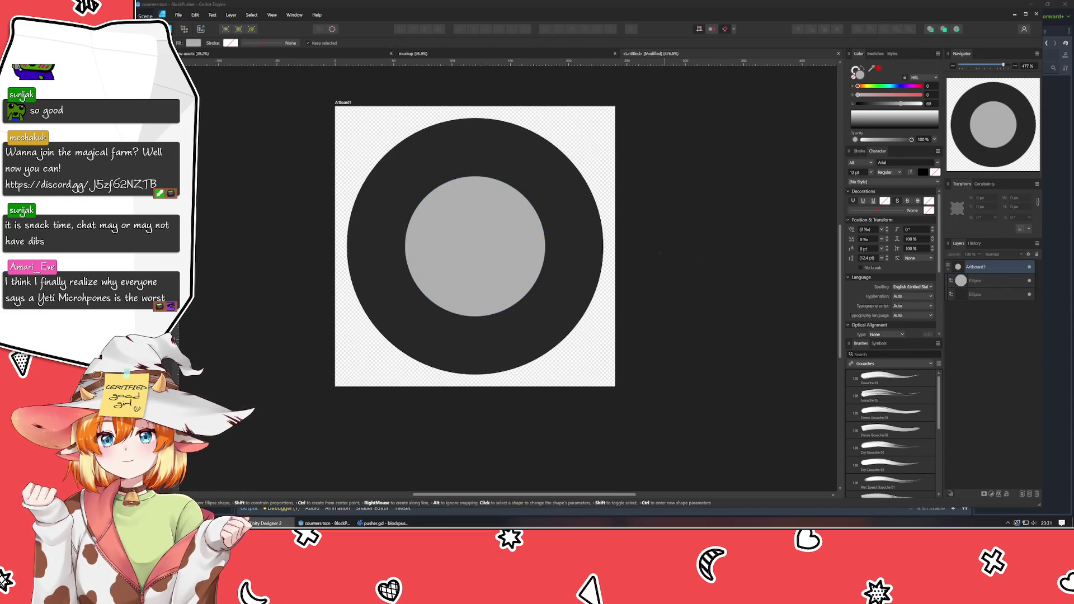
{"action": "scroll", "coordinate": [466, 251], "scroll_direction": "up", "scroll_amount": 3}
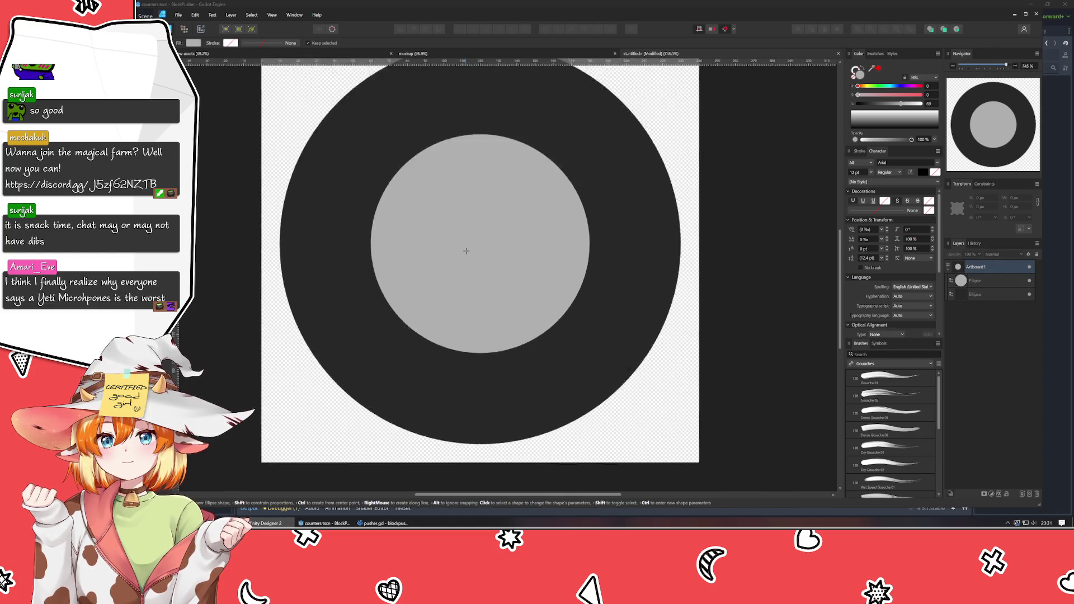
{"action": "scroll", "coordinate": [465, 250], "scroll_direction": "down", "scroll_amount": 1}
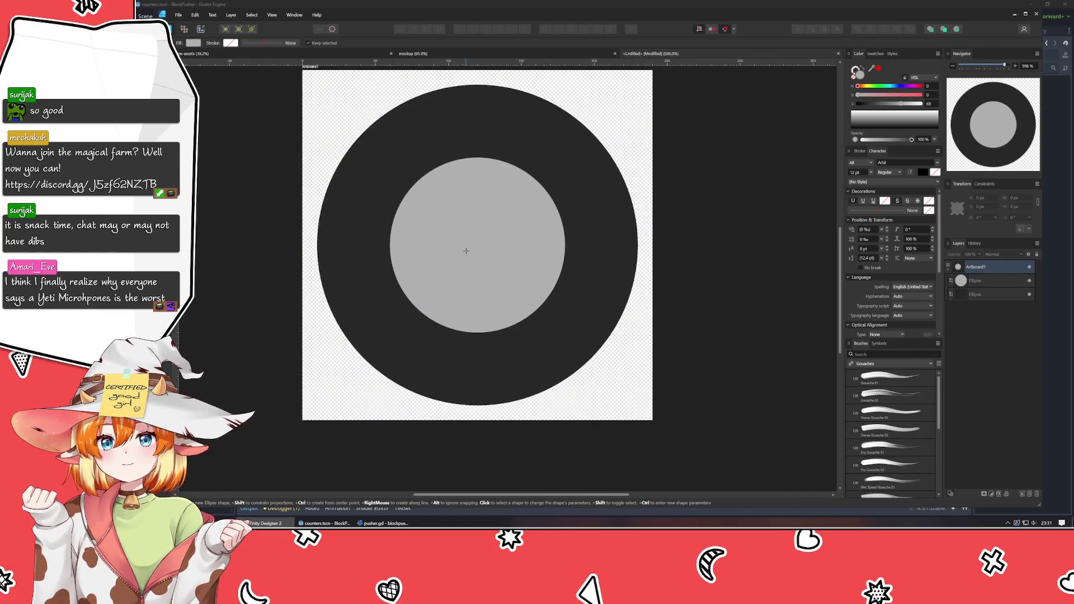
{"action": "left_click_drag", "start_coordinate": [466, 250], "coordinate": [494, 261]}
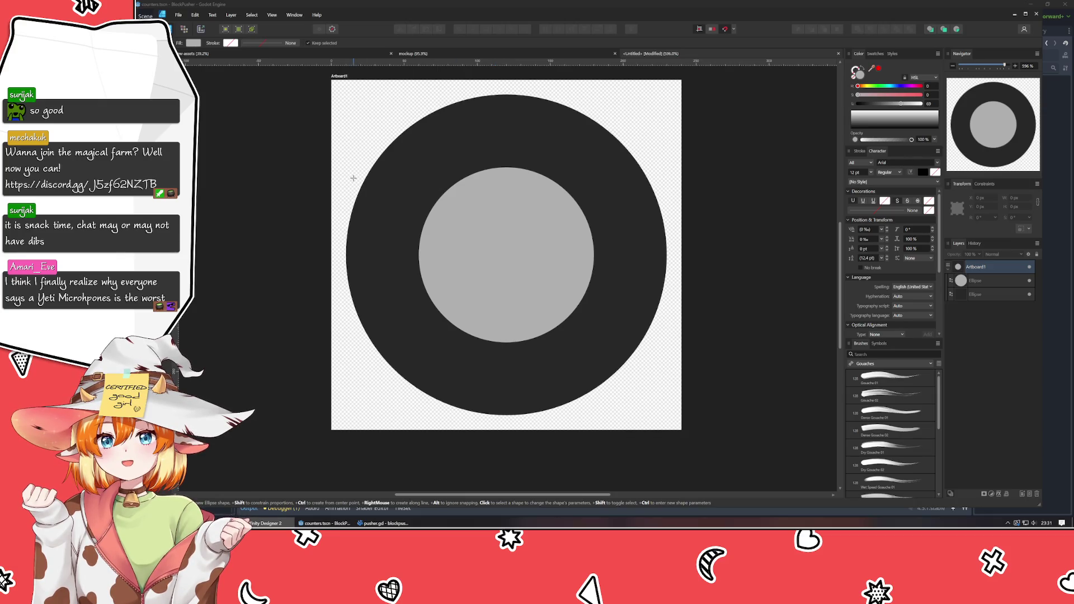
{"action": "key", "text": "v"}
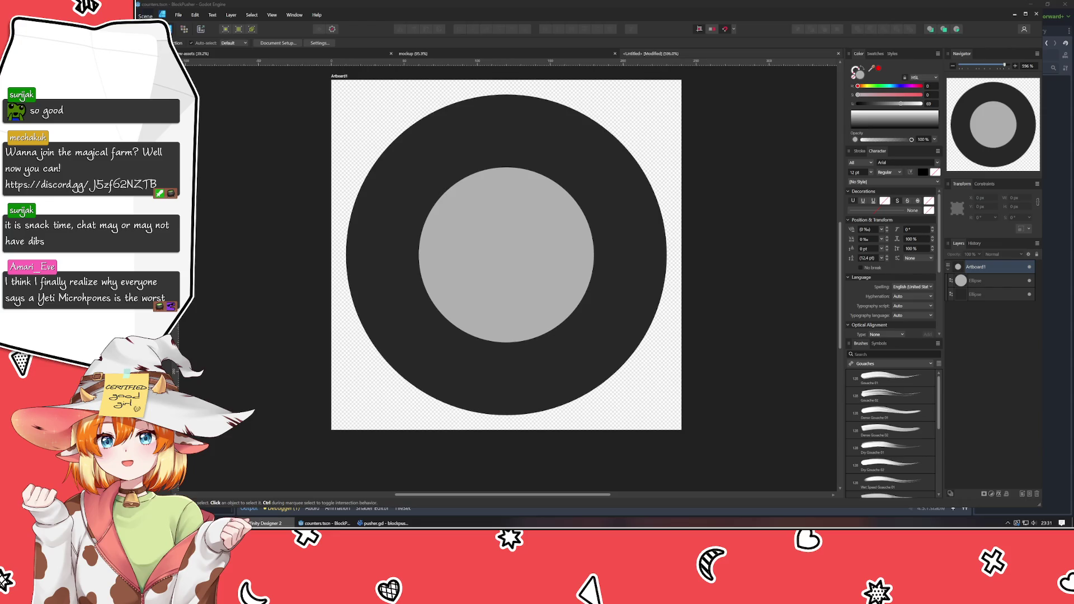
{"action": "left_click", "coordinate": [488, 283]}
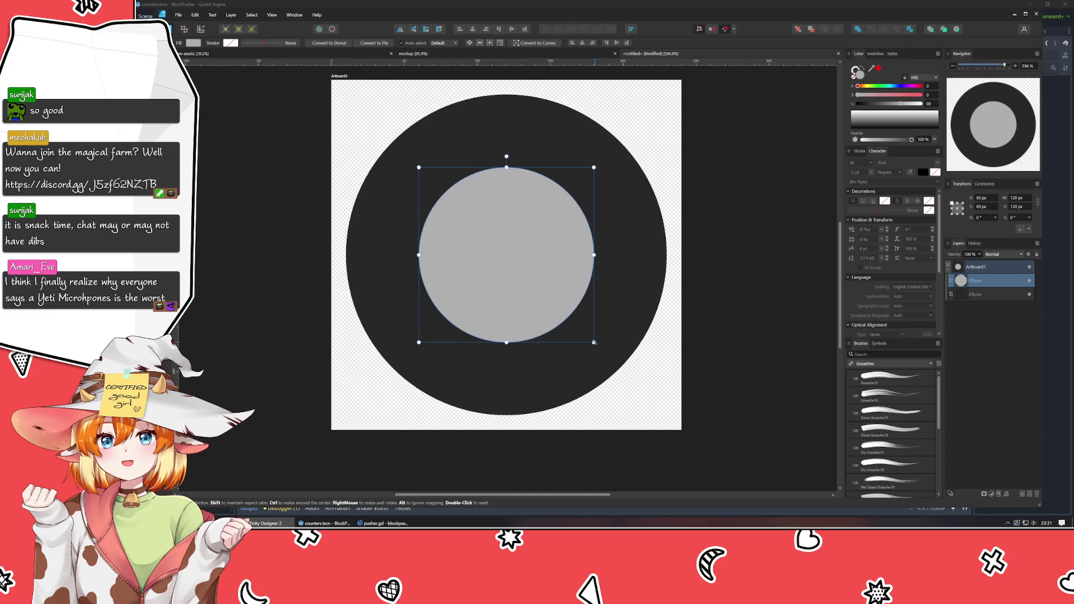
- Enlarge the grey circle to about 198 px inside the ring and convert it to a donut
{"action": "mouse_move", "coordinate": [594, 342]}
{"action": "left_mouse_down"}
{"action": "mouse_move", "coordinate": [652, 384]}
{"action": "mouse_move", "coordinate": [651, 399]}
{"action": "left_mouse_up"}
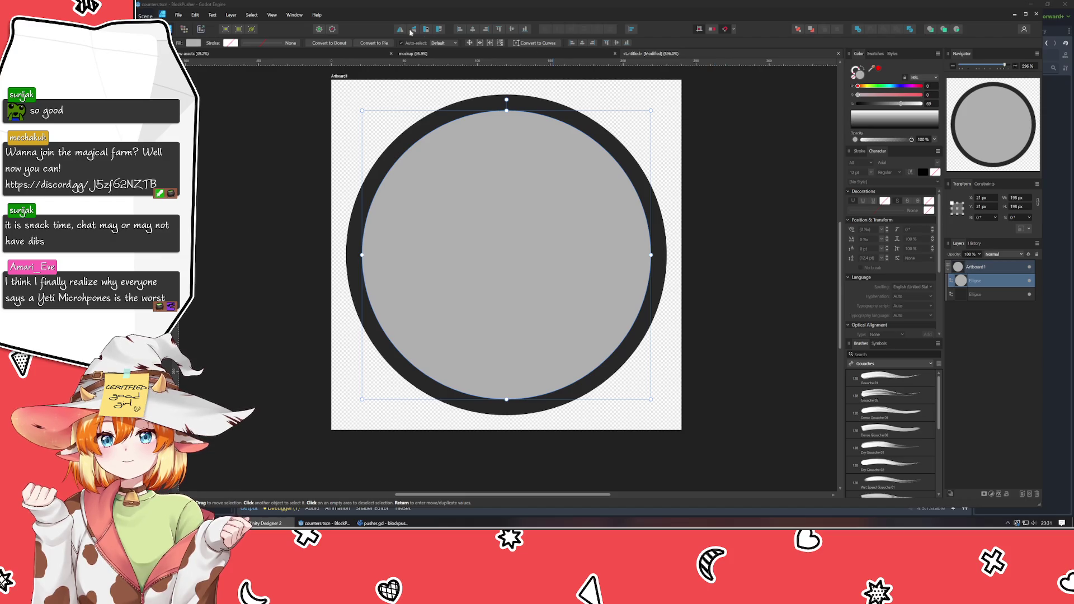
{"action": "left_click", "coordinate": [329, 43]}
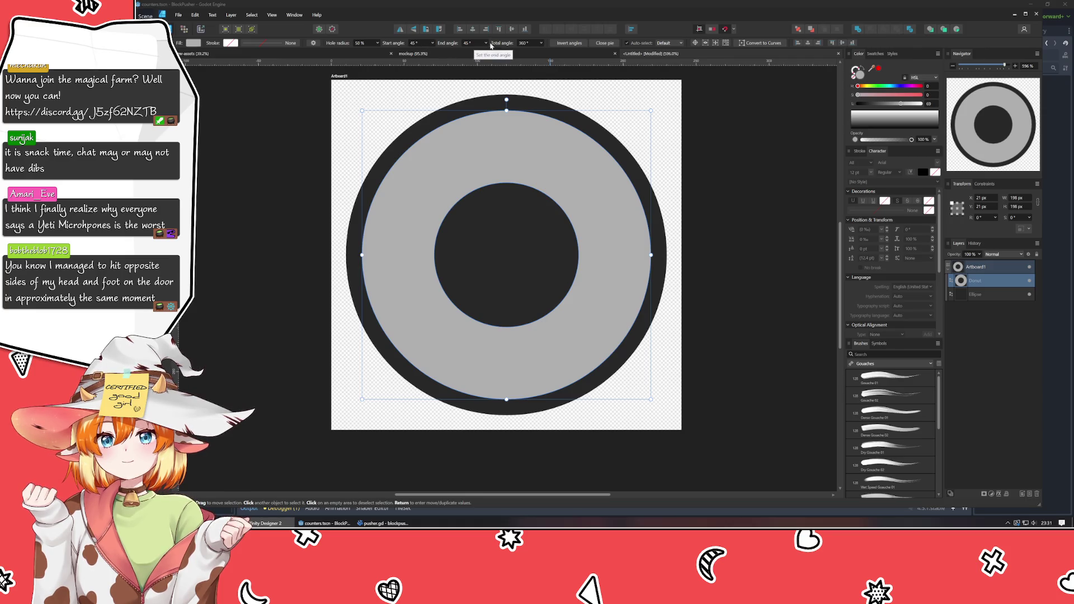
- Adjust the donut's start angle with its slider and arrow-key nudges
{"action": "left_click", "coordinate": [433, 43]}
{"action": "mouse_move", "coordinate": [434, 55]}
{"action": "left_mouse_down"}
{"action": "mouse_move", "coordinate": [445, 56]}
{"action": "mouse_move", "coordinate": [423, 49]}
{"action": "left_mouse_up"}
{"action": "scroll", "coordinate": [421, 46], "scroll_direction": "up", "scroll_amount": 7}
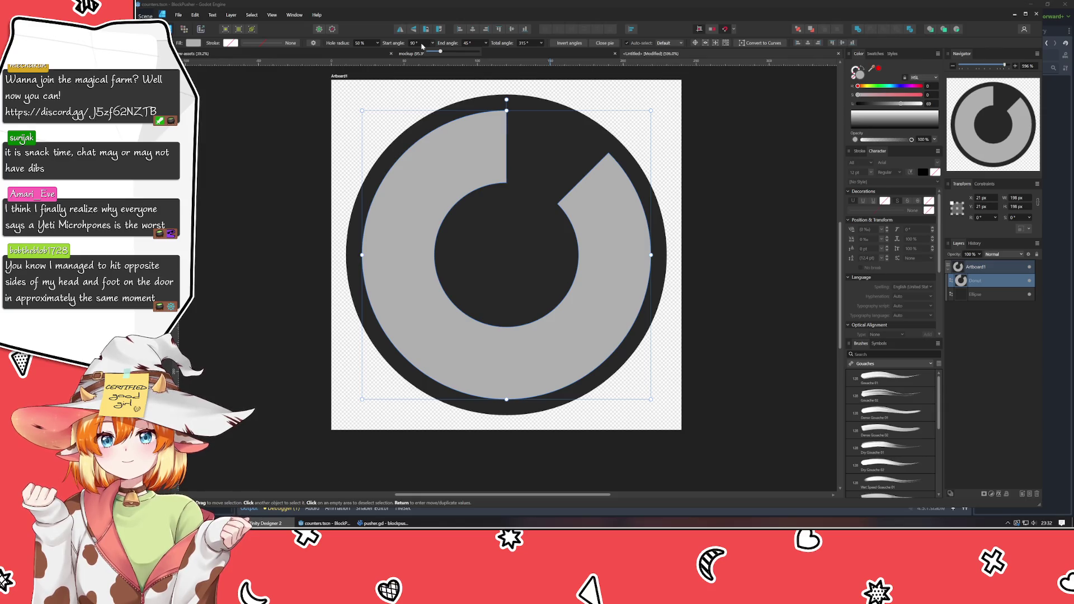
{"action": "scroll", "coordinate": [422, 47], "scroll_direction": "down", "scroll_amount": 6}
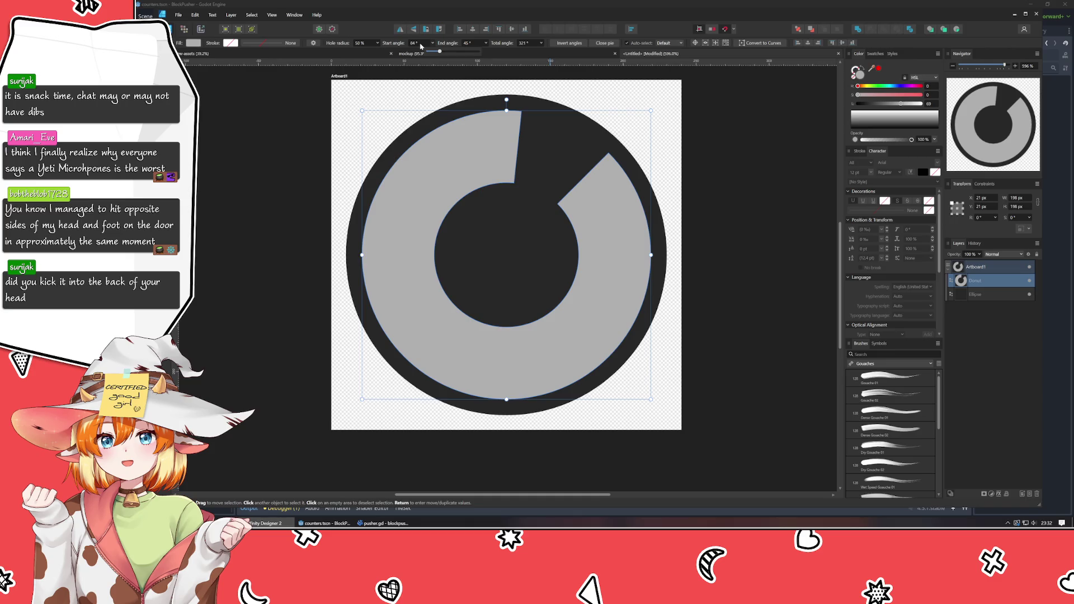
{"action": "key", "text": "Up"}
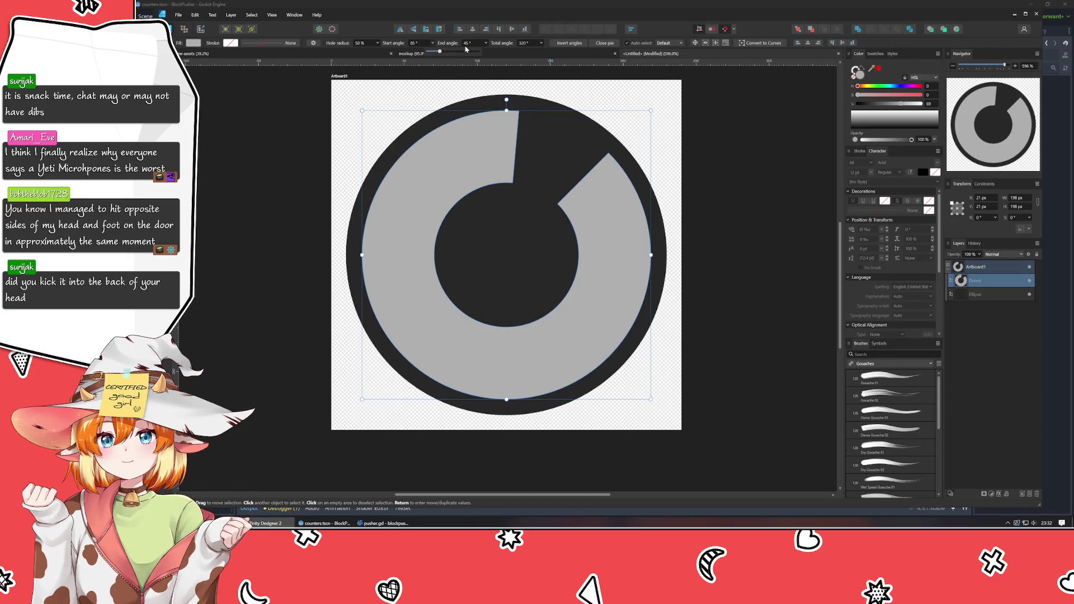
{"action": "key", "text": "Down"}
{"action": "key", "text": "Up"}
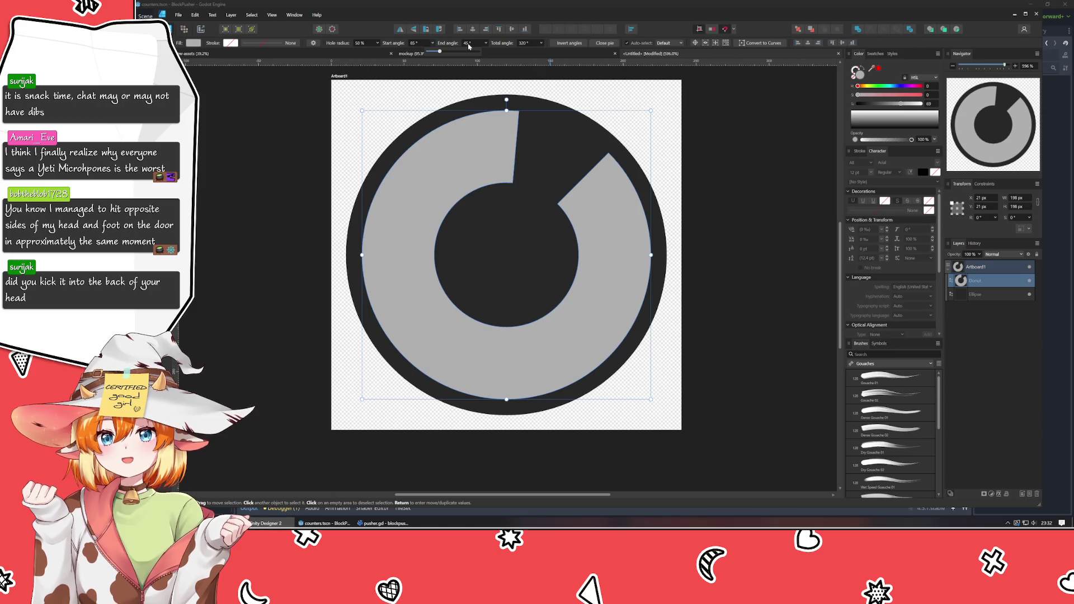
{"action": "key", "text": "Down"}
- Set the donut's end angle to 90° and nudge it up and down
{"action": "left_click", "coordinate": [470, 44]}
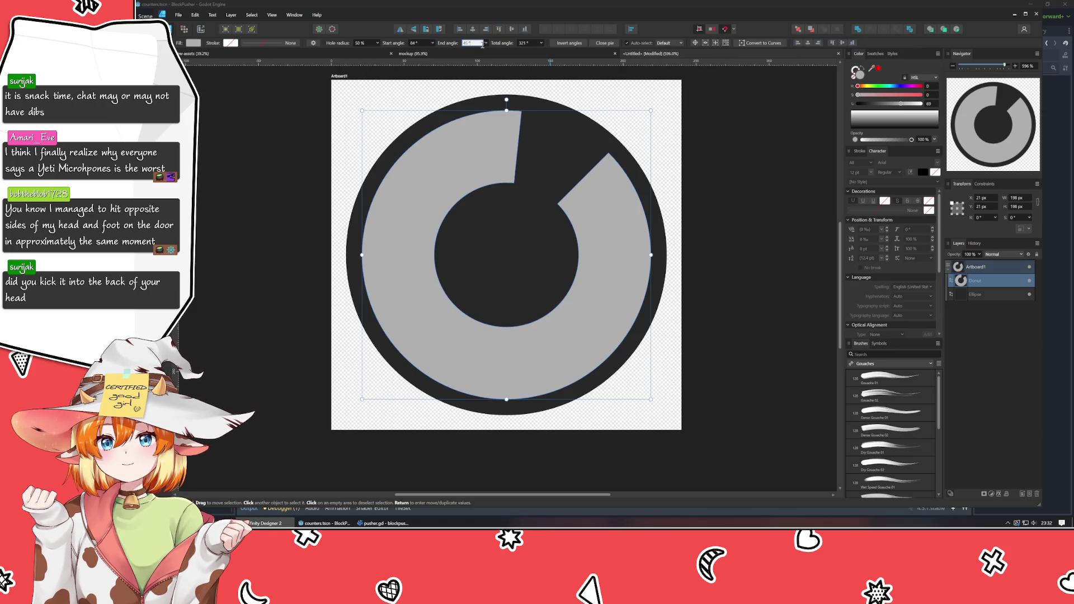
{"action": "scroll", "coordinate": [480, 43], "scroll_direction": "down", "scroll_amount": 5}
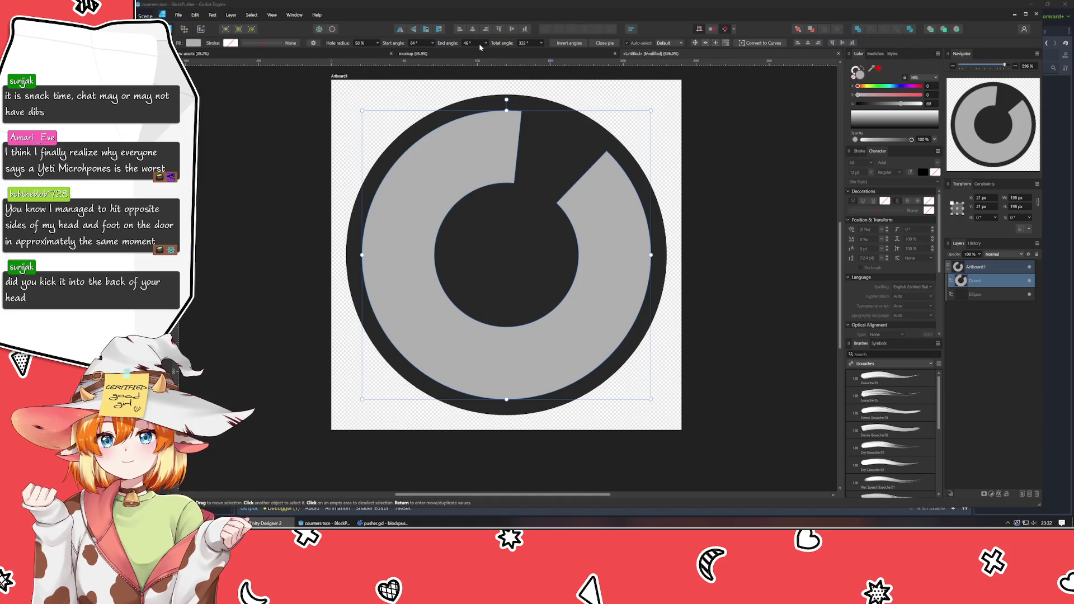
{"action": "left_click", "coordinate": [485, 43]}
{"action": "mouse_move", "coordinate": [484, 52]}
{"action": "left_mouse_down"}
{"action": "mouse_move", "coordinate": [543, 70]}
{"action": "mouse_move", "coordinate": [497, 71]}
{"action": "mouse_move", "coordinate": [493, 51]}
{"action": "left_mouse_up"}
{"action": "left_click", "coordinate": [476, 42]}
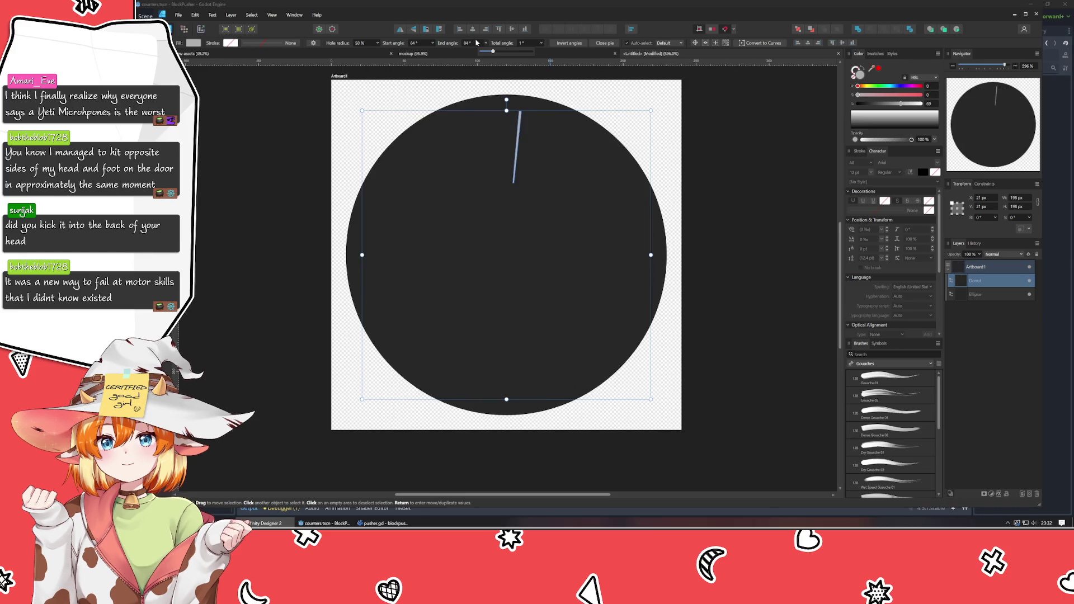
{"action": "type", "text": "90"}
{"action": "key", "text": "Return"}
{"action": "key", "text": "Down"}
{"action": "key", "text": "Down"}
{"action": "key", "text": "Down"}
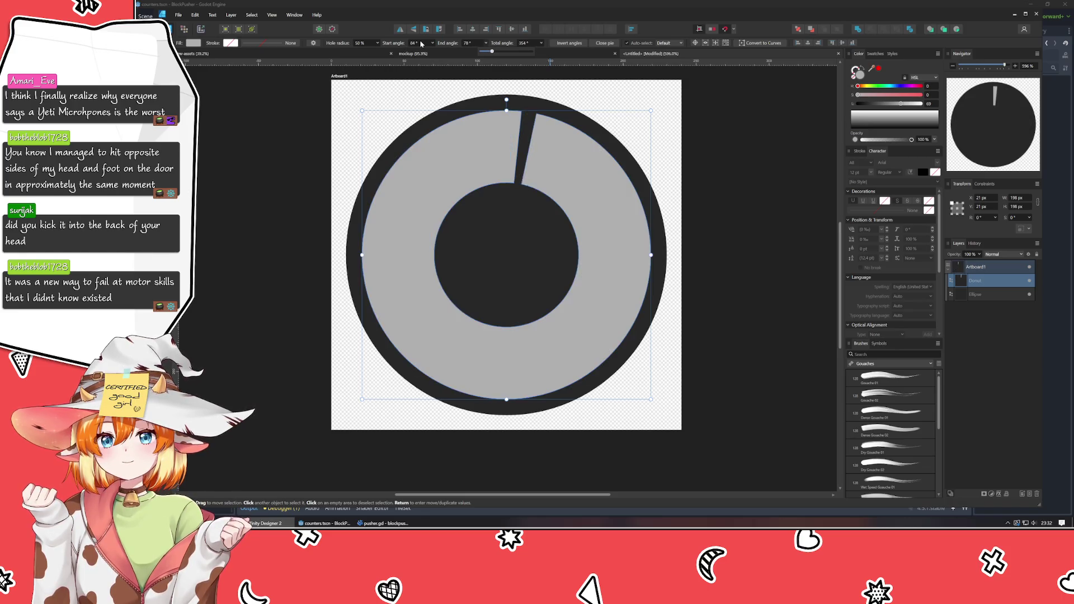
{"action": "key", "text": "Up"}
{"action": "key", "text": "Up"}
{"action": "key", "text": "Up"}
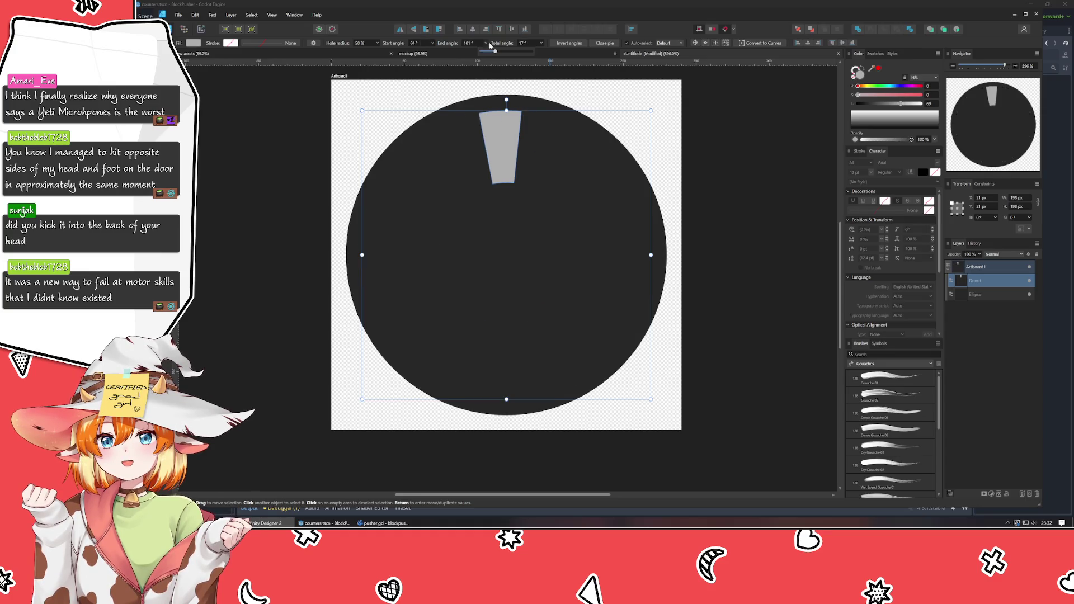
- Invert the angles and drag the start angle to 0°, leaving a 0°–84° arc
{"action": "left_click", "coordinate": [563, 44]}
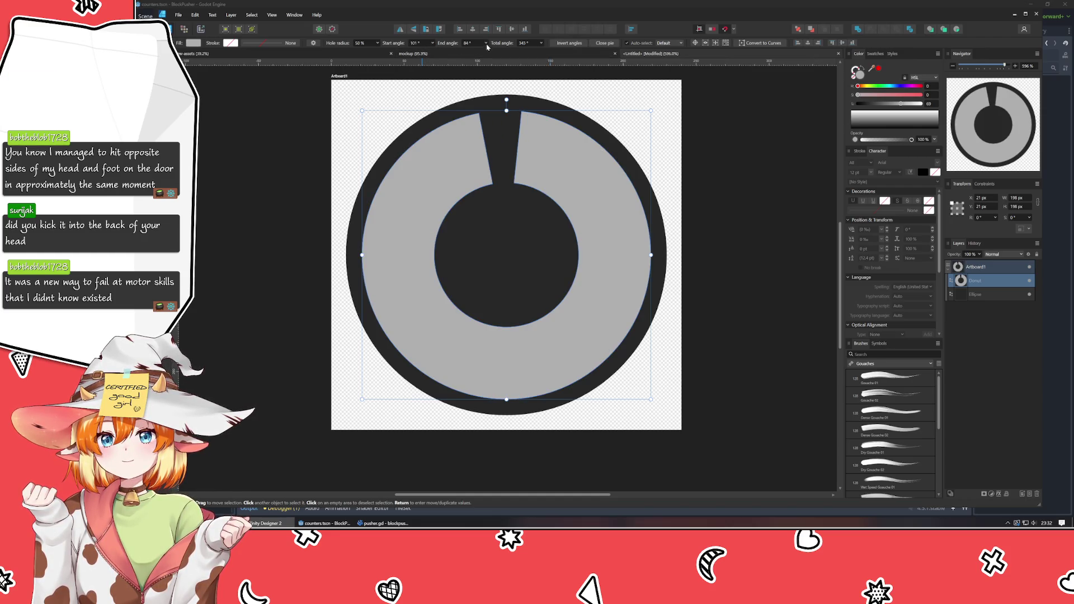
{"action": "left_click", "coordinate": [433, 43]}
{"action": "mouse_move", "coordinate": [433, 53]}
{"action": "left_mouse_down"}
{"action": "mouse_move", "coordinate": [415, 54]}
{"action": "mouse_move", "coordinate": [482, 61]}
{"action": "left_mouse_up"}
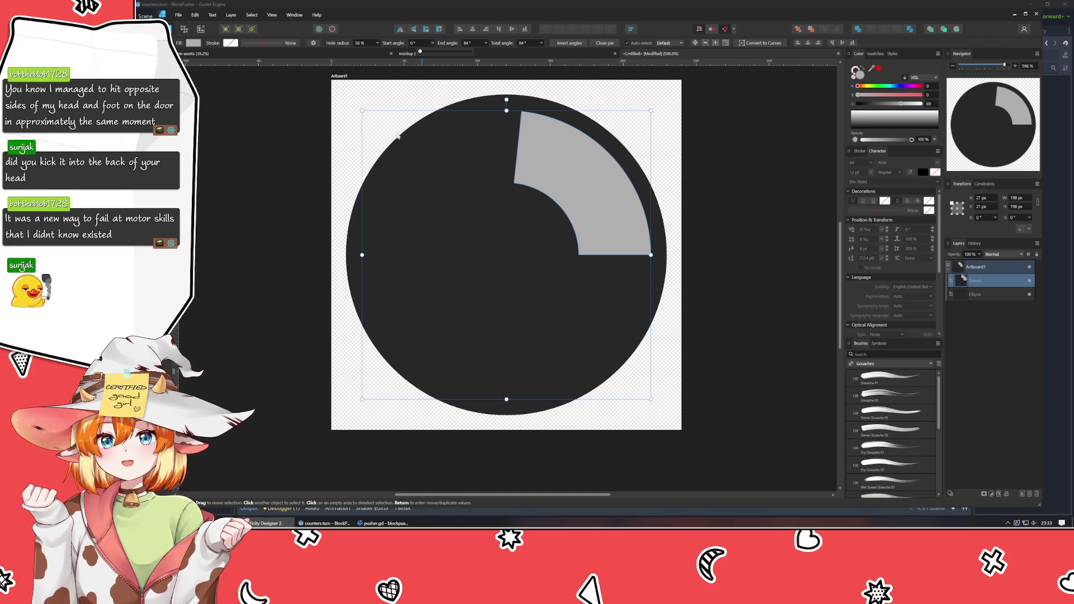
- Rotate the grey donut about 90° so its wedge sits top-left
{"action": "left_click", "coordinate": [508, 102]}
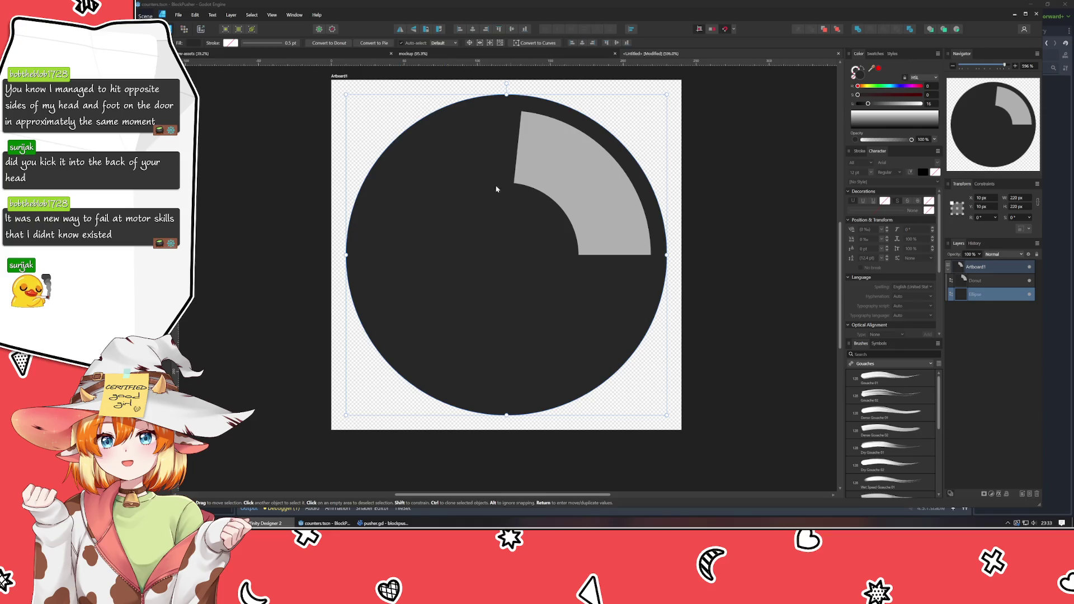
{"action": "left_click", "coordinate": [523, 121]}
{"action": "mouse_move", "coordinate": [506, 101]}
{"action": "left_mouse_down"}
{"action": "mouse_move", "coordinate": [342, 263]}
{"action": "mouse_move", "coordinate": [353, 290]}
{"action": "mouse_move", "coordinate": [348, 253]}
{"action": "left_mouse_up"}
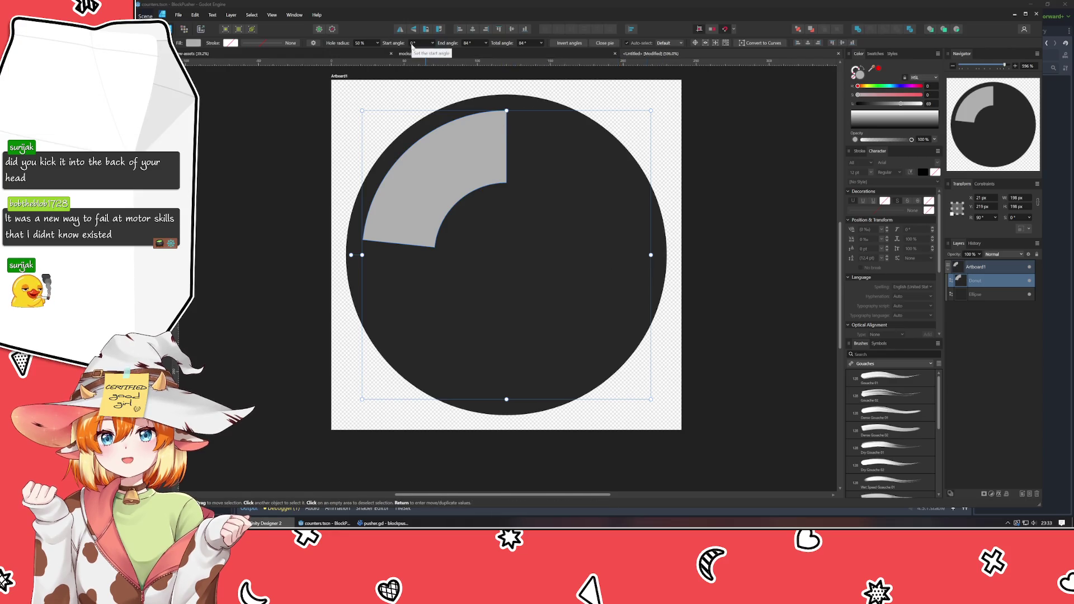
{"action": "scroll", "coordinate": [413, 45], "scroll_direction": "up", "scroll_amount": 2}
{"action": "scroll", "coordinate": [416, 44], "scroll_direction": "down", "scroll_amount": 1}
{"action": "scroll", "coordinate": [417, 44], "scroll_direction": "up", "scroll_amount": 2}
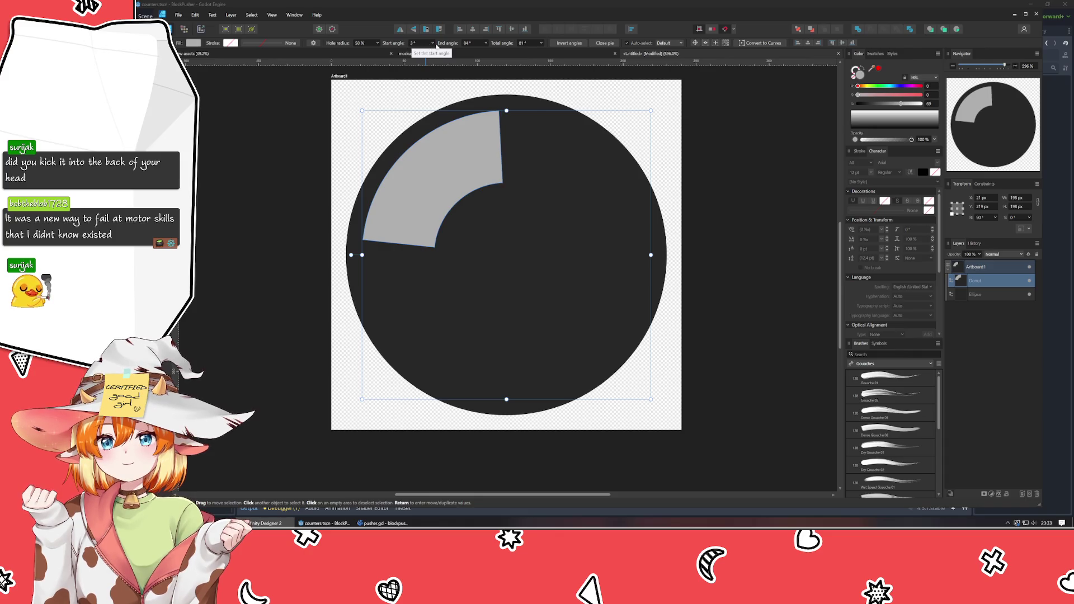
- Invert the donut, lower its start angle to about 75°, and set end angle to 0°
{"action": "left_click", "coordinate": [570, 44]}
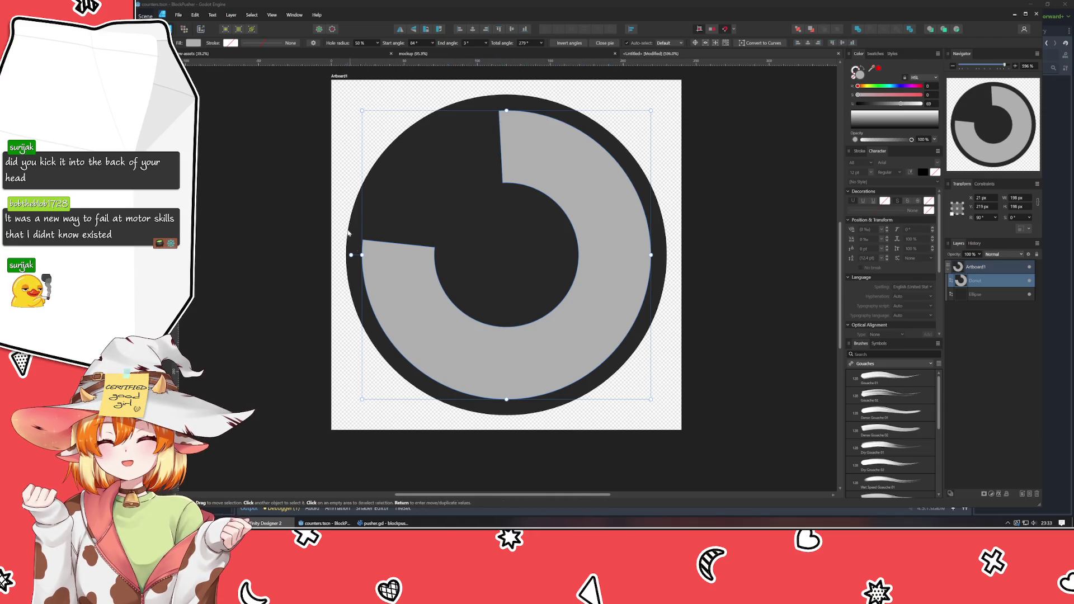
{"action": "left_click", "coordinate": [432, 43]}
{"action": "mouse_move", "coordinate": [434, 52]}
{"action": "left_mouse_down"}
{"action": "mouse_move", "coordinate": [472, 53]}
{"action": "mouse_move", "coordinate": [421, 65]}
{"action": "mouse_move", "coordinate": [473, 74]}
{"action": "mouse_move", "coordinate": [460, 77]}
{"action": "left_mouse_up"}
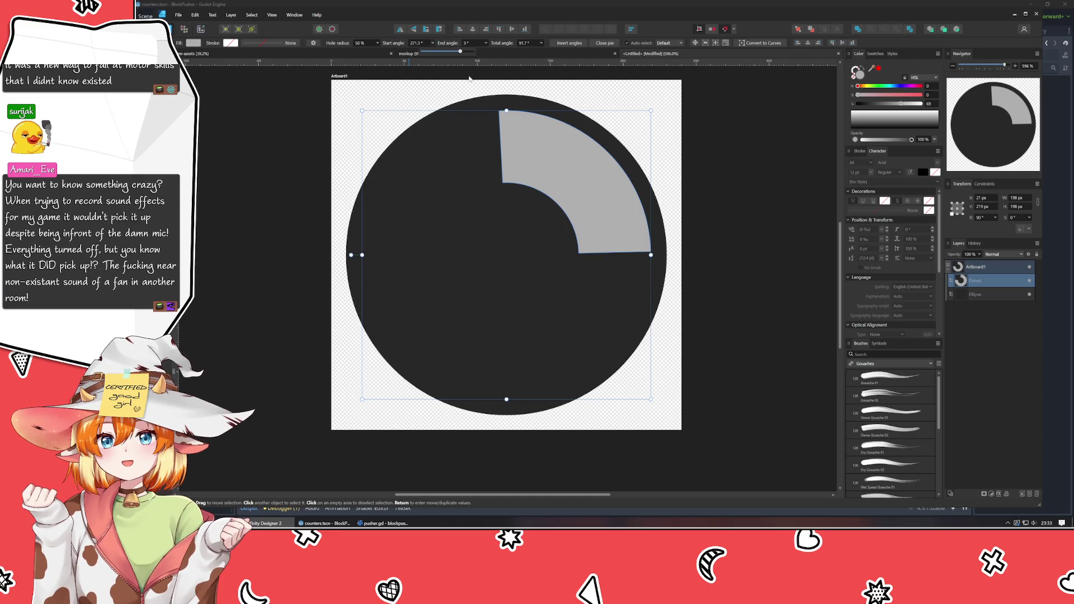
{"action": "left_click", "coordinate": [484, 45]}
{"action": "left_click_drag", "start_coordinate": [487, 52], "coordinate": [485, 53]}
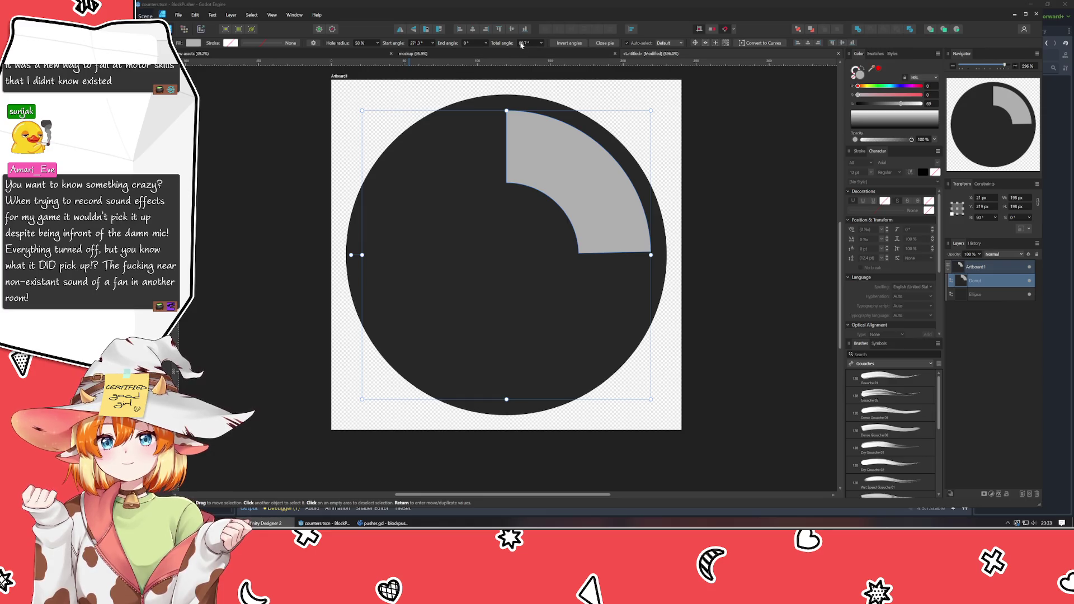
{"action": "scroll", "coordinate": [521, 45], "scroll_direction": "up", "scroll_amount": 1}
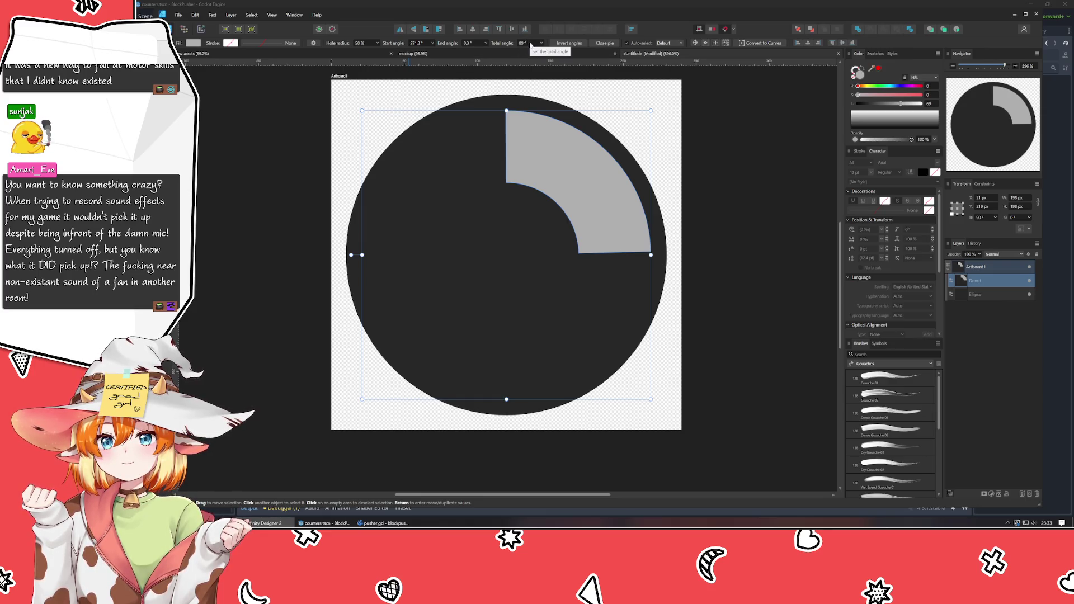
{"action": "scroll", "coordinate": [532, 44], "scroll_direction": "down", "scroll_amount": 5}
{"action": "scroll", "coordinate": [537, 45], "scroll_direction": "up", "scroll_amount": 5}
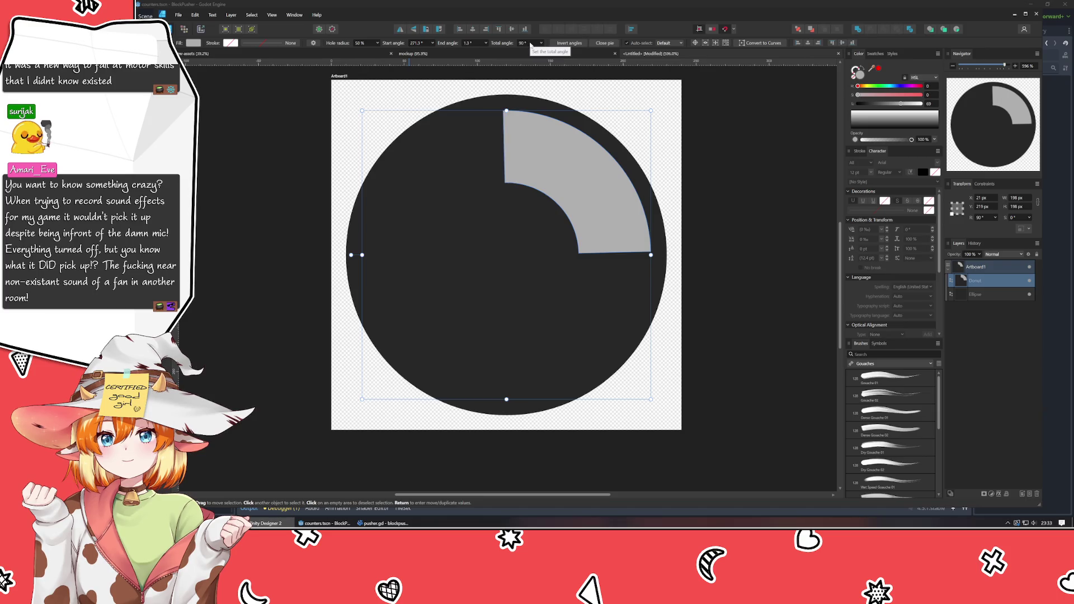
{"action": "scroll", "coordinate": [546, 46], "scroll_direction": "down", "scroll_amount": 2}
- Invert again, set start angle to 0°, and drag the end angle down to a 41° wedge
{"action": "left_click", "coordinate": [568, 43]}
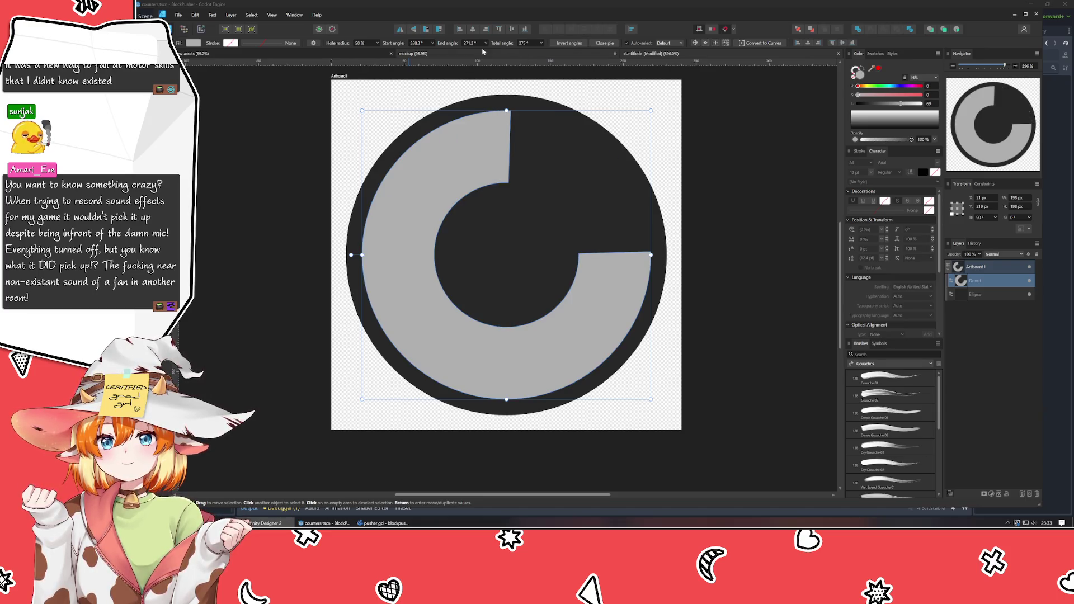
{"action": "left_click", "coordinate": [432, 45]}
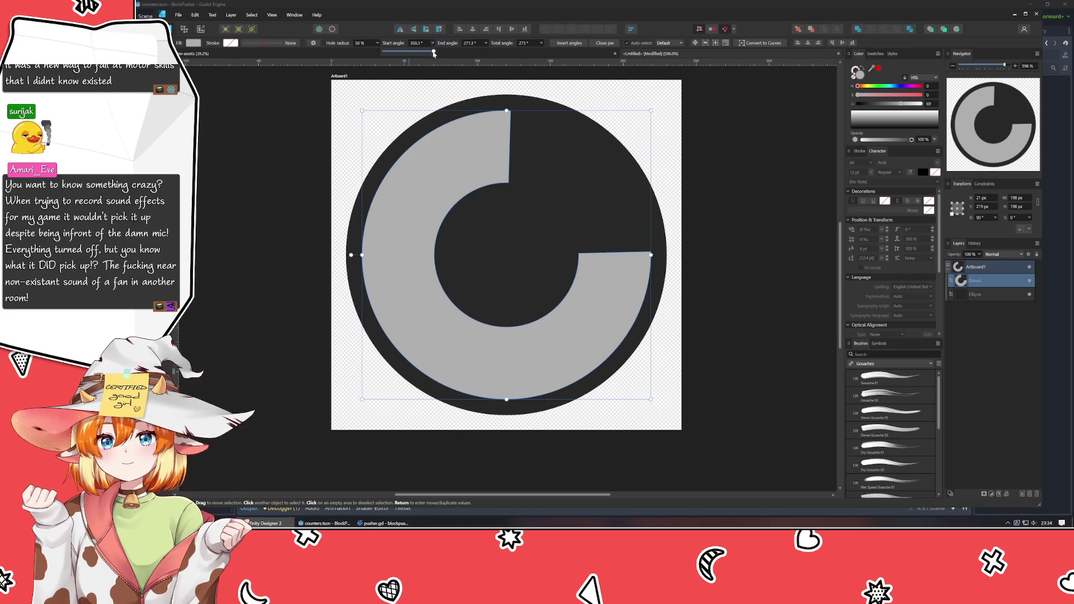
{"action": "left_click_drag", "start_coordinate": [433, 54], "coordinate": [356, 61]}
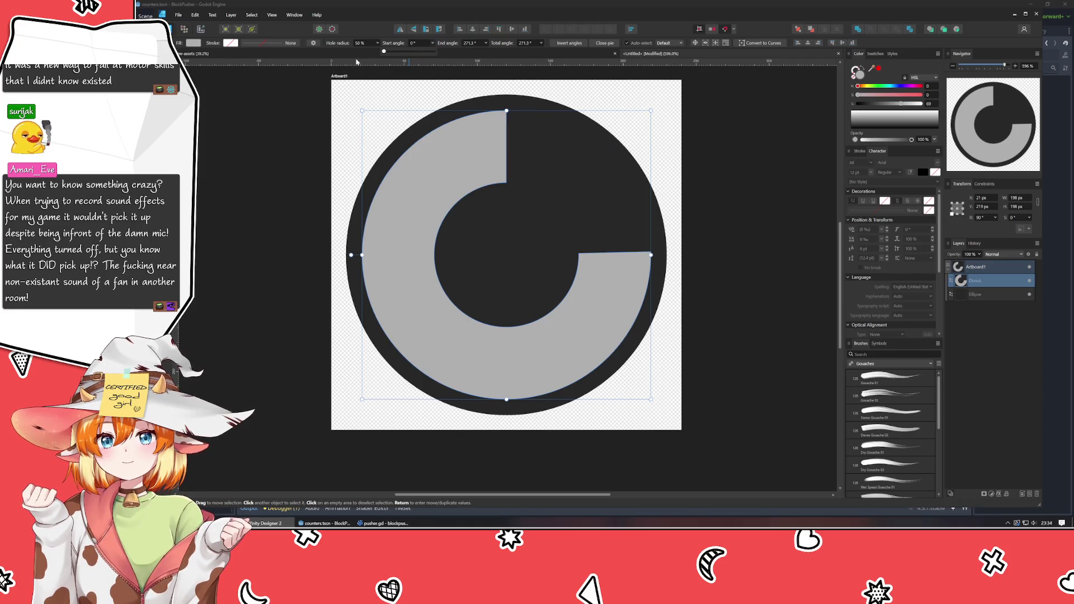
{"action": "left_click", "coordinate": [486, 43]}
{"action": "left_click_drag", "start_coordinate": [489, 52], "coordinate": [457, 56]}
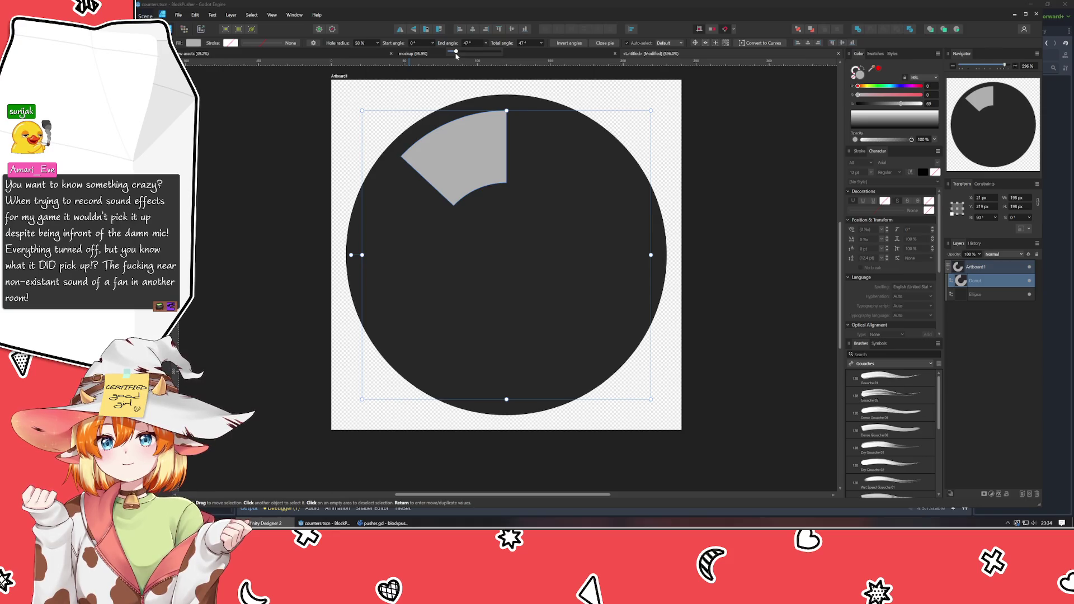
- Flip the wedge horizontally and set its angles to span 4° to 46°
{"action": "left_click", "coordinate": [403, 30]}
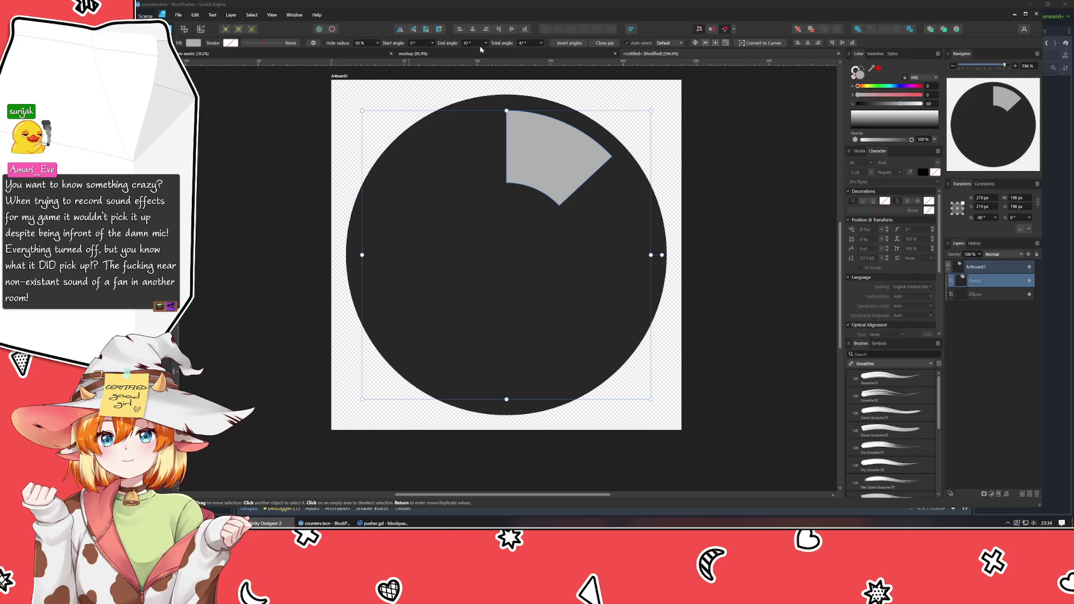
{"action": "left_click", "coordinate": [486, 44]}
{"action": "left_click_drag", "start_coordinate": [485, 52], "coordinate": [494, 55]}
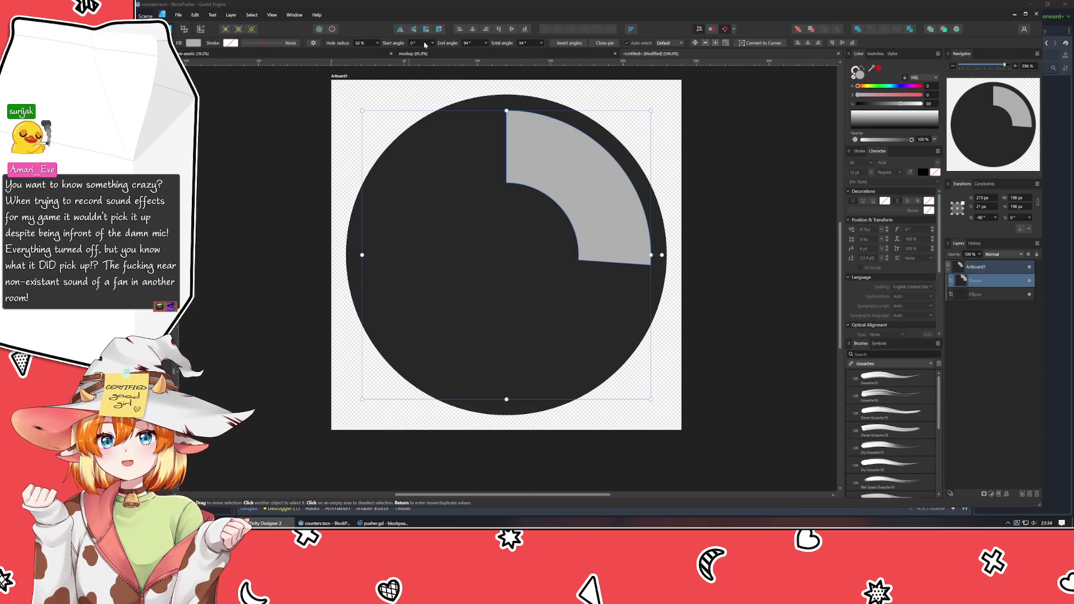
{"action": "scroll", "coordinate": [423, 45], "scroll_direction": "up", "scroll_amount": 3}
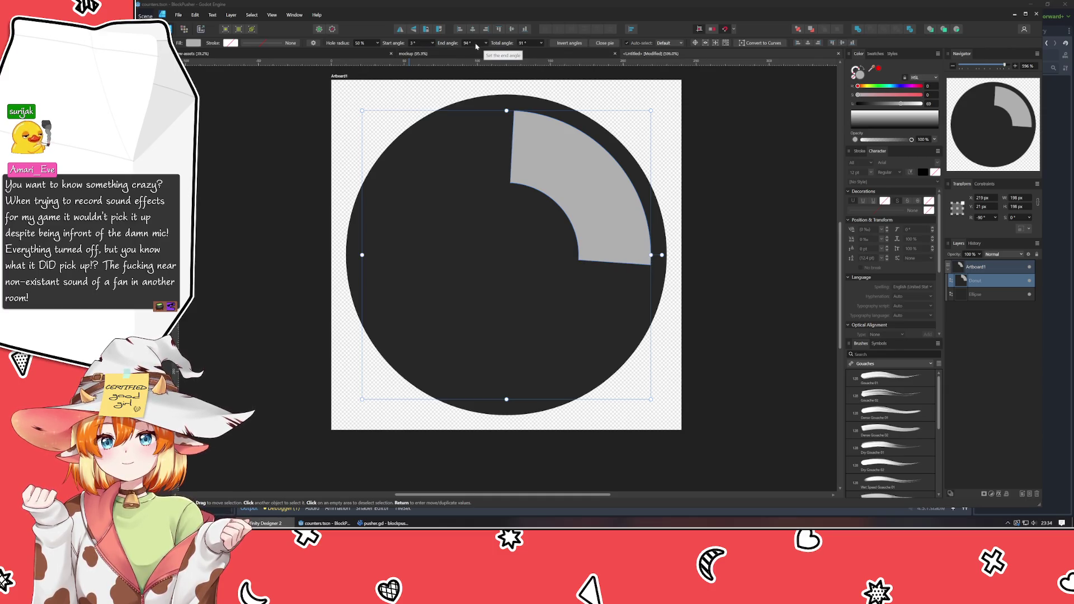
{"action": "scroll", "coordinate": [416, 45], "scroll_direction": "up", "scroll_amount": 1}
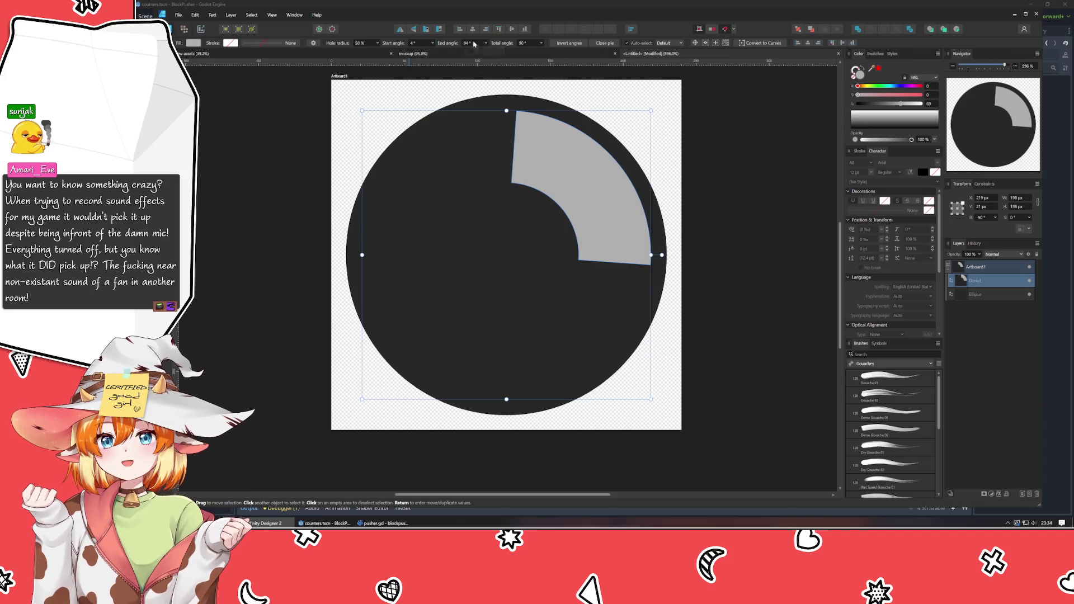
{"action": "scroll", "coordinate": [481, 44], "scroll_direction": "down", "scroll_amount": 6}
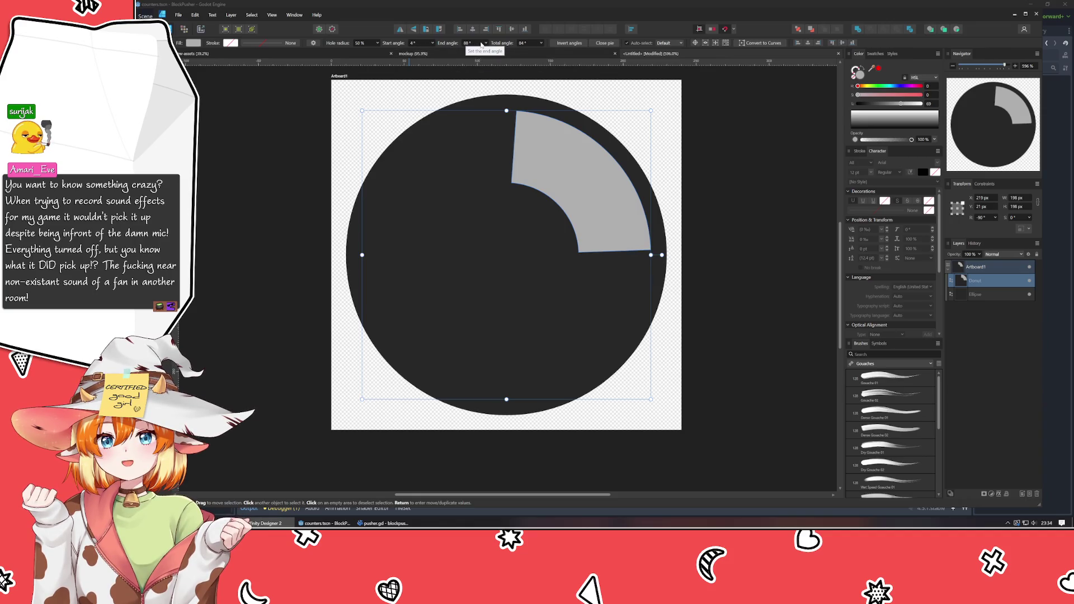
{"action": "scroll", "coordinate": [481, 44], "scroll_direction": "down", "scroll_amount": 2}
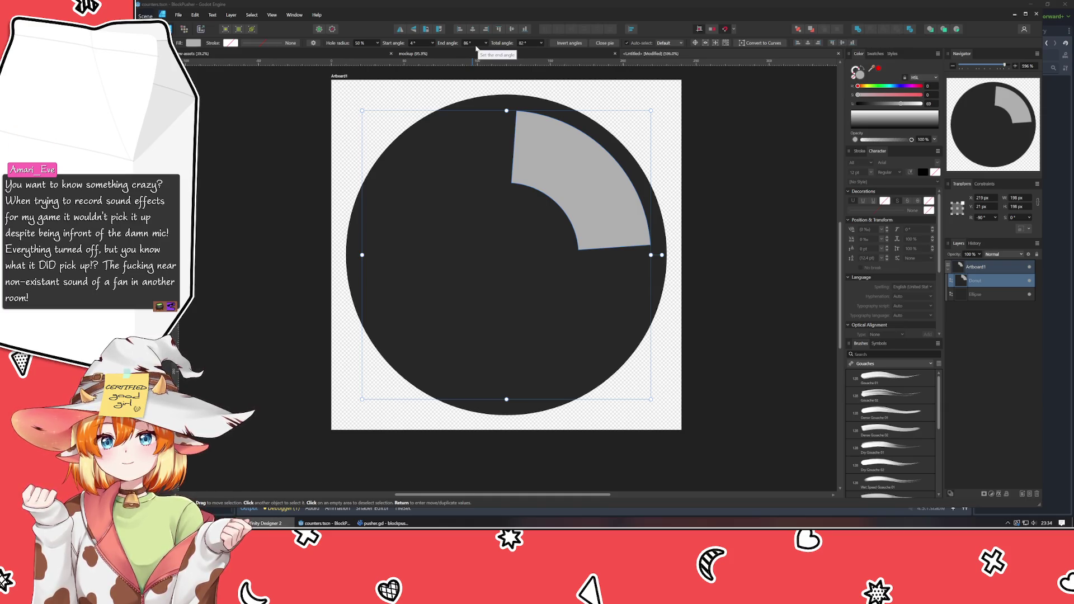
- Shrink the donut's hole radius to 34% so the wedge reaches nearer the centre
{"action": "scroll", "coordinate": [475, 47], "scroll_direction": "down", "scroll_amount": 15}
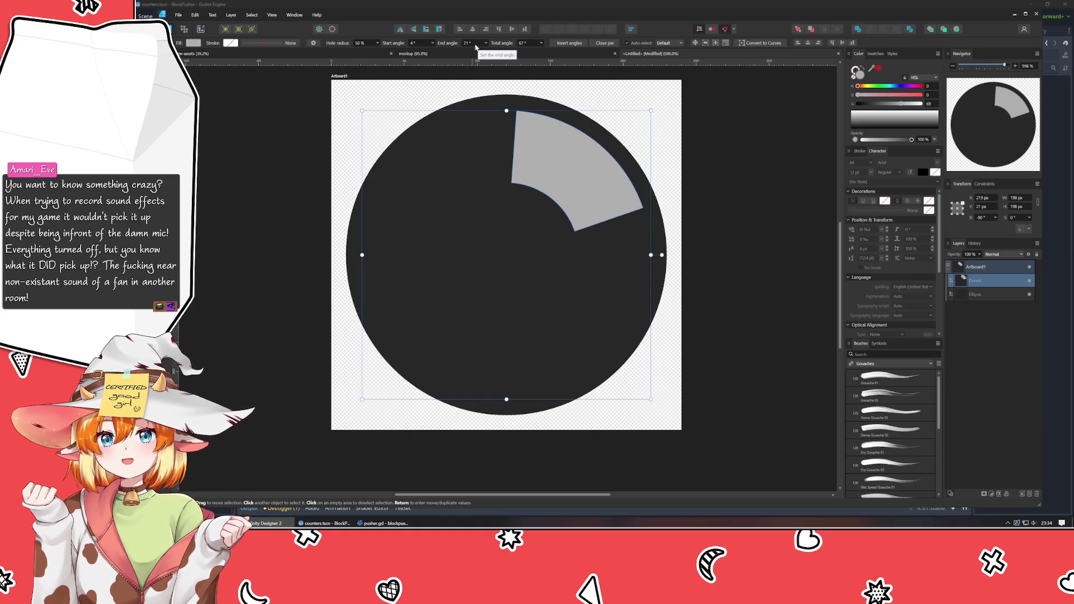
{"action": "scroll", "coordinate": [475, 47], "scroll_direction": "down", "scroll_amount": 16}
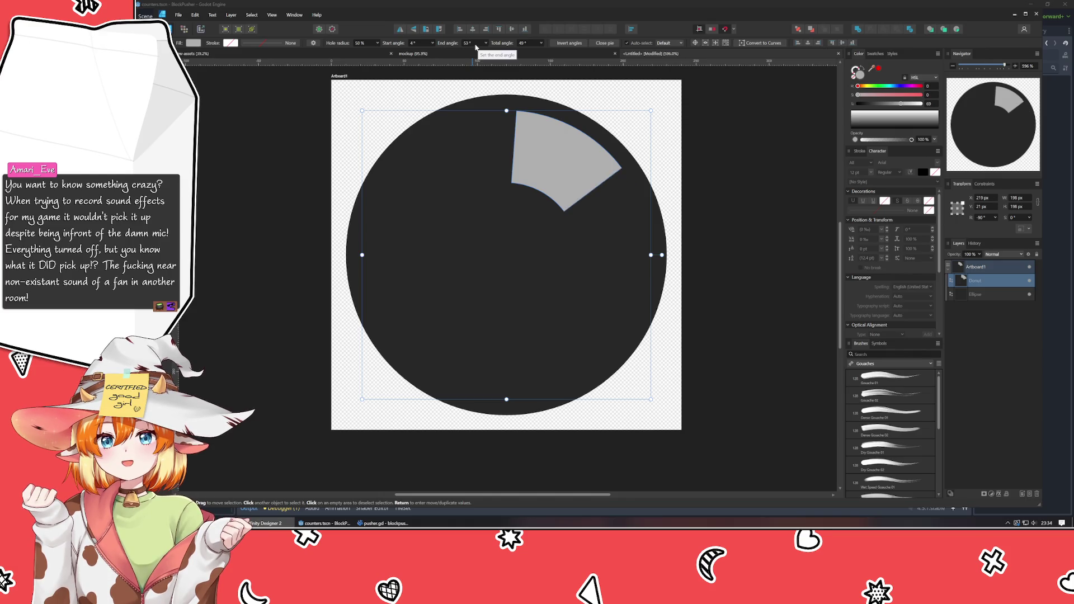
{"action": "scroll", "coordinate": [475, 47], "scroll_direction": "down", "scroll_amount": 4}
{"action": "scroll", "coordinate": [475, 47], "scroll_direction": "down", "scroll_amount": 5}
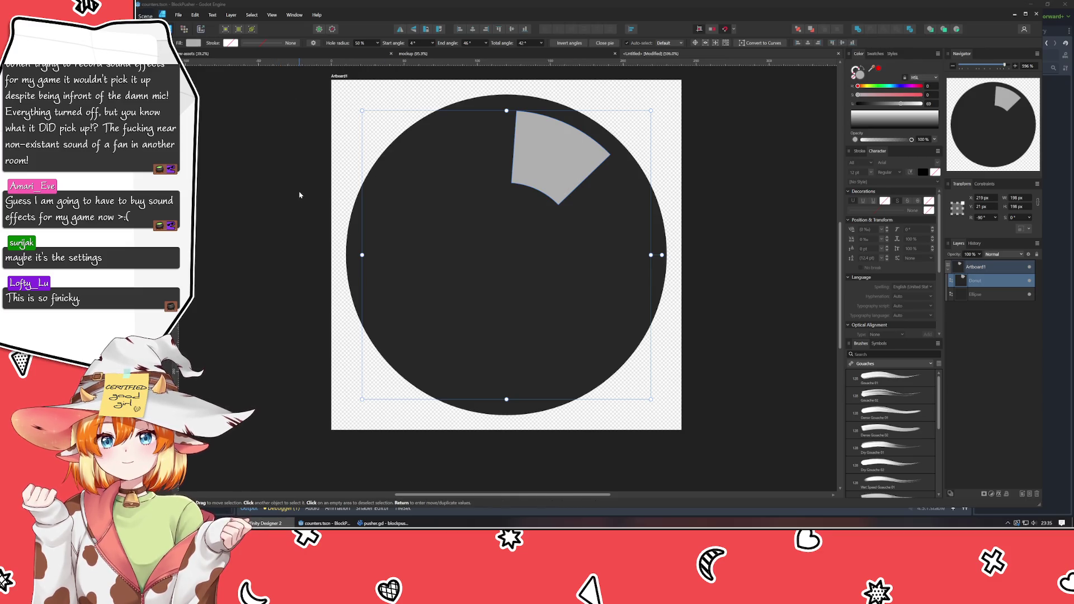
{"action": "left_click_drag", "start_coordinate": [339, 43], "coordinate": [323, 48]}
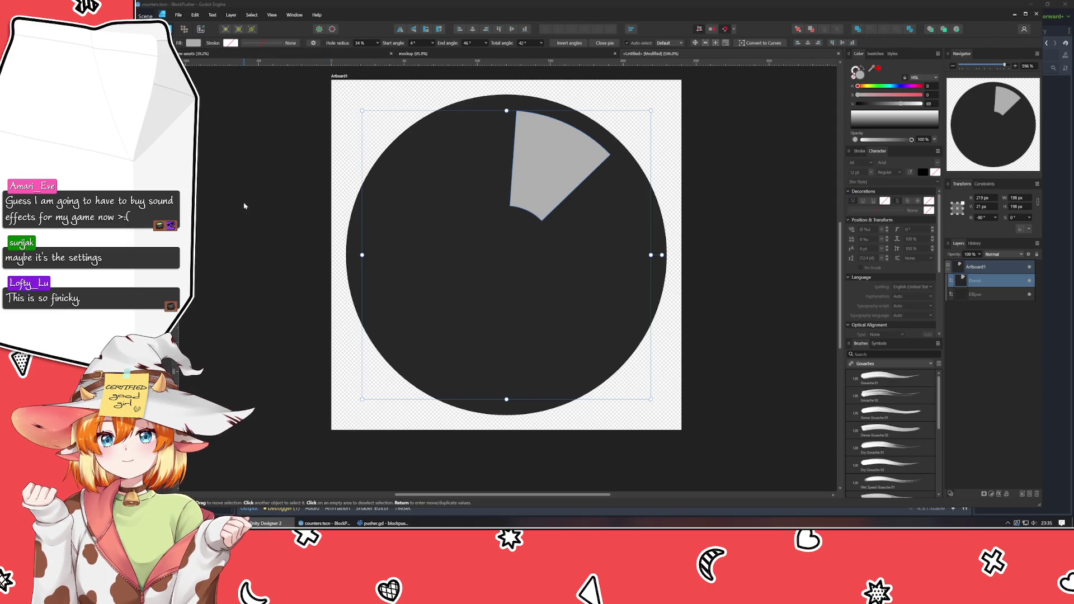
{"action": "key", "text": "c"}
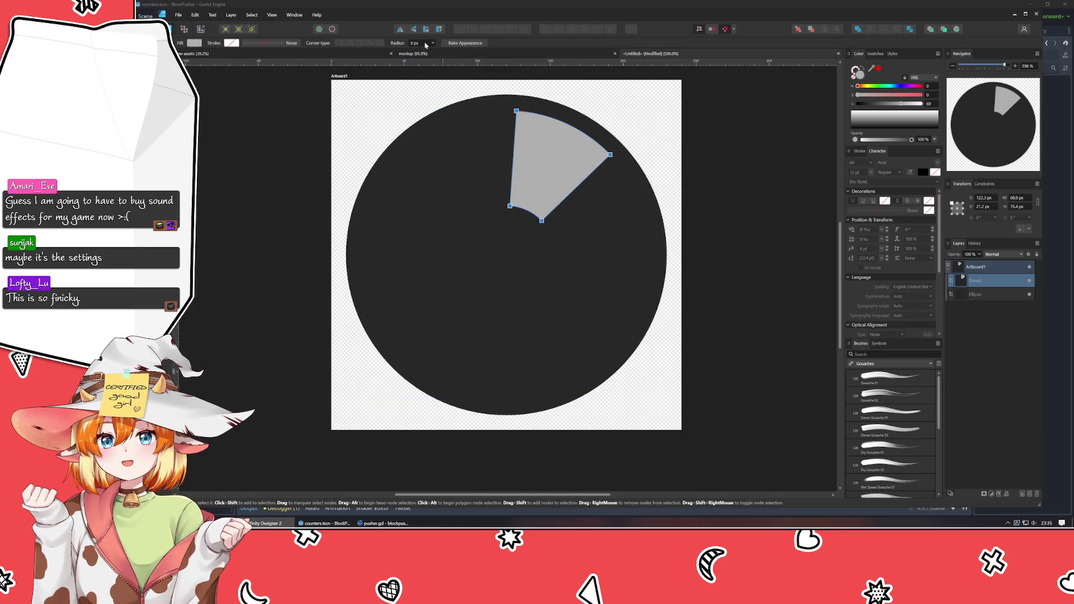
{"action": "left_click", "coordinate": [465, 43]}
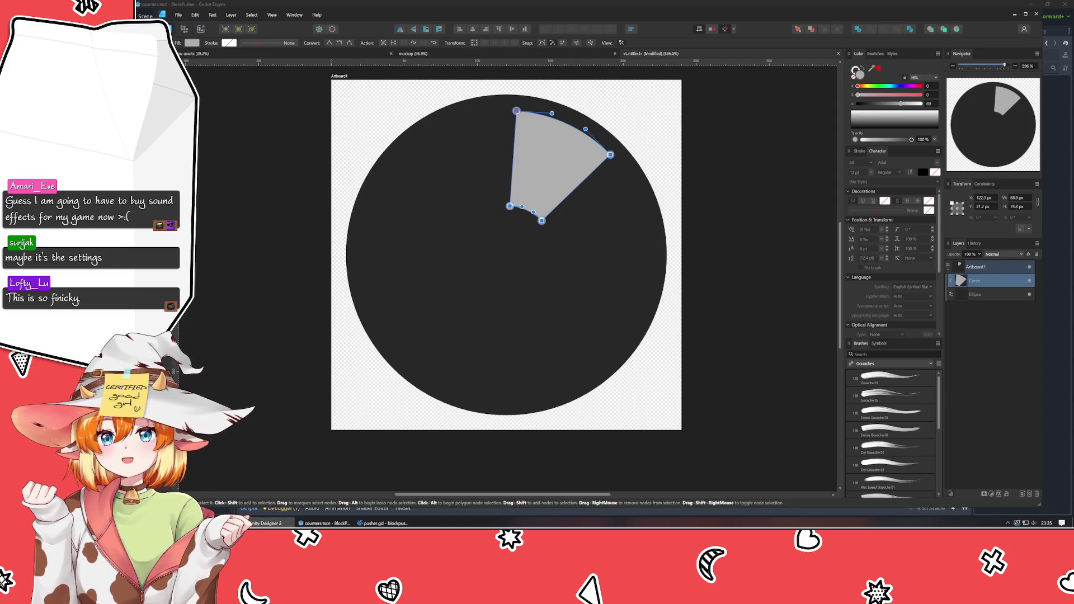
{"action": "key", "text": "c"}
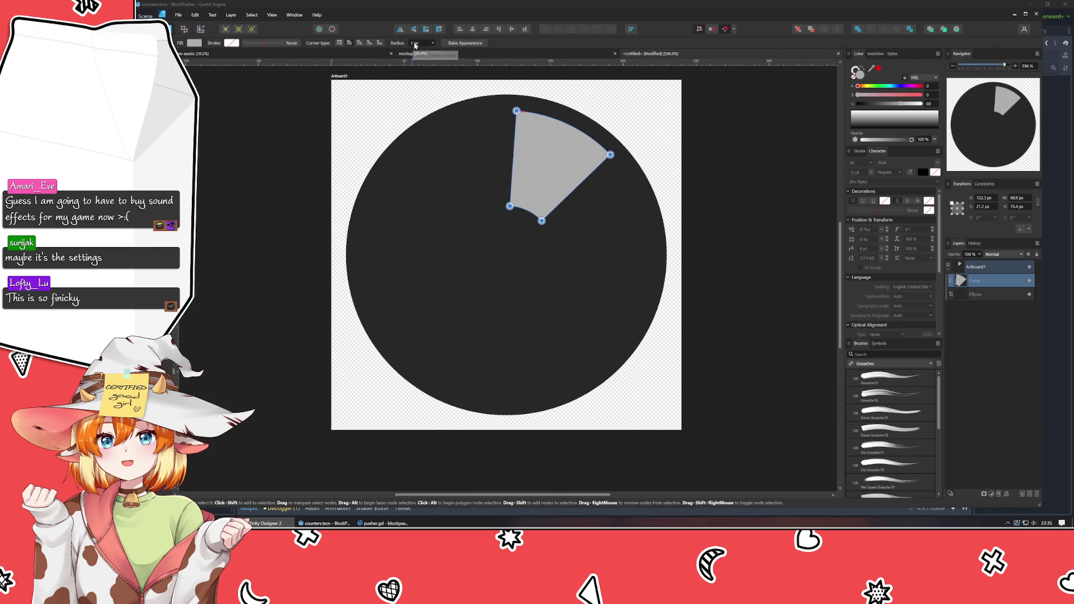
{"action": "scroll", "coordinate": [414, 46], "scroll_direction": "up", "scroll_amount": 6}
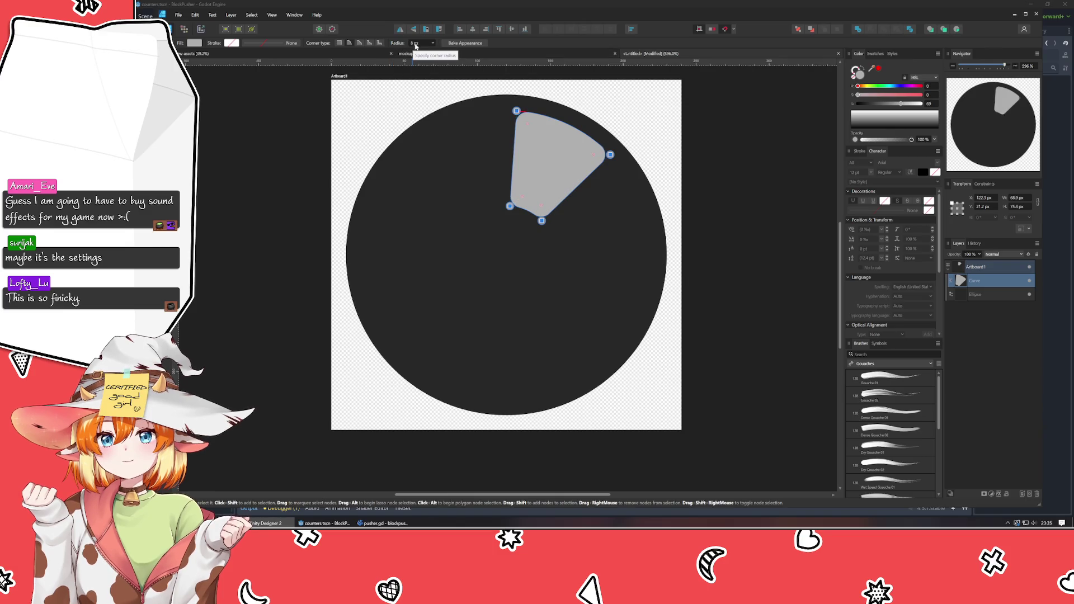
{"action": "key", "text": "v"}
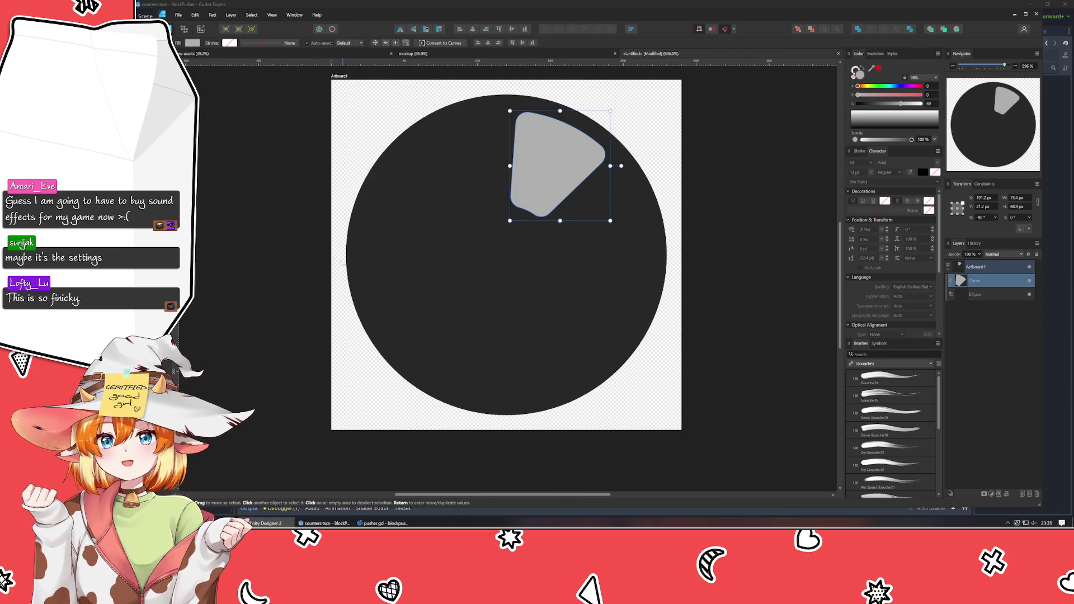
{"action": "left_click", "coordinate": [232, 168]}
{"action": "left_click", "coordinate": [532, 184]}
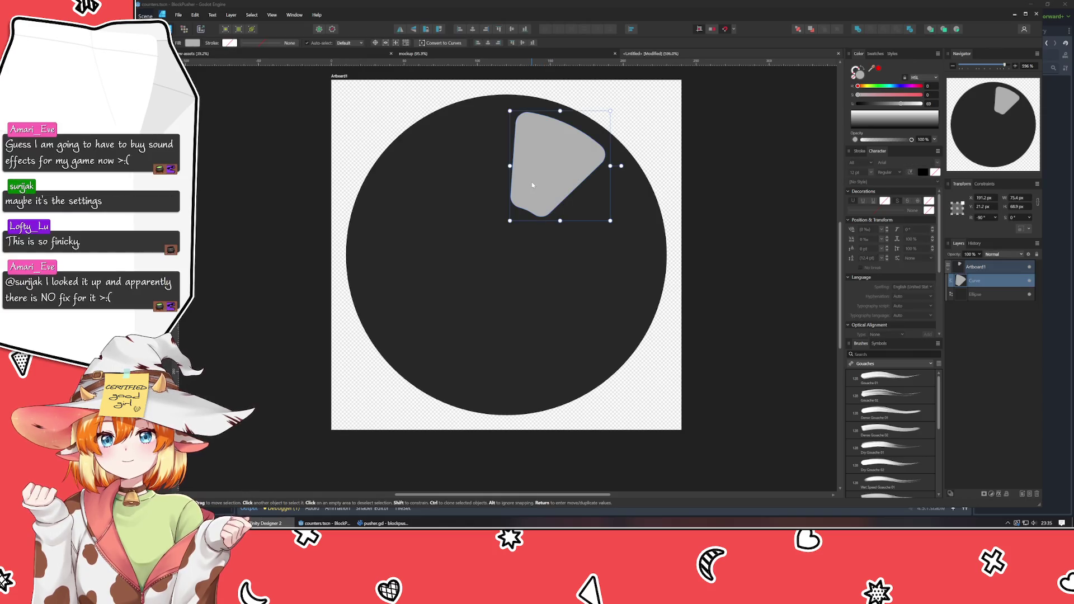
{"action": "key", "text": "ctrl+j"}
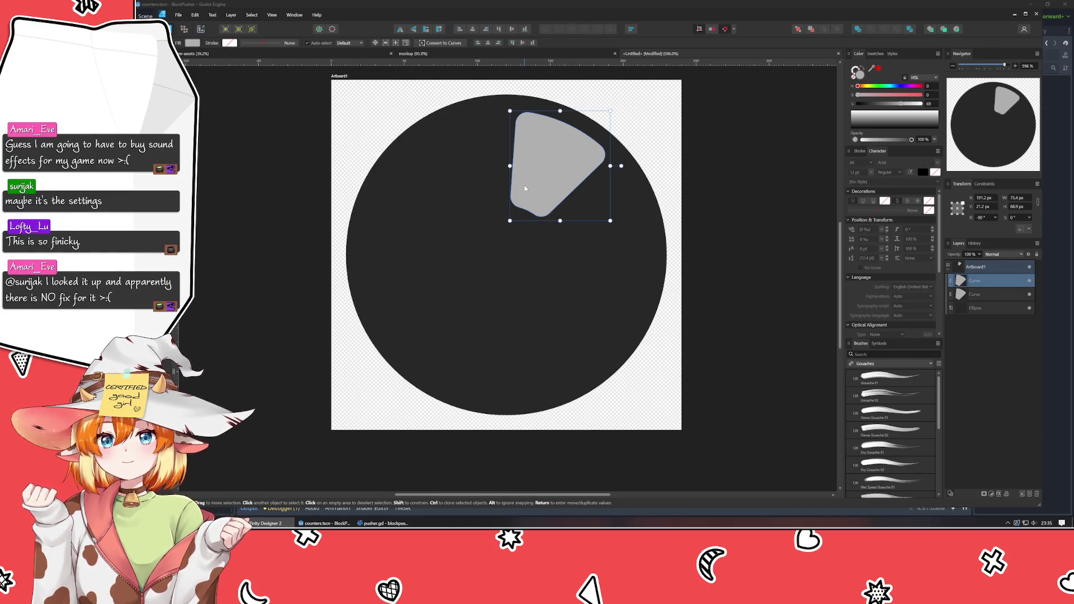
{"action": "left_click_drag", "start_coordinate": [525, 187], "coordinate": [552, 287]}
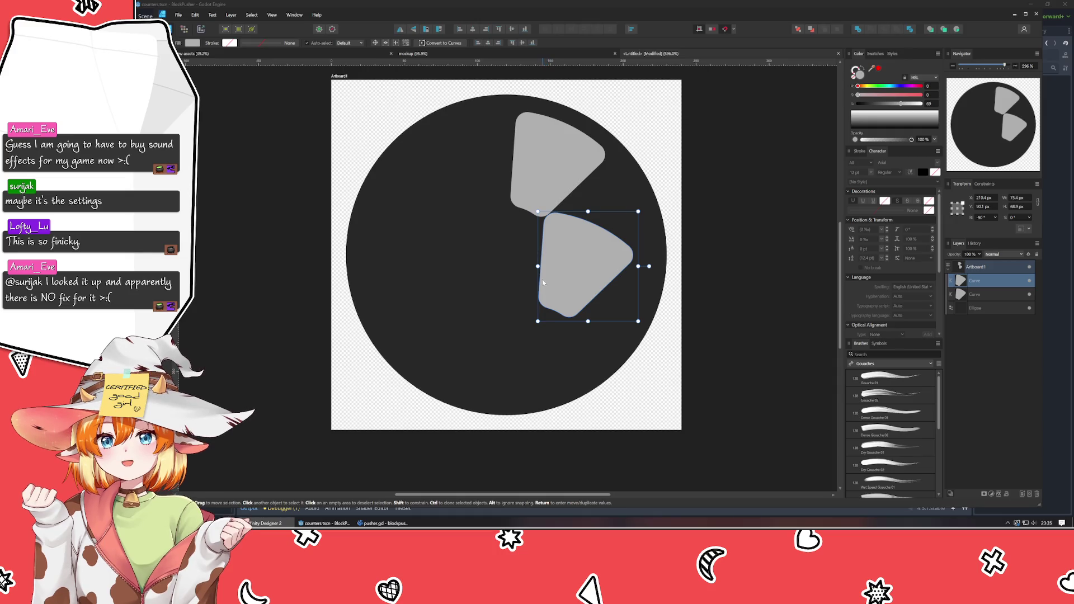
{"action": "key", "text": "Delete"}
{"action": "key", "text": "Escape"}
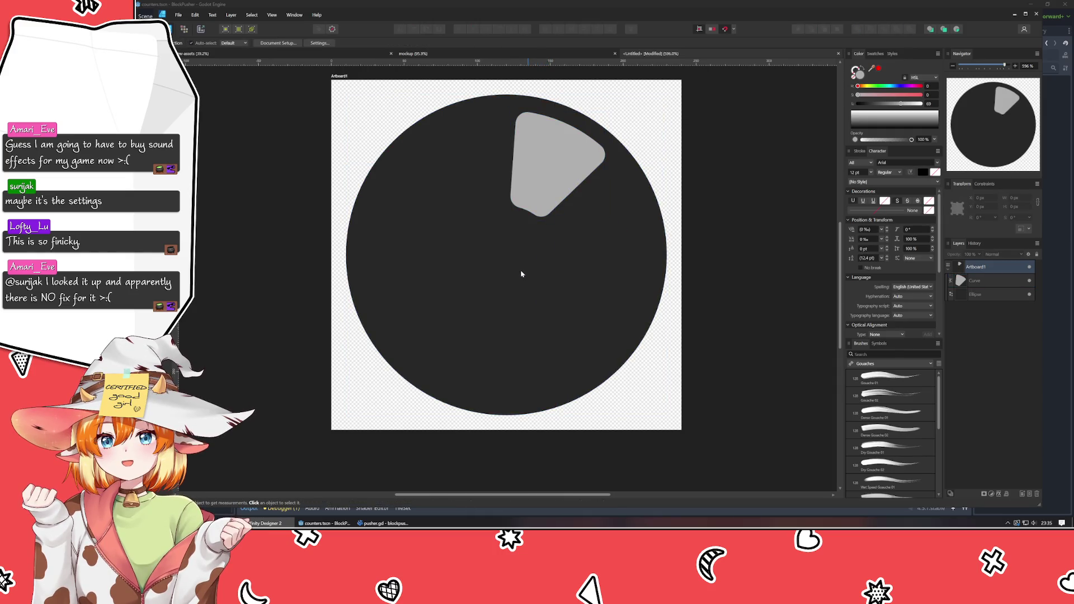
{"action": "key", "text": "ctrl+z"}
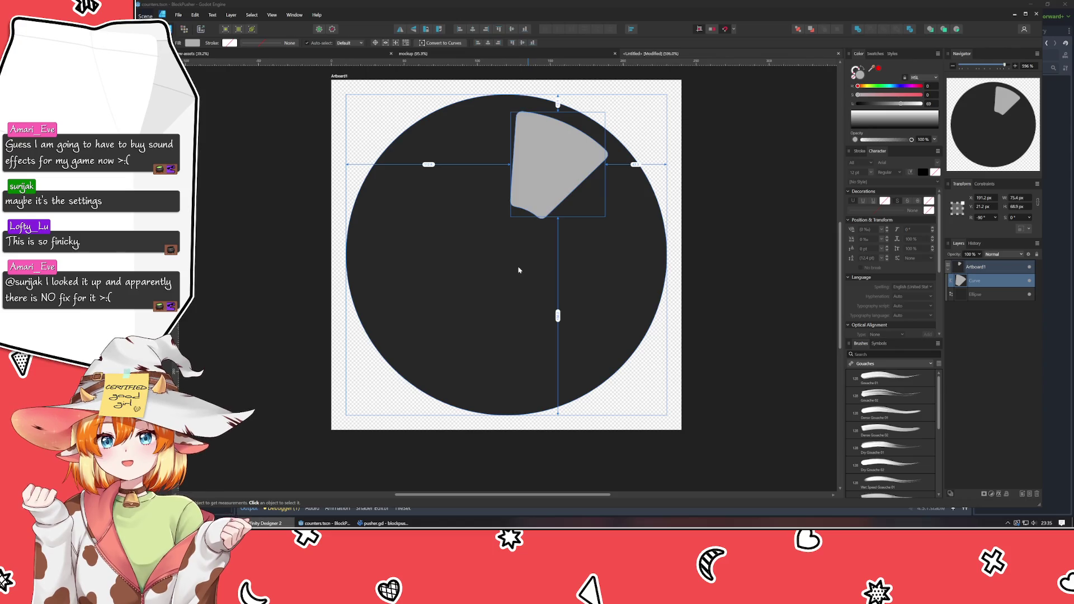
{"action": "key", "text": "ctrl+z"}
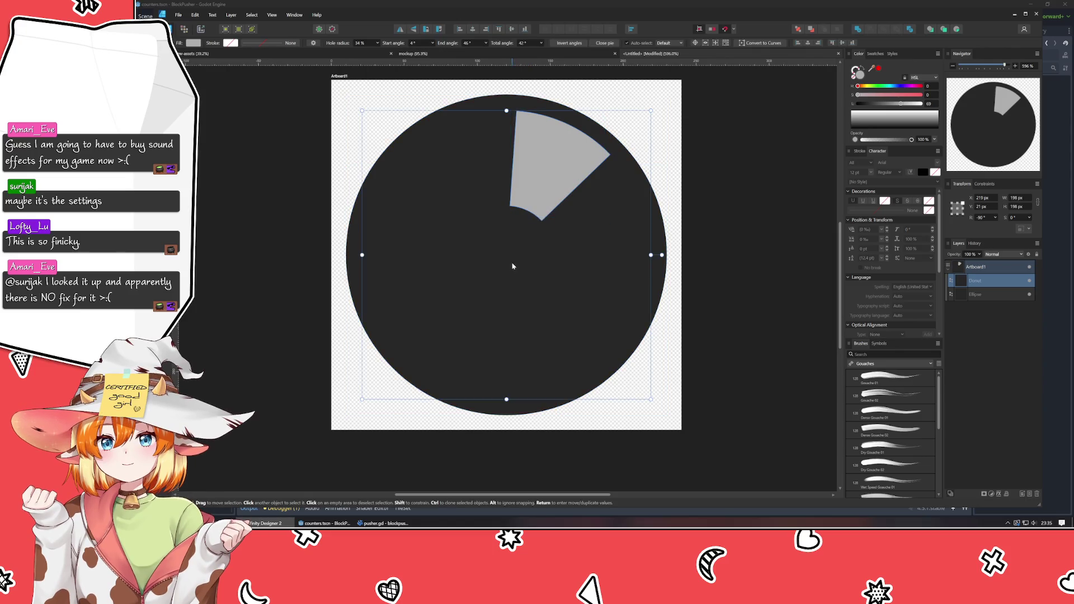
- Duplicate and rotate the wedge around the ring, then undo back to one extra copy
{"action": "left_click", "coordinate": [262, 276]}
{"action": "left_click", "coordinate": [551, 174]}
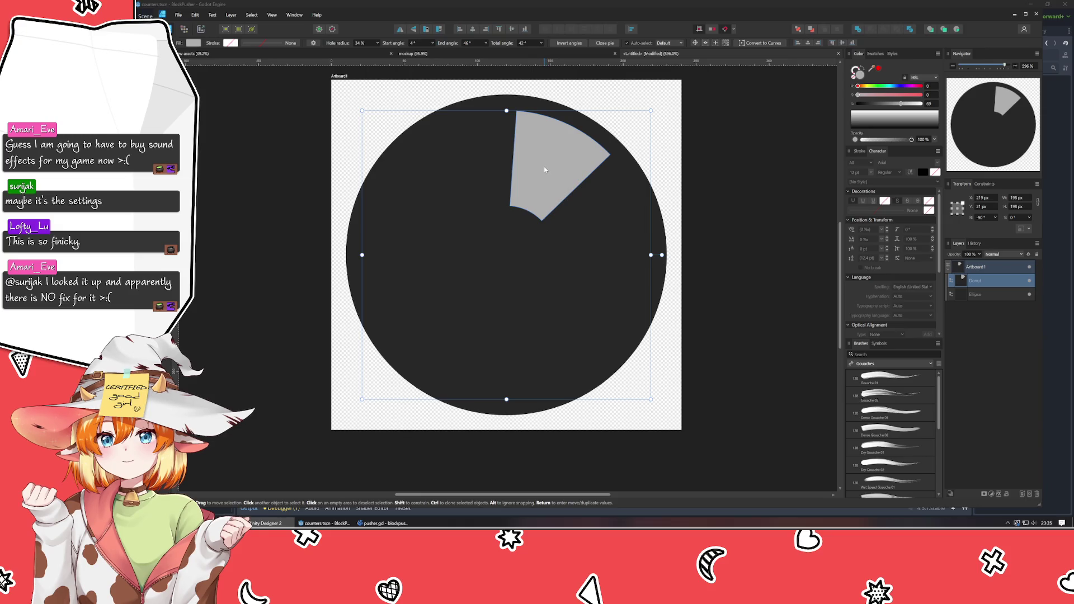
{"action": "key", "text": "ctrl+j"}
{"action": "mouse_move", "coordinate": [661, 255]}
{"action": "left_mouse_down"}
{"action": "mouse_move", "coordinate": [626, 360]}
{"action": "mouse_move", "coordinate": [611, 370]}
{"action": "left_mouse_up"}
{"action": "key", "text": "ctrl+j"}
{"action": "key", "text": "ctrl+j"}
{"action": "key", "text": "ctrl+j"}
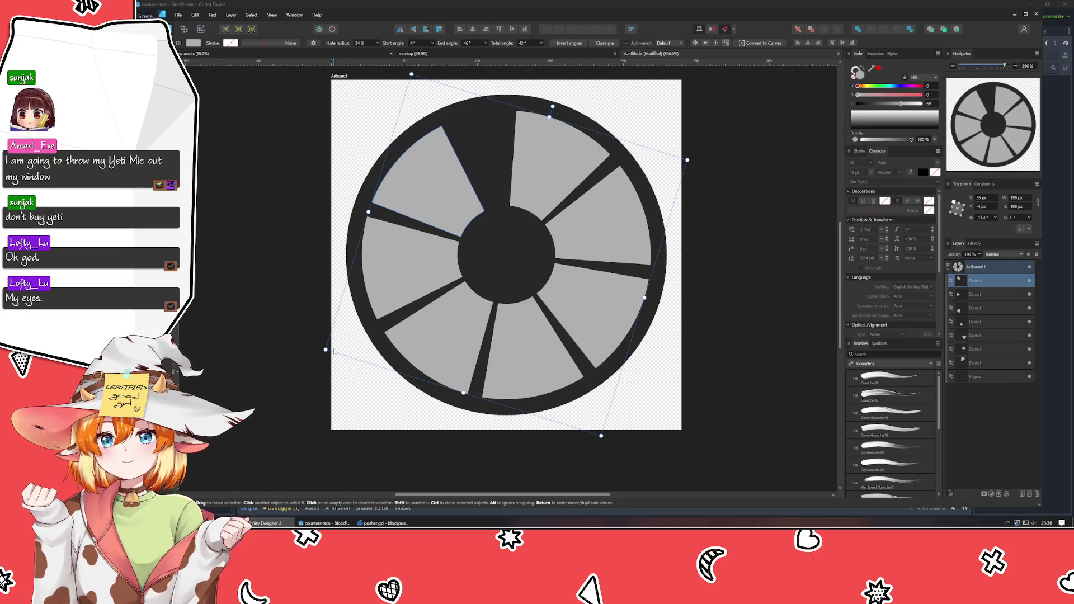
{"action": "key", "text": "ctrl+z"}
{"action": "key", "text": "ctrl+z"}
{"action": "key", "text": "ctrl+z"}
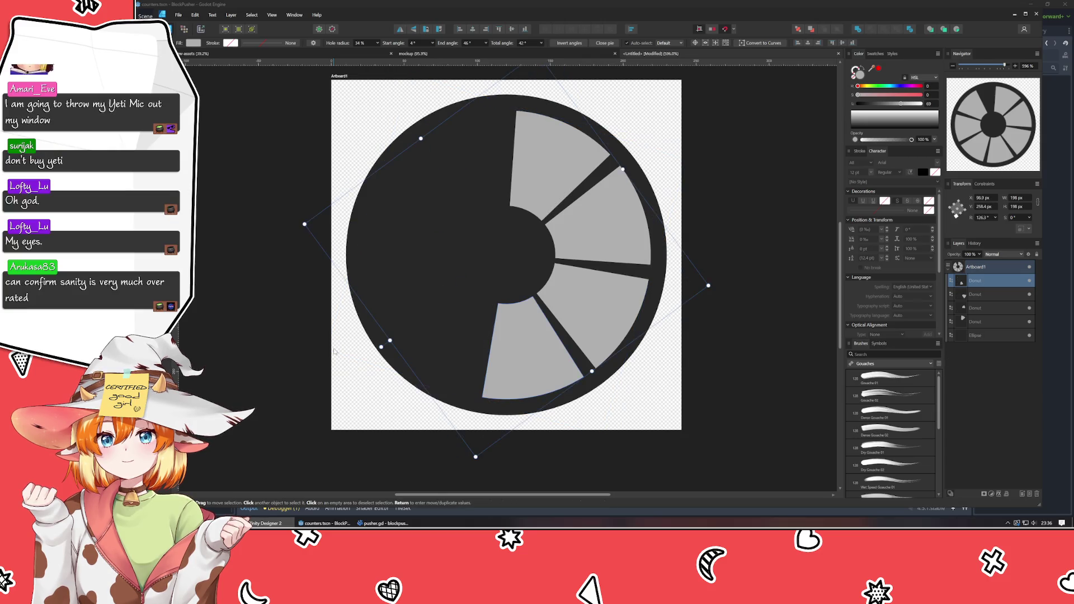
{"action": "key", "text": "ctrl+z"}
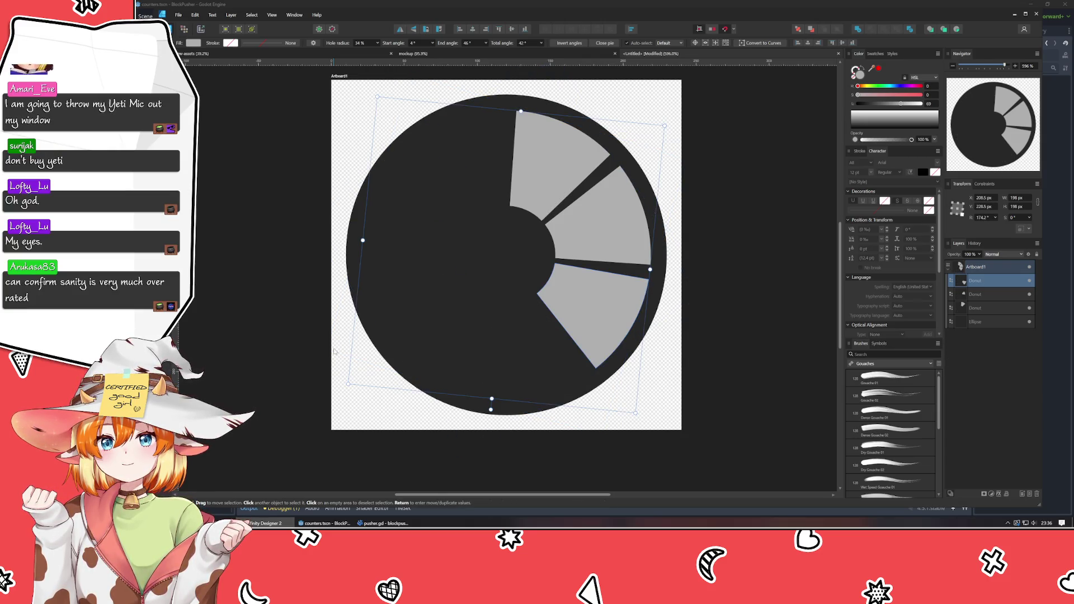
{"action": "key", "text": "ctrl+z"}
{"action": "key", "text": "ctrl+z"}
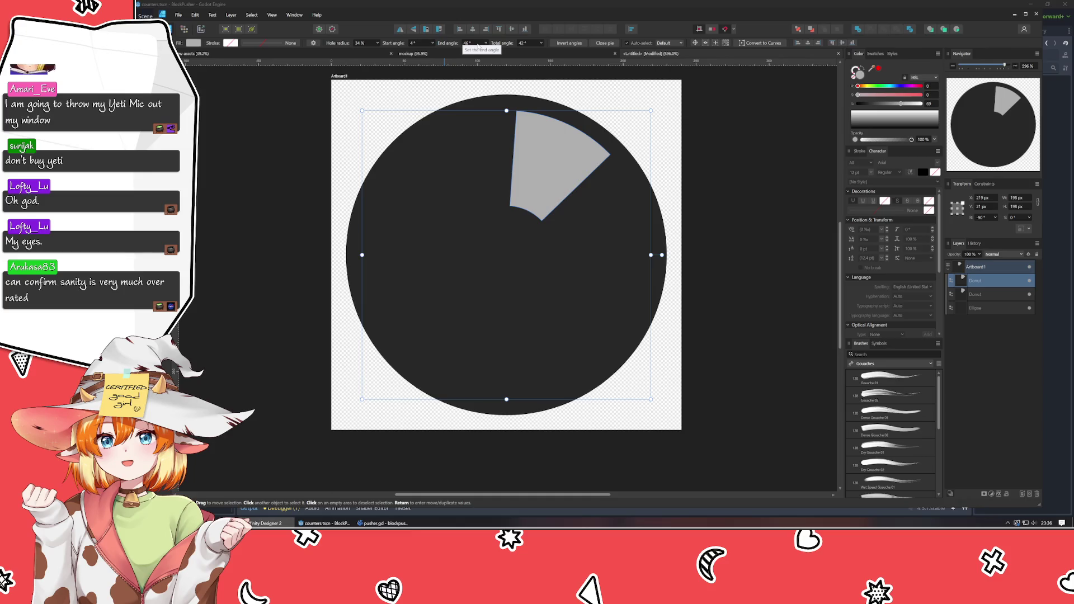
- Delete the extra rotated donut copy
{"action": "scroll", "coordinate": [476, 45], "scroll_direction": "down", "scroll_amount": 5}
{"action": "scroll", "coordinate": [475, 46], "scroll_direction": "up", "scroll_amount": 3}
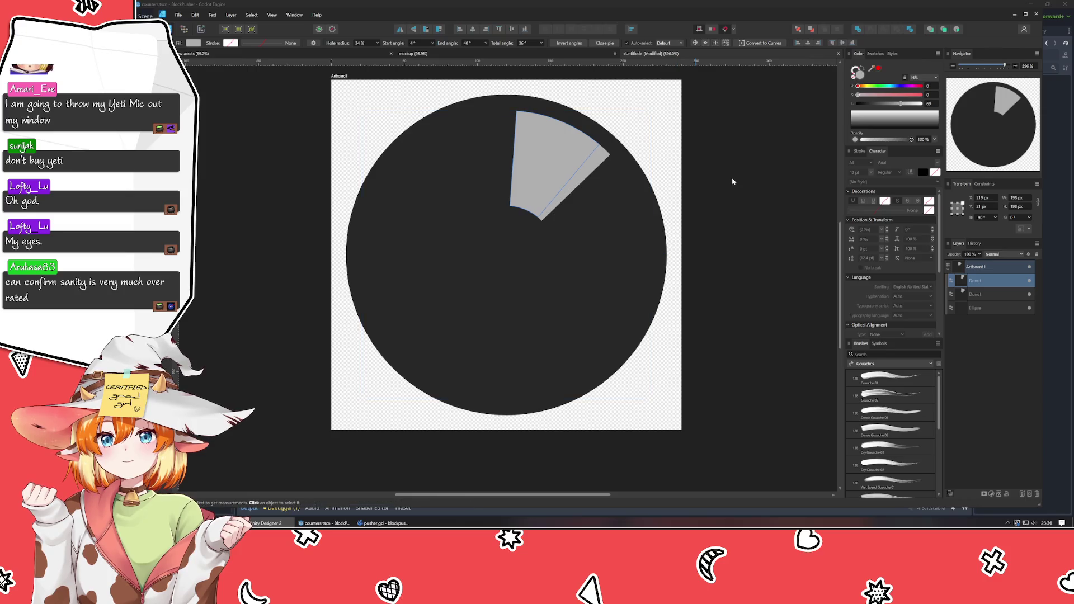
{"action": "key", "text": "v"}
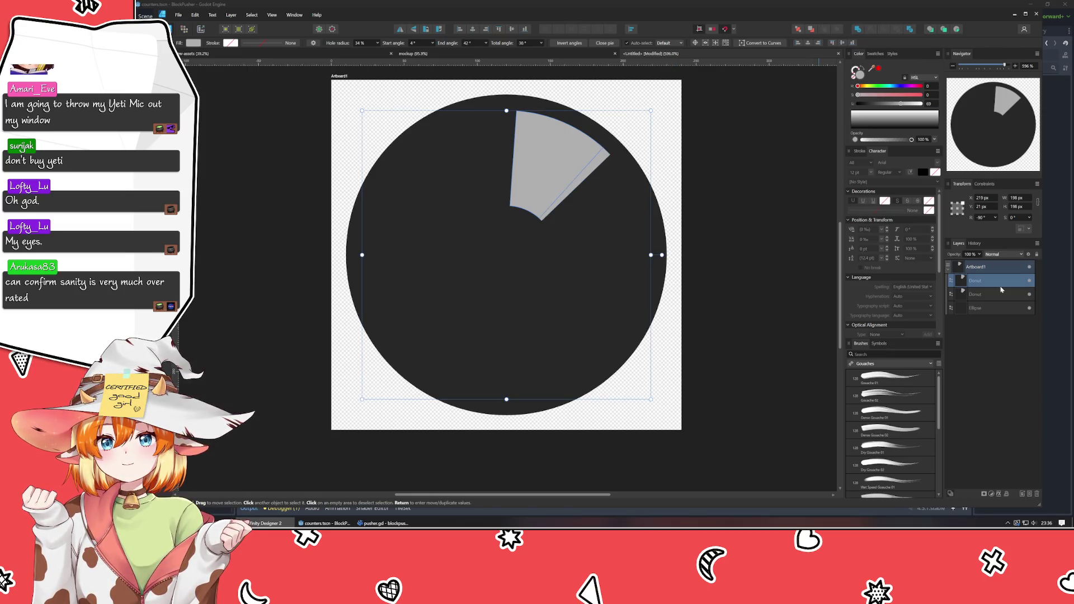
{"action": "key", "text": "Delete"}
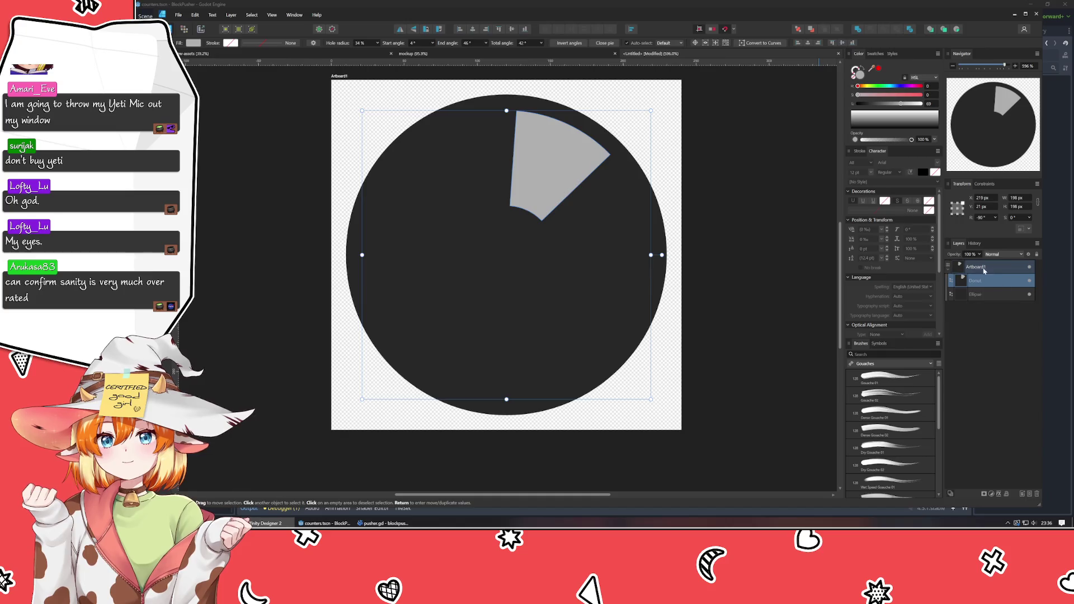
- Duplicate the light wedge, rotate the trial copy to the lower right, then delete it
{"action": "left_click", "coordinate": [554, 148]}
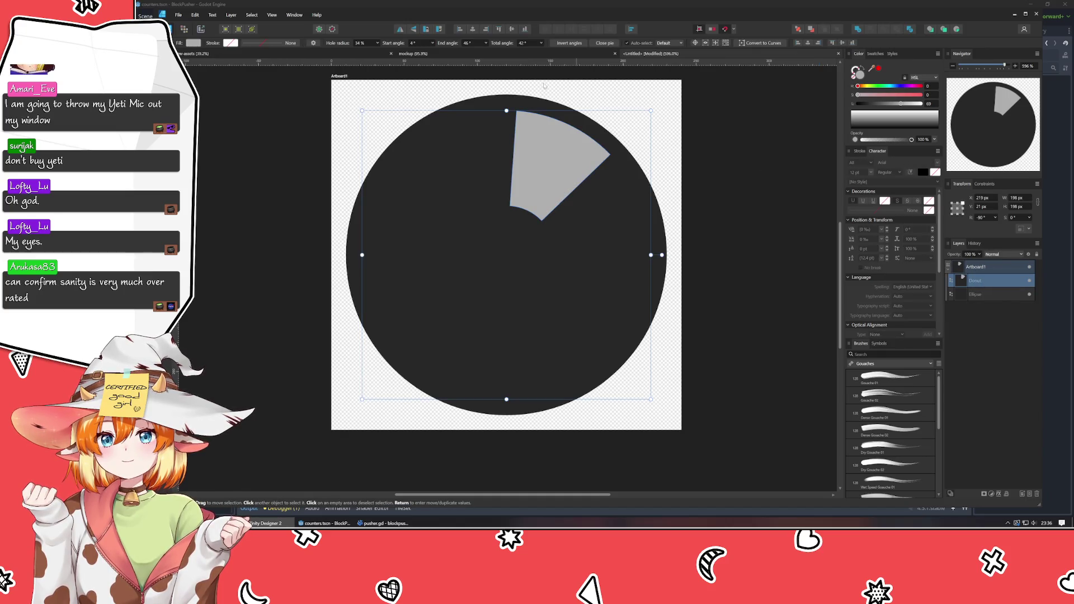
{"action": "scroll", "coordinate": [471, 44], "scroll_direction": "up", "scroll_amount": 8}
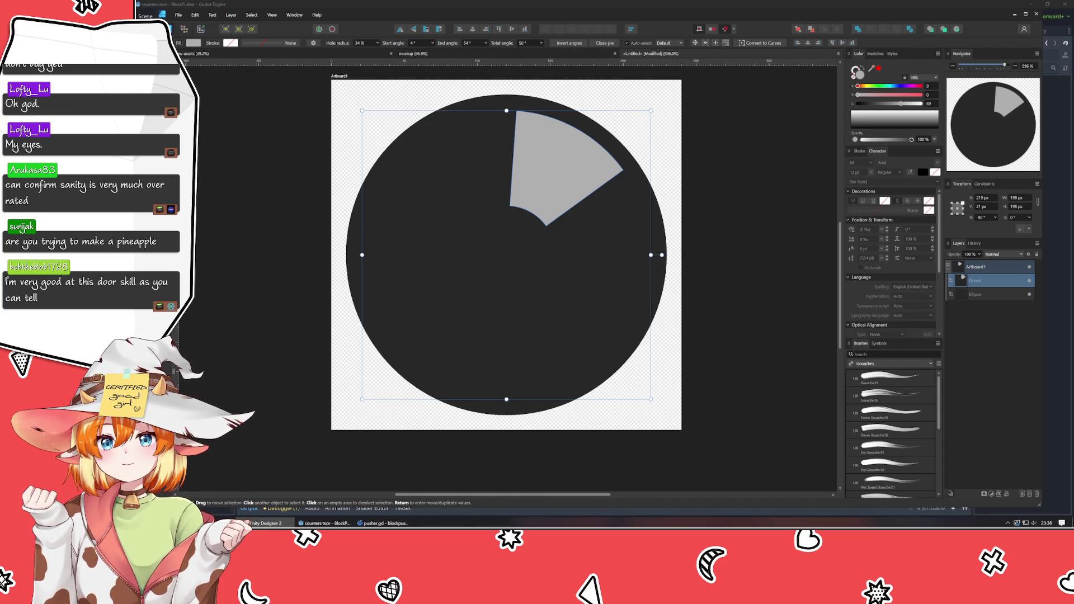
{"action": "key", "text": "ctrl+j"}
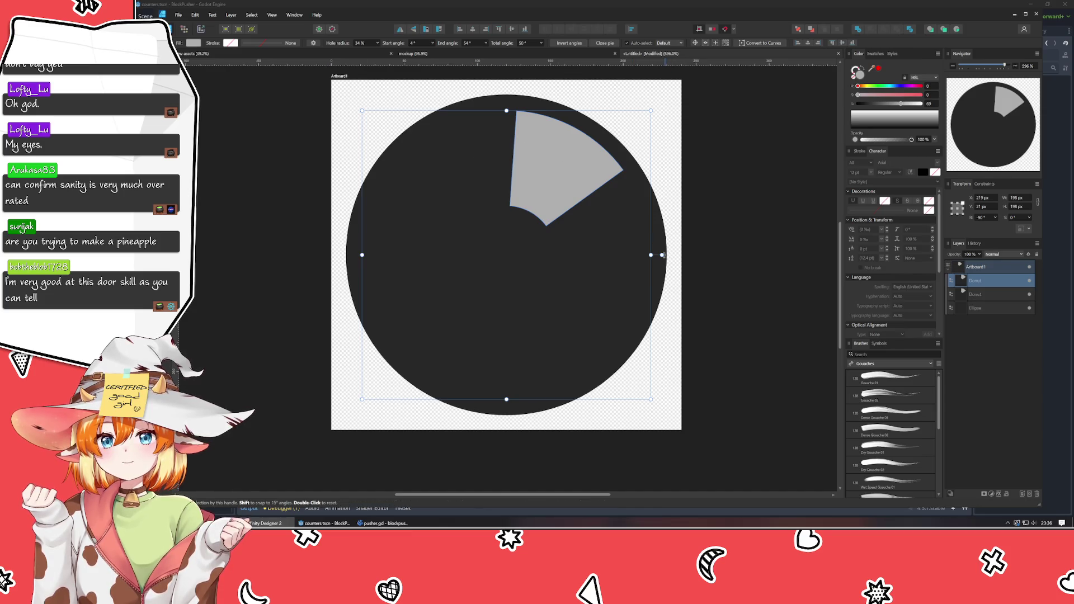
{"action": "mouse_move", "coordinate": [662, 254]}
{"action": "left_mouse_down"}
{"action": "mouse_move", "coordinate": [663, 270]}
{"action": "mouse_move", "coordinate": [587, 369]}
{"action": "left_mouse_up"}
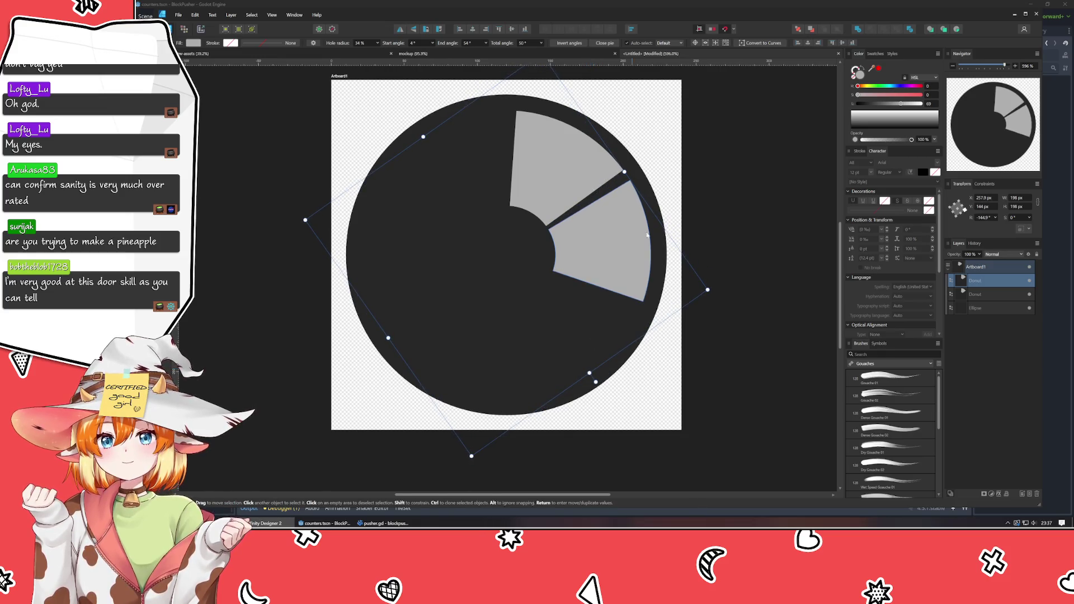
{"action": "left_click", "coordinate": [691, 185]}
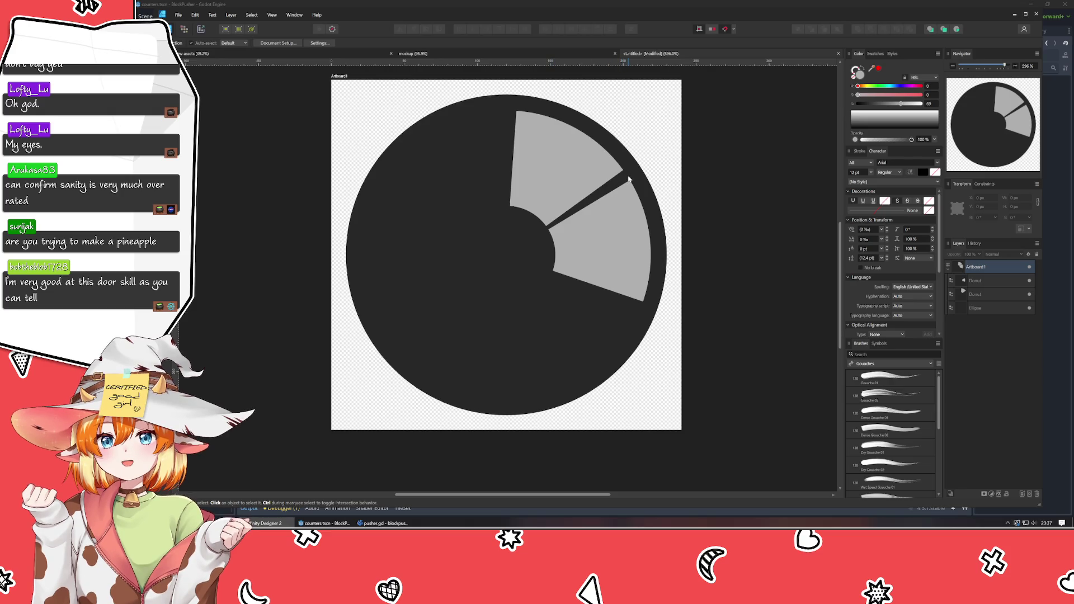
{"action": "left_click", "coordinate": [629, 179]}
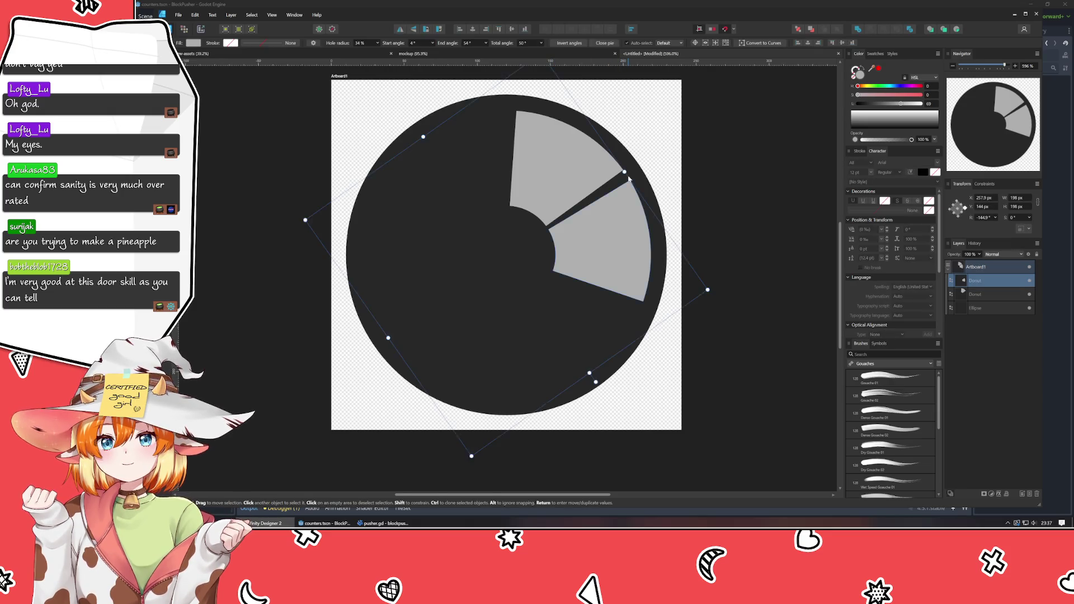
{"action": "key", "text": "Delete"}
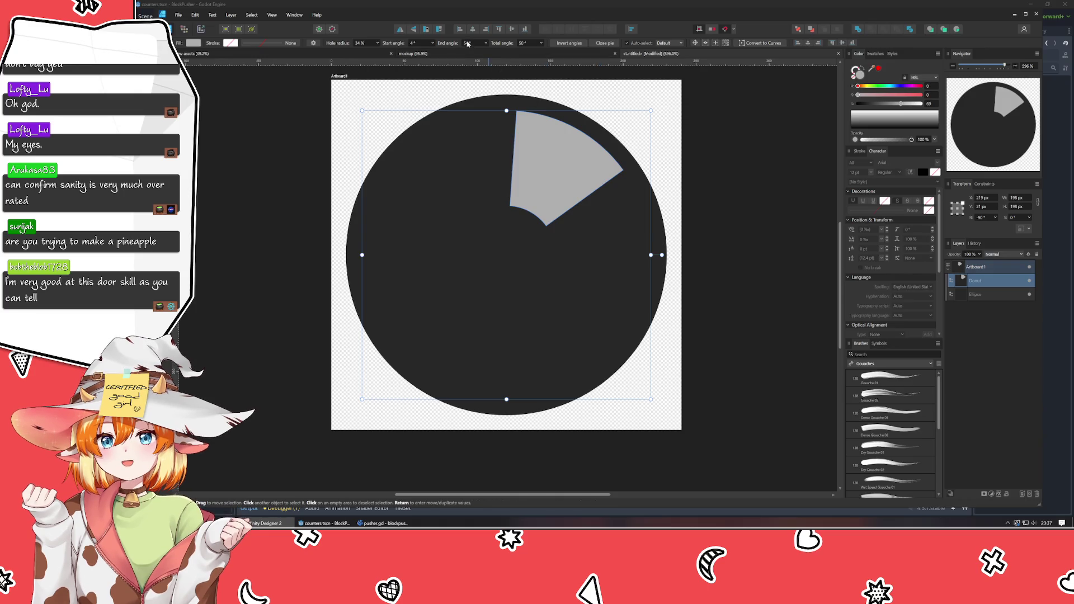
- Duplicate the narrowed wedge and rotate the copy clockwise around the ring
{"action": "scroll", "coordinate": [468, 43], "scroll_direction": "down", "scroll_amount": 12}
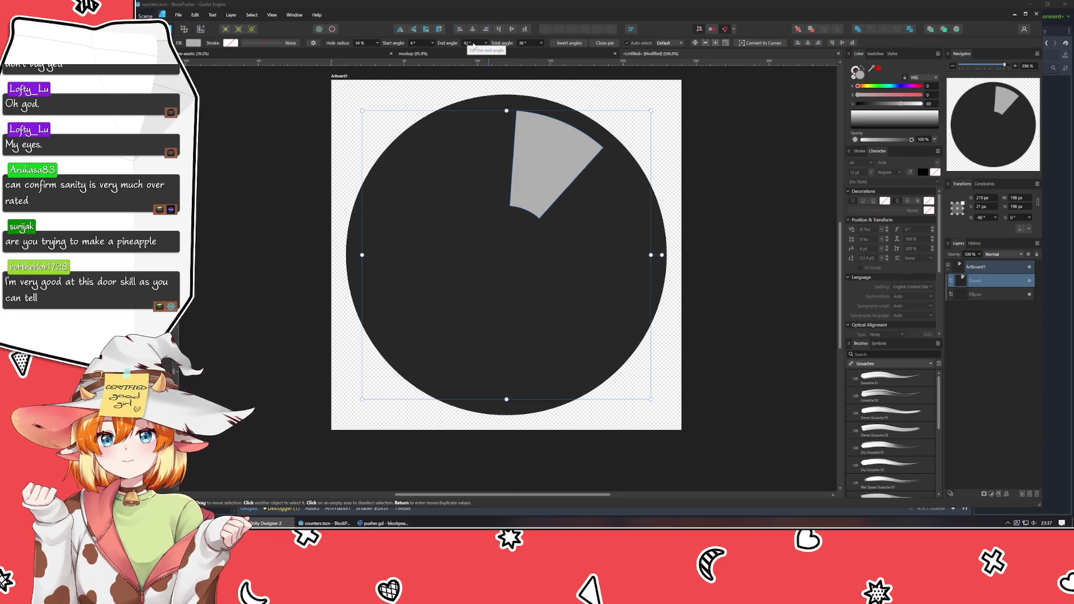
{"action": "scroll", "coordinate": [473, 45], "scroll_direction": "down", "scroll_amount": 7}
{"action": "scroll", "coordinate": [473, 44], "scroll_direction": "up", "scroll_amount": 1}
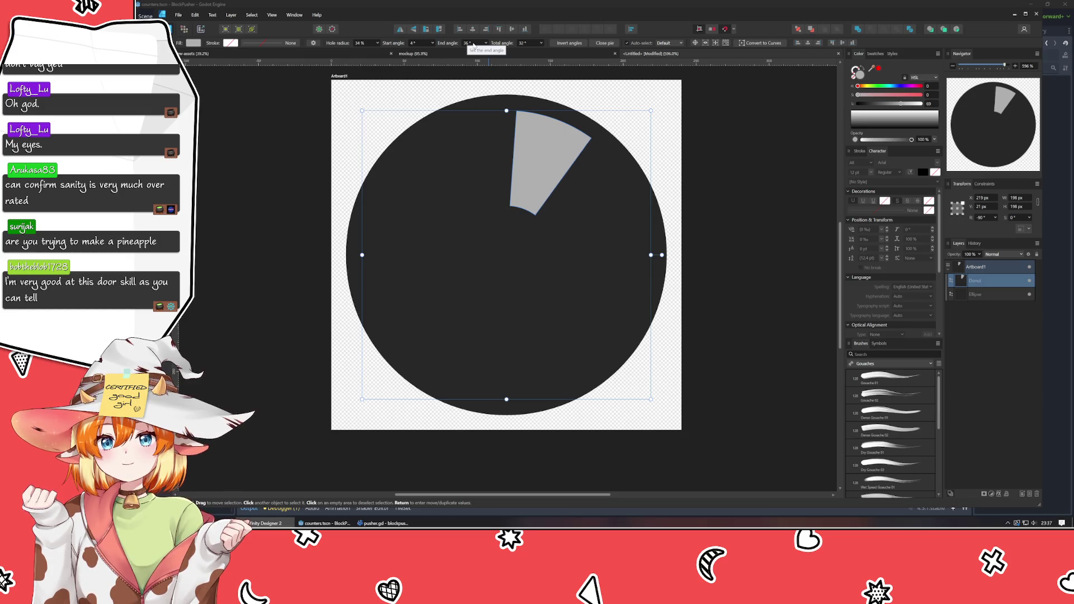
{"action": "key", "text": "ctrl+j"}
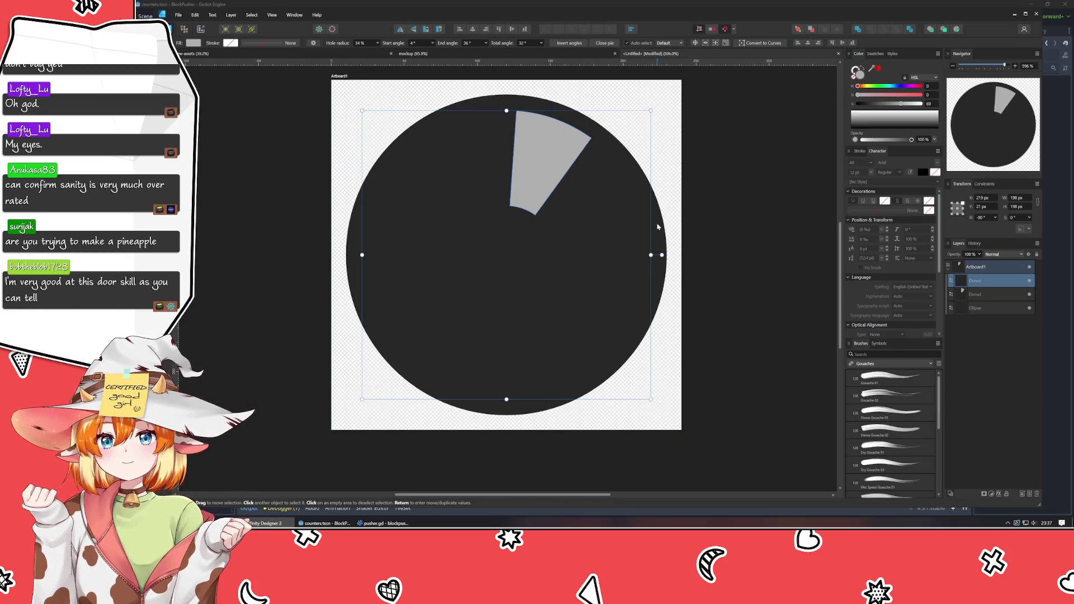
{"action": "left_click_drag", "start_coordinate": [661, 255], "coordinate": [656, 361]}
- Repeat the rotated copies, then remove them back to the single top wedge
{"action": "key", "text": "ctrl+j"}
{"action": "key", "text": "ctrl+j"}
{"action": "key", "text": "ctrl+j"}
{"action": "key", "text": "ctrl+j"}
{"action": "key", "text": "ctrl+j"}
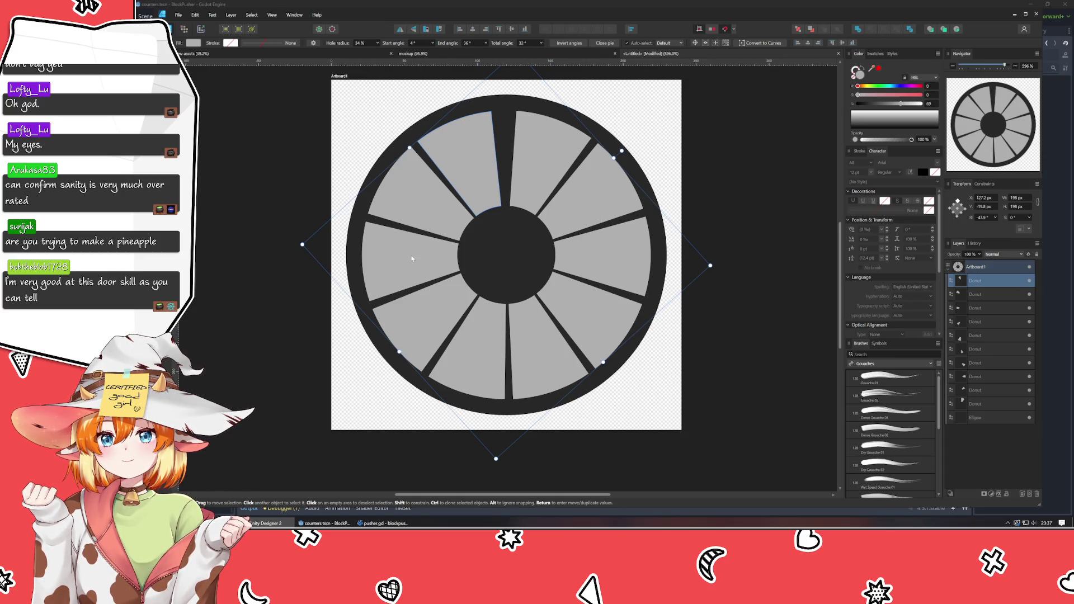
{"action": "key", "text": "Delete"}
{"action": "key", "text": "Delete"}
{"action": "key", "text": "Delete"}
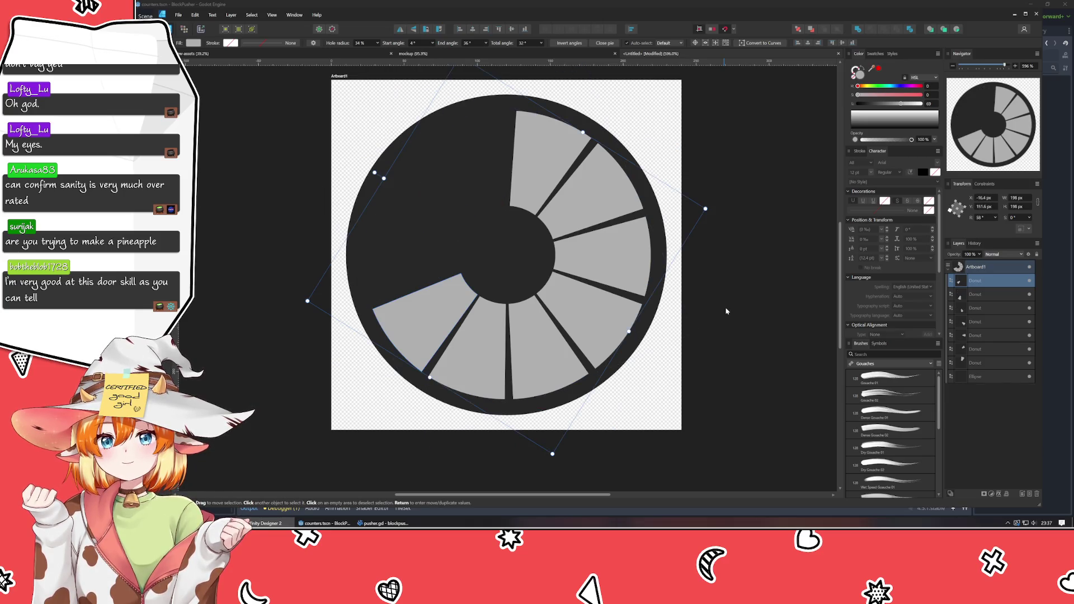
{"action": "key", "text": "Delete"}
{"action": "key", "text": "Delete"}
{"action": "key", "text": "Delete"}
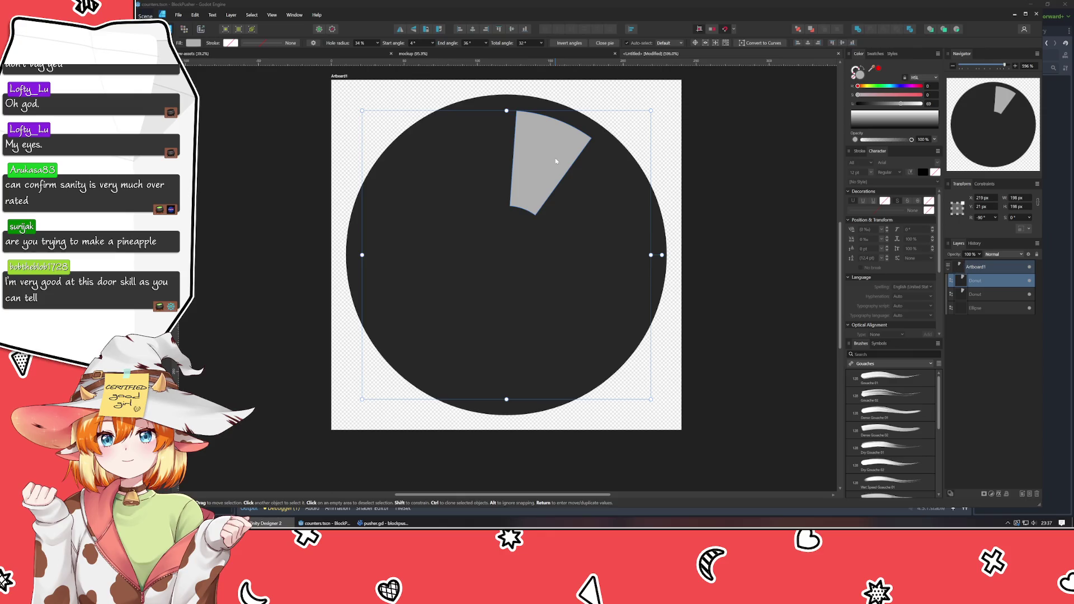
- Duplicate and rotate the widened wedge around the ring, delete the extra seventh wedge, and select five wedges
{"action": "scroll", "coordinate": [474, 47], "scroll_direction": "up", "scroll_amount": 11}
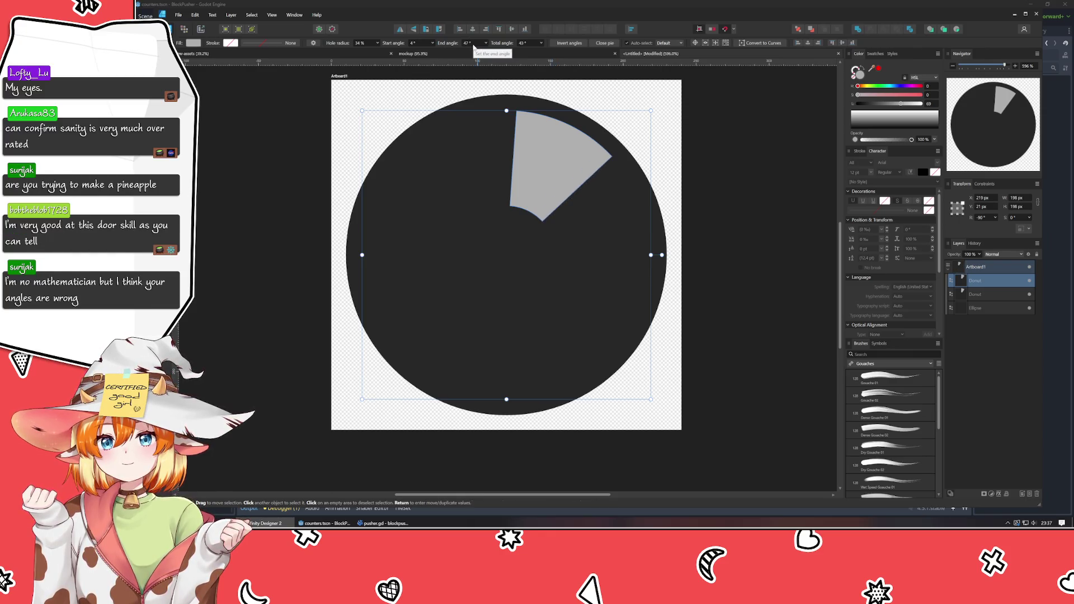
{"action": "scroll", "coordinate": [474, 47], "scroll_direction": "up", "scroll_amount": 8}
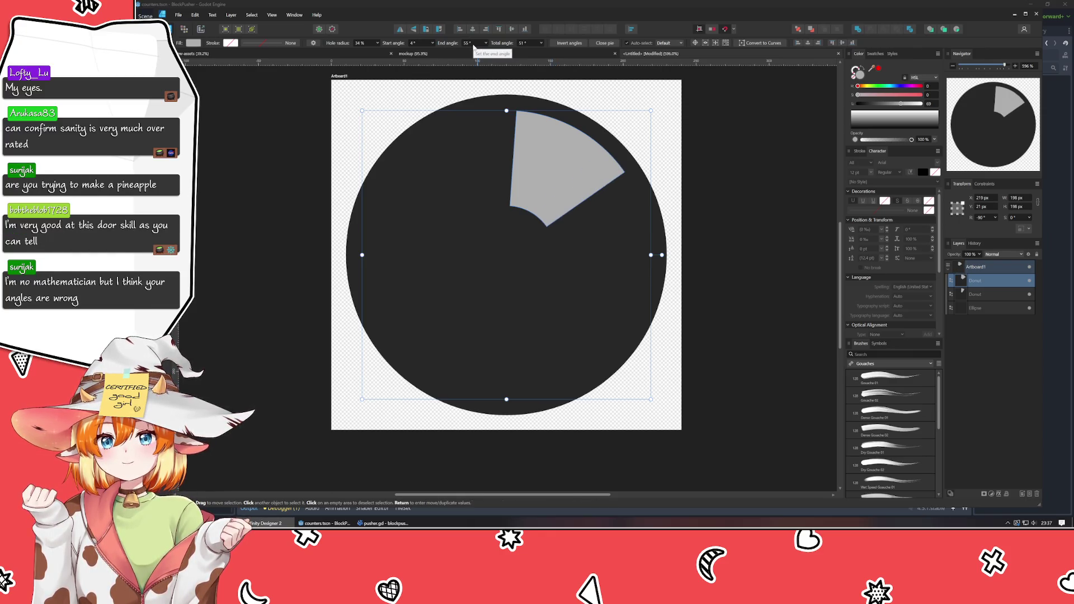
{"action": "scroll", "coordinate": [474, 47], "scroll_direction": "down", "scroll_amount": 1}
{"action": "key", "text": "ctrl+j"}
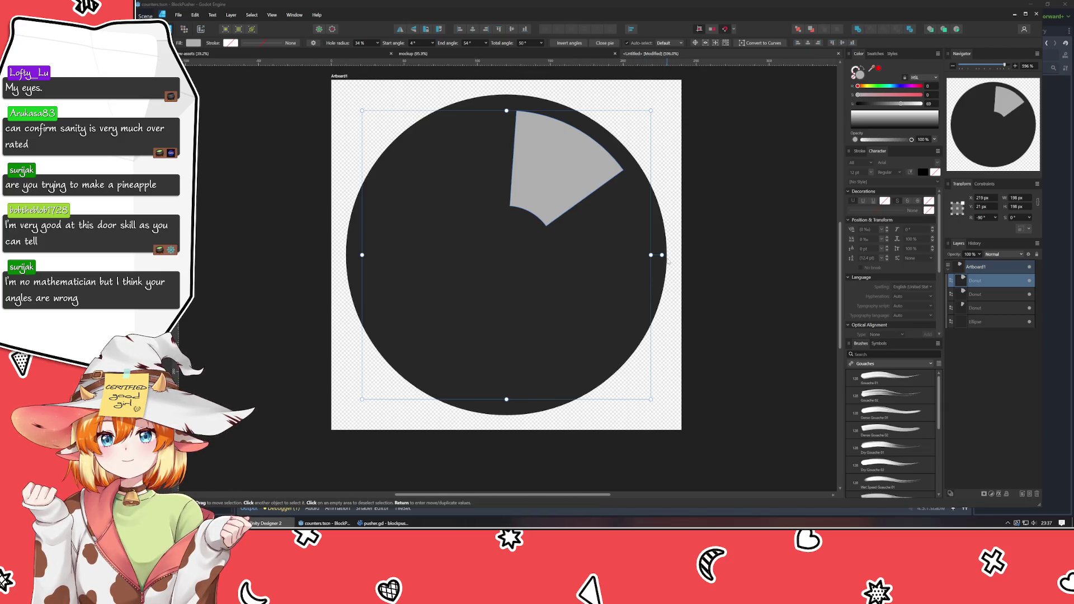
{"action": "mouse_move", "coordinate": [663, 256]}
{"action": "left_mouse_down"}
{"action": "mouse_move", "coordinate": [624, 386]}
{"action": "mouse_move", "coordinate": [603, 398]}
{"action": "left_mouse_up"}
{"action": "key", "text": "ctrl+j"}
{"action": "key", "text": "ctrl+j"}
{"action": "key", "text": "ctrl+j"}
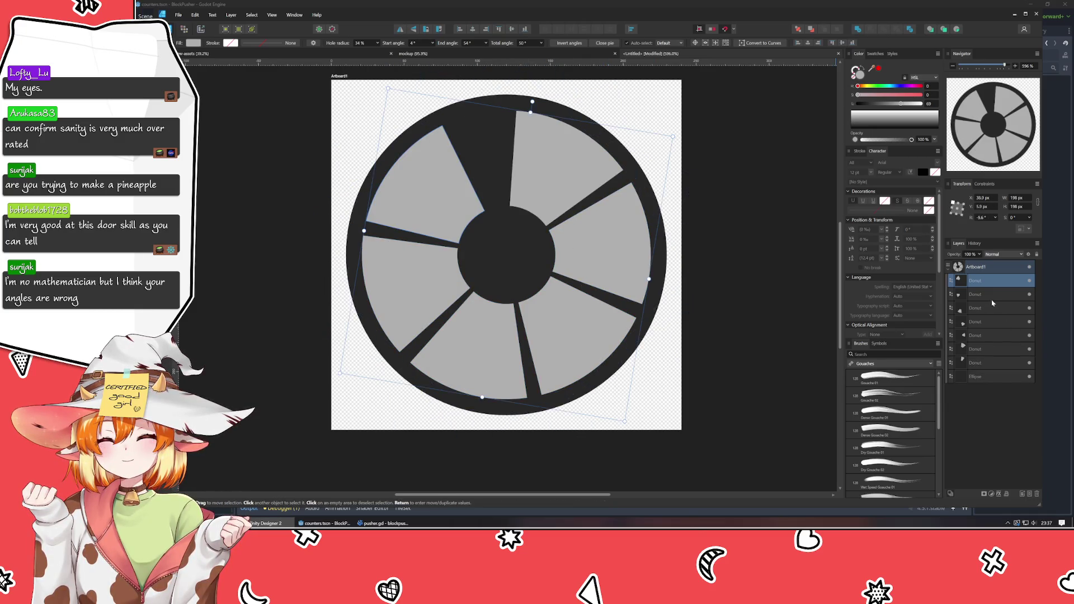
{"action": "left_click", "coordinate": [985, 366]}
{"action": "key", "text": "Delete"}
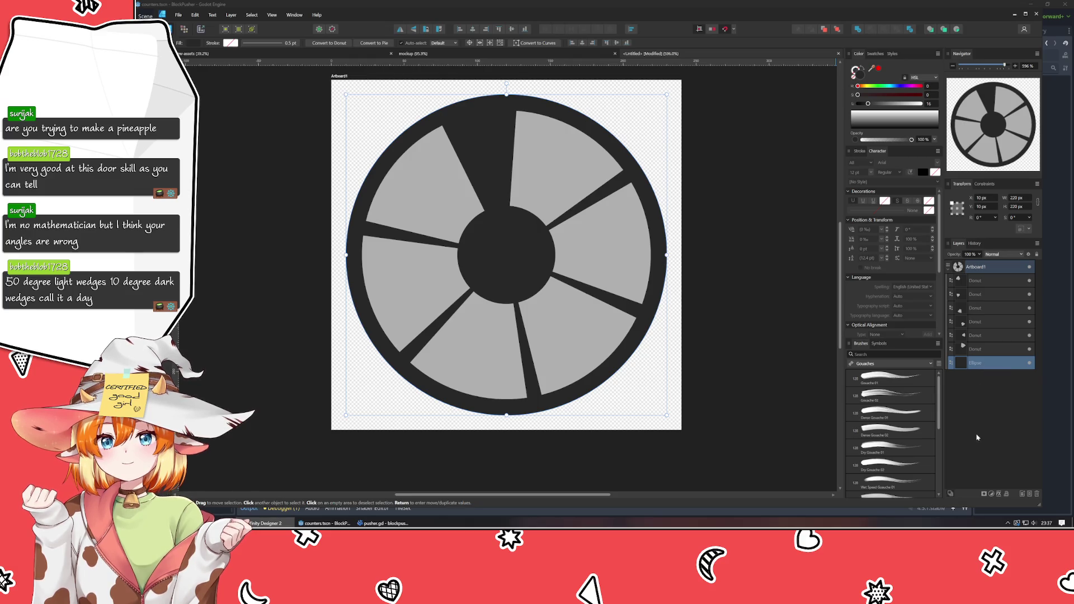
{"action": "left_click", "coordinate": [982, 349]}
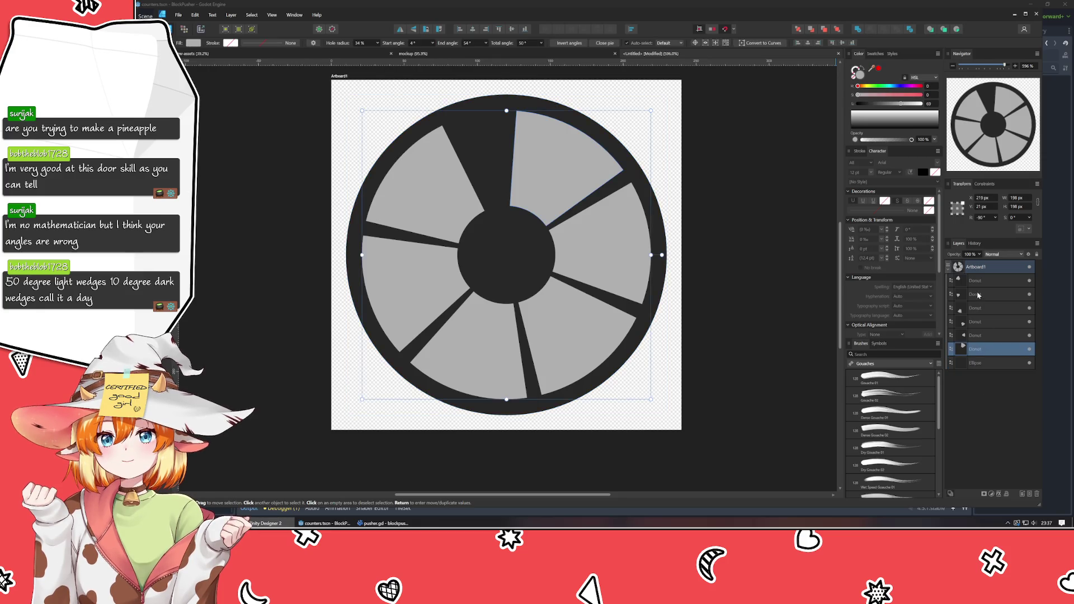
{"action": "left_click", "coordinate": [985, 334], "text": "shift"}
- Delete the five selected wedges
{"action": "key", "text": "Delete"}
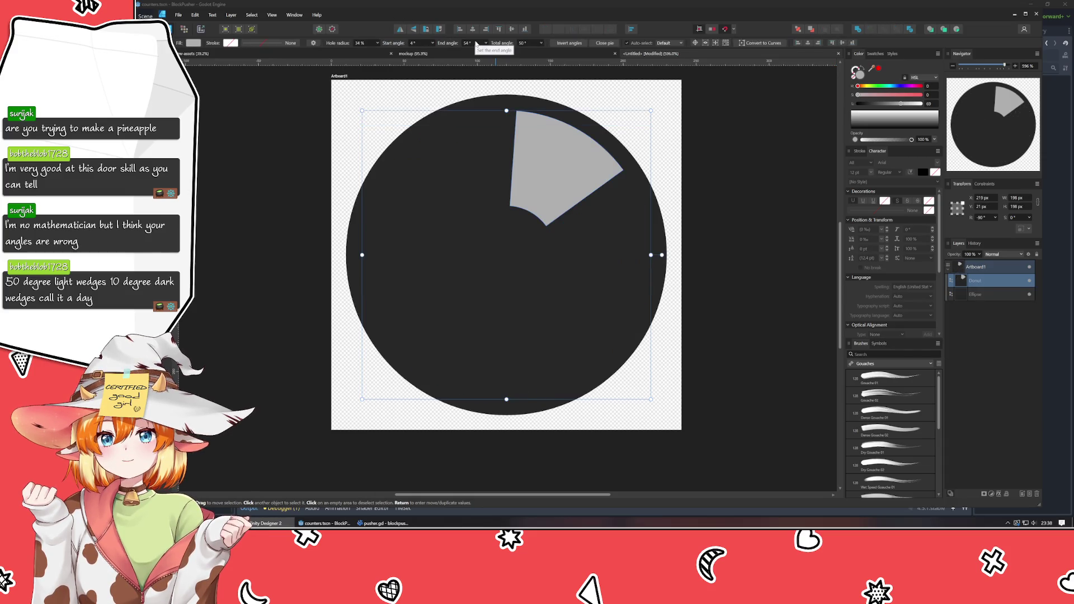
{"action": "scroll", "coordinate": [469, 44], "scroll_direction": "up", "scroll_amount": 11}
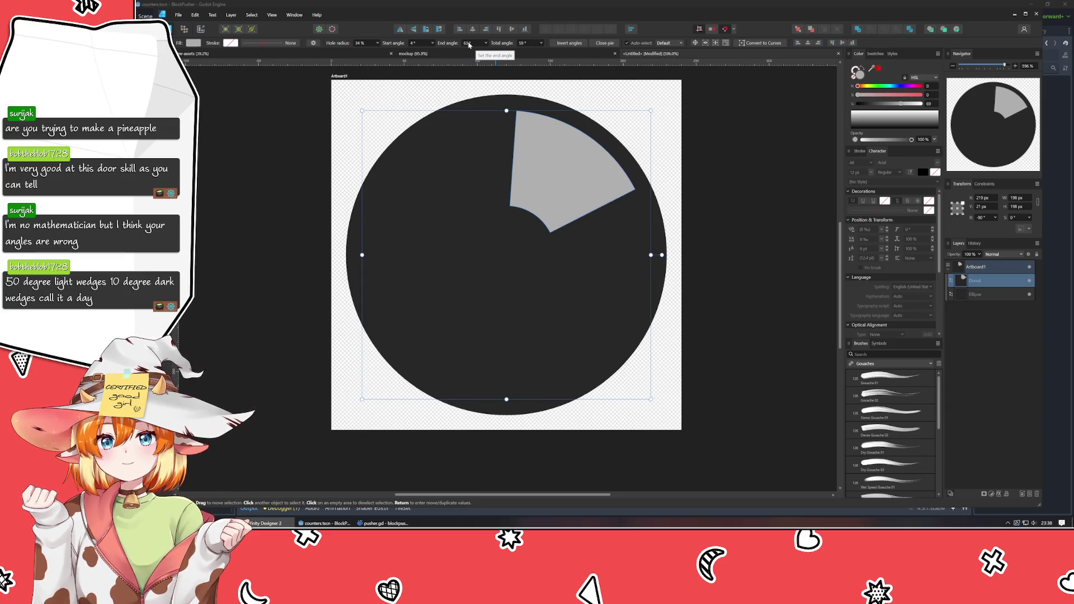
{"action": "scroll", "coordinate": [469, 44], "scroll_direction": "down", "scroll_amount": 1}
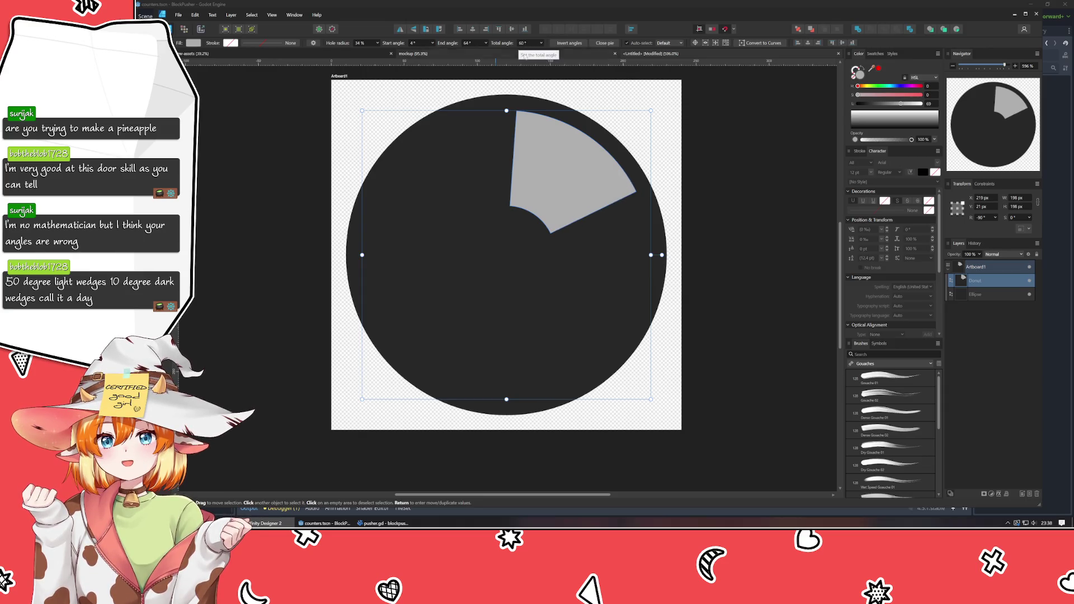
{"action": "scroll", "coordinate": [414, 44], "scroll_direction": "down", "scroll_amount": 4}
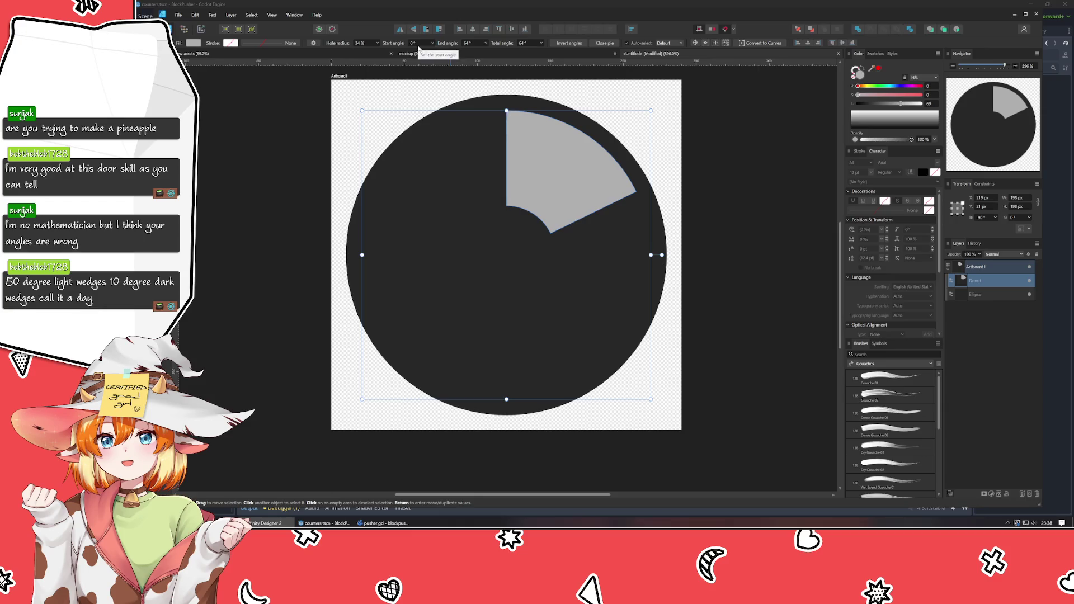
{"action": "scroll", "coordinate": [468, 44], "scroll_direction": "down", "scroll_amount": 4}
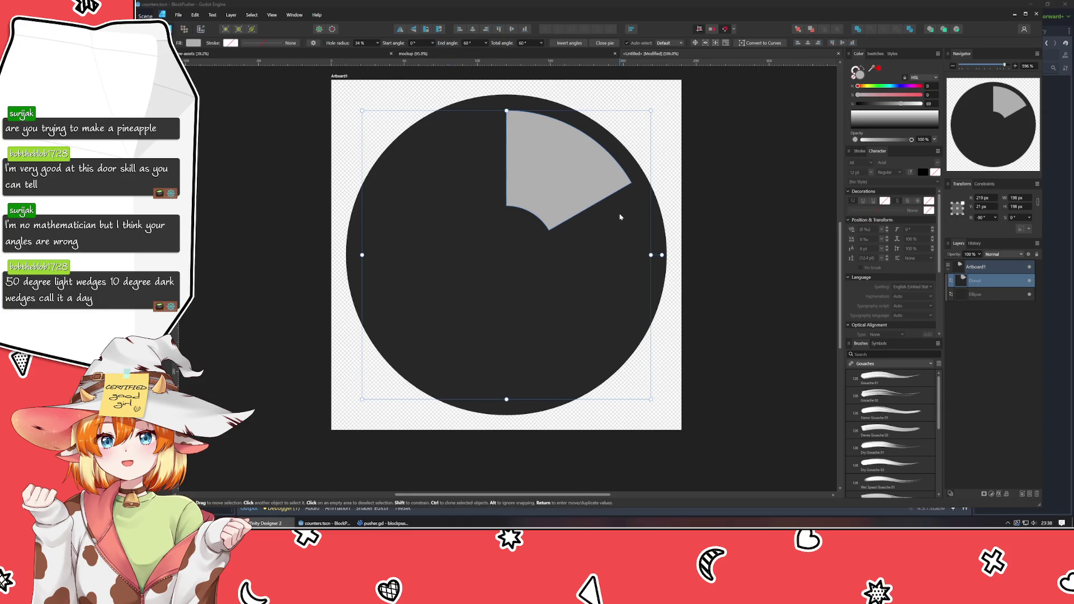
- Duplicate the 60° wedge and repeat rotated copies until they fill the ring
{"action": "key", "text": "ctrl+j"}
{"action": "left_click_drag", "start_coordinate": [662, 254], "coordinate": [586, 390]}
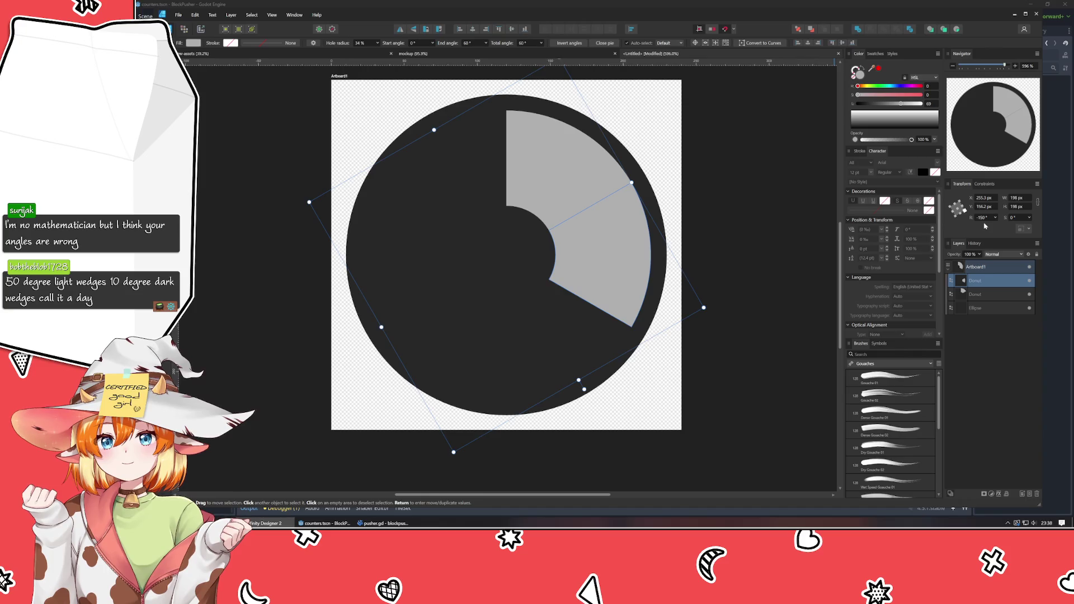
{"action": "key", "text": "ctrl+j"}
{"action": "key", "text": "ctrl+j"}
{"action": "key", "text": "ctrl+j"}
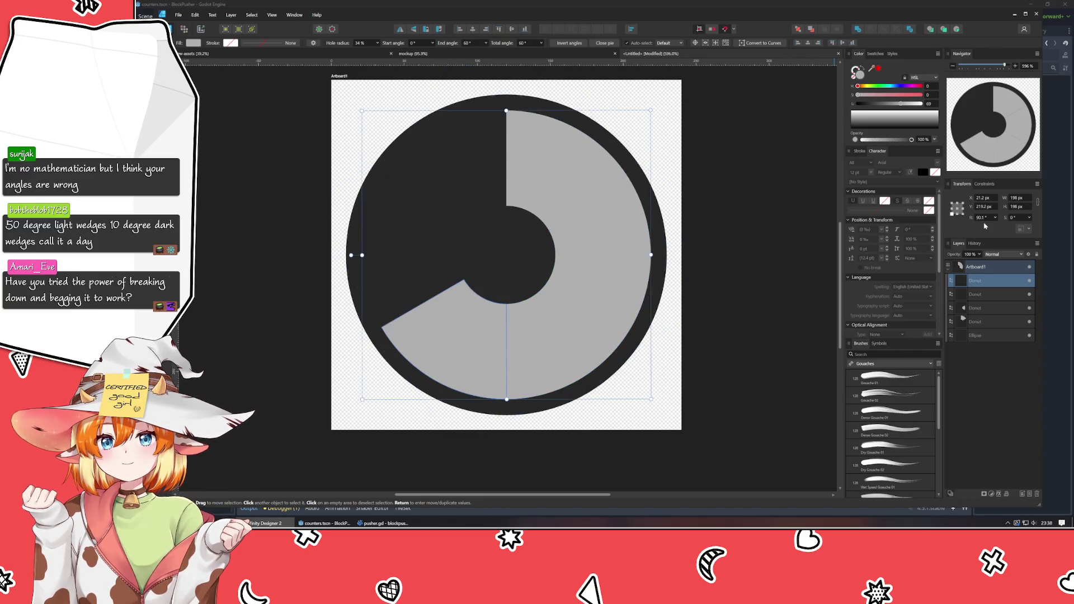
{"action": "key", "text": "ctrl+j"}
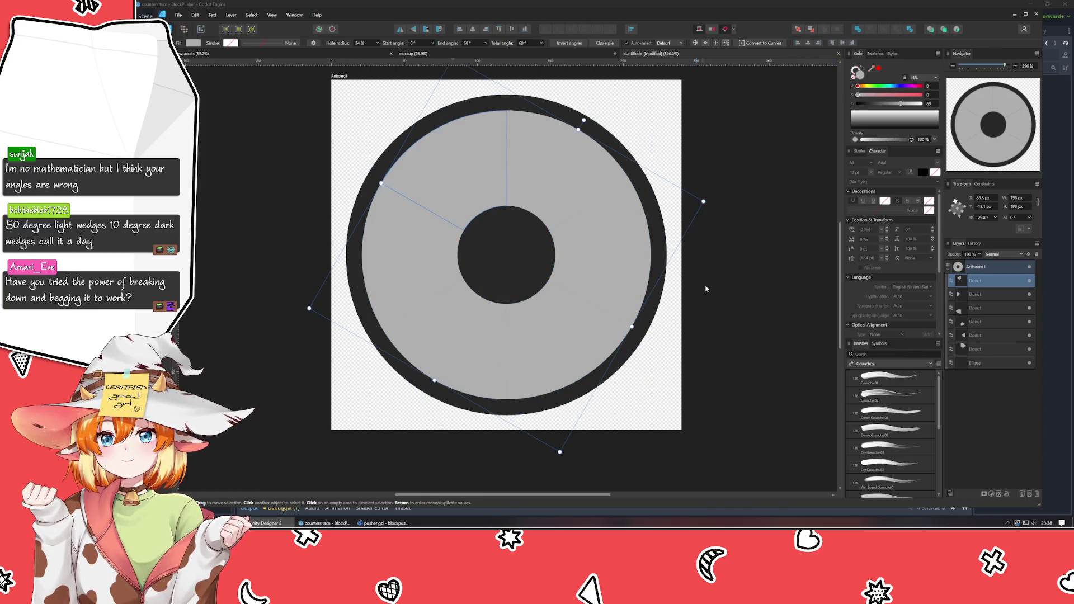
{"action": "left_click", "coordinate": [729, 296]}
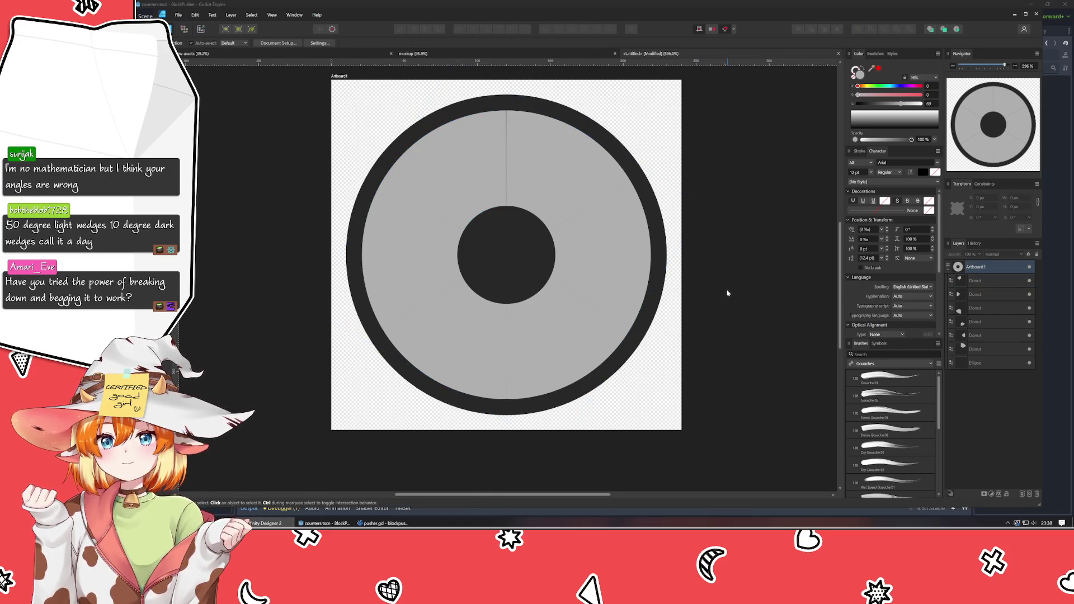
- Set the top wedge's rotation to -30°
{"action": "scroll", "coordinate": [496, 195], "scroll_direction": "up", "scroll_amount": 5}
{"action": "scroll", "coordinate": [652, 168], "scroll_direction": "up", "scroll_amount": 3}
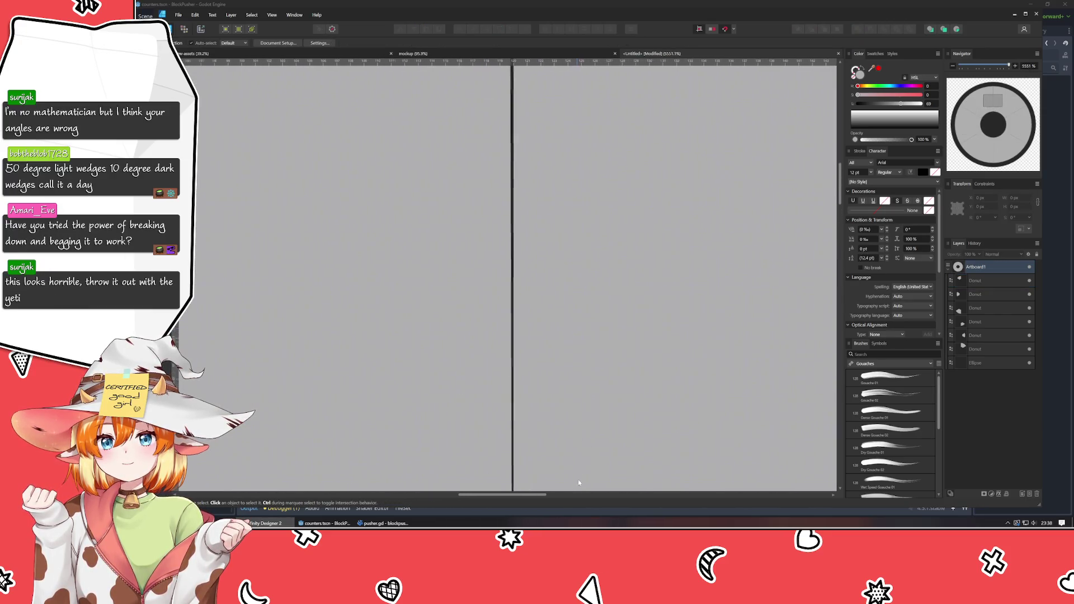
{"action": "scroll", "coordinate": [573, 242], "scroll_direction": "up", "scroll_amount": 5}
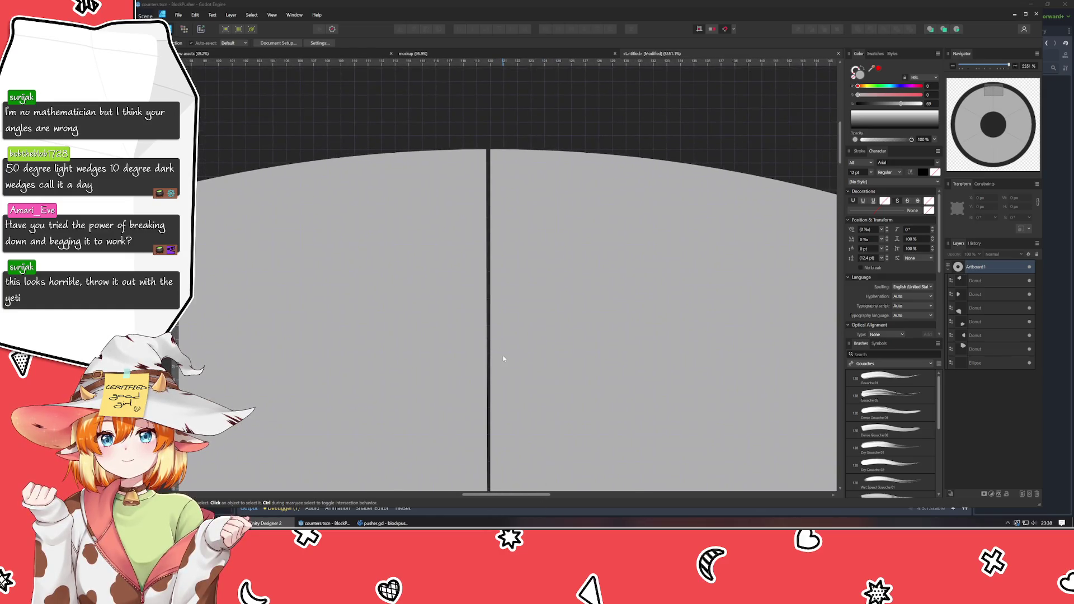
{"action": "left_click", "coordinate": [353, 346]}
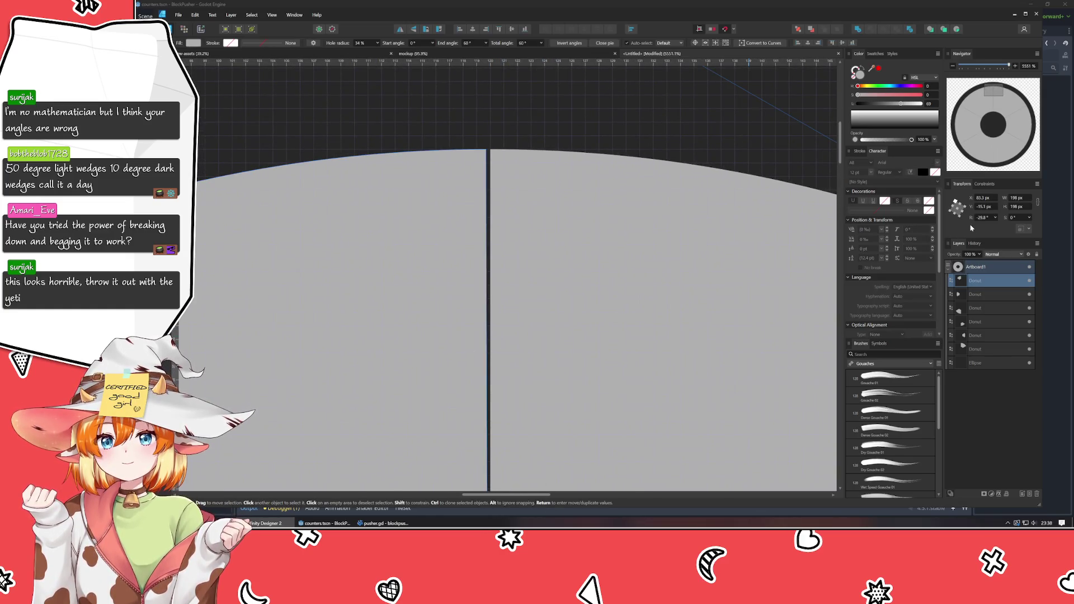
{"action": "type", "text": "-30"}
{"action": "key", "text": "Return"}
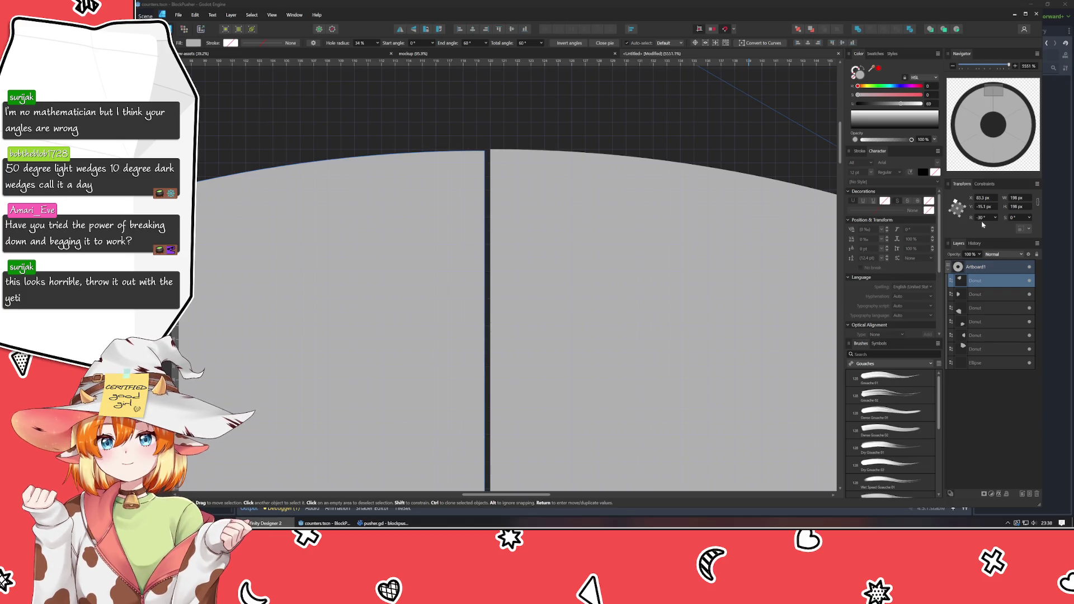
- Zoom out and deselect to inspect the seam near the ring's centre
{"action": "scroll", "coordinate": [987, 219], "scroll_direction": "up", "scroll_amount": 1}
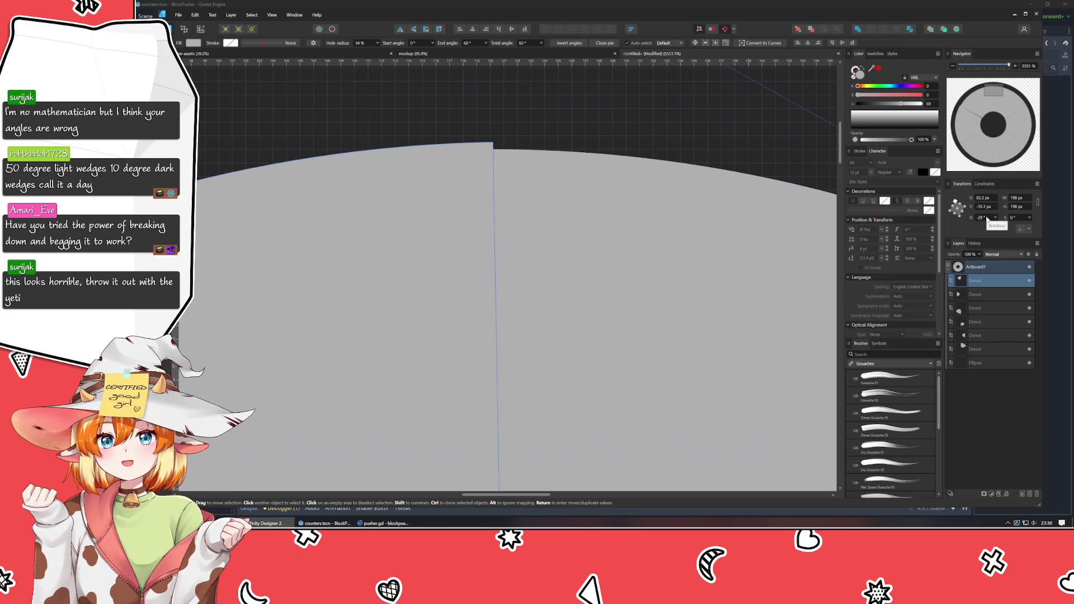
{"action": "scroll", "coordinate": [987, 218], "scroll_direction": "down", "scroll_amount": 1}
{"action": "scroll", "coordinate": [607, 231], "scroll_direction": "down", "scroll_amount": 3}
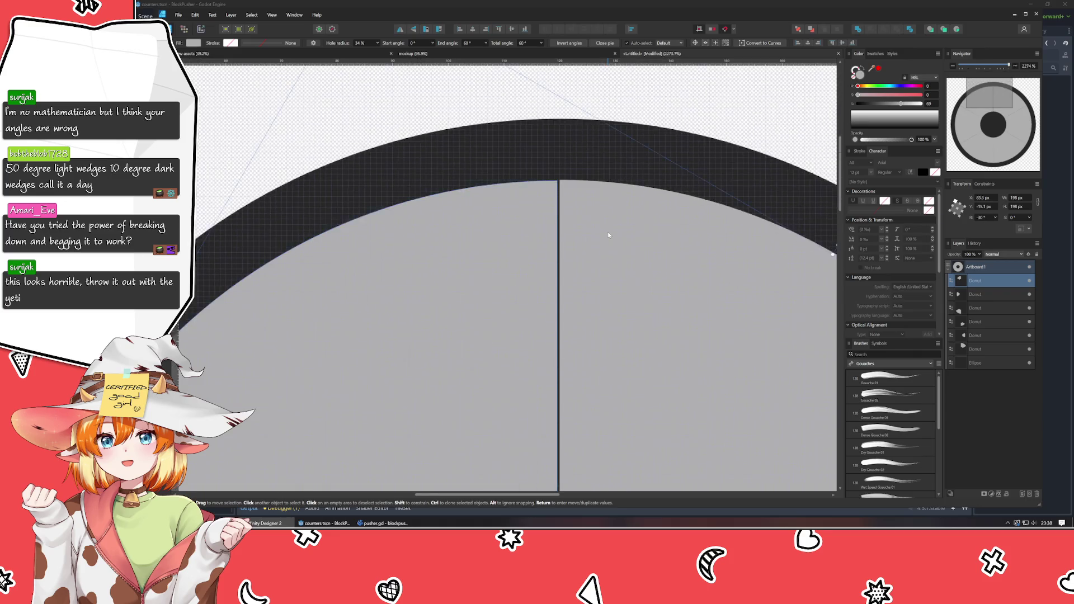
{"action": "scroll", "coordinate": [609, 235], "scroll_direction": "down", "scroll_amount": 2}
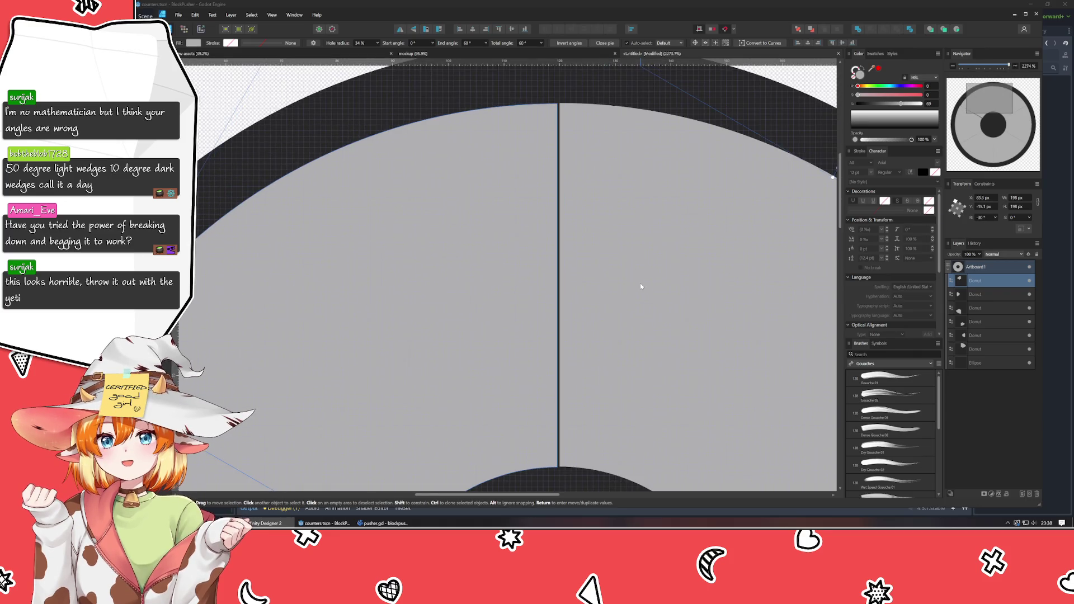
{"action": "left_click_drag", "start_coordinate": [648, 297], "coordinate": [657, 145]}
{"action": "scroll", "coordinate": [617, 301], "scroll_direction": "down", "scroll_amount": 4}
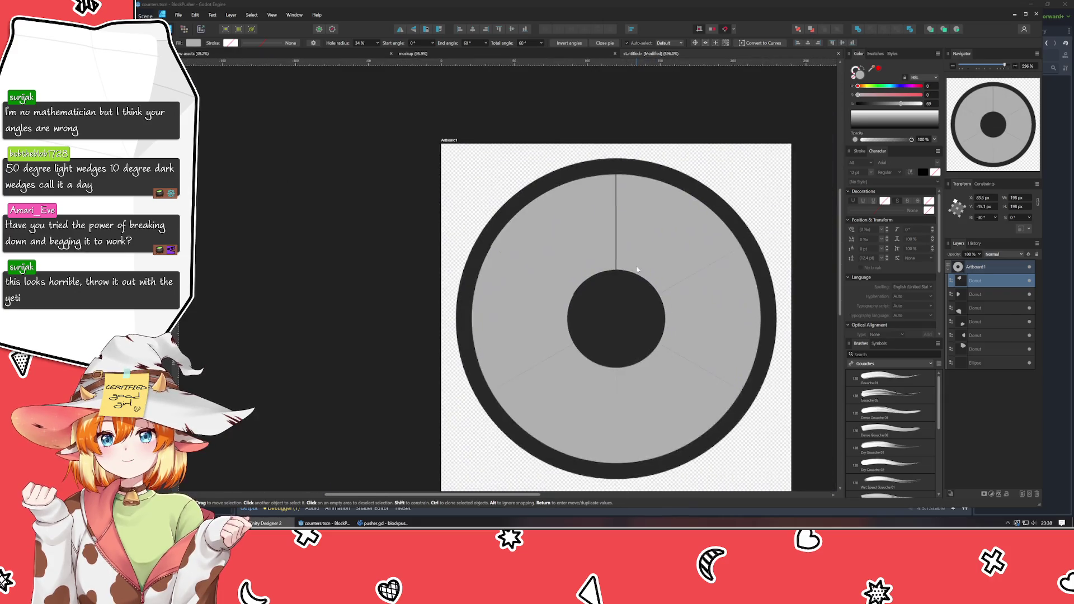
{"action": "scroll", "coordinate": [632, 246], "scroll_direction": "up", "scroll_amount": 2}
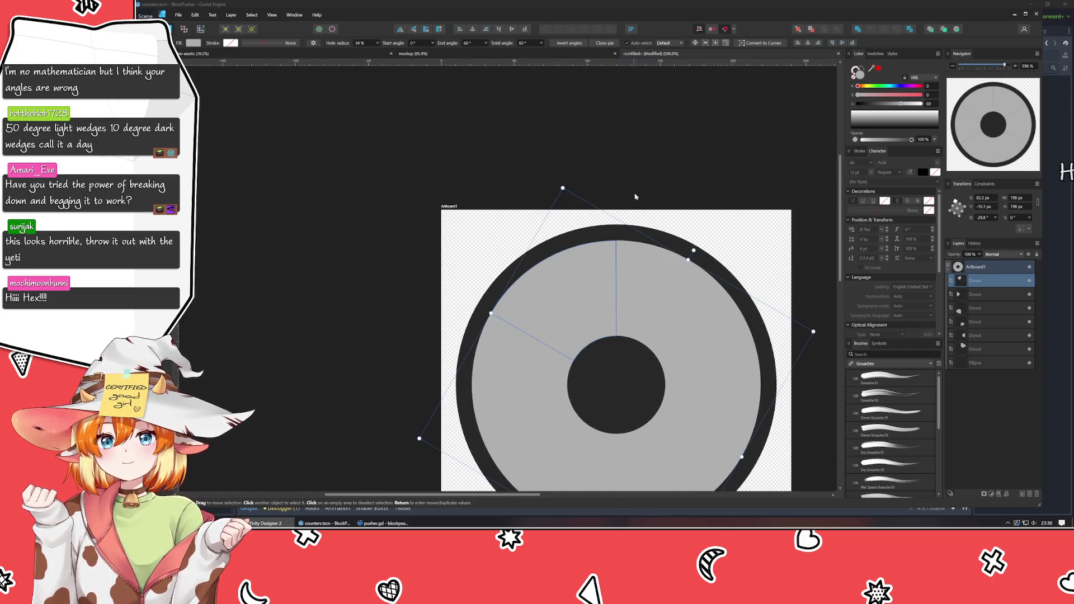
{"action": "left_click", "coordinate": [648, 190]}
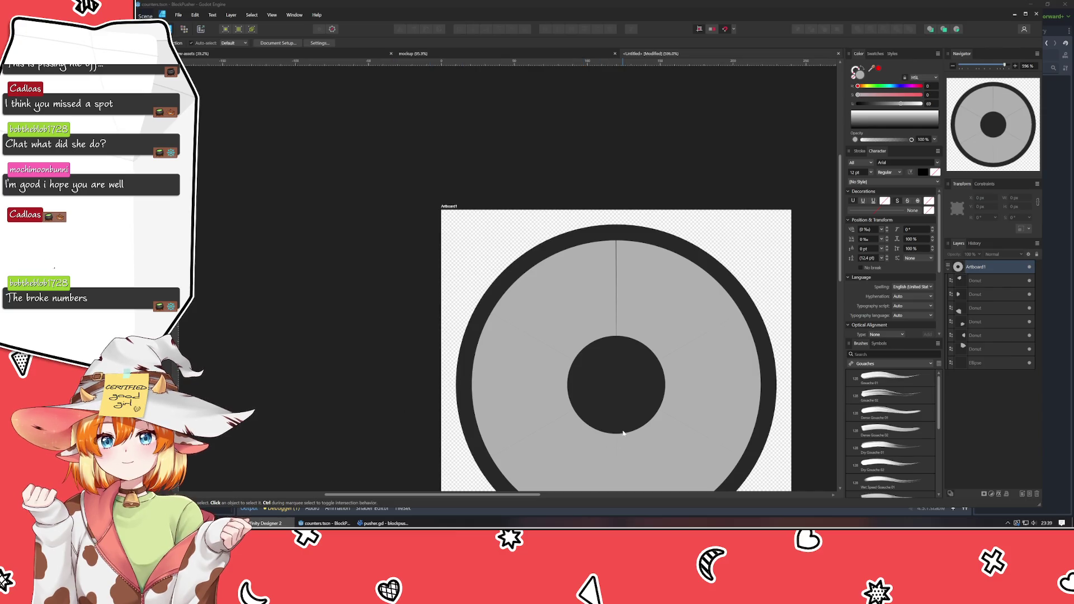
- Select the top Donut wedge and undo the duplicates, leaving one wedge
{"action": "scroll", "coordinate": [486, 313], "scroll_direction": "down", "scroll_amount": 3}
{"action": "scroll", "coordinate": [486, 314], "scroll_direction": "right", "scroll_amount": 4}
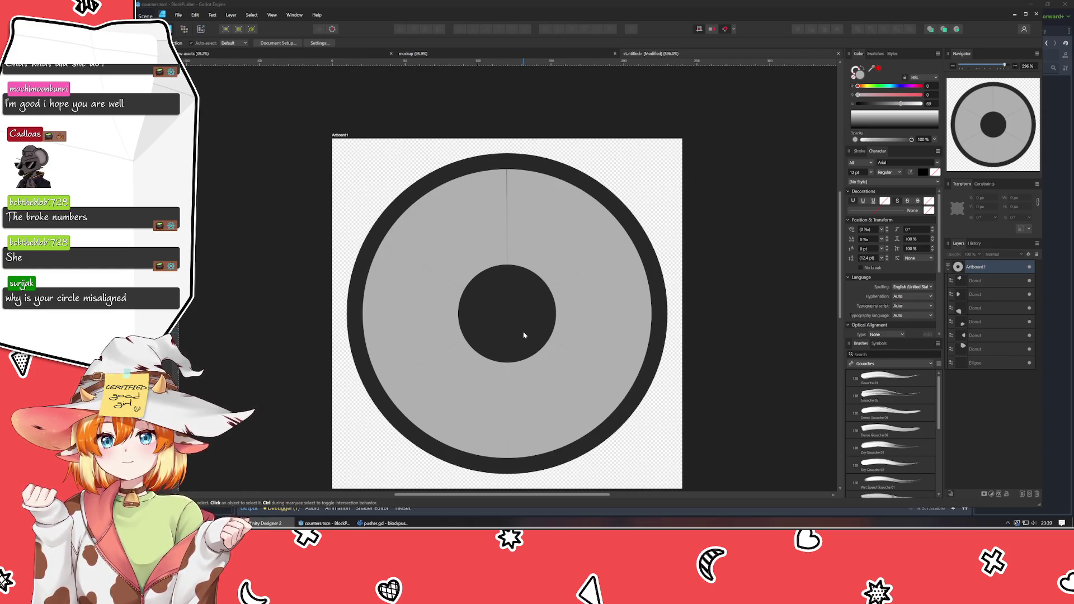
{"action": "scroll", "coordinate": [547, 241], "scroll_direction": "up", "scroll_amount": 5}
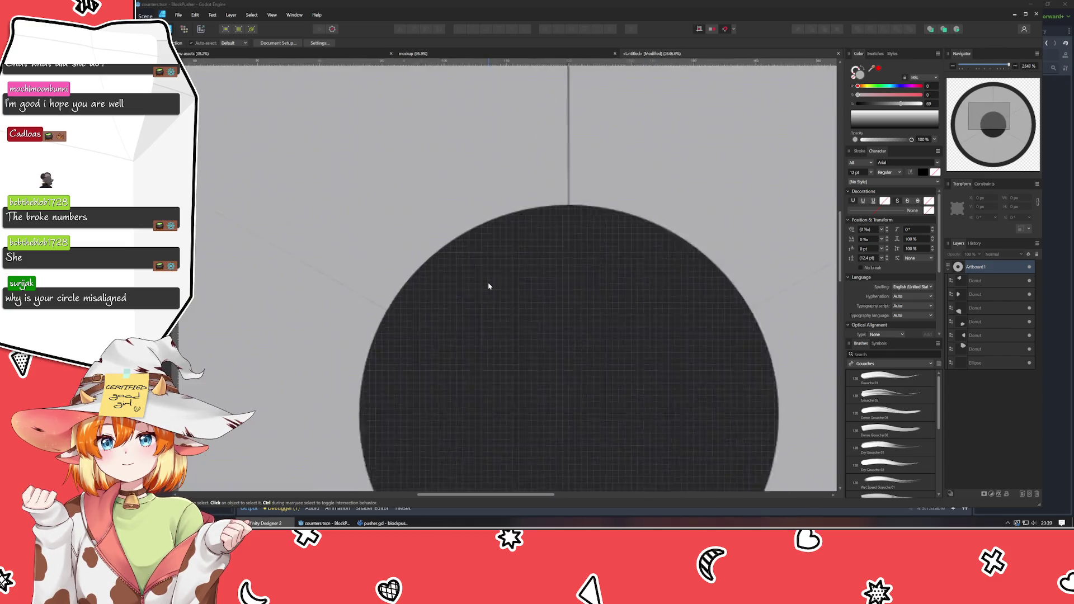
{"action": "scroll", "coordinate": [485, 419], "scroll_direction": "down", "scroll_amount": 4}
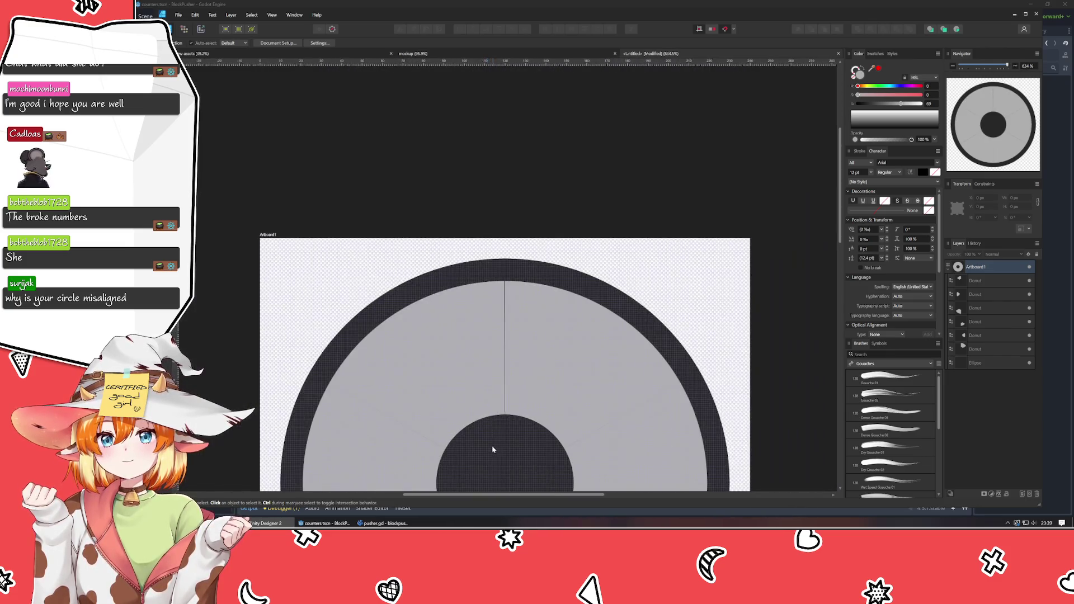
{"action": "left_click", "coordinate": [454, 376]}
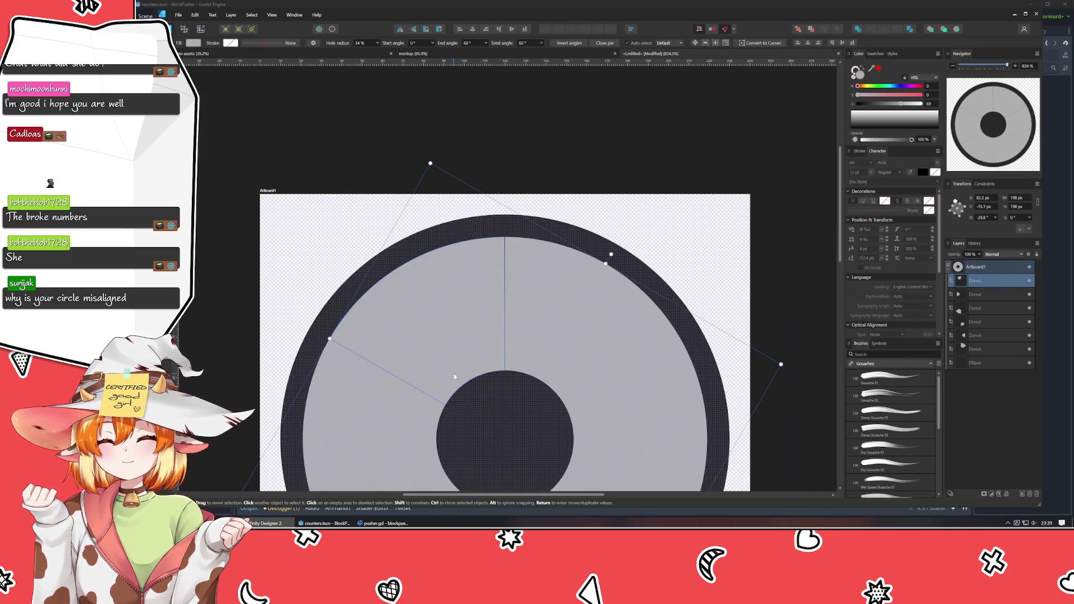
{"action": "scroll", "coordinate": [454, 376], "scroll_direction": "down", "scroll_amount": 3}
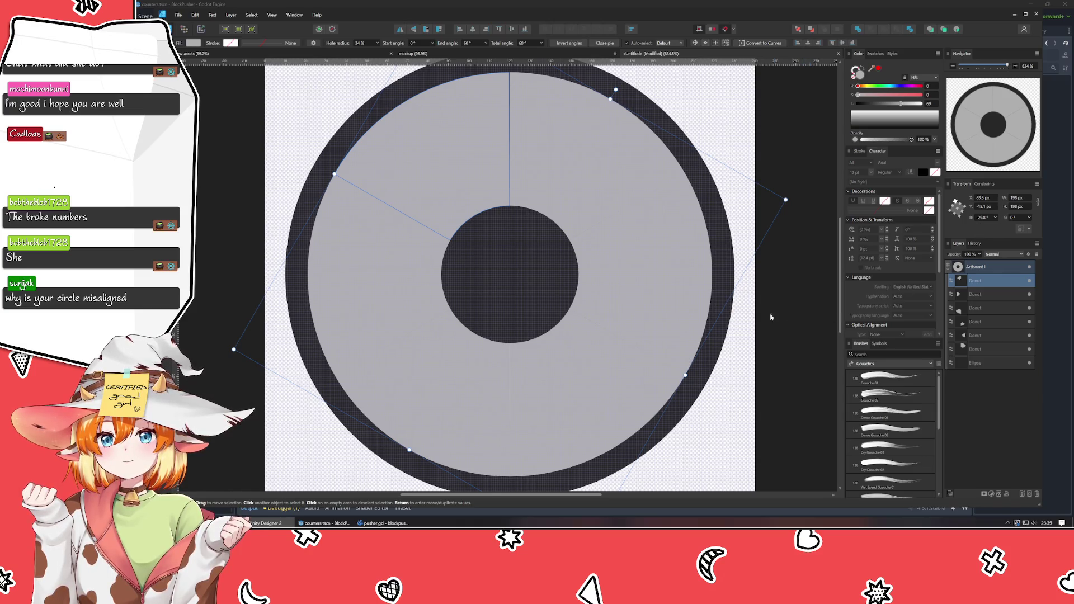
{"action": "key", "text": "ctrl+z"}
{"action": "key", "text": "ctrl+z"}
{"action": "key", "text": "ctrl+z"}
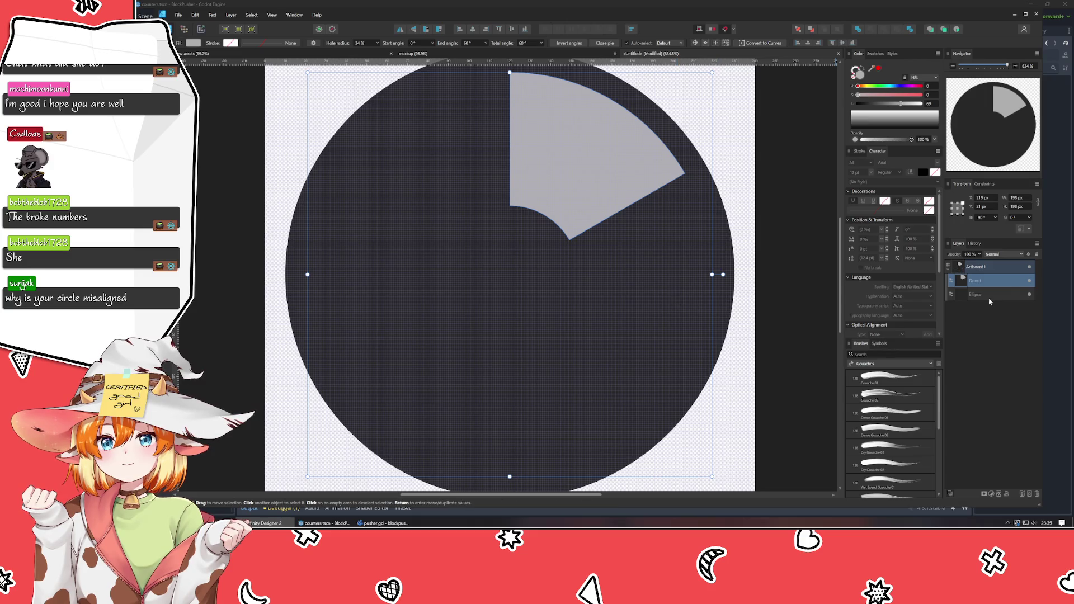
- Set the Donut wedge's rotation to 0° around its centre point
{"action": "scroll", "coordinate": [985, 218], "scroll_direction": "down", "scroll_amount": 2}
{"action": "scroll", "coordinate": [985, 219], "scroll_direction": "up", "scroll_amount": 3}
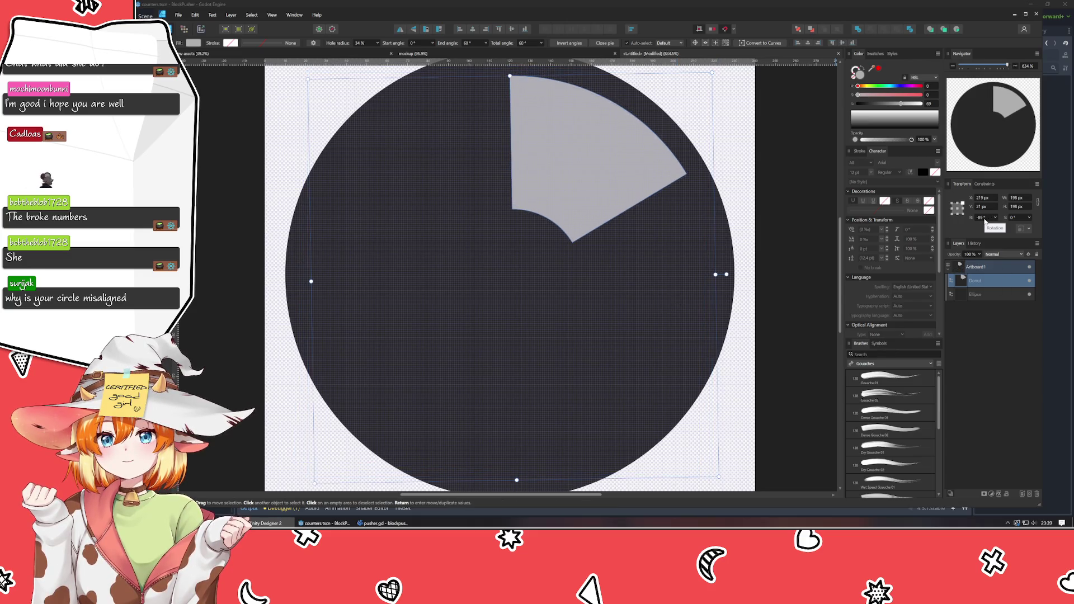
{"action": "scroll", "coordinate": [986, 220], "scroll_direction": "down", "scroll_amount": 1}
{"action": "left_click", "coordinate": [958, 209]}
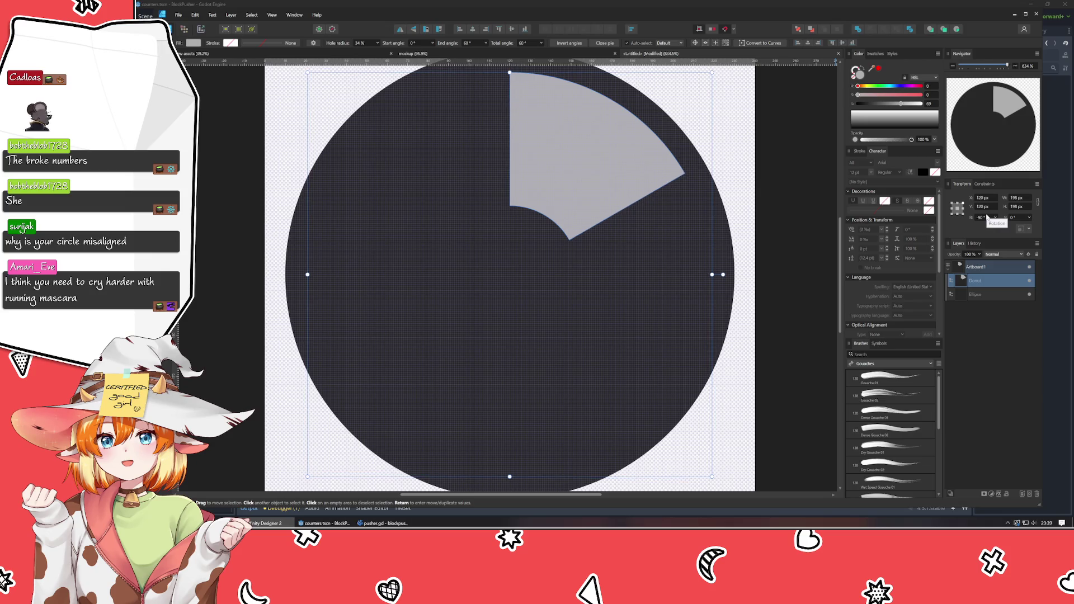
{"action": "scroll", "coordinate": [987, 218], "scroll_direction": "up", "scroll_amount": 1}
{"action": "scroll", "coordinate": [986, 220], "scroll_direction": "down", "scroll_amount": 2}
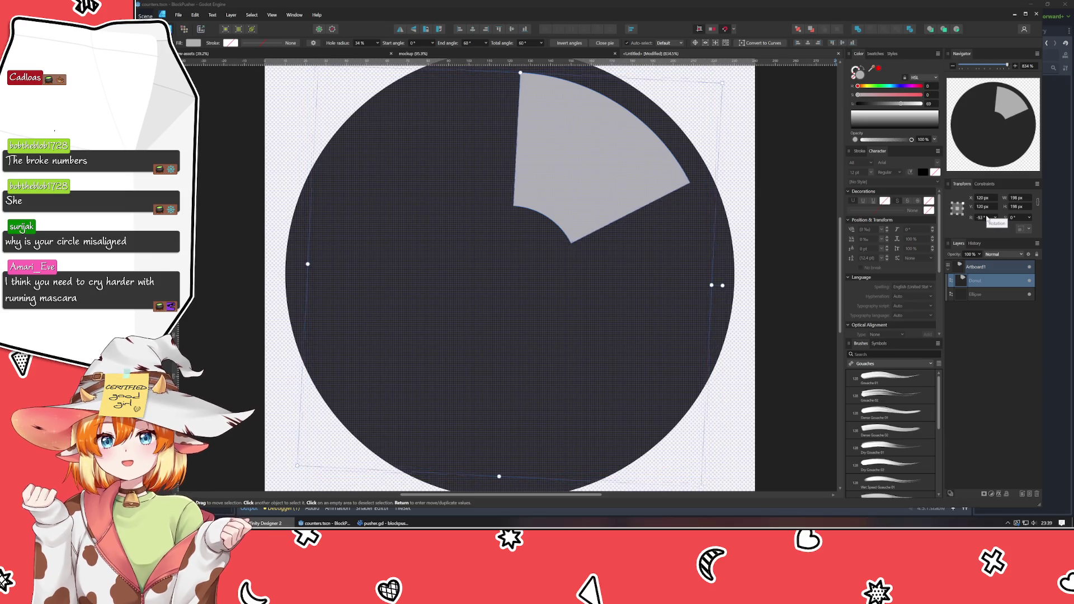
{"action": "scroll", "coordinate": [986, 220], "scroll_direction": "up", "scroll_amount": 1}
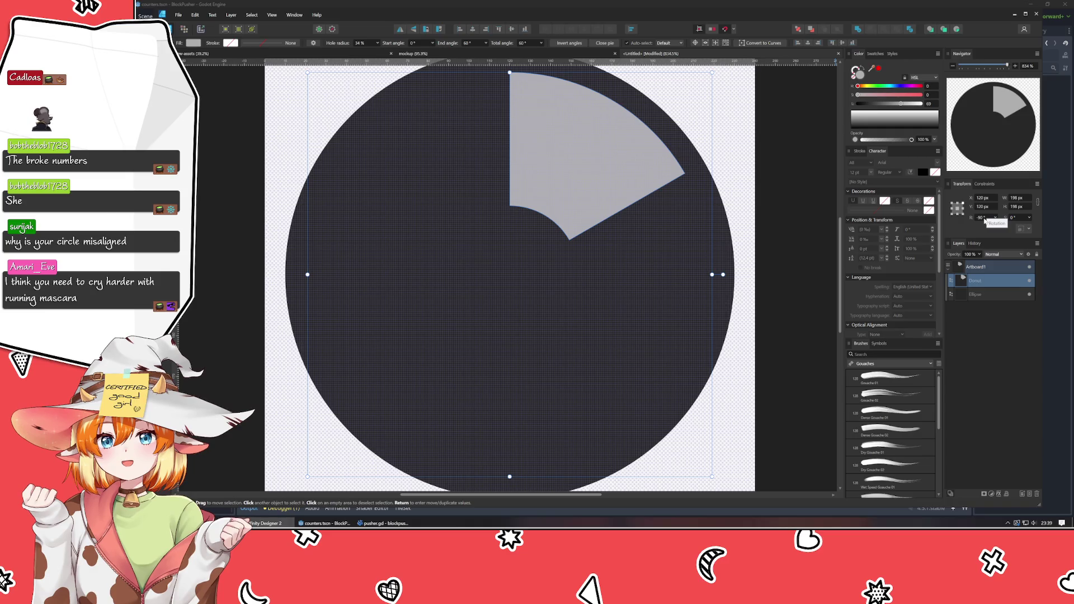
{"action": "left_click", "coordinate": [985, 218]}
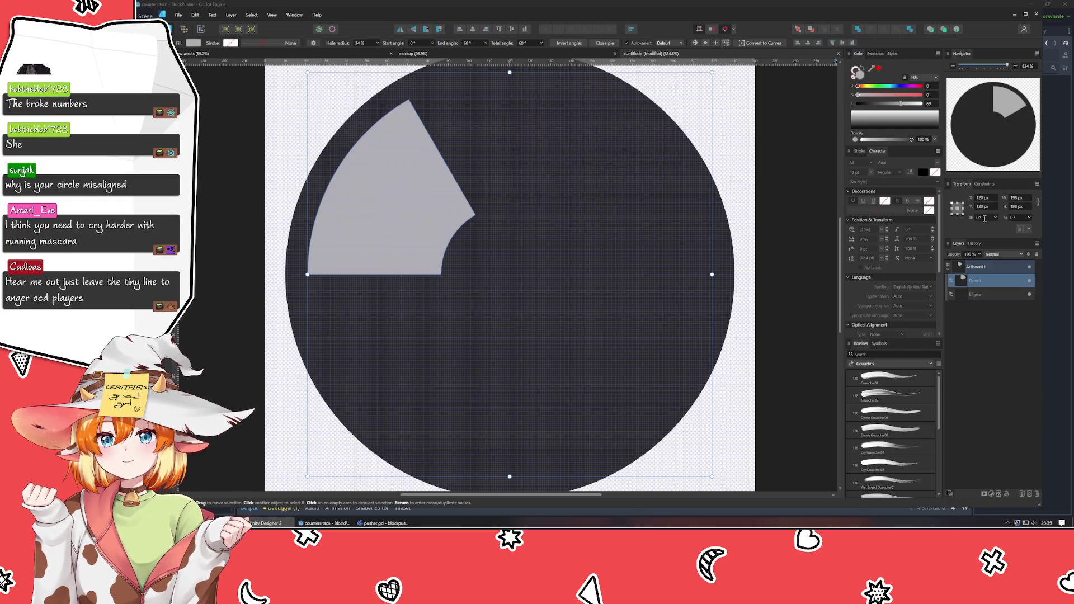
{"action": "type", "text": "0"}
{"action": "key", "text": "Return"}
- Duplicate the wedge, rotate the copy to 60°, and repeat until six wedges fill the ring
{"action": "left_click", "coordinate": [1000, 376]}
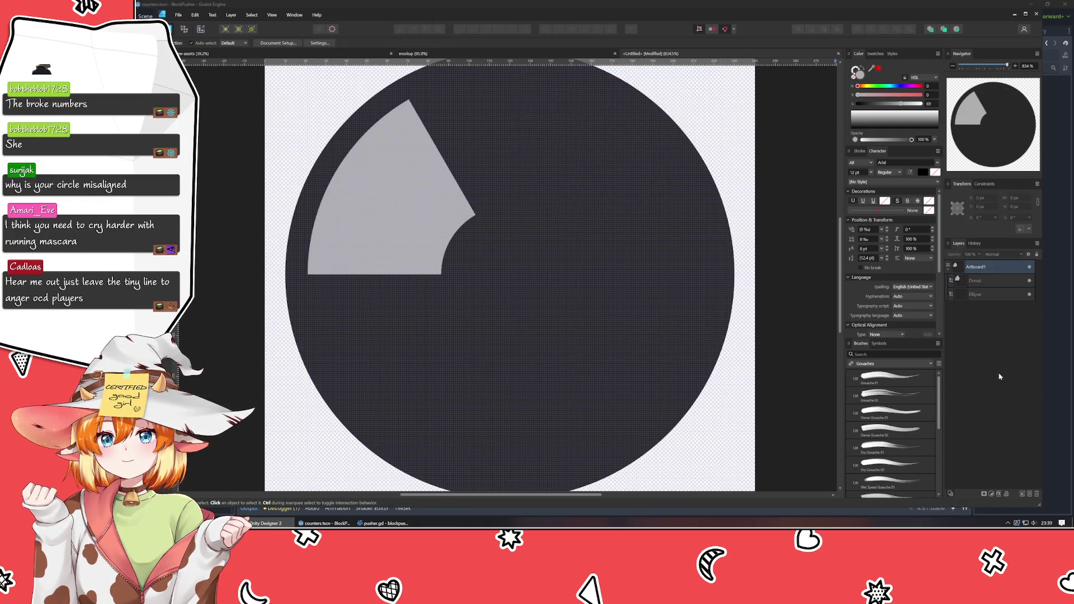
{"action": "left_click", "coordinate": [988, 280]}
{"action": "key", "text": "ctrl+j"}
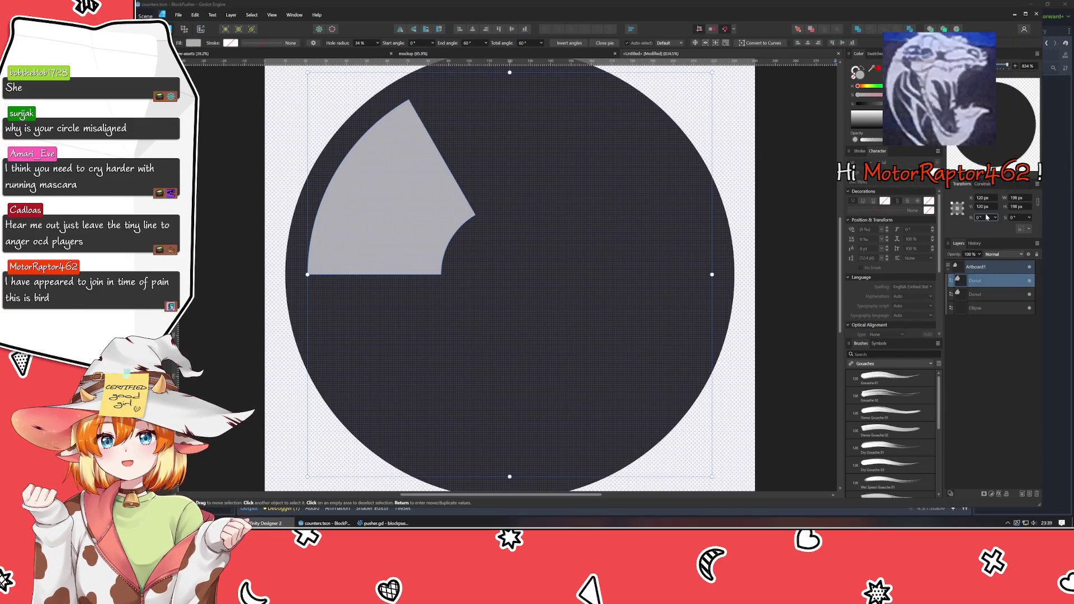
{"action": "left_click", "coordinate": [980, 218]}
{"action": "type", "text": "60"}
{"action": "key", "text": "Return"}
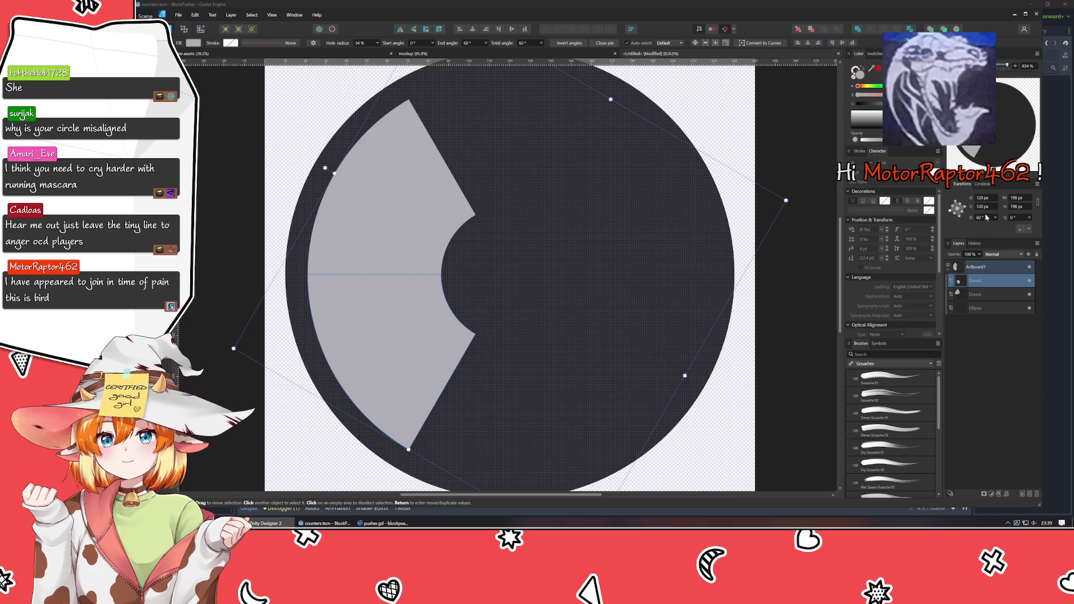
{"action": "key", "text": "ctrl+j"}
{"action": "key", "text": "ctrl+j"}
{"action": "key", "text": "ctrl+j"}
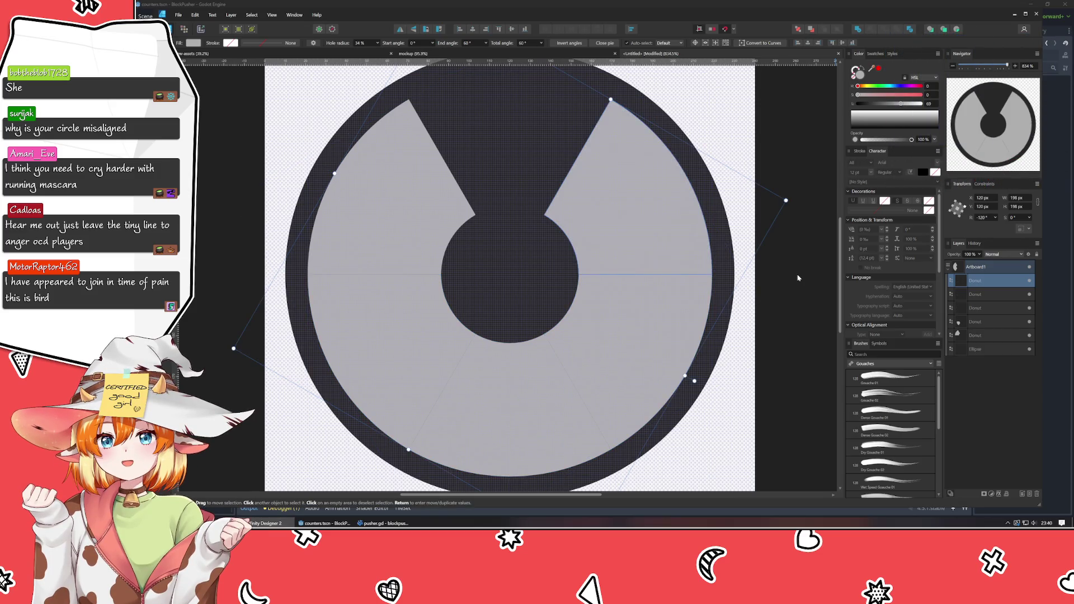
{"action": "left_click", "coordinate": [762, 146]}
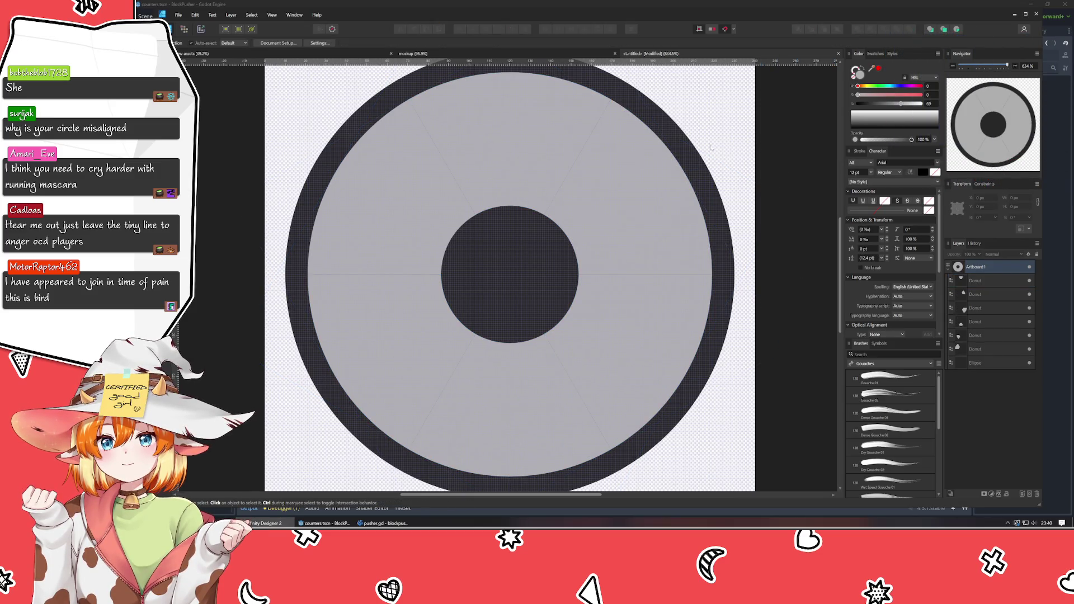
{"action": "scroll", "coordinate": [554, 162], "scroll_direction": "up", "scroll_amount": 4}
{"action": "scroll", "coordinate": [553, 162], "scroll_direction": "down", "scroll_amount": 8}
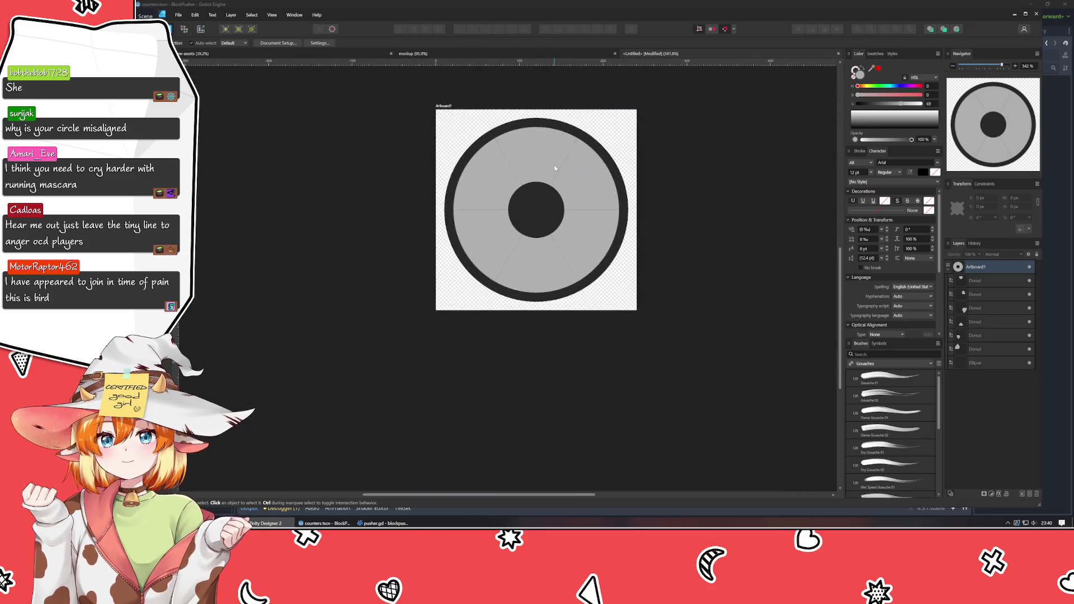
{"action": "scroll", "coordinate": [555, 168], "scroll_direction": "up", "scroll_amount": 6}
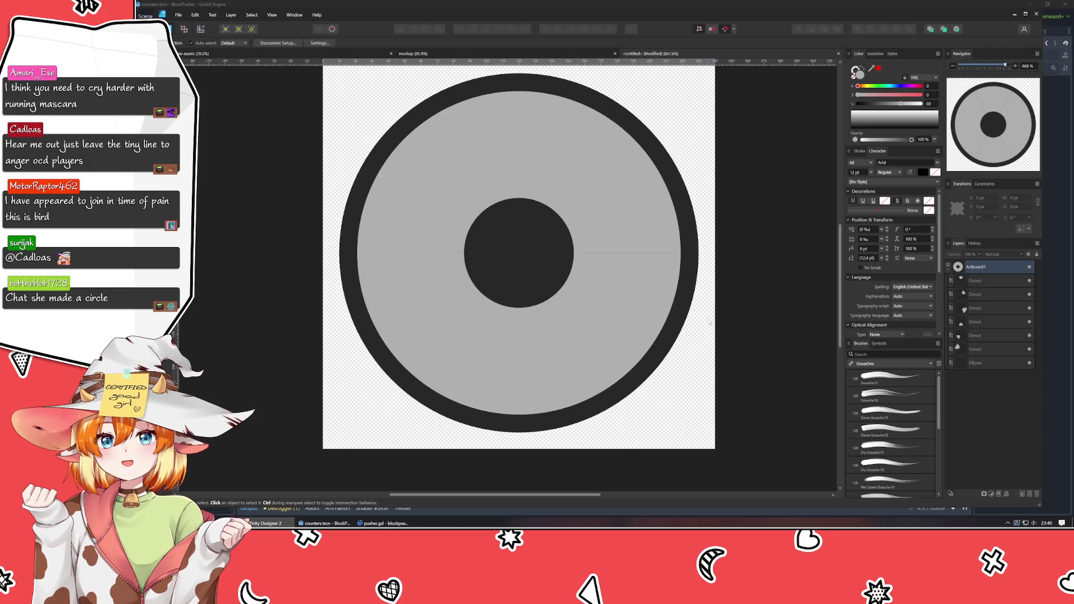
- Lower the End angle of each of the six Donut wedges from 60° to 50°
{"action": "left_click", "coordinate": [521, 144]}
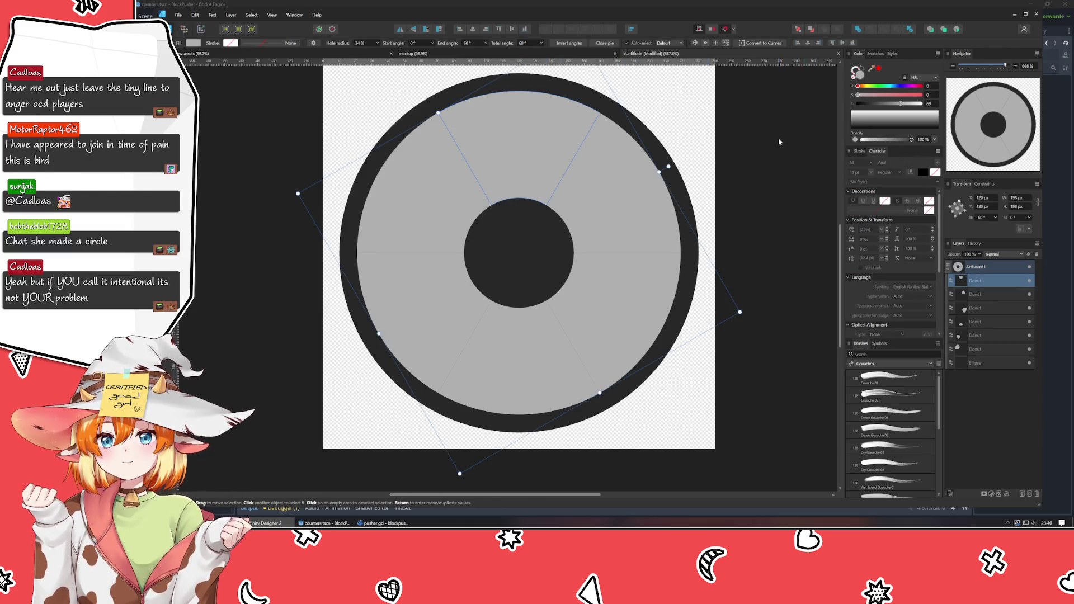
{"action": "scroll", "coordinate": [479, 47], "scroll_direction": "down", "scroll_amount": 9}
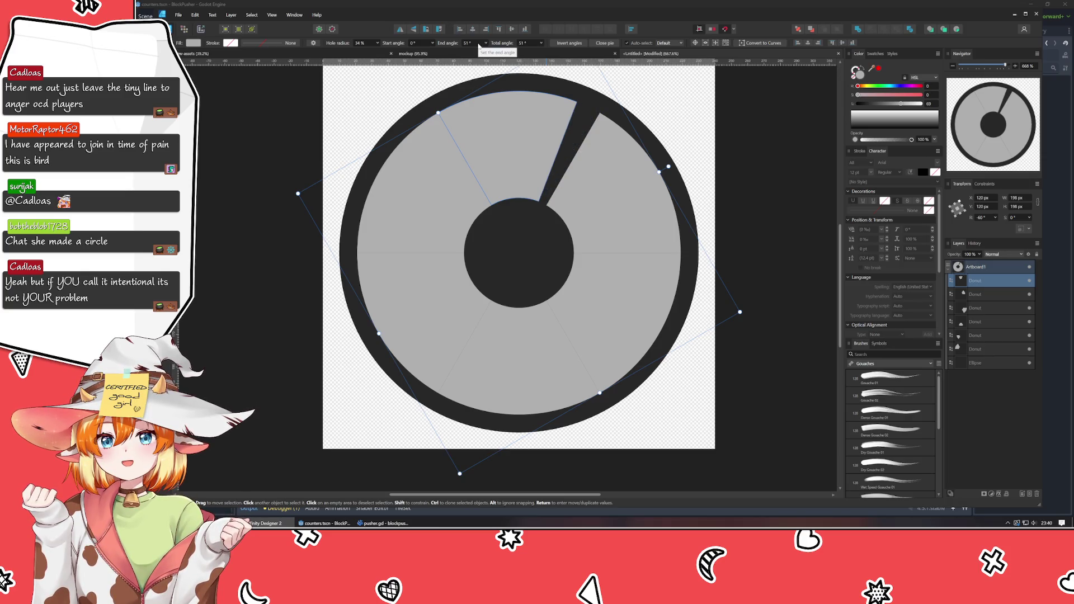
{"action": "key", "text": "Tab"}
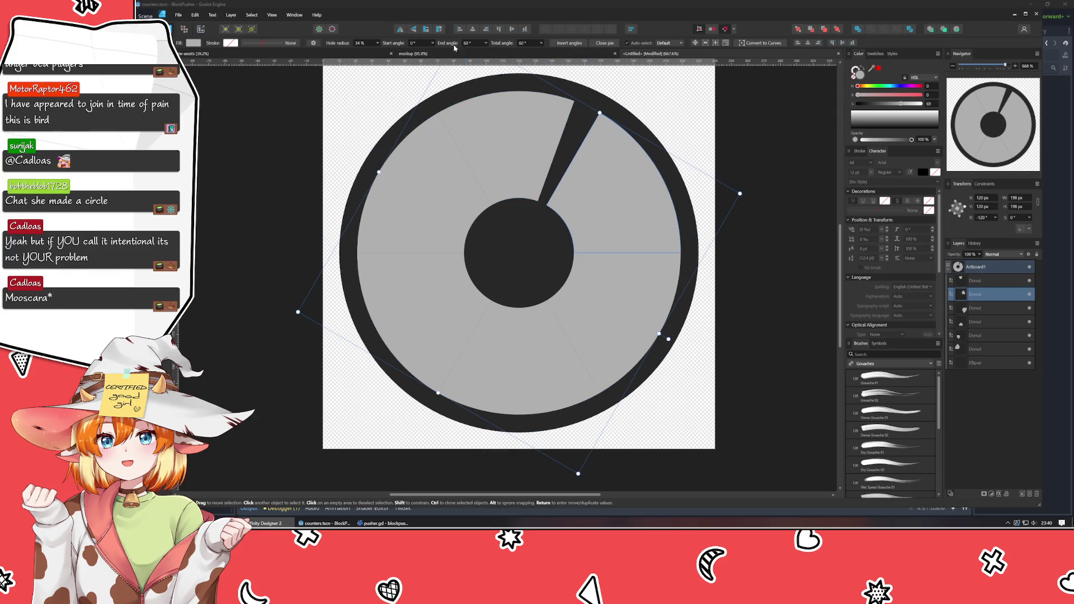
{"action": "scroll", "coordinate": [454, 47], "scroll_direction": "down", "scroll_amount": 10}
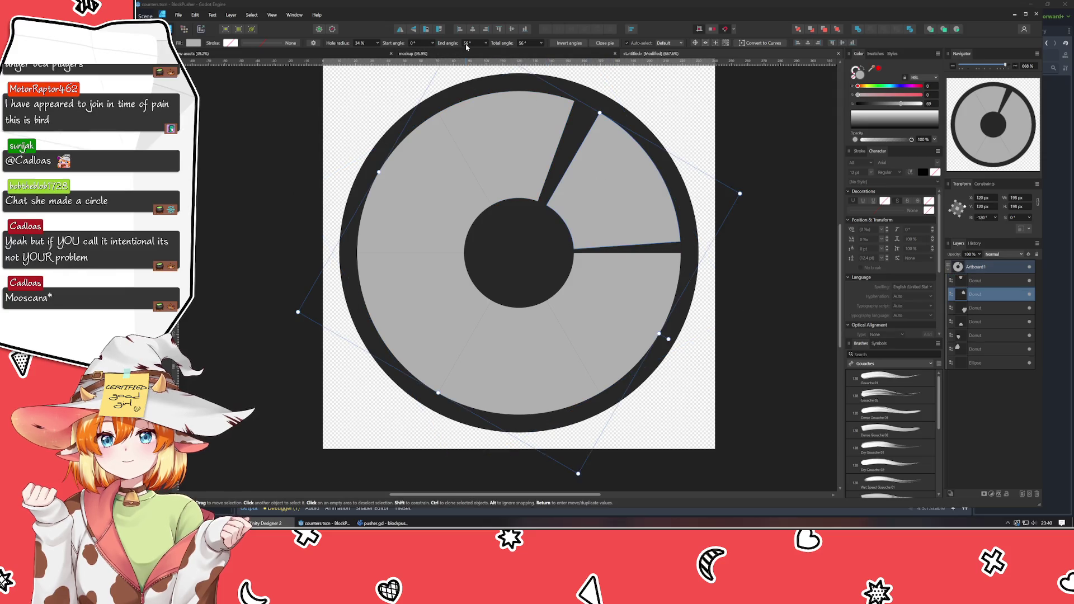
{"action": "left_click", "coordinate": [597, 314]}
{"action": "scroll", "coordinate": [470, 43], "scroll_direction": "down", "scroll_amount": 9}
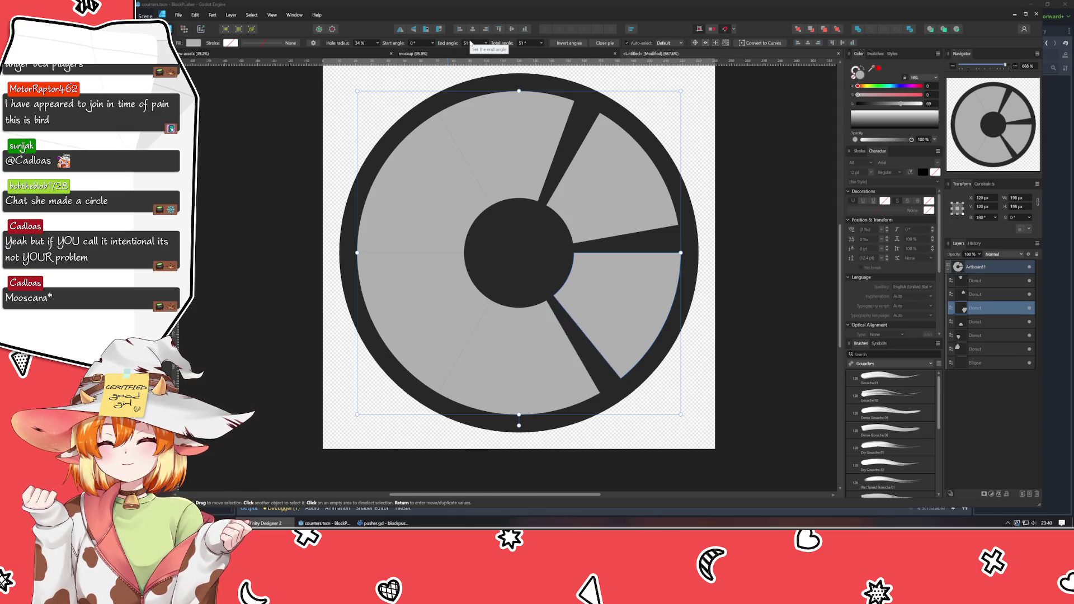
{"action": "left_click", "coordinate": [529, 370]}
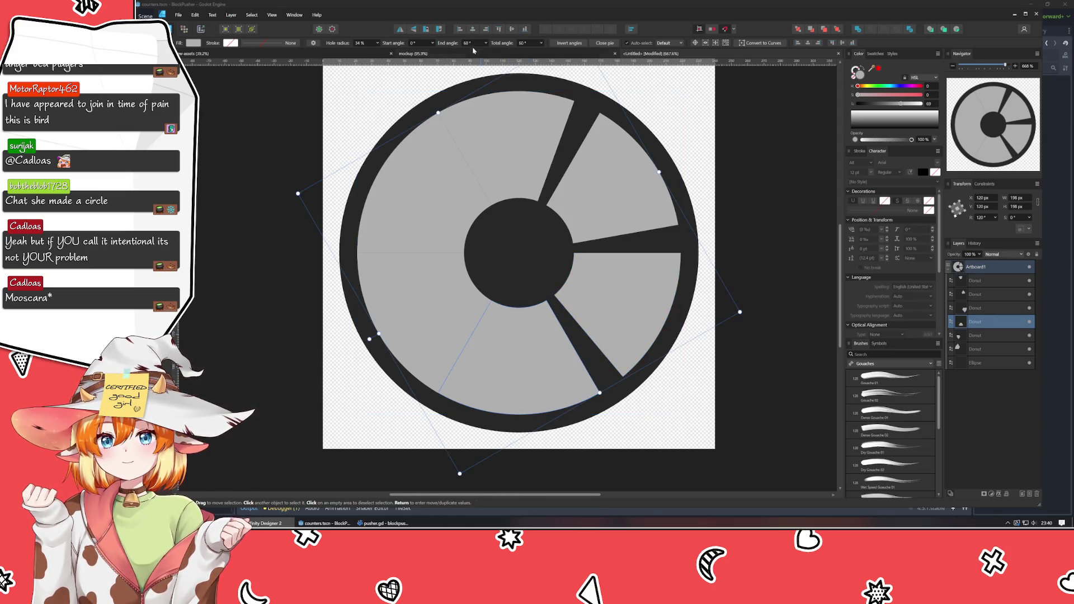
{"action": "scroll", "coordinate": [474, 45], "scroll_direction": "down", "scroll_amount": 10}
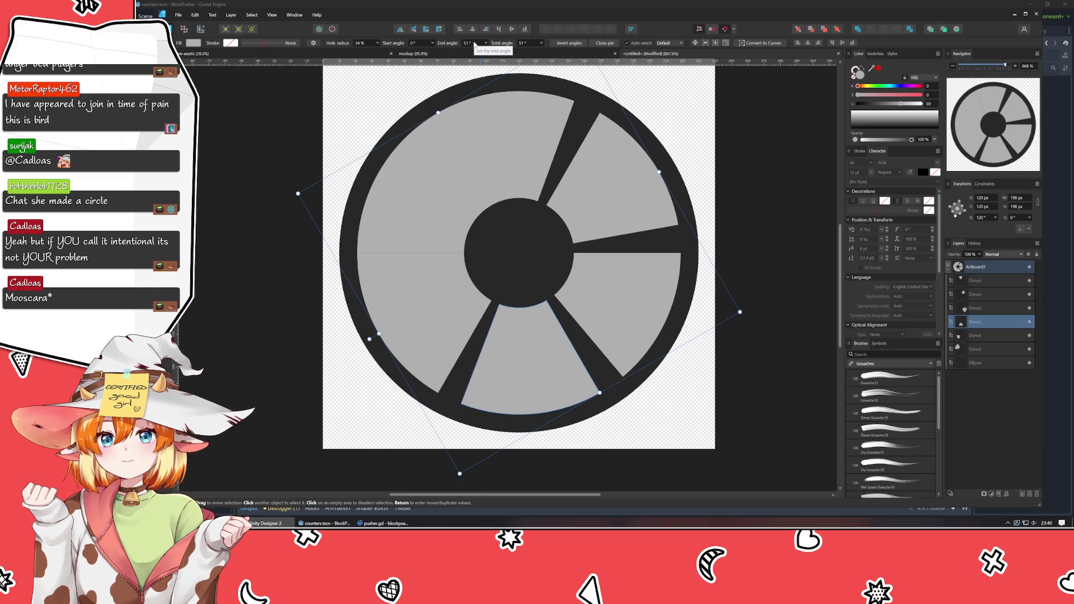
{"action": "left_click", "coordinate": [455, 293]}
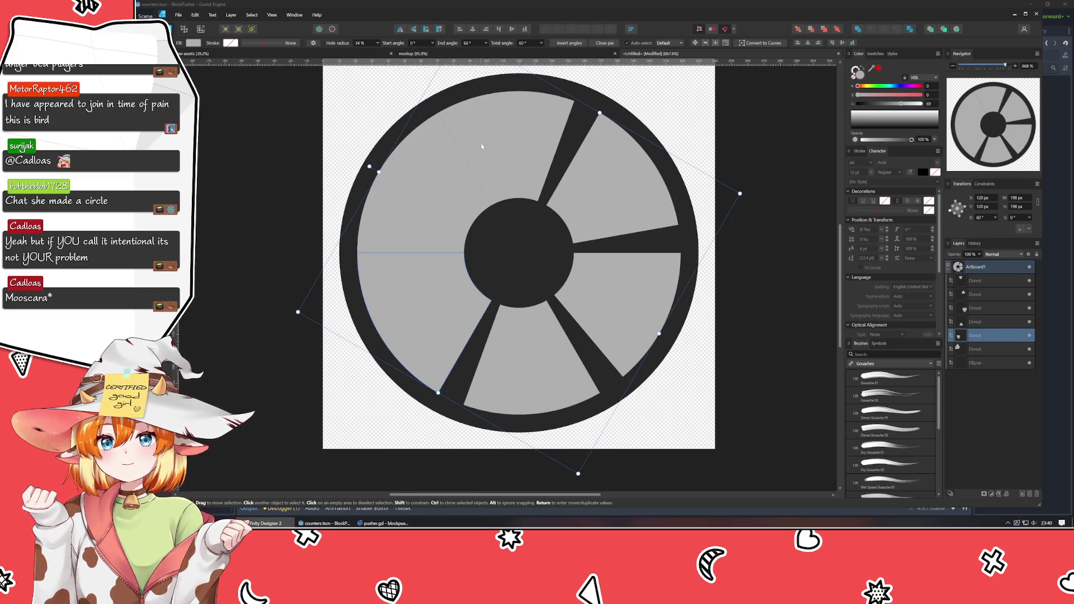
{"action": "scroll", "coordinate": [468, 46], "scroll_direction": "down", "scroll_amount": 10}
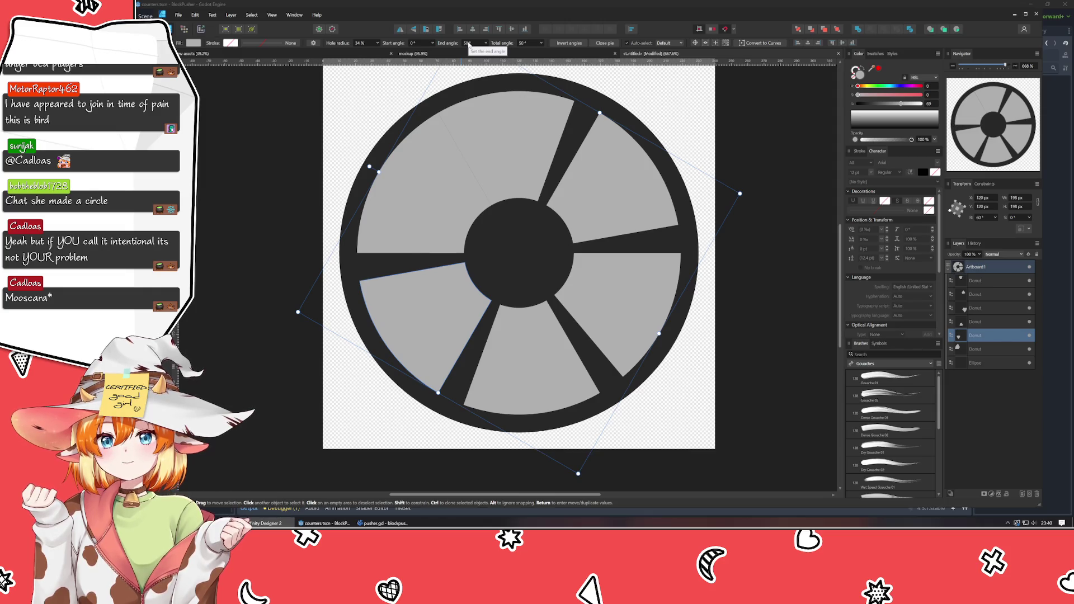
{"action": "left_click", "coordinate": [430, 243]}
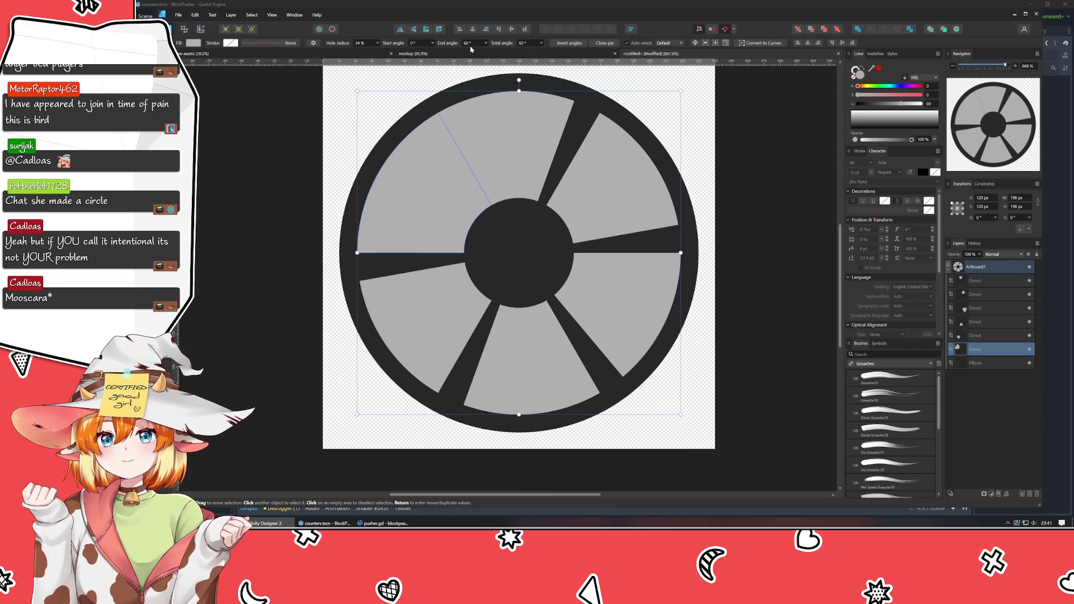
{"action": "scroll", "coordinate": [469, 44], "scroll_direction": "down", "scroll_amount": 10}
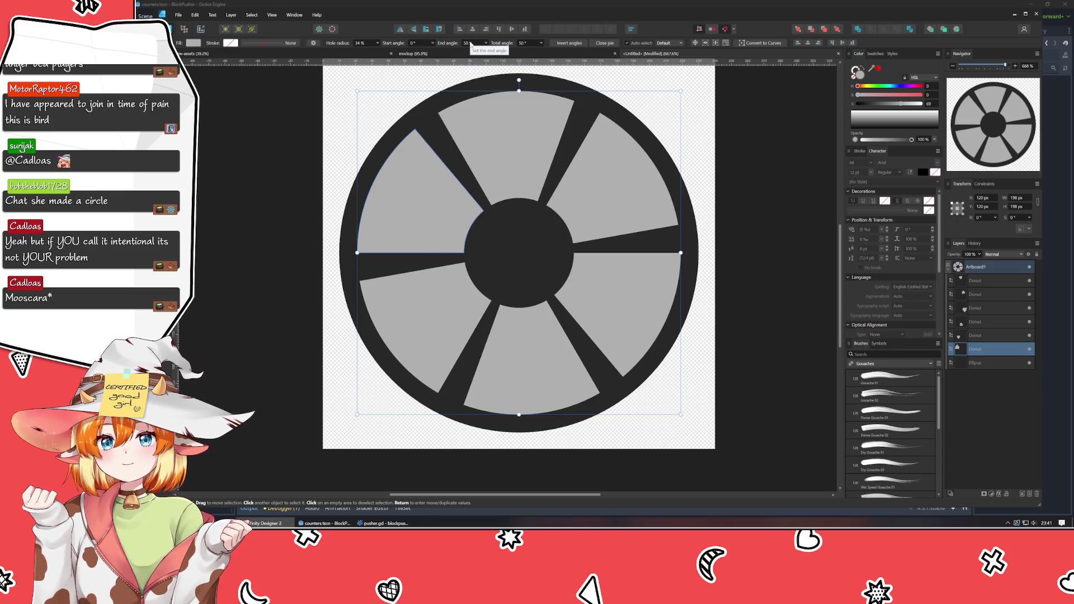
{"action": "left_click", "coordinate": [281, 379]}
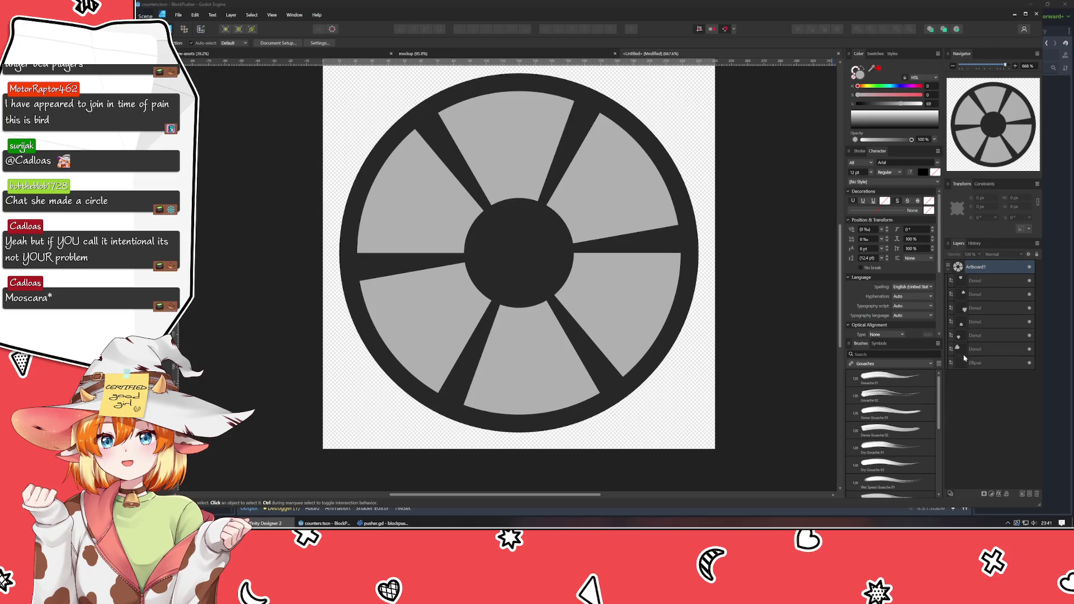
{"action": "left_click", "coordinate": [996, 351]}
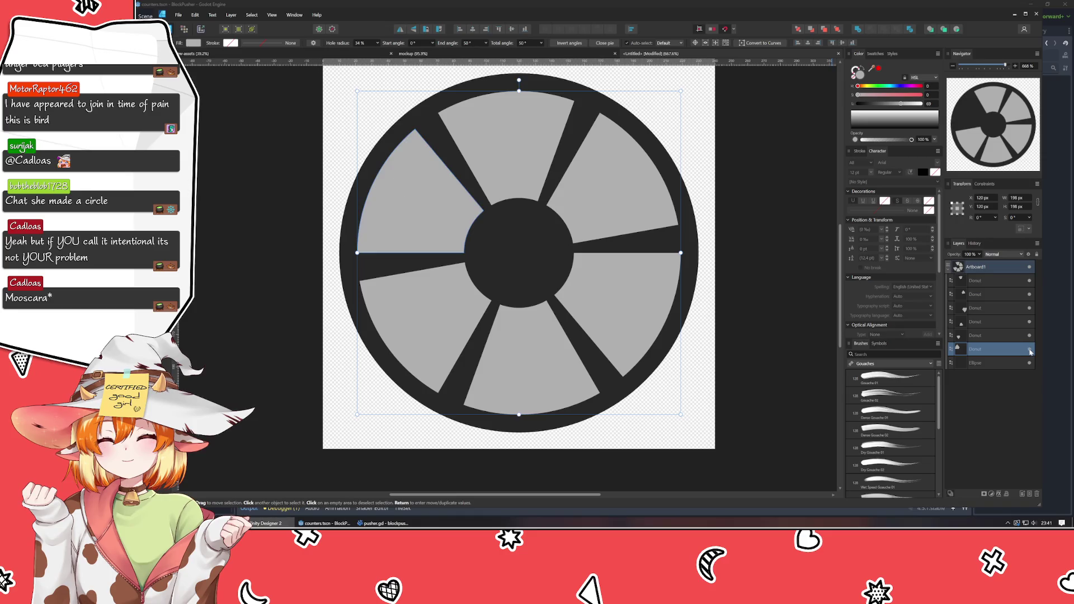
{"action": "left_click", "coordinate": [1008, 415]}
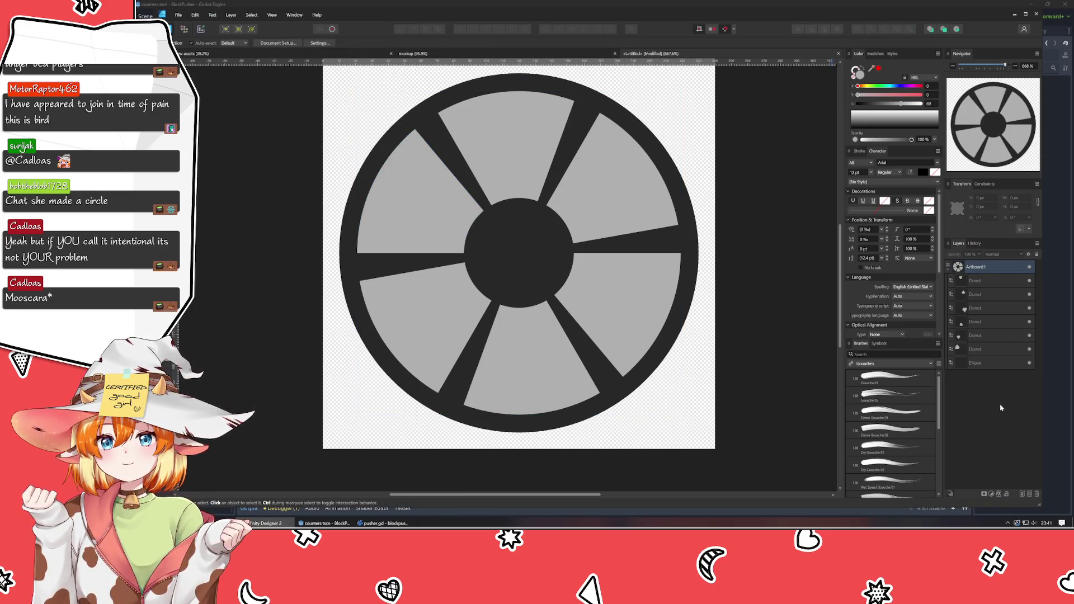
- Group the six Donut segments together
{"action": "left_click", "coordinate": [974, 351]}
{"action": "left_click", "coordinate": [979, 283], "text": "shift"}
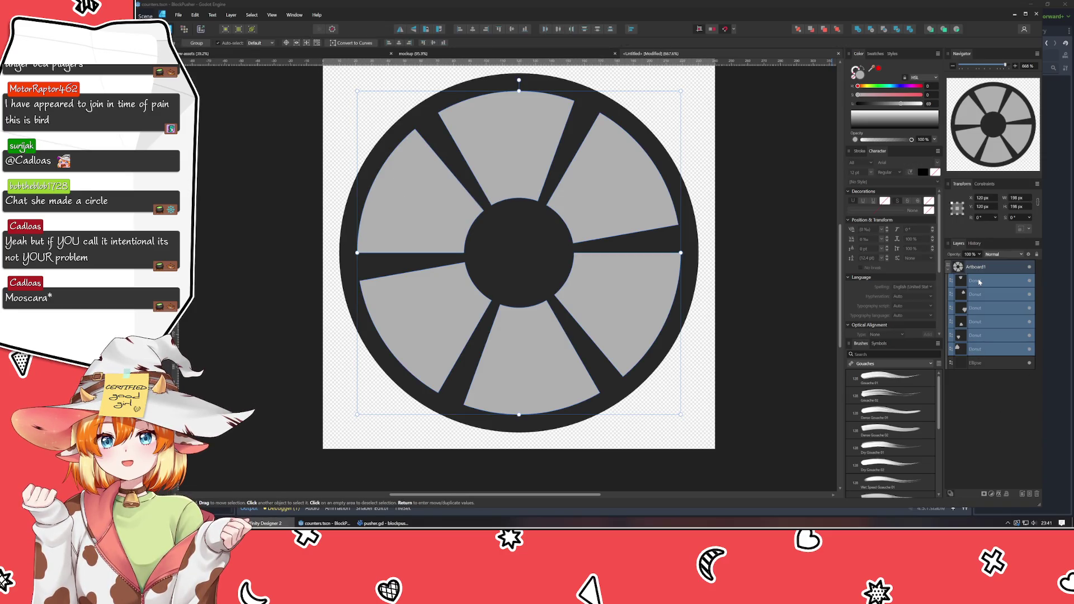
{"action": "key", "text": "ctrl+g"}
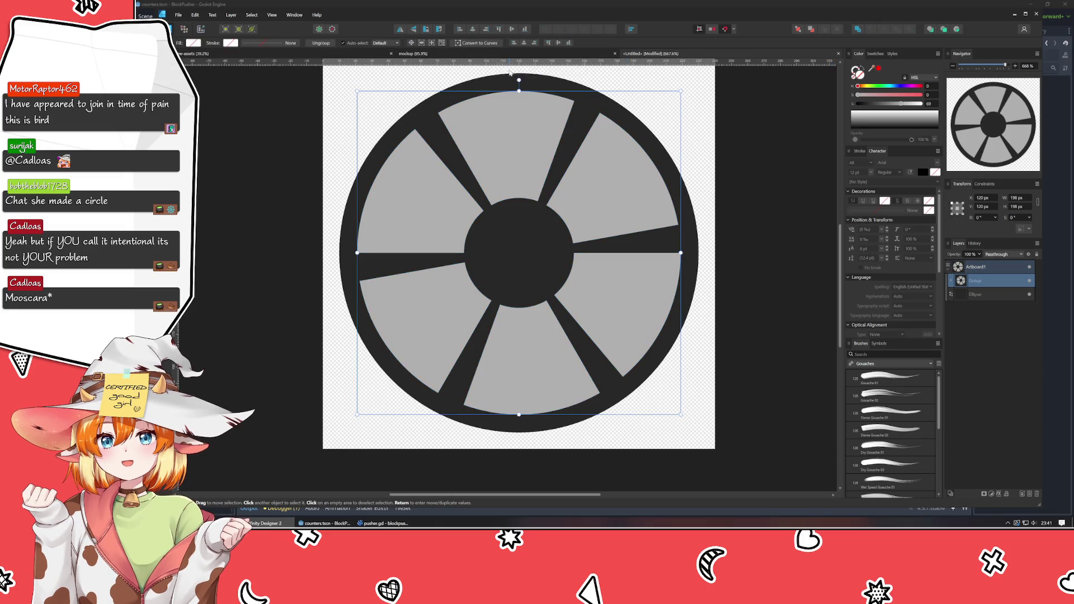
- Rotate the segment group clockwise around the wheel centre so a dark spoke points up
{"action": "mouse_move", "coordinate": [509, 71]}
{"action": "left_mouse_down"}
{"action": "mouse_move", "coordinate": [571, 80]}
{"action": "mouse_move", "coordinate": [688, 221]}
{"action": "mouse_move", "coordinate": [697, 282]}
{"action": "mouse_move", "coordinate": [700, 261]}
{"action": "left_mouse_up"}
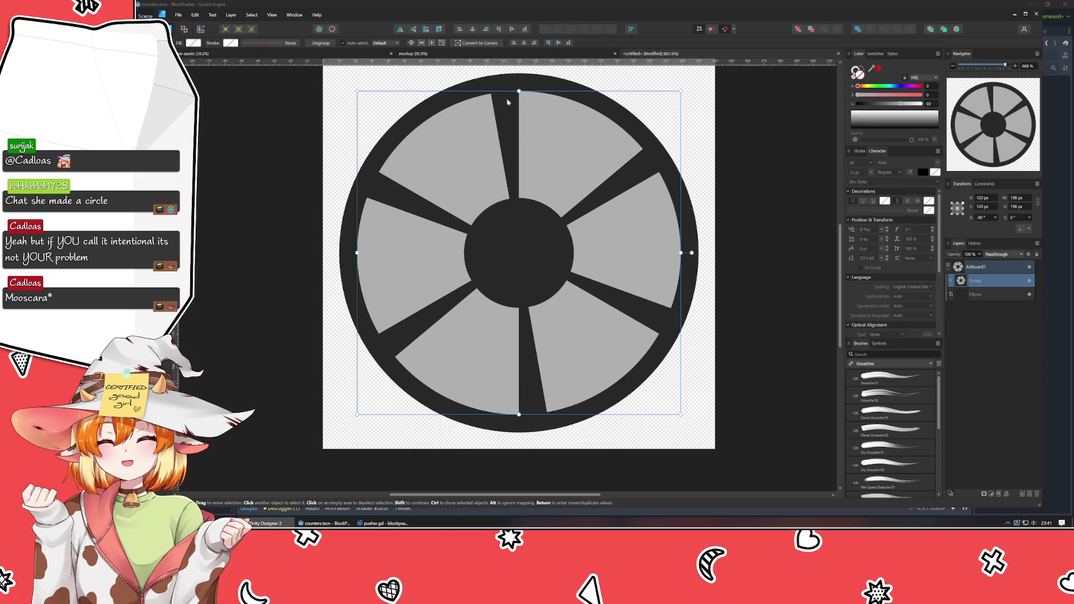
{"action": "scroll", "coordinate": [980, 220], "scroll_direction": "down", "scroll_amount": 5}
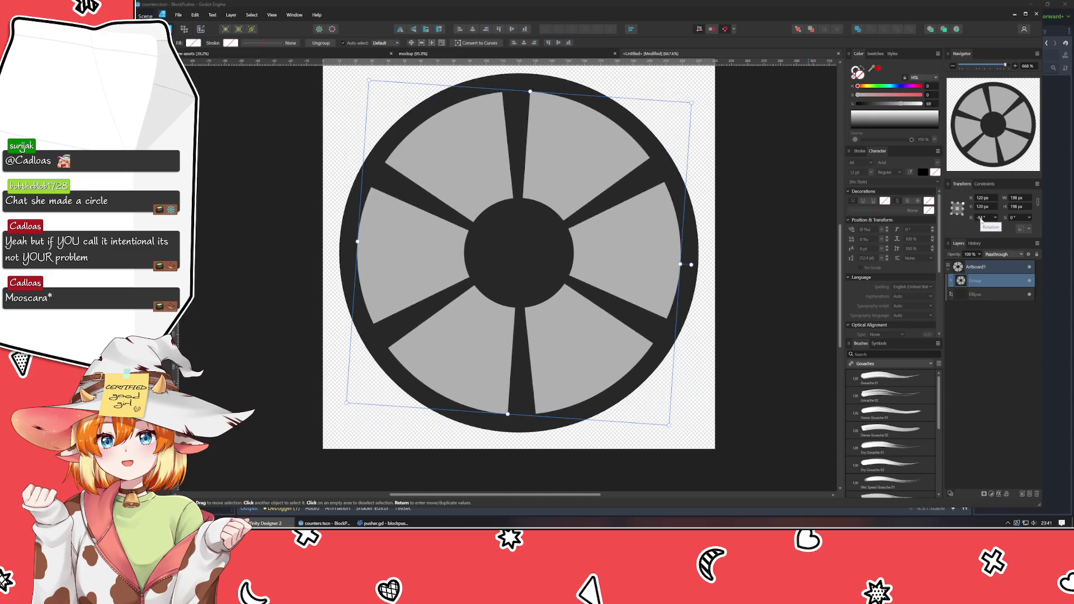
{"action": "left_click", "coordinate": [769, 267]}
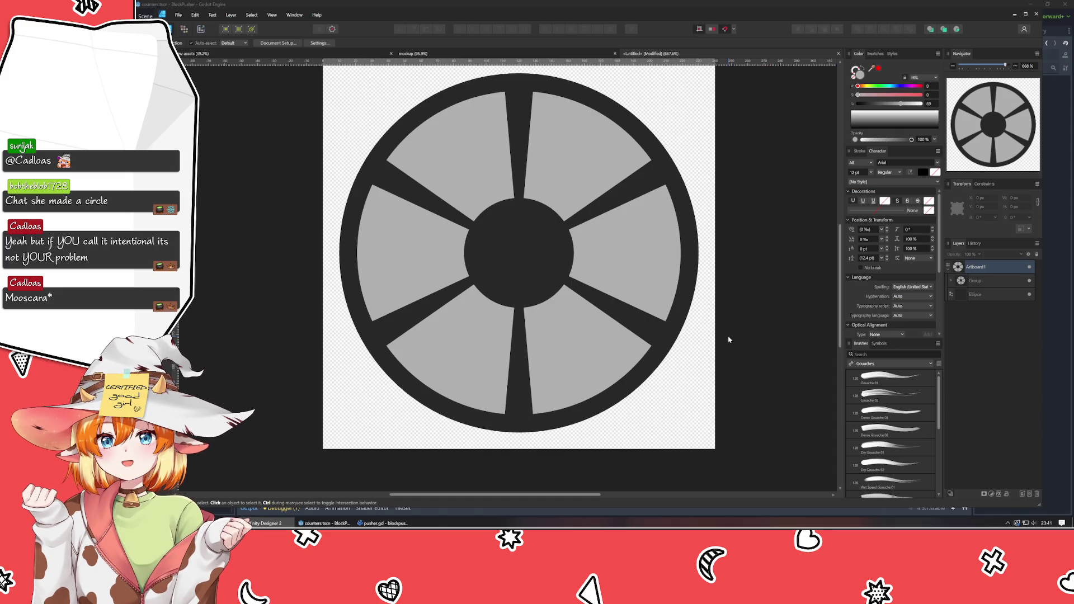
{"action": "left_click", "coordinate": [992, 280]}
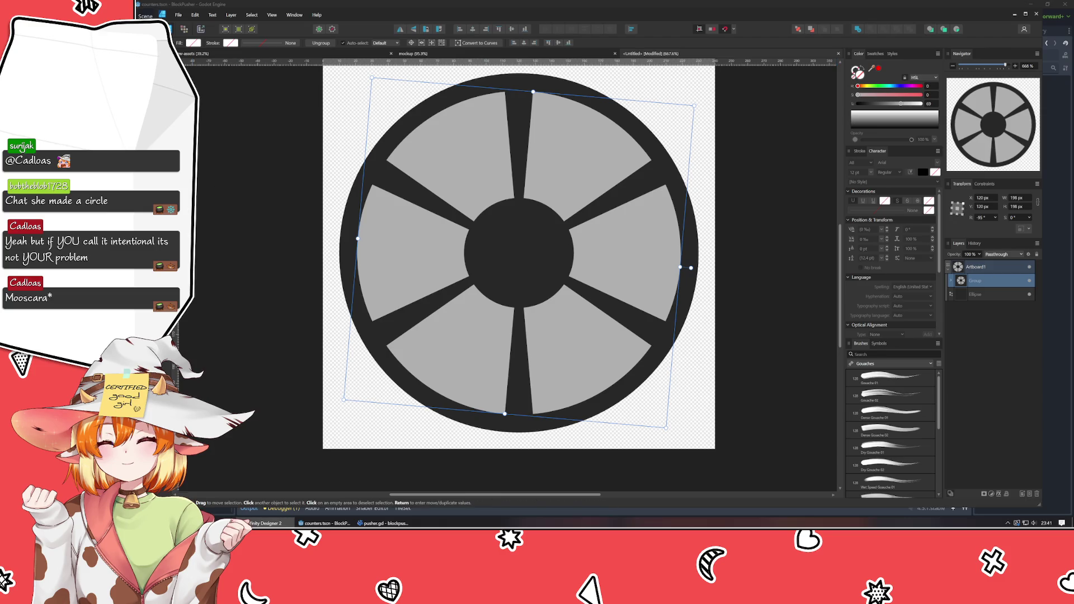
{"action": "key", "text": "a"}
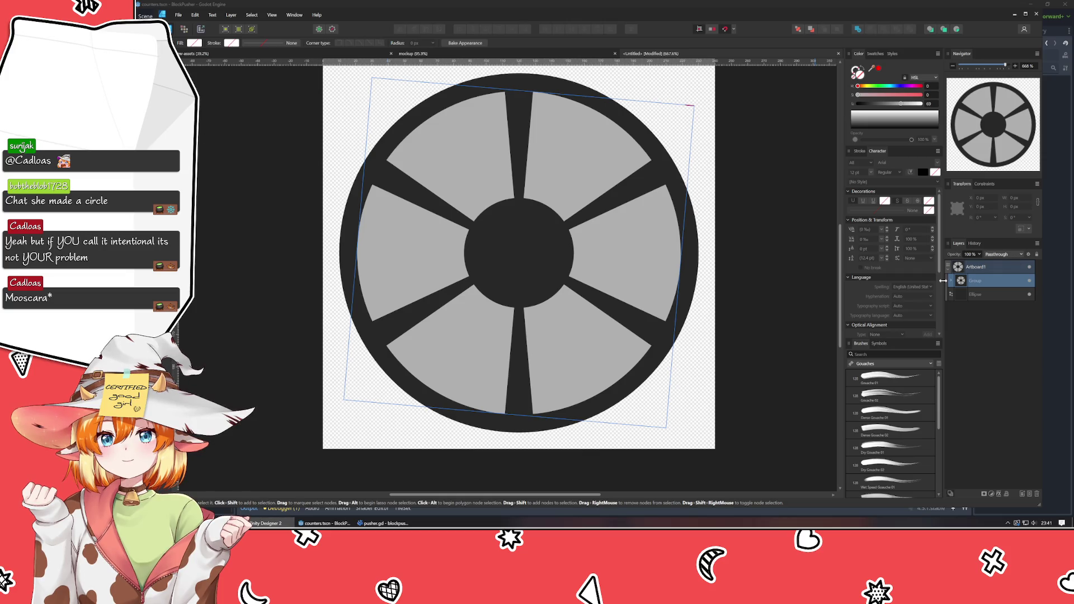
- Select all corner nodes of the six Donut segments and apply a rounded corner radius
{"action": "left_click", "coordinate": [952, 281]}
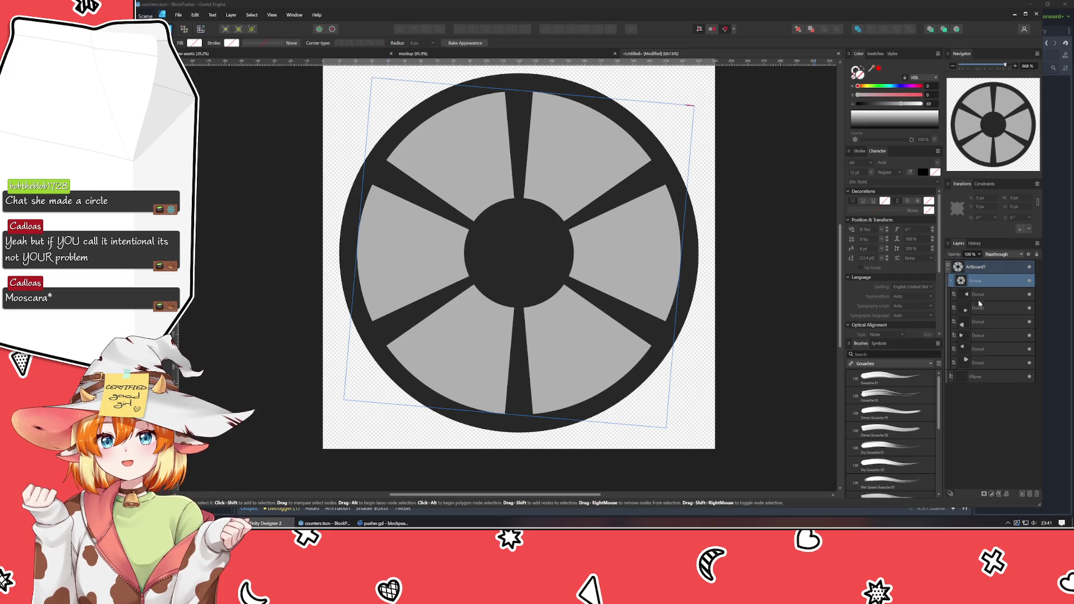
{"action": "left_click", "coordinate": [992, 300]}
{"action": "left_click", "coordinate": [979, 364], "text": "shift"}
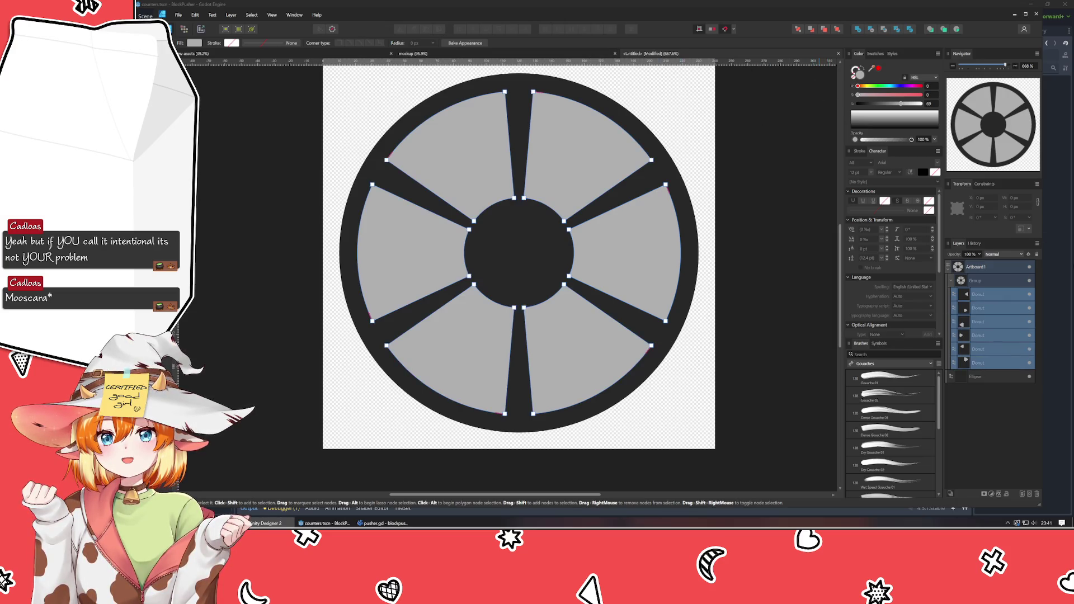
{"action": "left_click", "coordinate": [978, 301]}
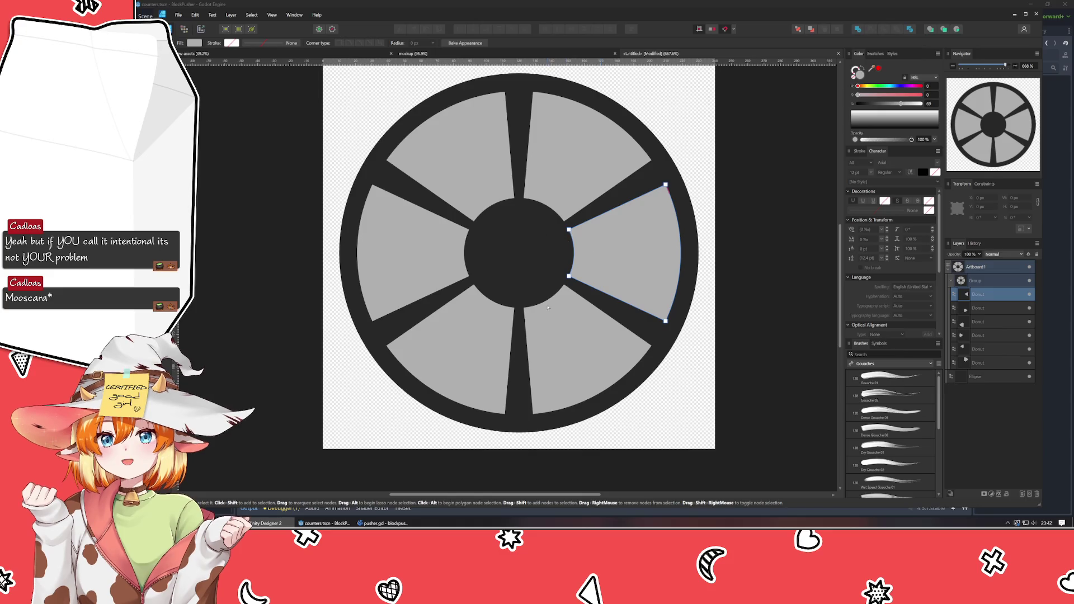
{"action": "left_click", "coordinate": [986, 364], "text": "shift"}
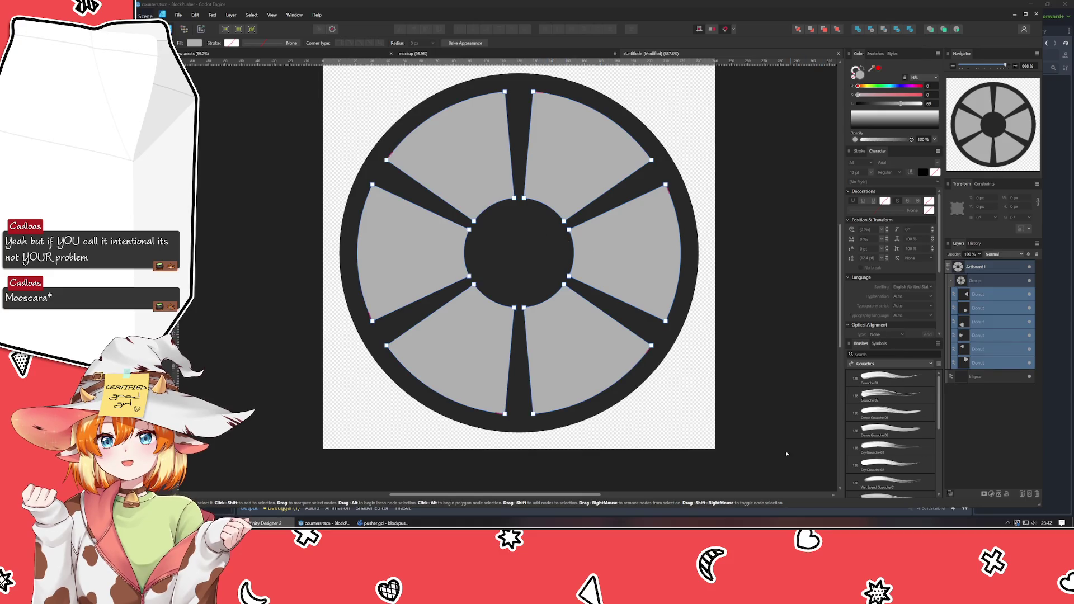
{"action": "left_click_drag", "start_coordinate": [786, 454], "coordinate": [277, 80]}
{"action": "left_click", "coordinate": [419, 43]}
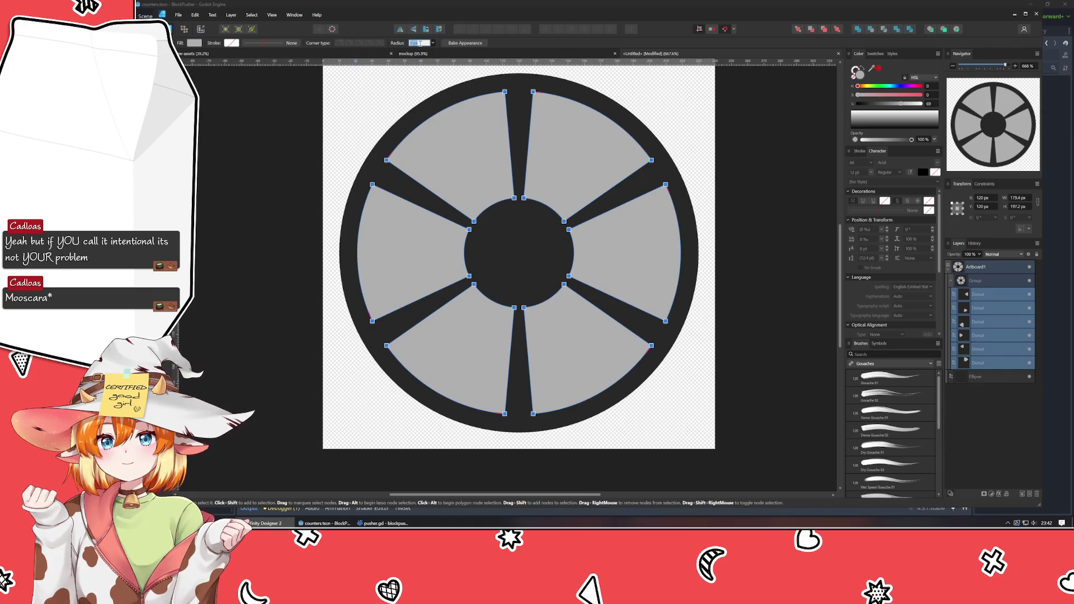
{"action": "key", "text": "Return"}
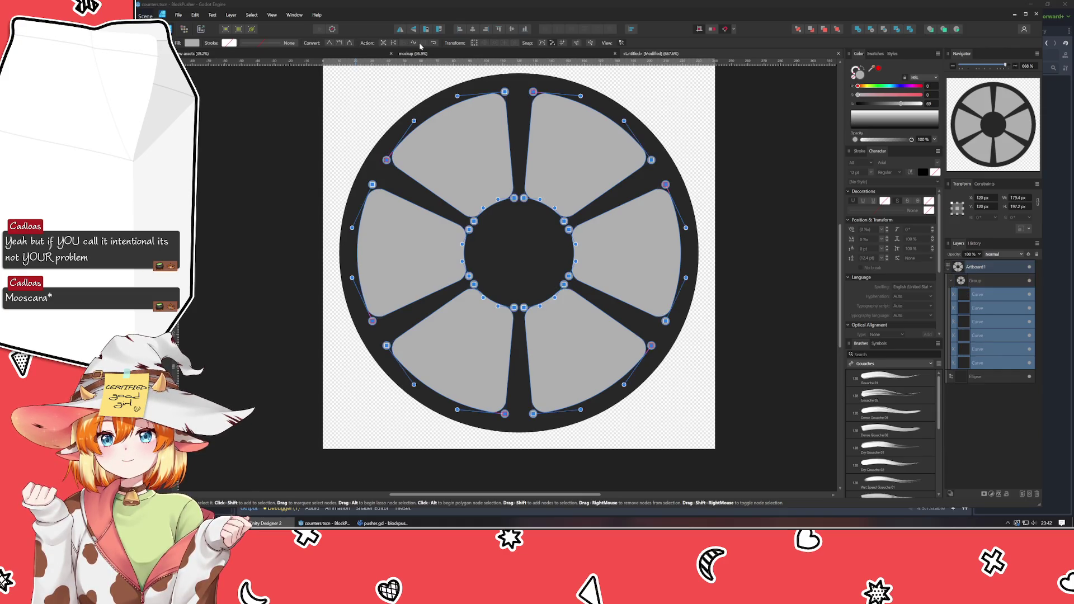
- Set the segment group's blend mode to Erase so the wedges cut through the disc
{"action": "key", "text": "v"}
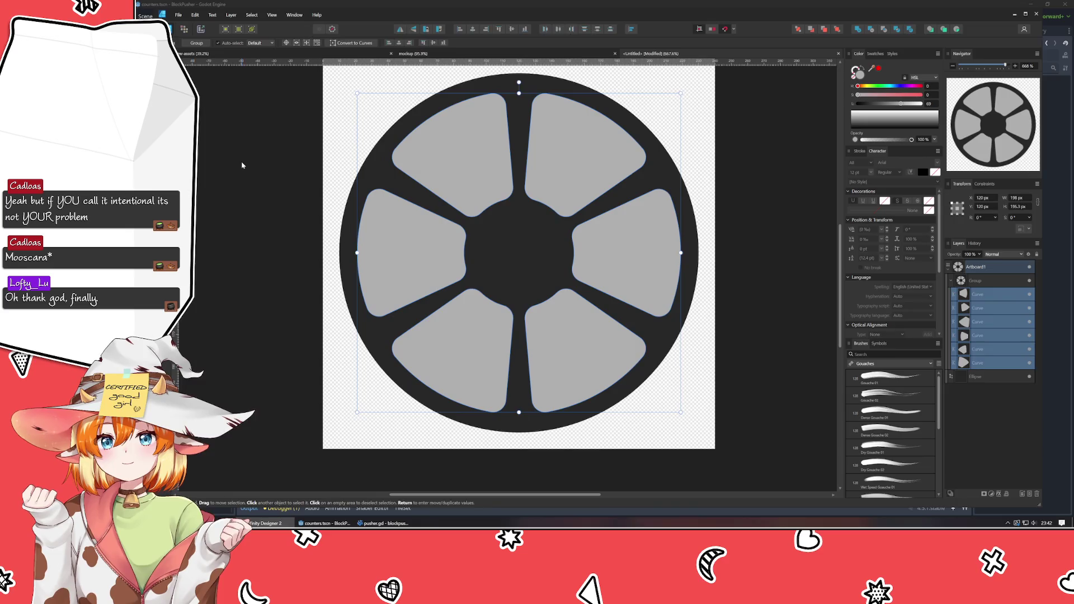
{"action": "left_click", "coordinate": [241, 165]}
{"action": "left_click", "coordinate": [979, 294]}
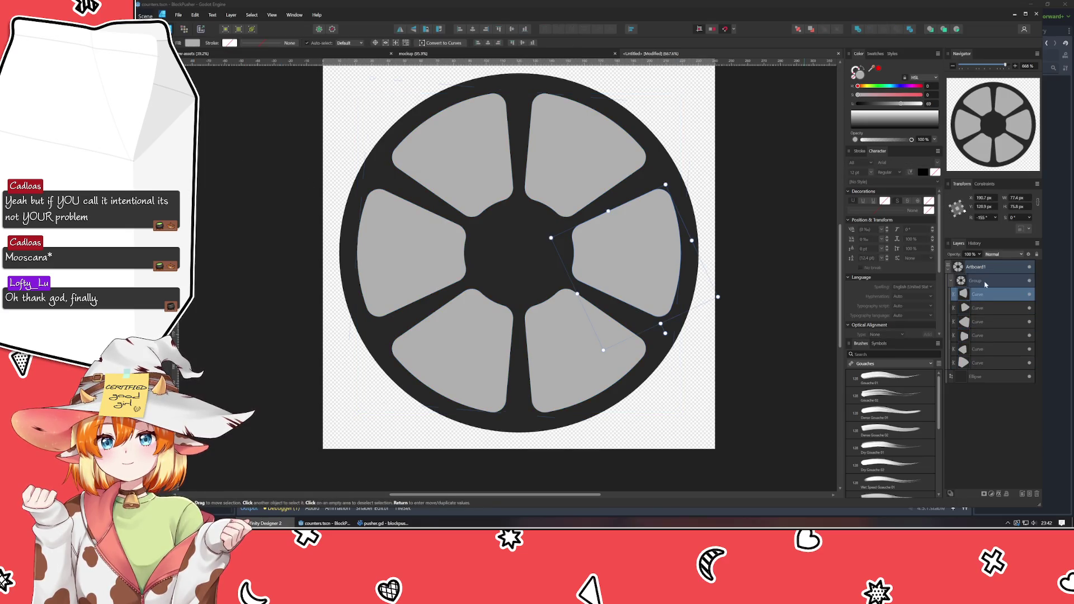
{"action": "left_click", "coordinate": [976, 280]}
{"action": "left_click", "coordinate": [1001, 254]}
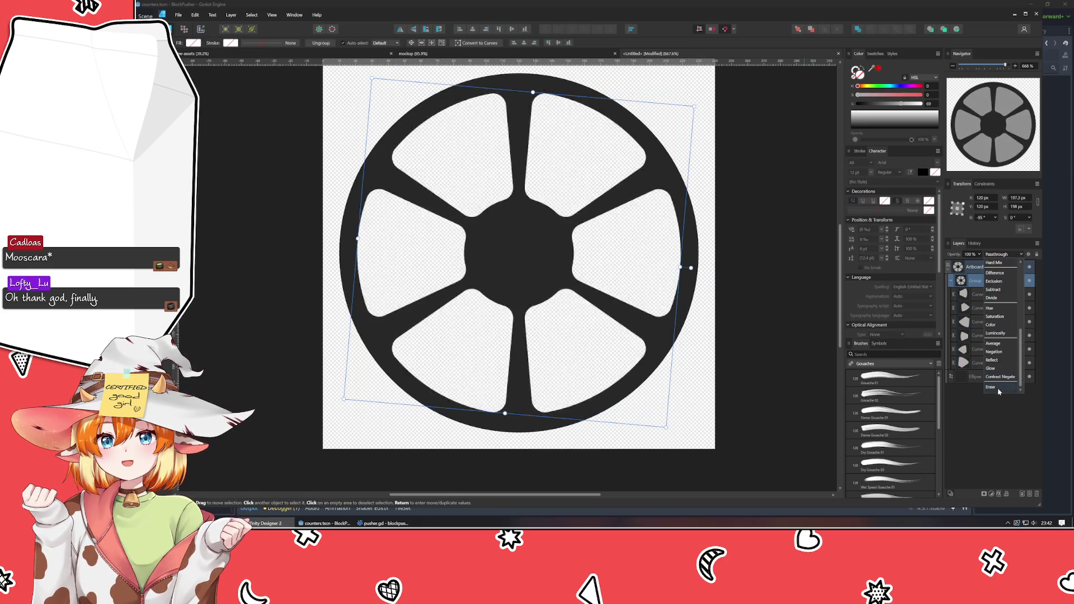
{"action": "key", "text": "Escape"}
{"action": "left_click", "coordinate": [994, 255]}
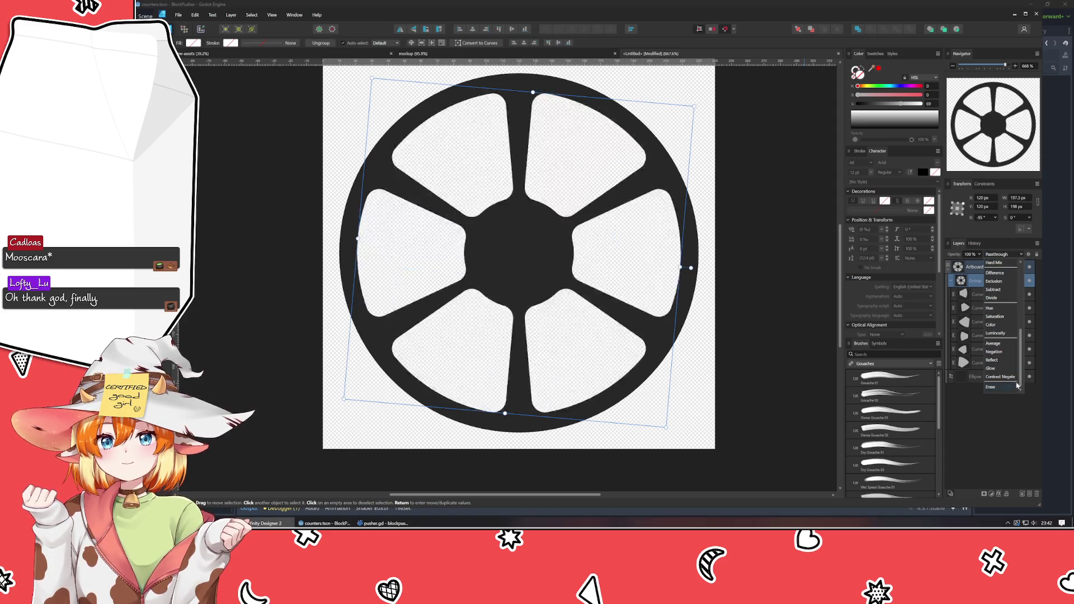
{"action": "left_click", "coordinate": [1001, 387]}
{"action": "left_click", "coordinate": [827, 401]}
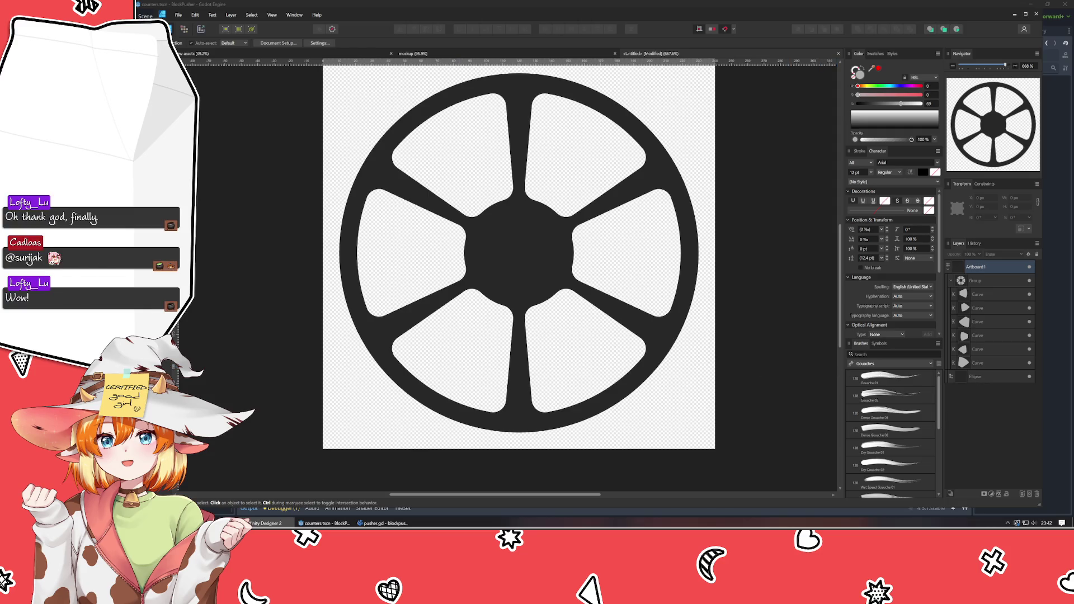
- Draw a small circle at the wheel's centre and set its blend mode to Erase
{"action": "key", "text": "e"}
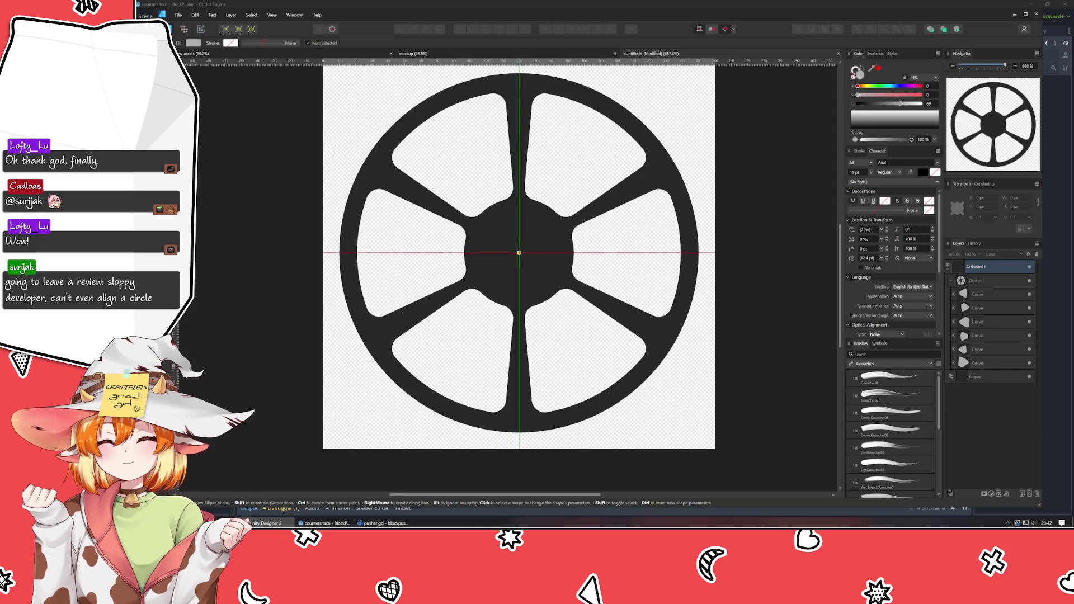
{"action": "left_click_drag", "start_coordinate": [518, 253], "coordinate": [549, 283]}
{"action": "left_click", "coordinate": [1002, 254]}
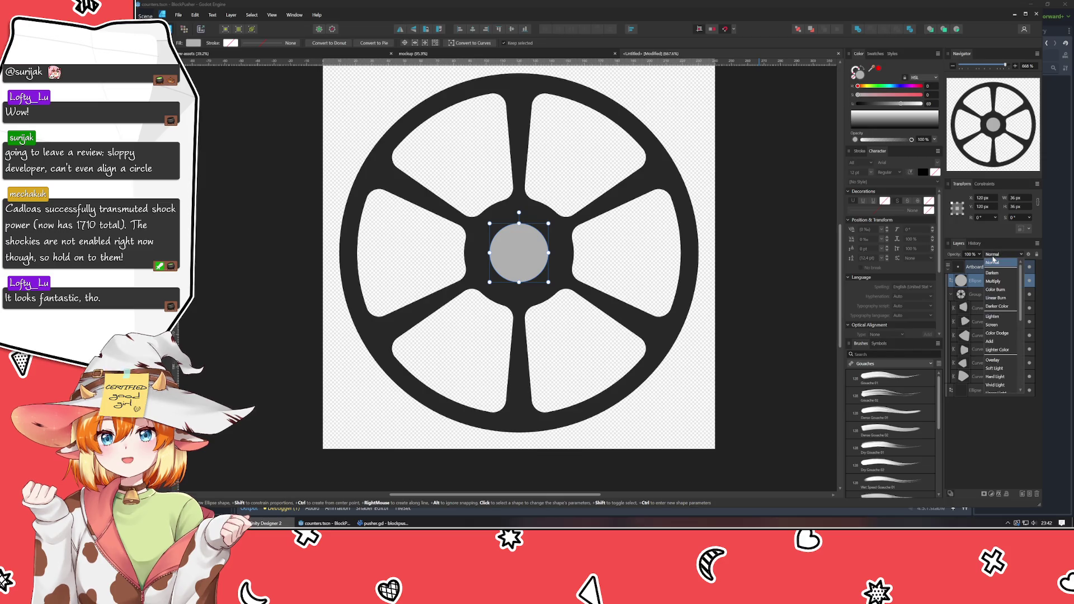
{"action": "left_click", "coordinate": [1000, 387]}
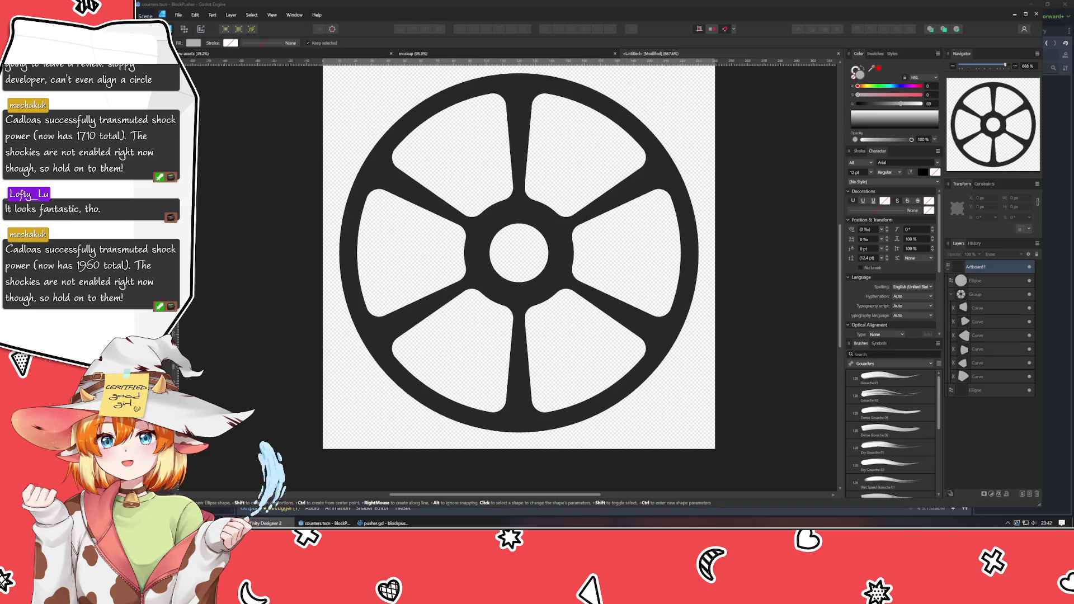
- Enlarge the centre cutout circle to about 56 px across
{"action": "key", "text": "v"}
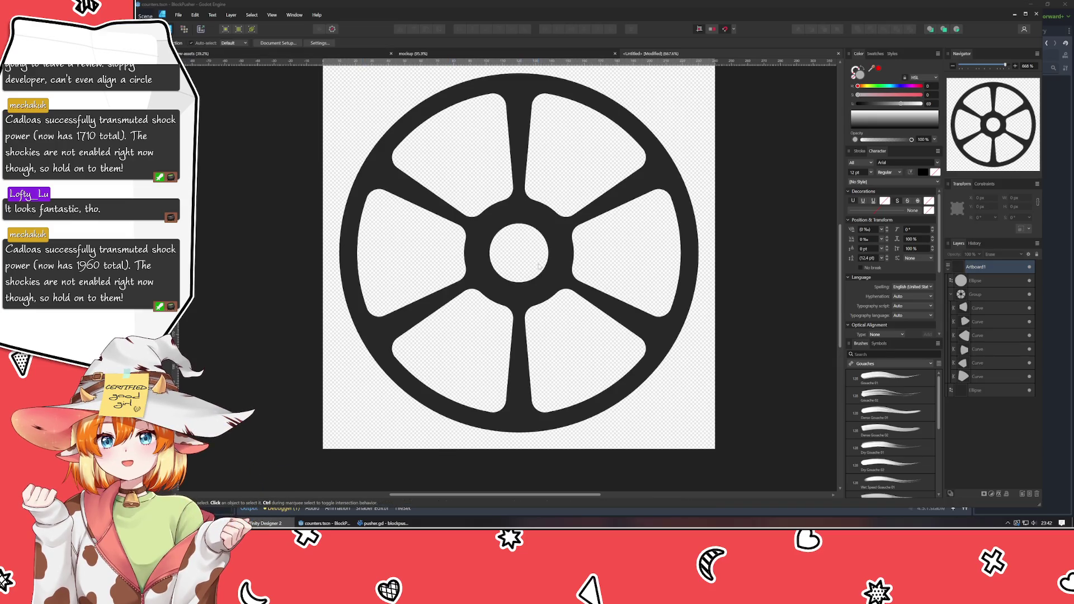
{"action": "left_click", "coordinate": [534, 271]}
{"action": "left_click_drag", "start_coordinate": [547, 281], "coordinate": [566, 298]}
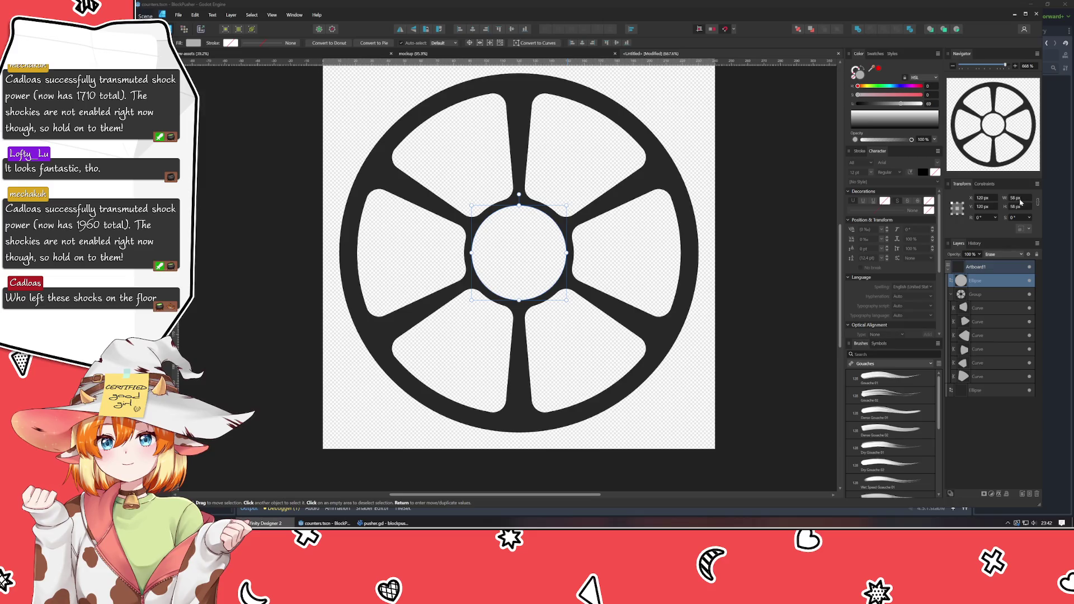
{"action": "scroll", "coordinate": [1019, 207], "scroll_direction": "down", "scroll_amount": 2}
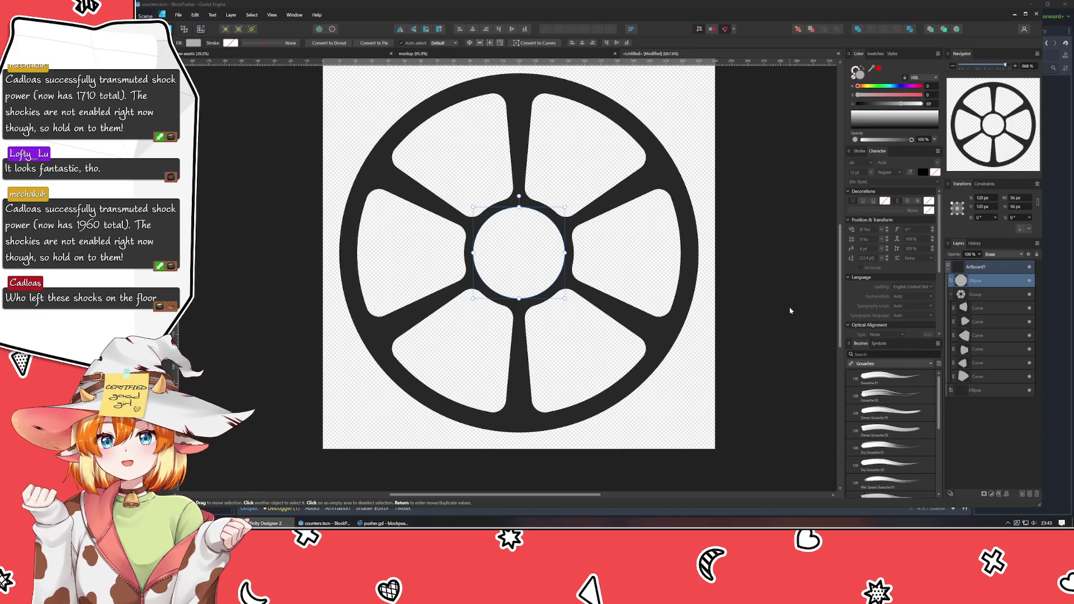
{"action": "left_click", "coordinate": [790, 309]}
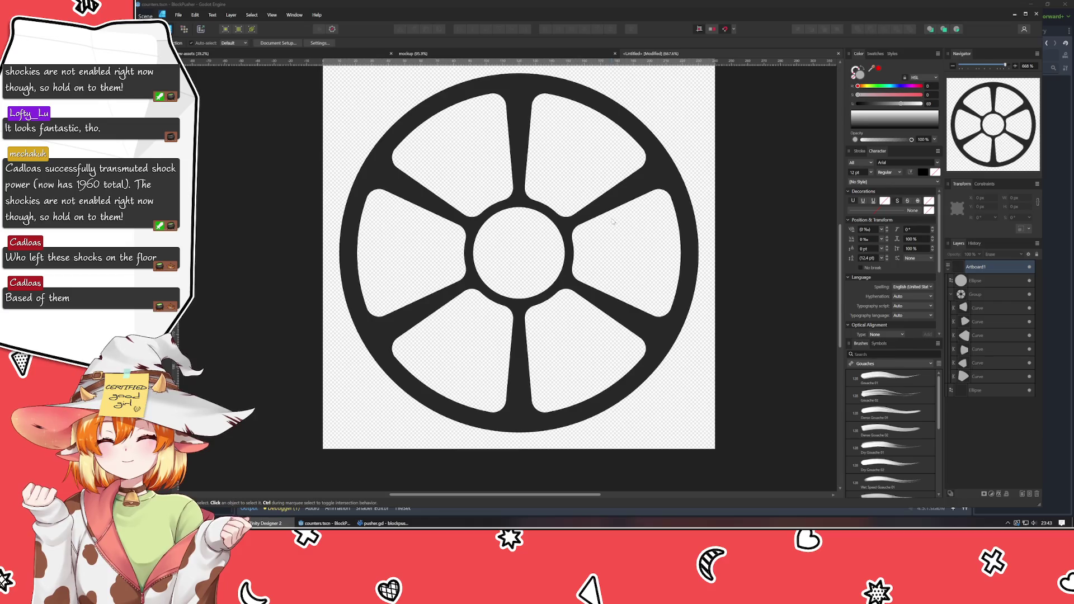
- Inspect the nodes of the right and top-right wedge cutouts inside the group
{"action": "left_click", "coordinate": [612, 221]}
{"action": "double_click", "coordinate": [607, 225]}
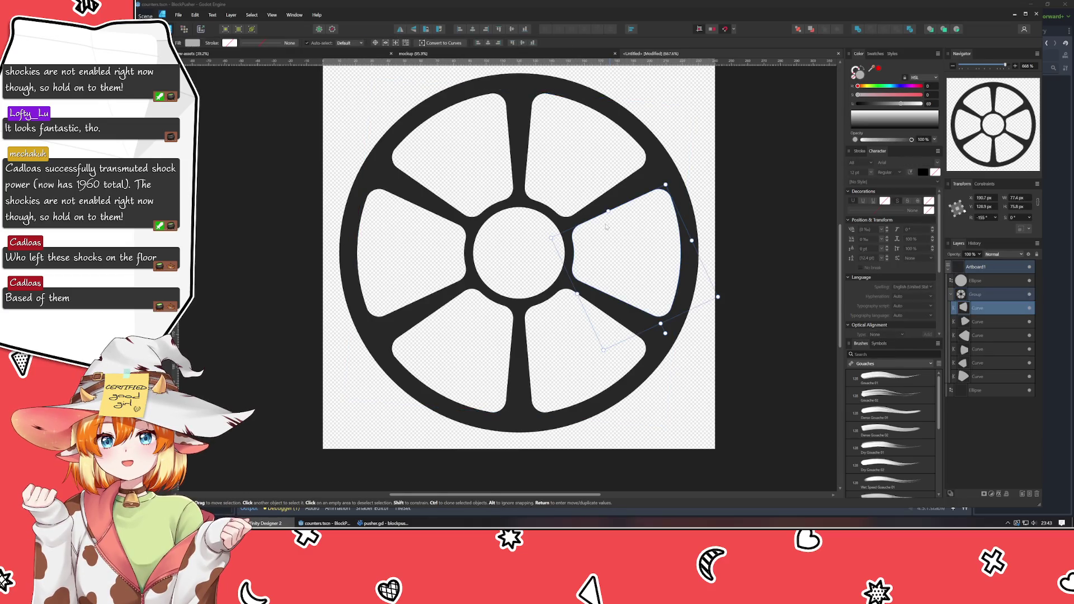
{"action": "key", "text": "a"}
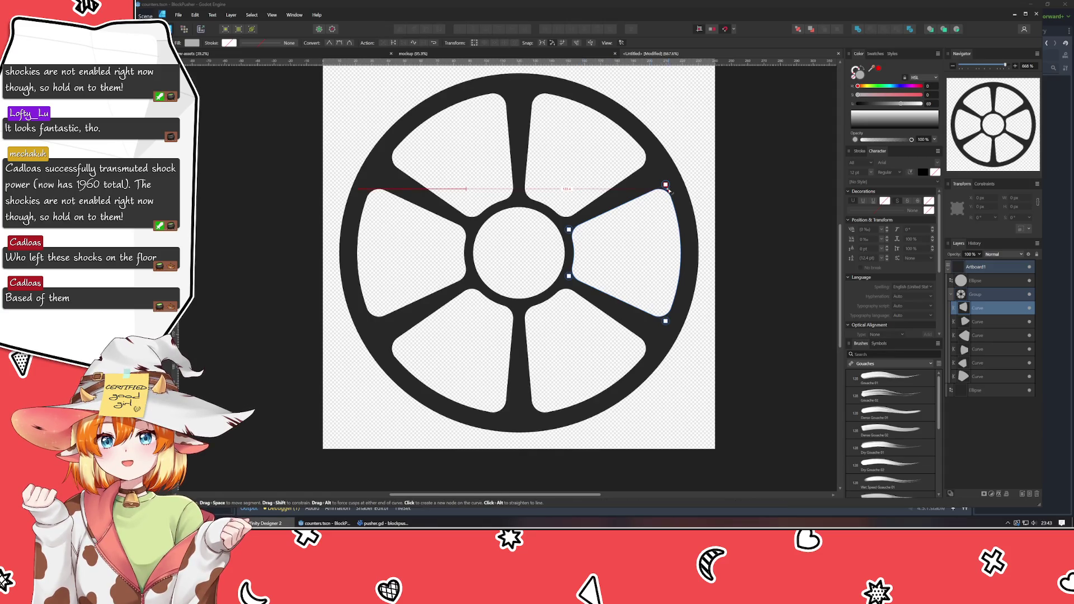
{"action": "left_click", "coordinate": [767, 211]}
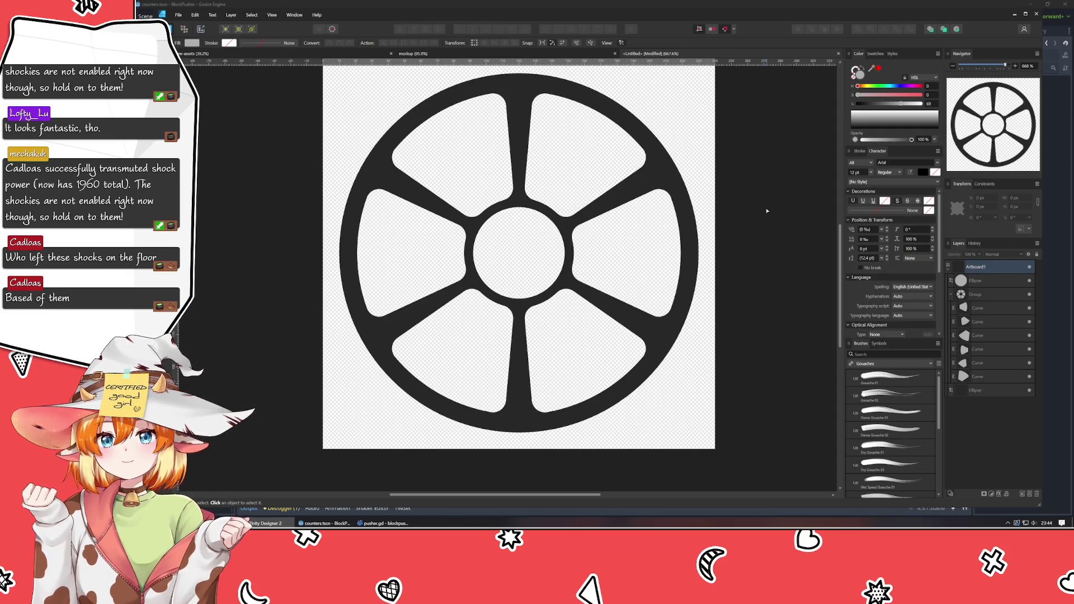
{"action": "left_click", "coordinate": [596, 190]}
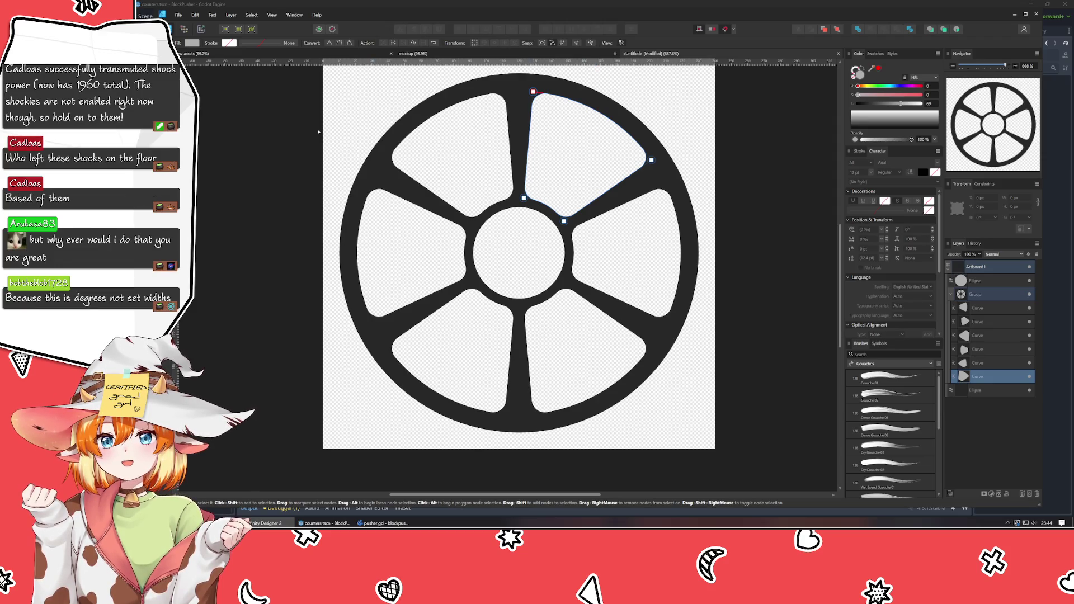
{"action": "key", "text": "v"}
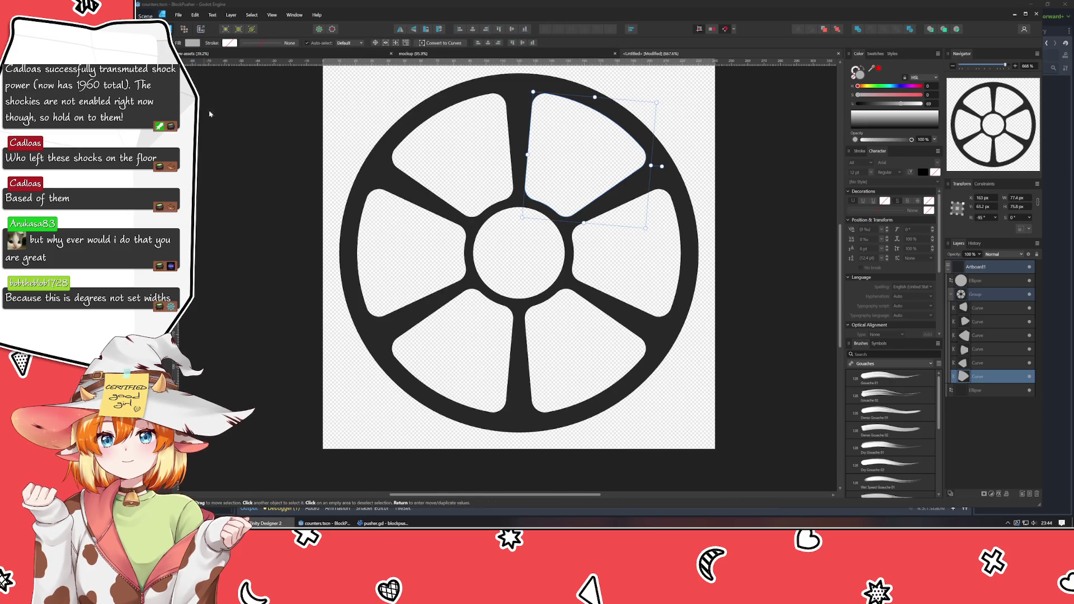
{"action": "left_click", "coordinate": [252, 156]}
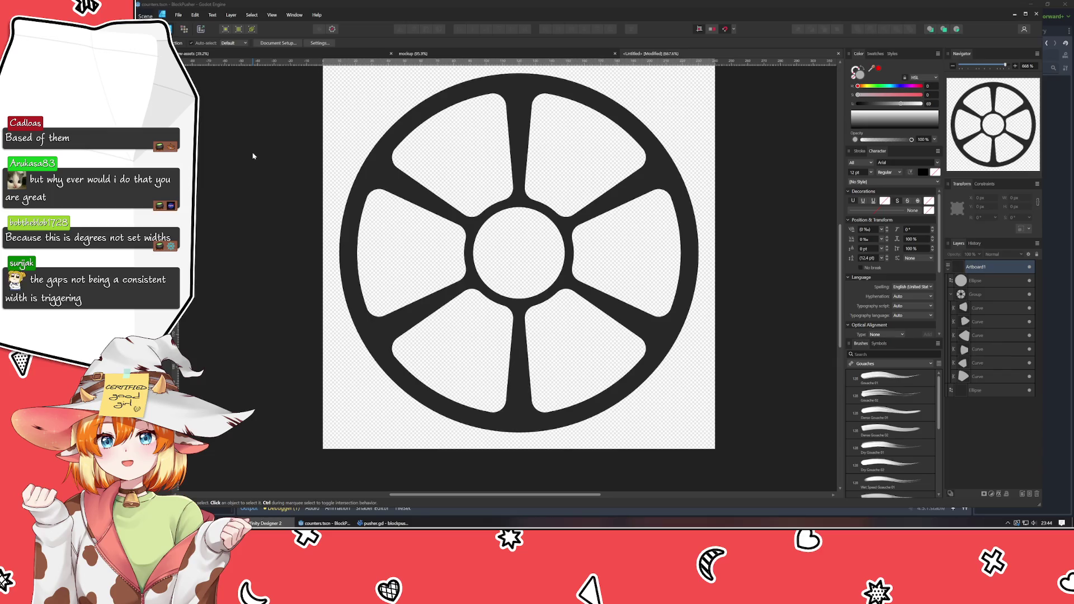
- Drag the left wedge cutout's inner upper-corner node slightly down and check the result
{"action": "left_click", "coordinate": [408, 239]}
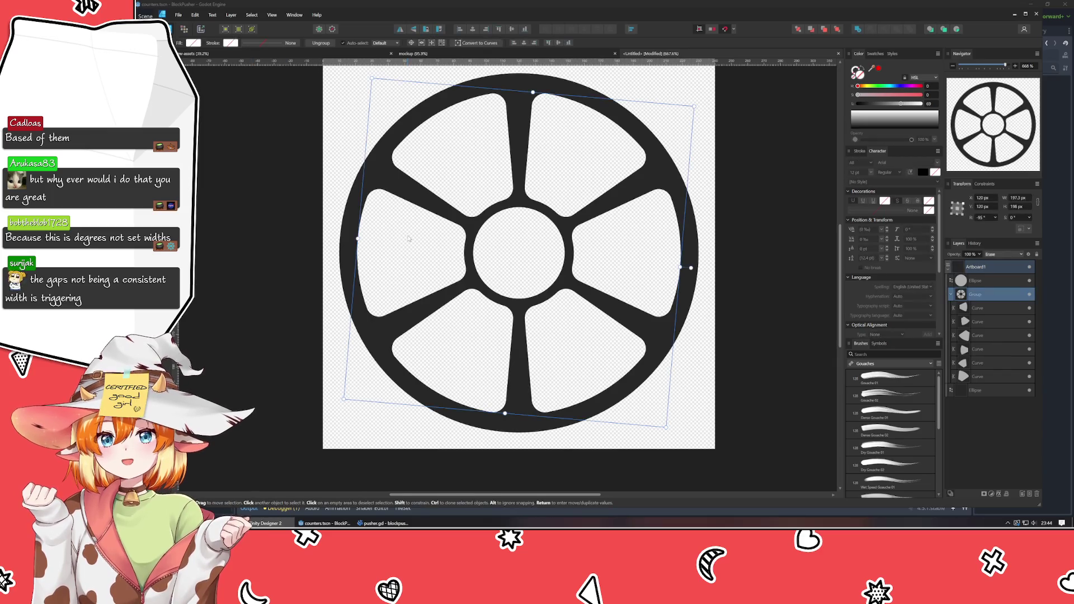
{"action": "double_click", "coordinate": [409, 239]}
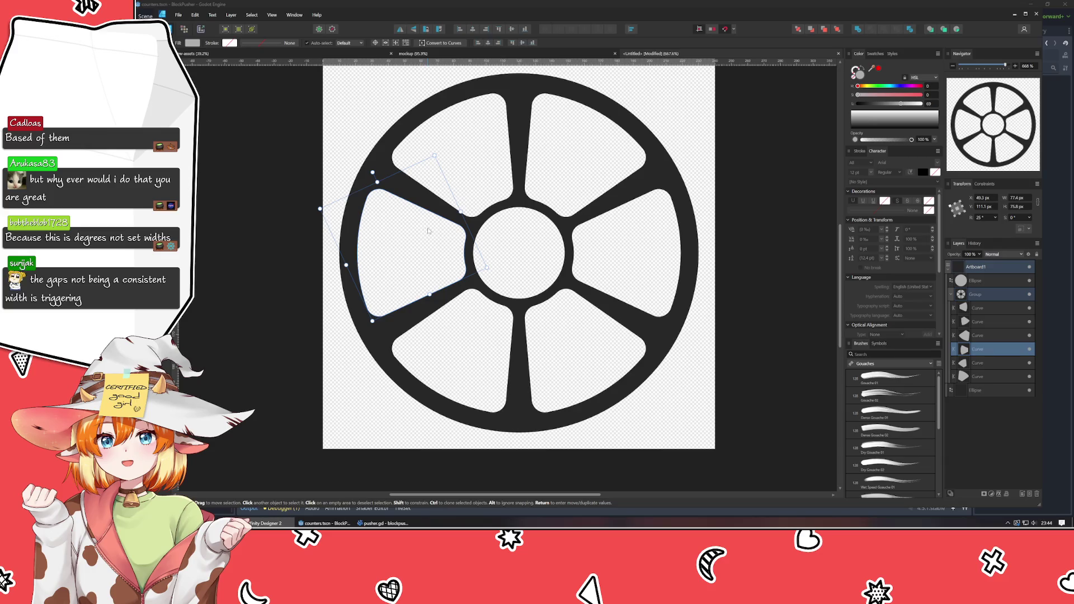
{"action": "double_click", "coordinate": [429, 230]}
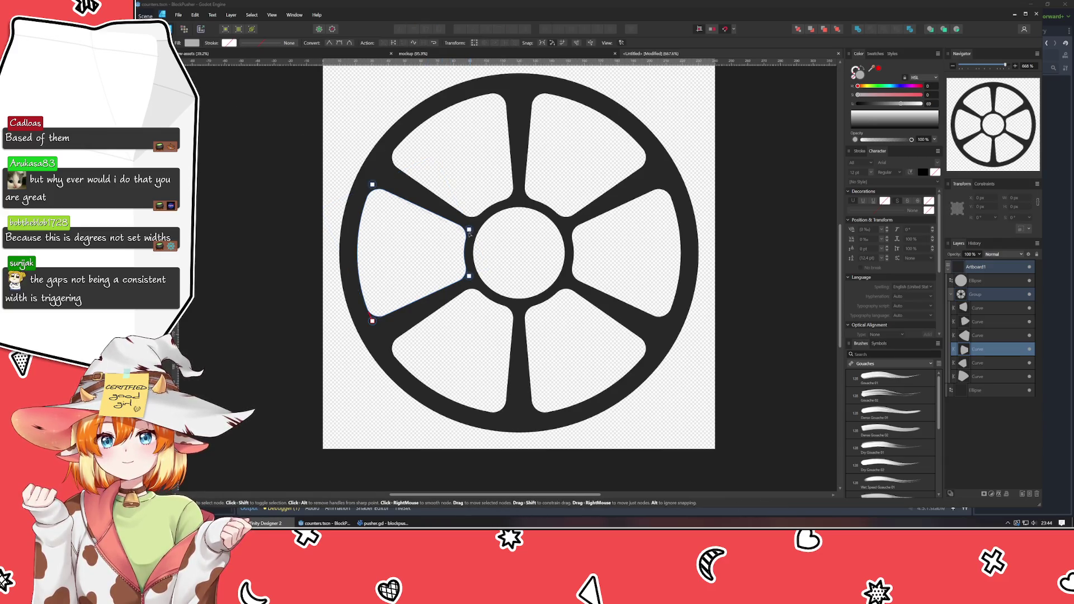
{"action": "left_click_drag", "start_coordinate": [468, 229], "coordinate": [468, 241]}
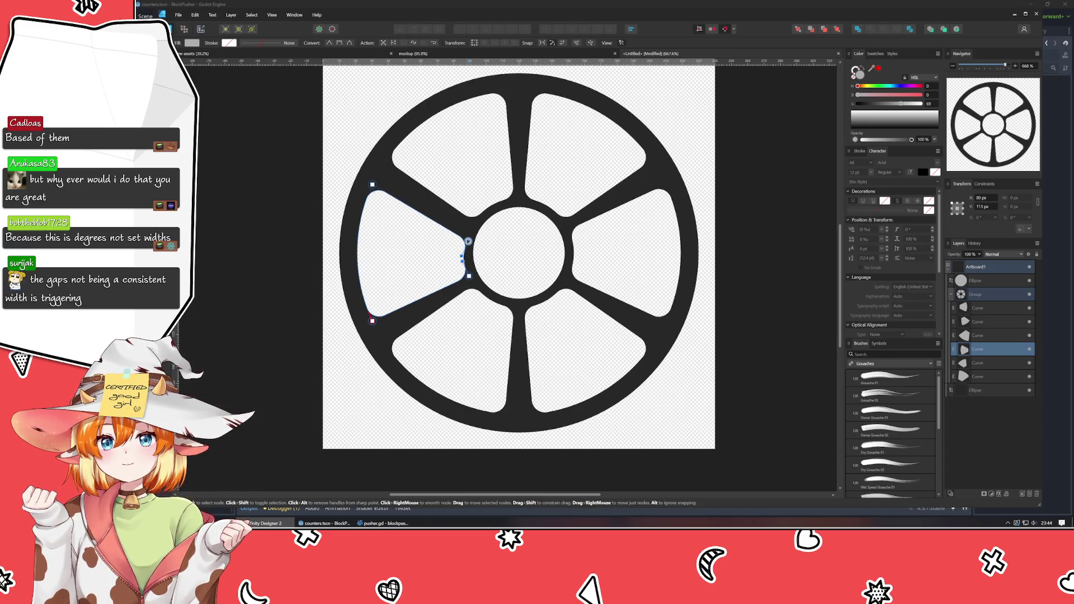
{"action": "left_click", "coordinate": [280, 190]}
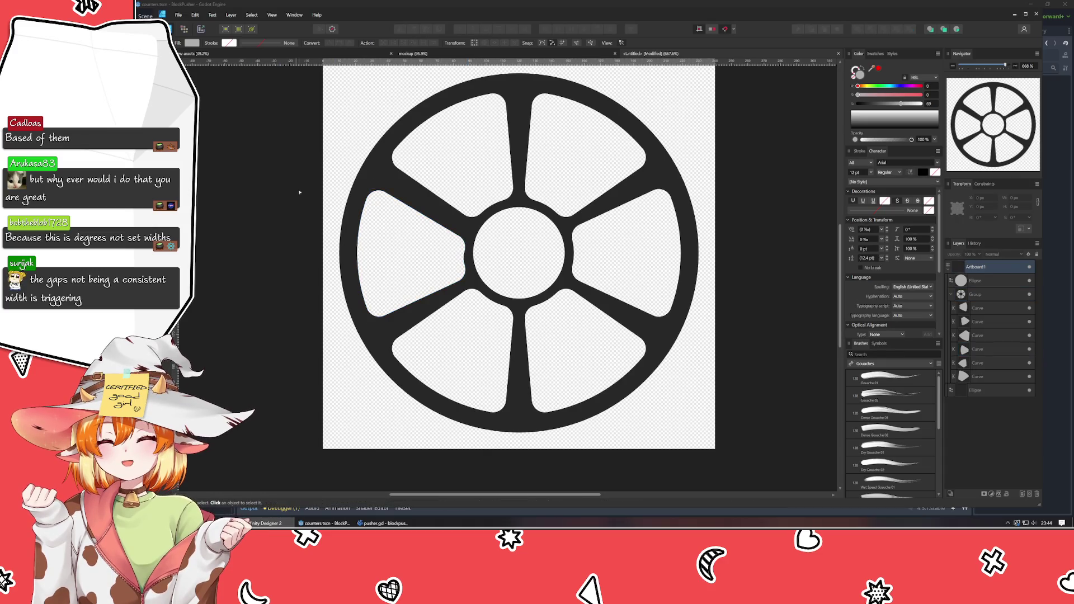
{"action": "left_click", "coordinate": [370, 215]}
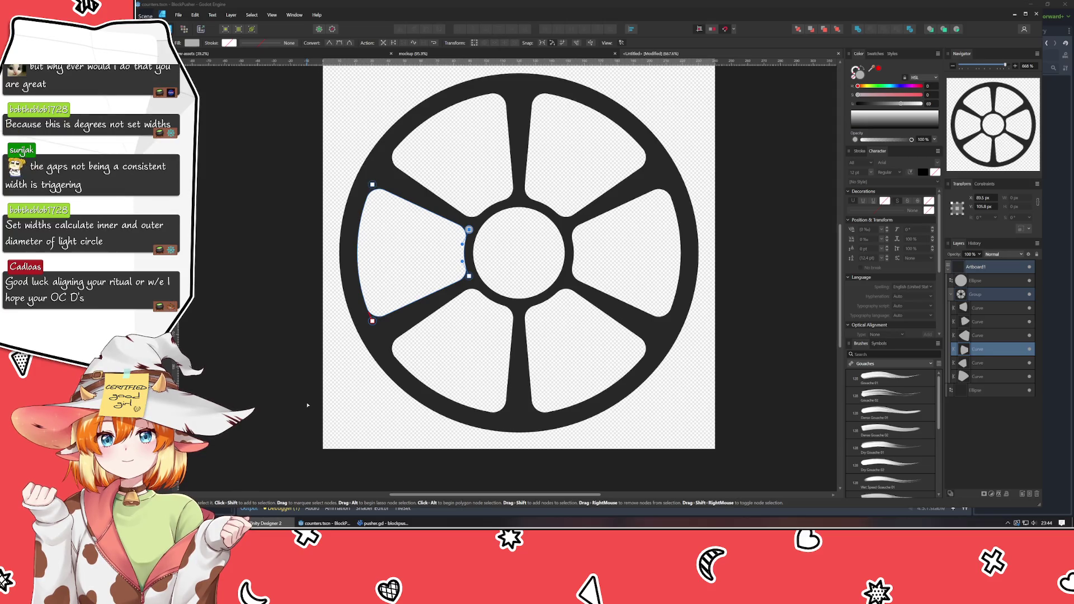
{"action": "key", "text": "Escape"}
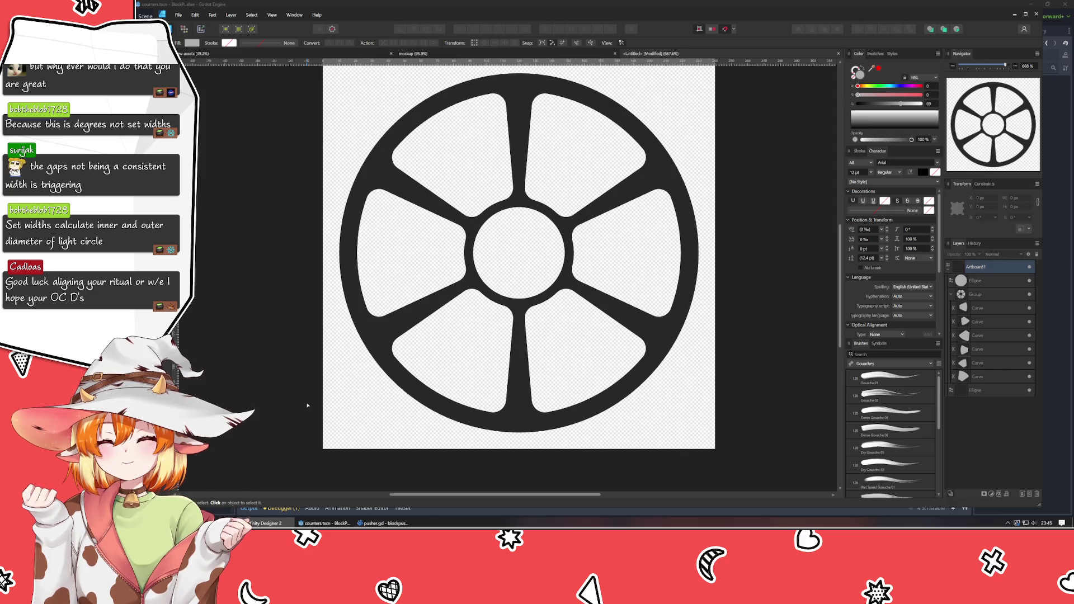
- Reduce the centre cutout circle's width and height to 51 px, then deselect it
{"action": "left_click", "coordinate": [518, 252]}
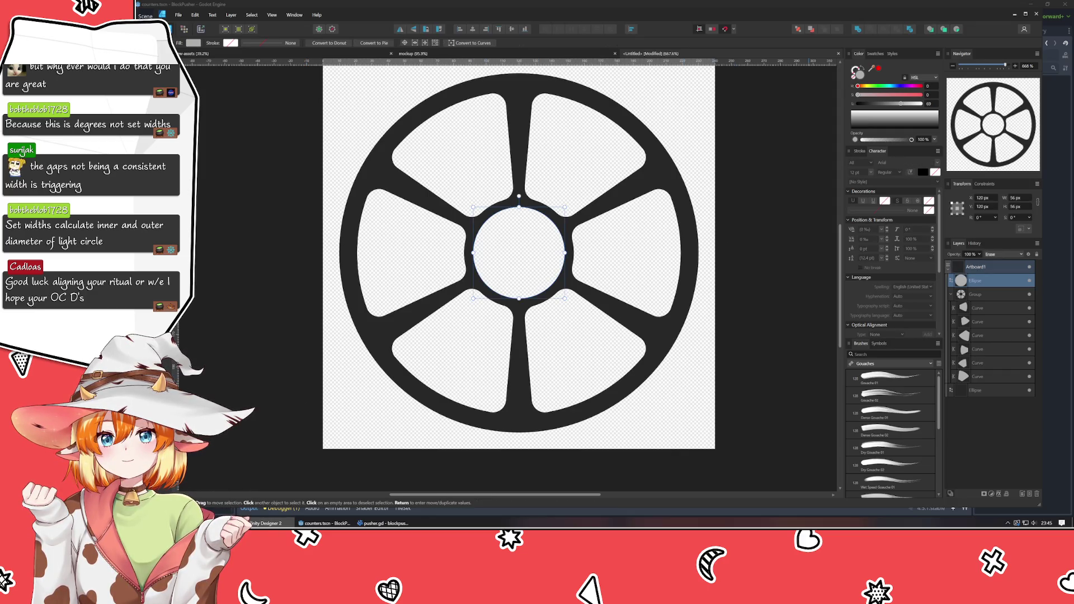
{"action": "scroll", "coordinate": [1026, 199], "scroll_direction": "down", "scroll_amount": 4}
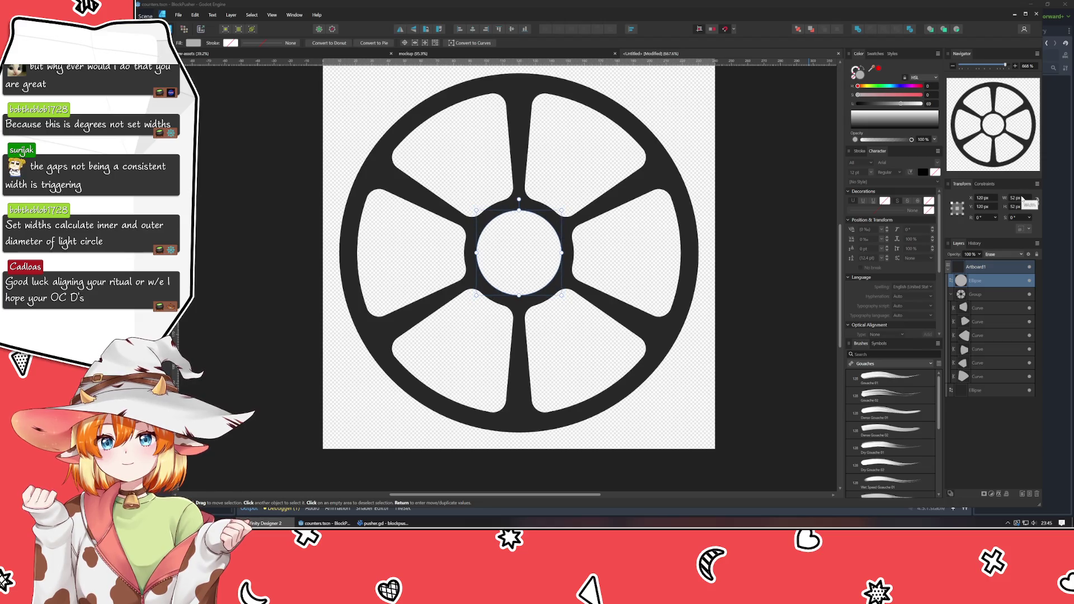
{"action": "scroll", "coordinate": [1026, 199], "scroll_direction": "down", "scroll_amount": 1}
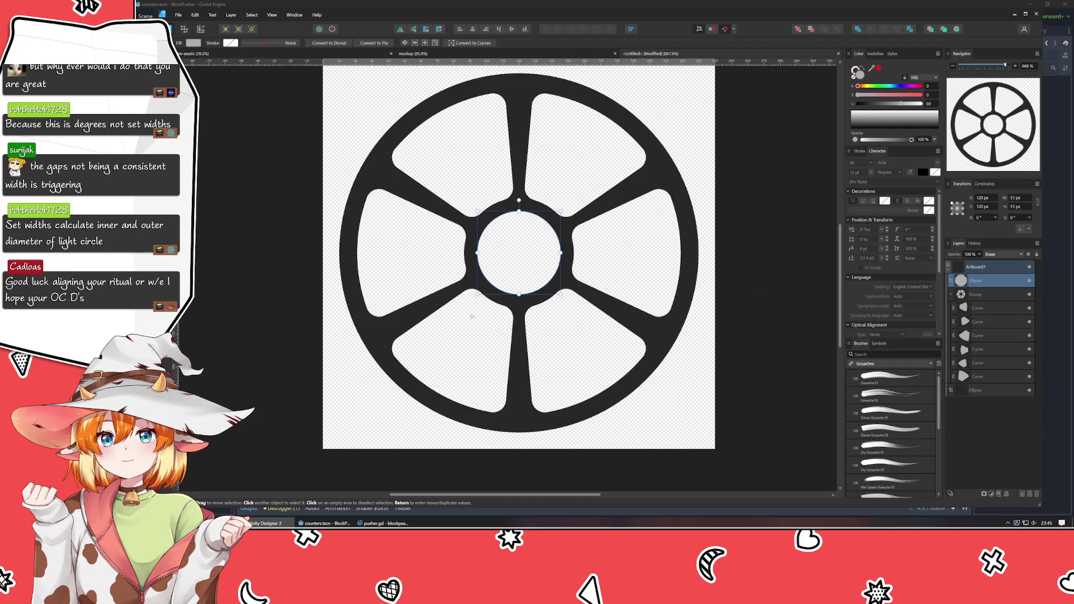
{"action": "key", "text": "a"}
{"action": "left_click", "coordinate": [265, 315]}
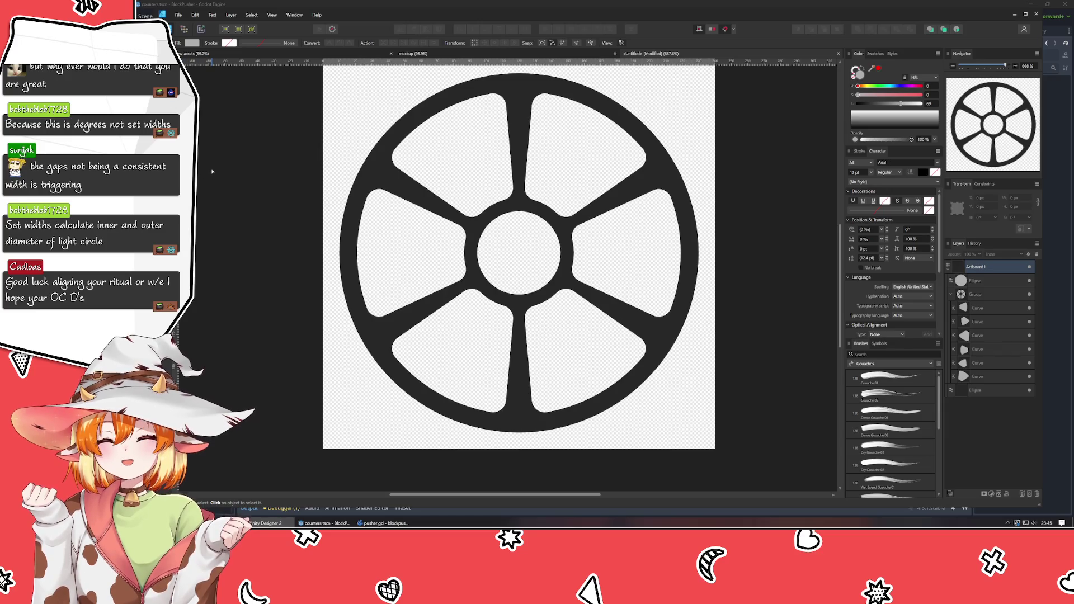
{"action": "key", "text": "m"}
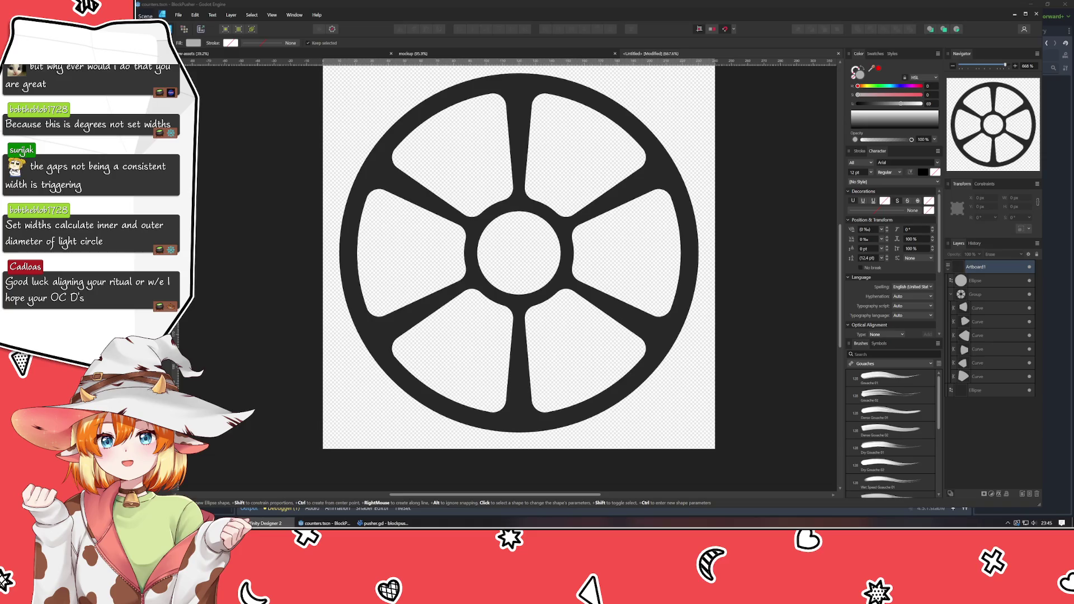
{"action": "left_click_drag", "start_coordinate": [213, 166], "coordinate": [339, 267]}
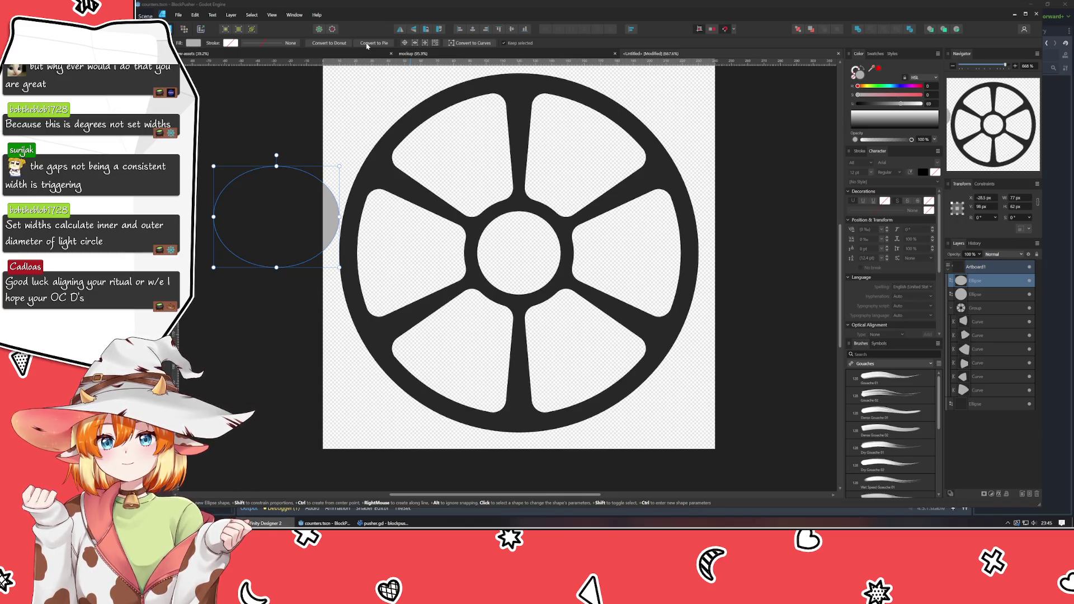
{"action": "left_click", "coordinate": [331, 43]}
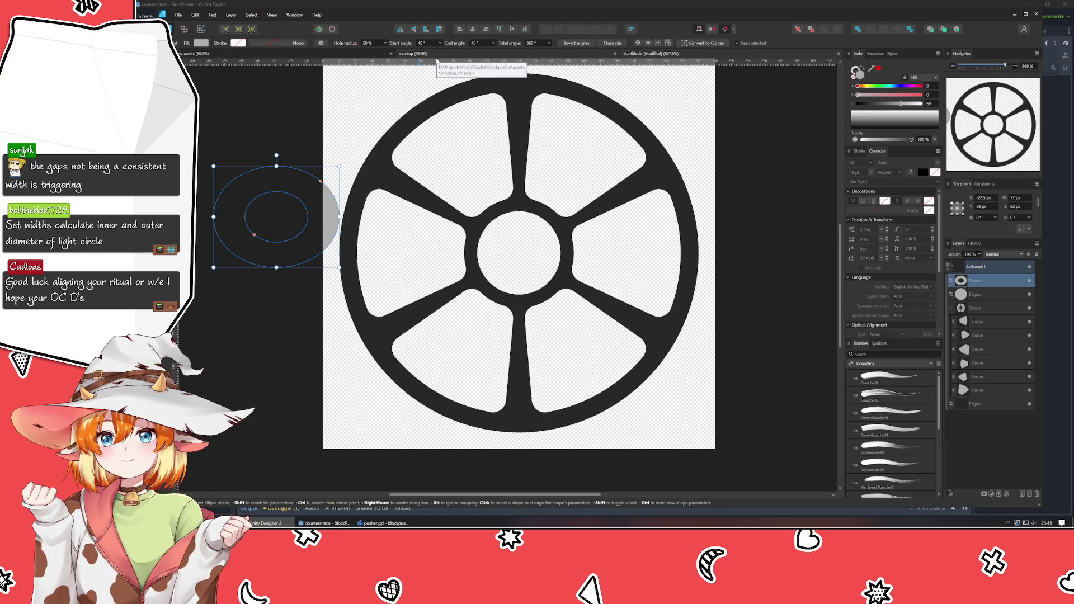
{"action": "key", "text": "v"}
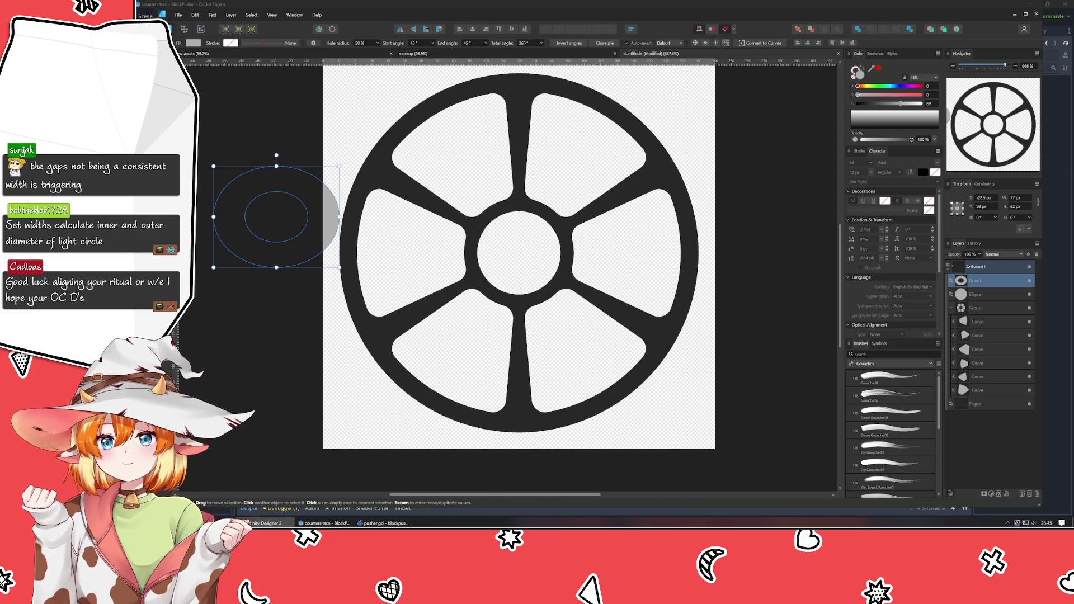
{"action": "key", "text": "Delete"}
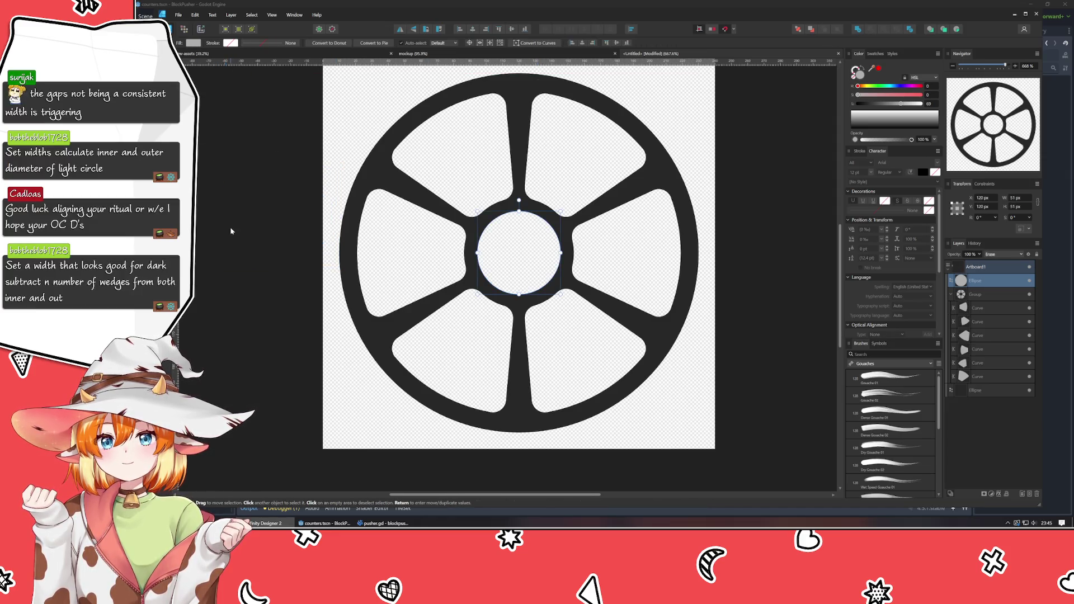
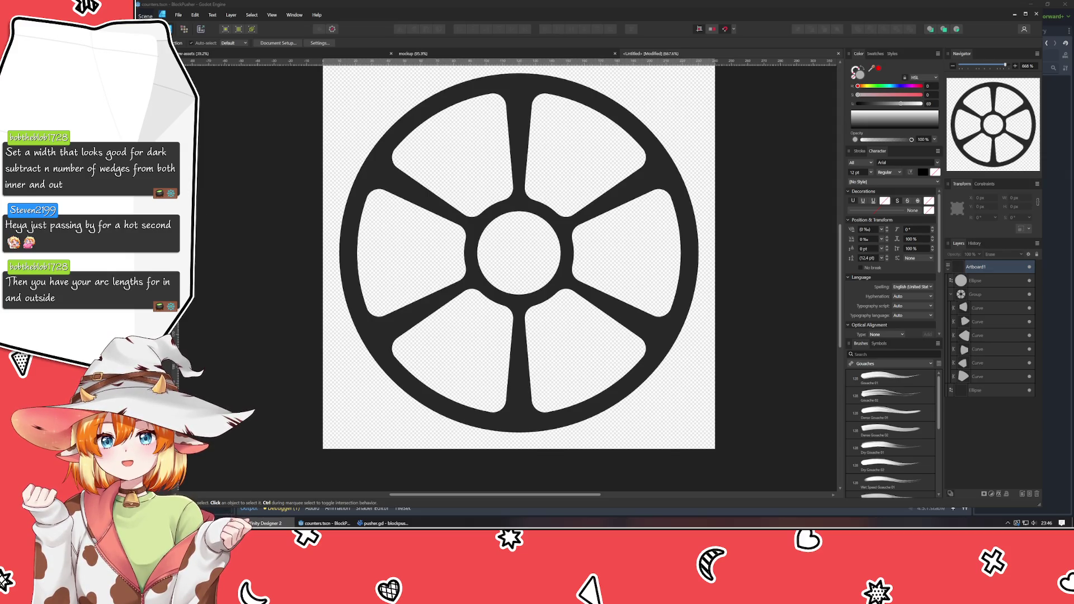
- Draw a straight horizontal line across the wheel from its left edge to its right edge
{"action": "key", "text": "p"}
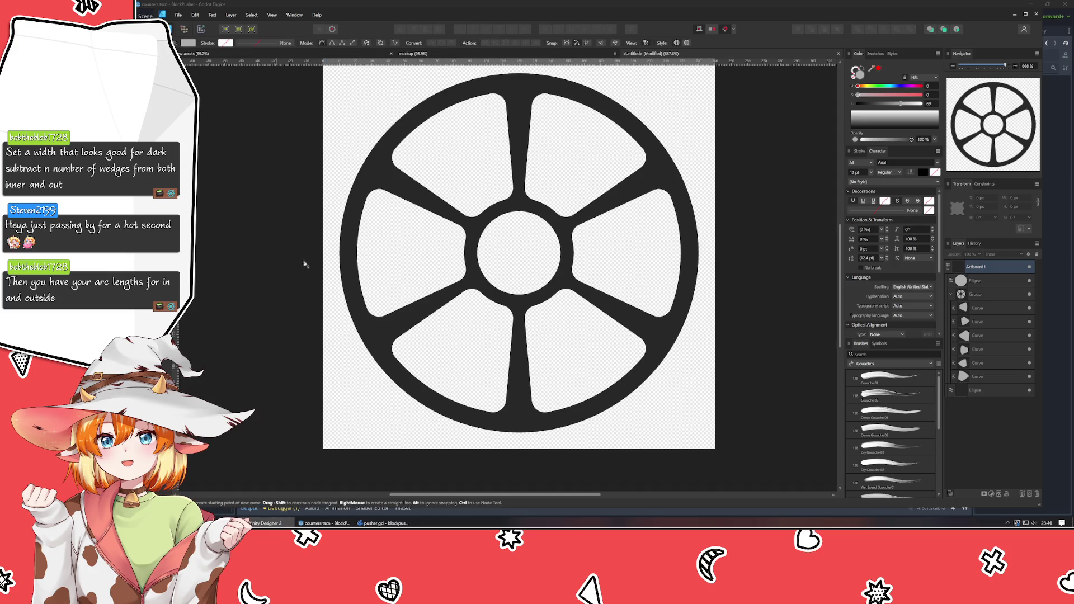
{"action": "left_click", "coordinate": [329, 253]}
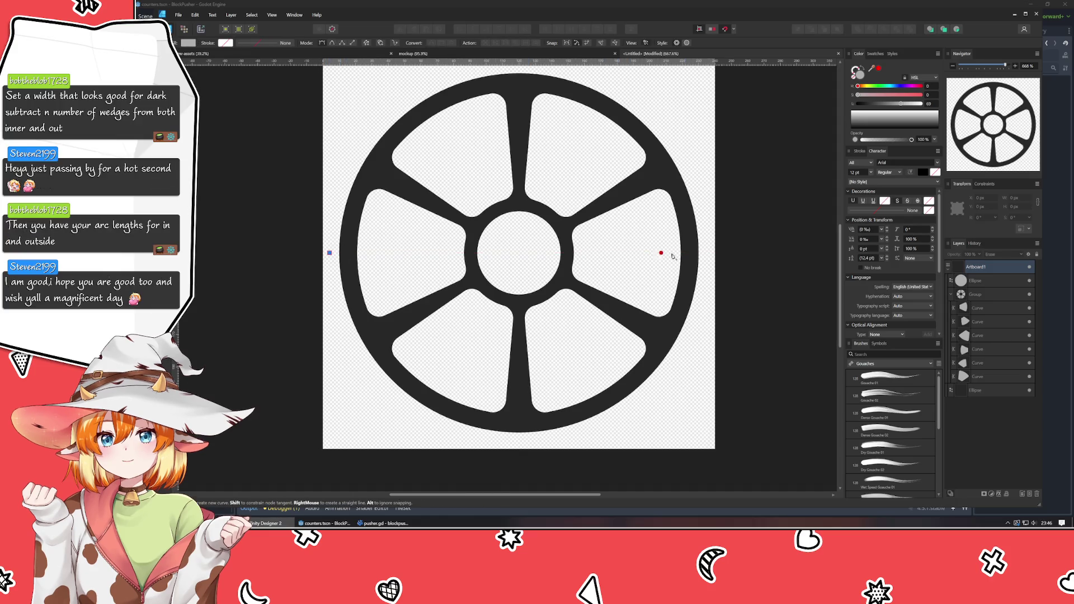
{"action": "left_click", "coordinate": [703, 253]}
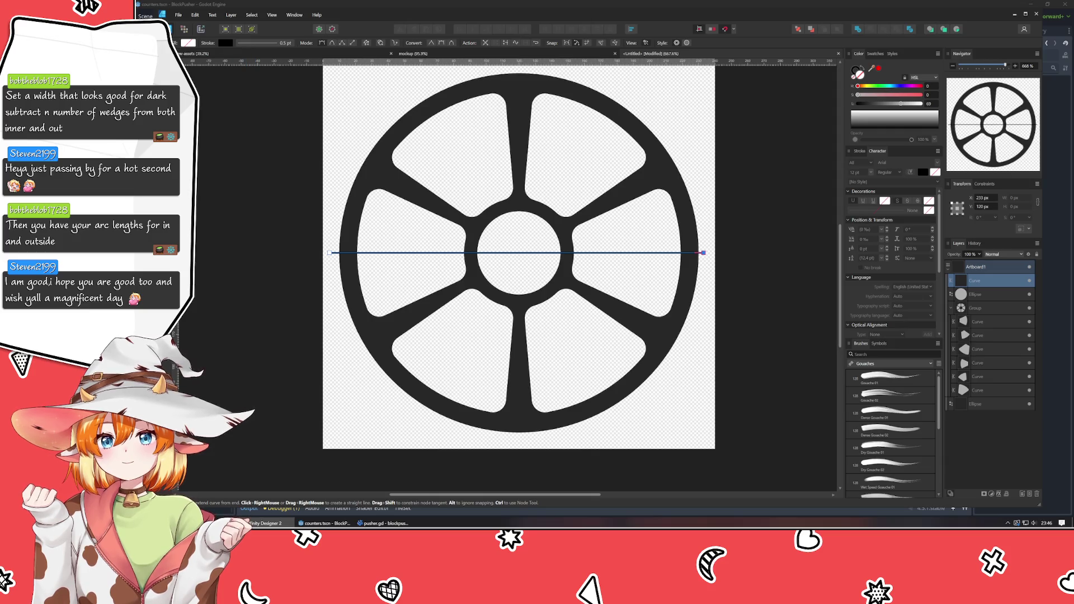
{"action": "key", "text": "v"}
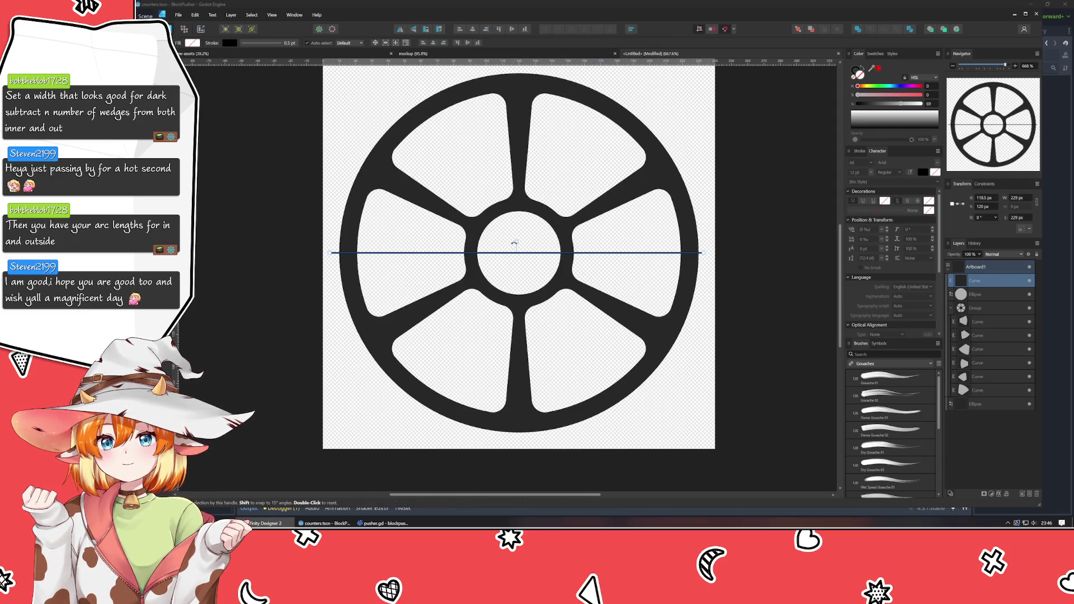
- Tilt the line to about 33.5° and duplicate it as a second angled copy
{"action": "mouse_move", "coordinate": [515, 242]}
{"action": "left_mouse_down"}
{"action": "mouse_move", "coordinate": [492, 233]}
{"action": "mouse_move", "coordinate": [502, 237]}
{"action": "left_mouse_up"}
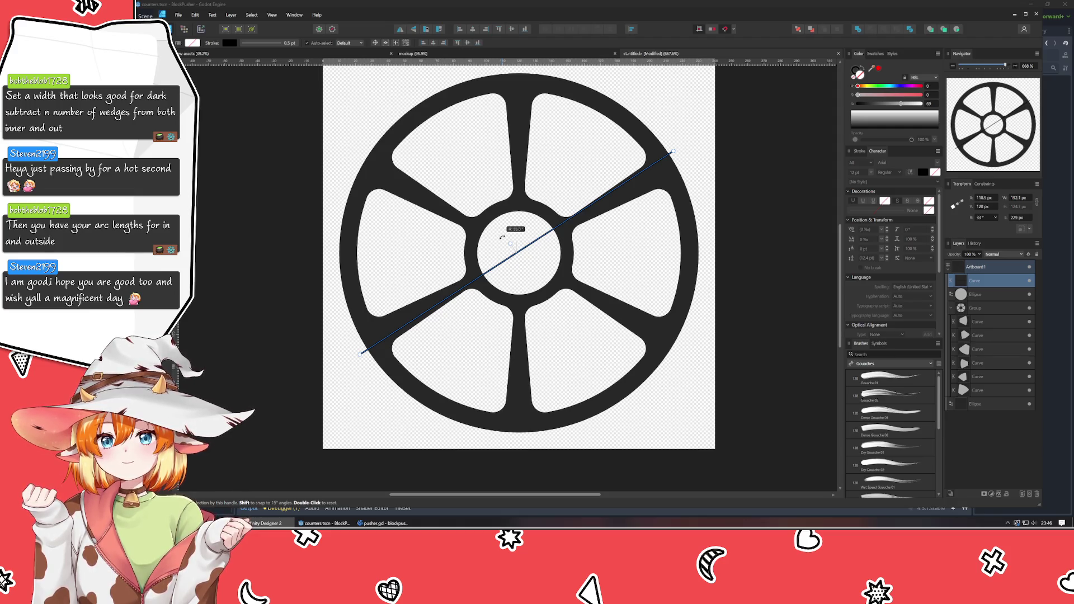
{"action": "left_click_drag", "start_coordinate": [502, 237], "coordinate": [650, 236]}
{"action": "key", "text": "ctrl+j"}
{"action": "key", "text": "ctrl+j"}
{"action": "scroll", "coordinate": [650, 236], "scroll_direction": "up", "scroll_amount": 2}
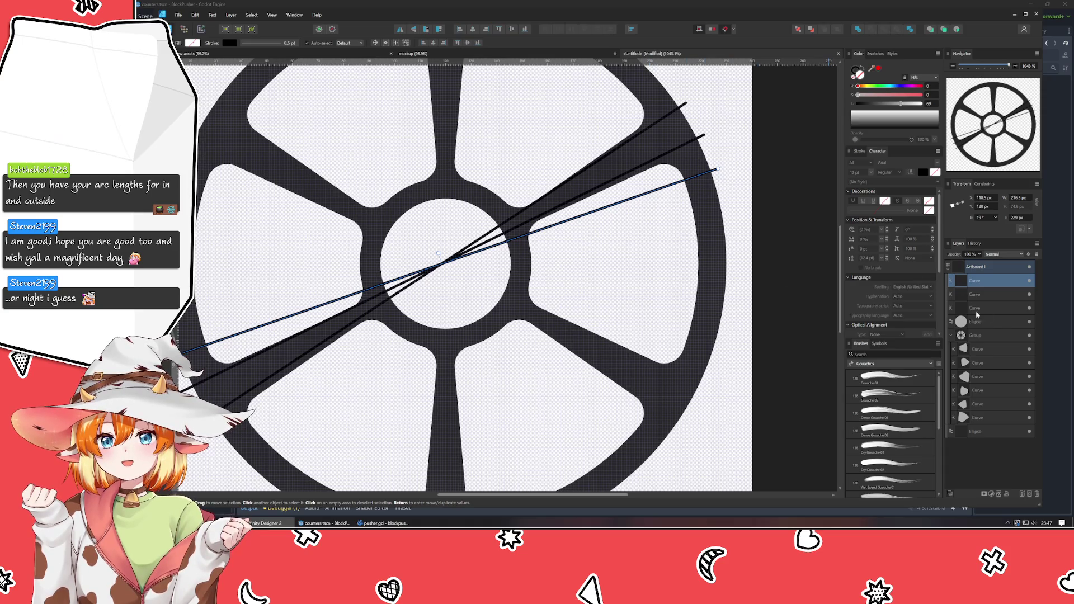
- Hide the spoke wedge group and the ellipse cutting the centre hole
{"action": "left_click", "coordinate": [1029, 336]}
{"action": "left_click", "coordinate": [1029, 322]}
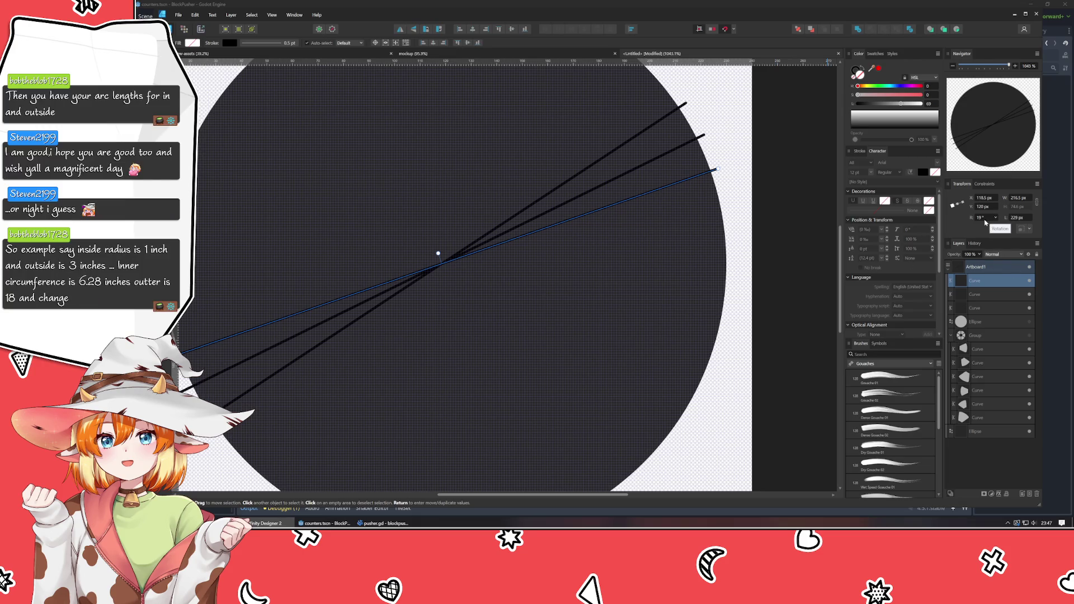
{"action": "scroll", "coordinate": [985, 220], "scroll_direction": "up", "scroll_amount": 1}
- Select the lines tilted at 33.4° and 26.2° in the Layers panel
{"action": "left_click", "coordinate": [981, 306]}
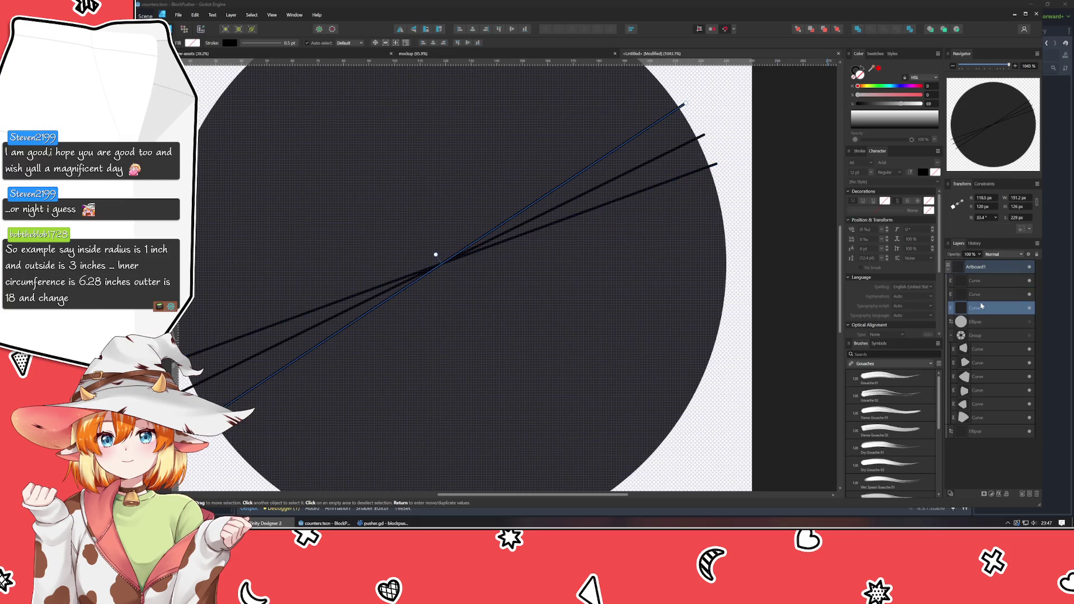
{"action": "scroll", "coordinate": [987, 222], "scroll_direction": "down", "scroll_amount": 1}
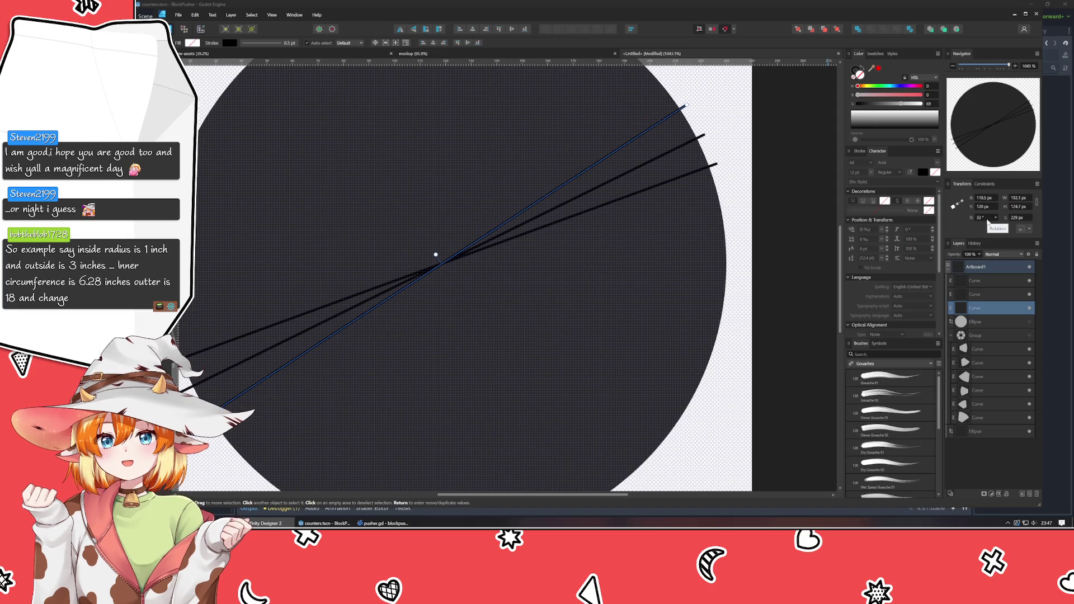
{"action": "scroll", "coordinate": [987, 222], "scroll_direction": "down", "scroll_amount": 1}
{"action": "left_click", "coordinate": [1000, 295]}
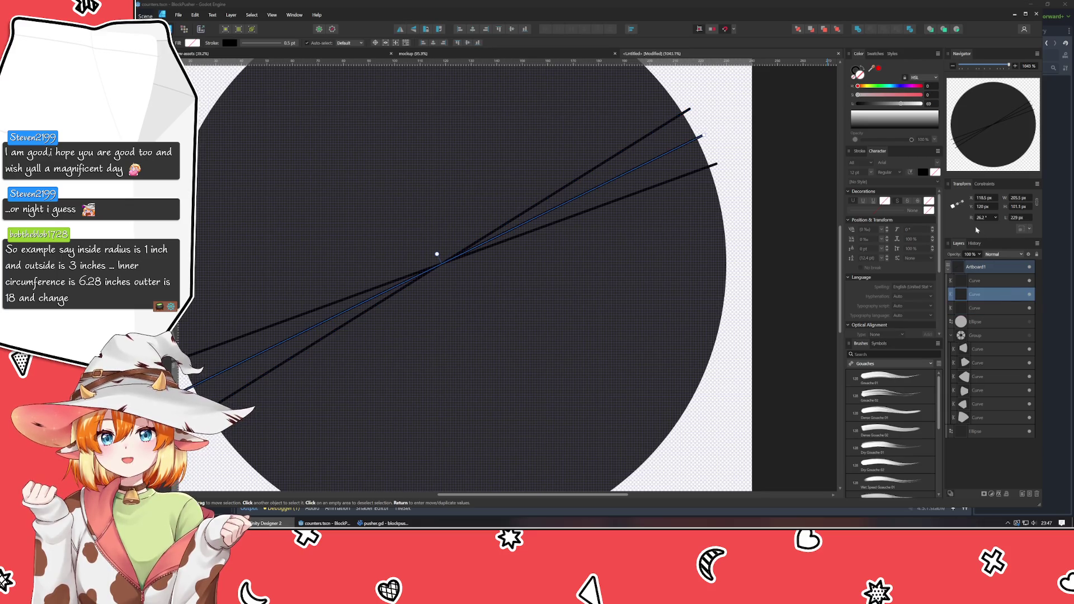
{"action": "scroll", "coordinate": [986, 220], "scroll_direction": "down", "scroll_amount": 3}
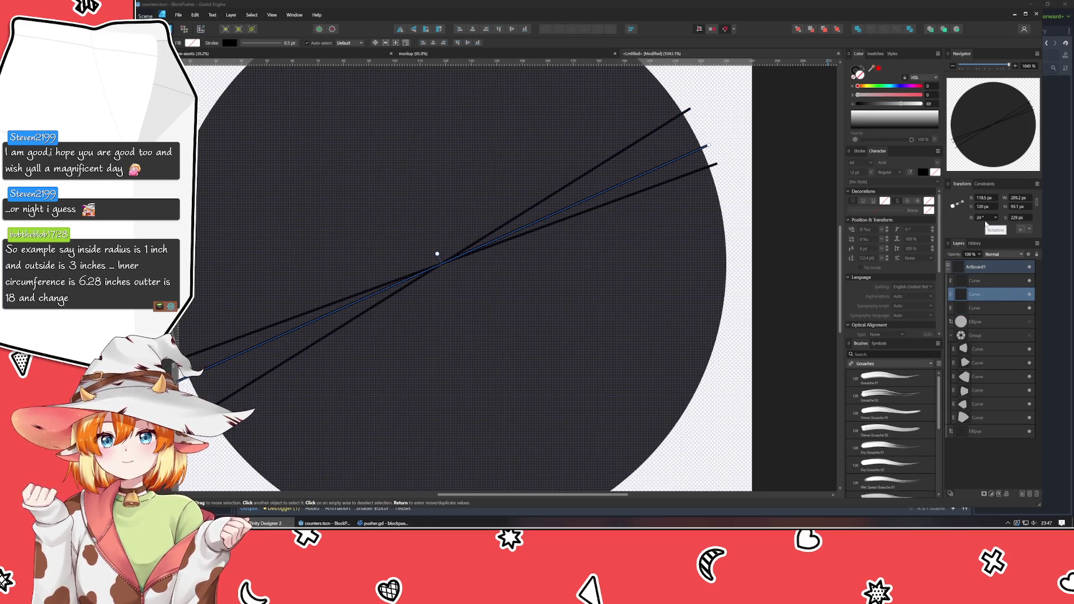
{"action": "scroll", "coordinate": [986, 223], "scroll_direction": "down", "scroll_amount": 1}
{"action": "scroll", "coordinate": [986, 223], "scroll_direction": "down", "scroll_amount": 1}
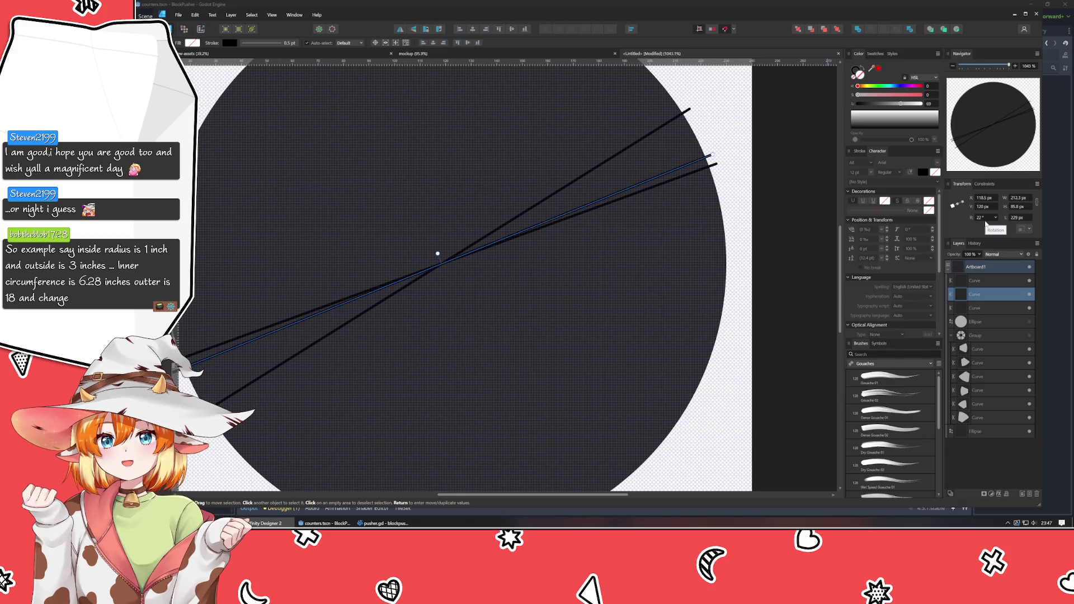
{"action": "mouse_move", "coordinate": [568, 145]}
{"action": "left_mouse_down"}
{"action": "mouse_move", "coordinate": [568, 221]}
{"action": "mouse_move", "coordinate": [591, 206]}
{"action": "left_mouse_up"}
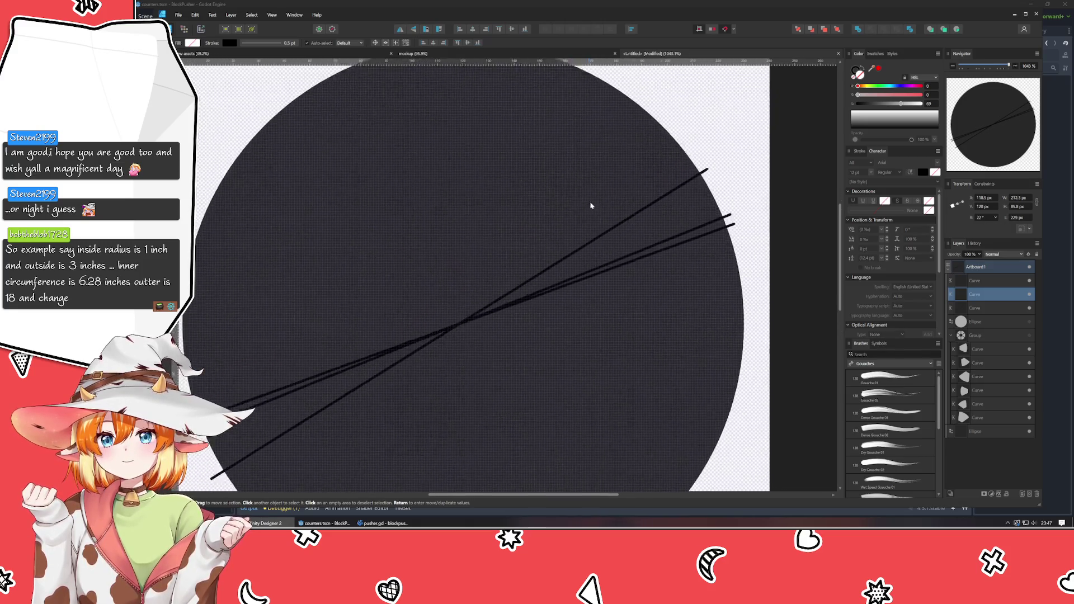
{"action": "scroll", "coordinate": [283, 153], "scroll_direction": "down", "scroll_amount": 1}
- Hide both black guide line layers so only the dark disc shows
{"action": "key", "text": "e"}
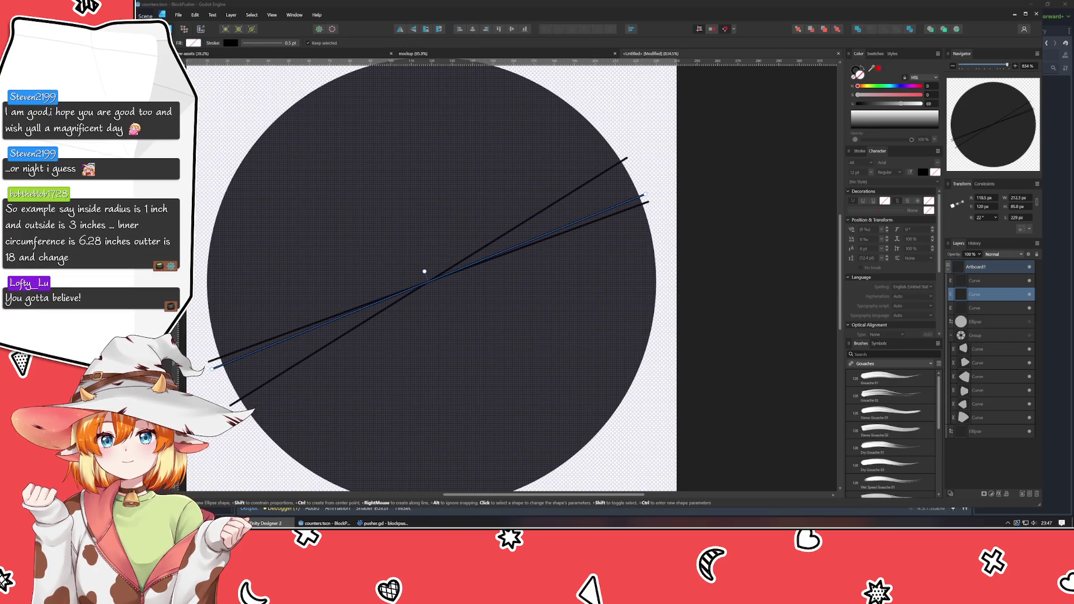
{"action": "key", "text": "v"}
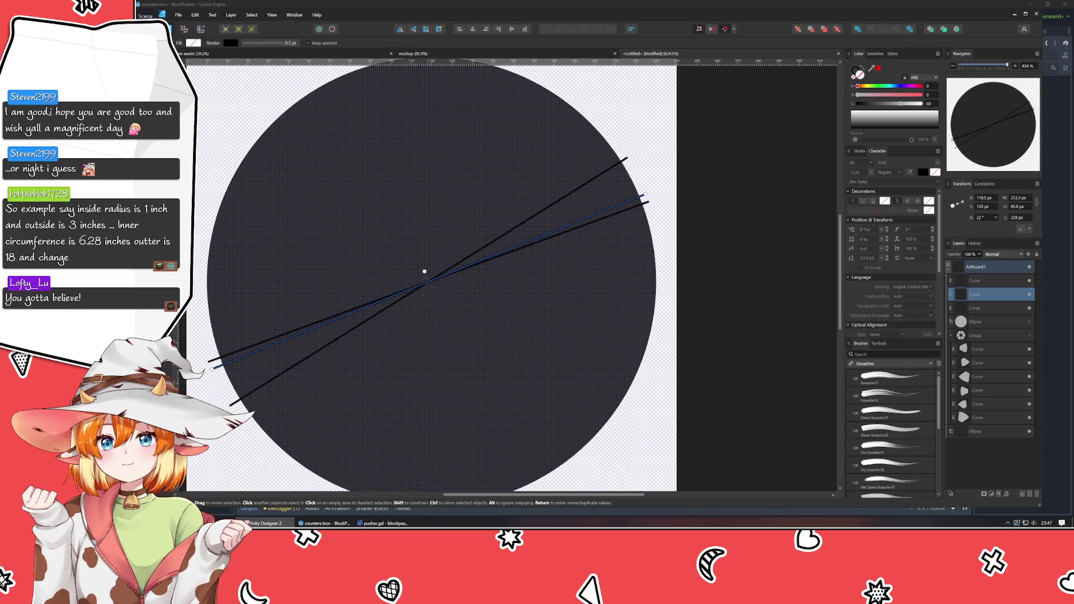
{"action": "key", "text": "e"}
{"action": "left_click", "coordinate": [1029, 308]}
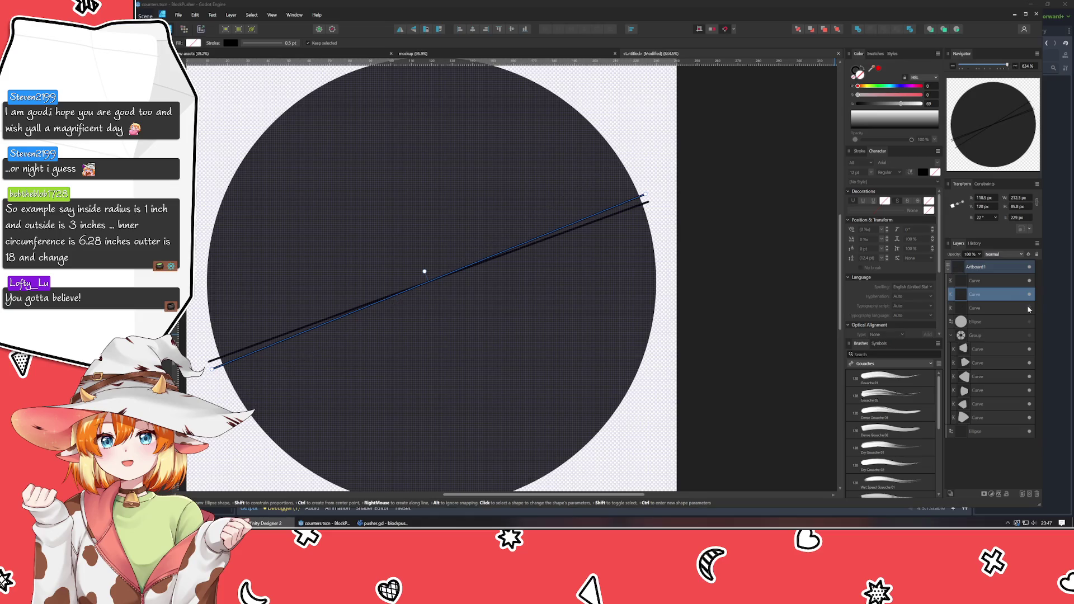
{"action": "left_click", "coordinate": [1029, 280]}
- Draw a light grey disc inside the dark circle, leaving a thin dark ring
{"action": "key", "text": "Escape"}
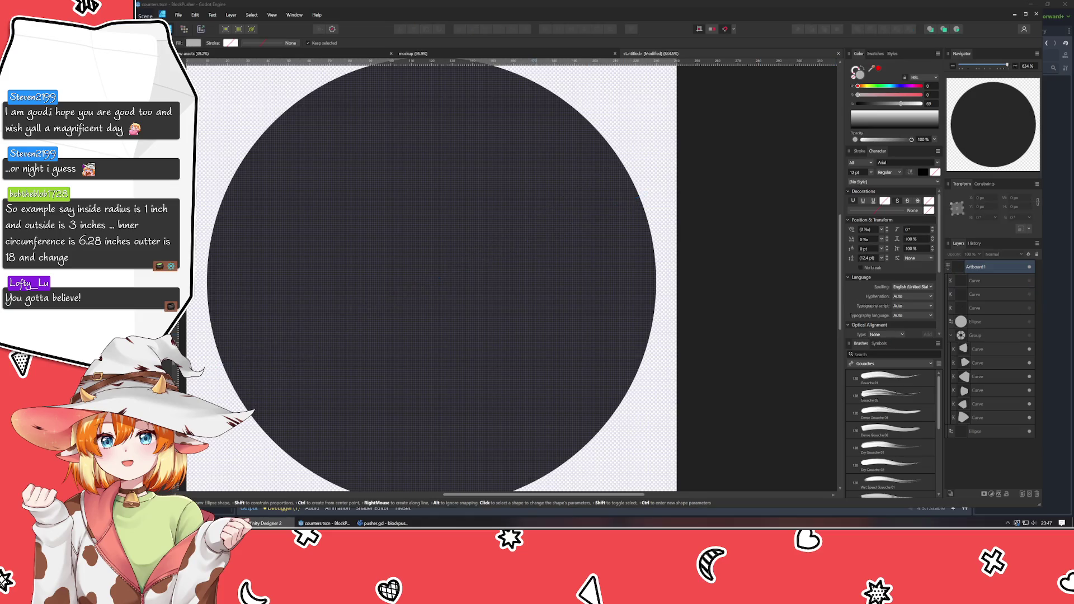
{"action": "scroll", "coordinate": [434, 277], "scroll_direction": "down", "scroll_amount": 3}
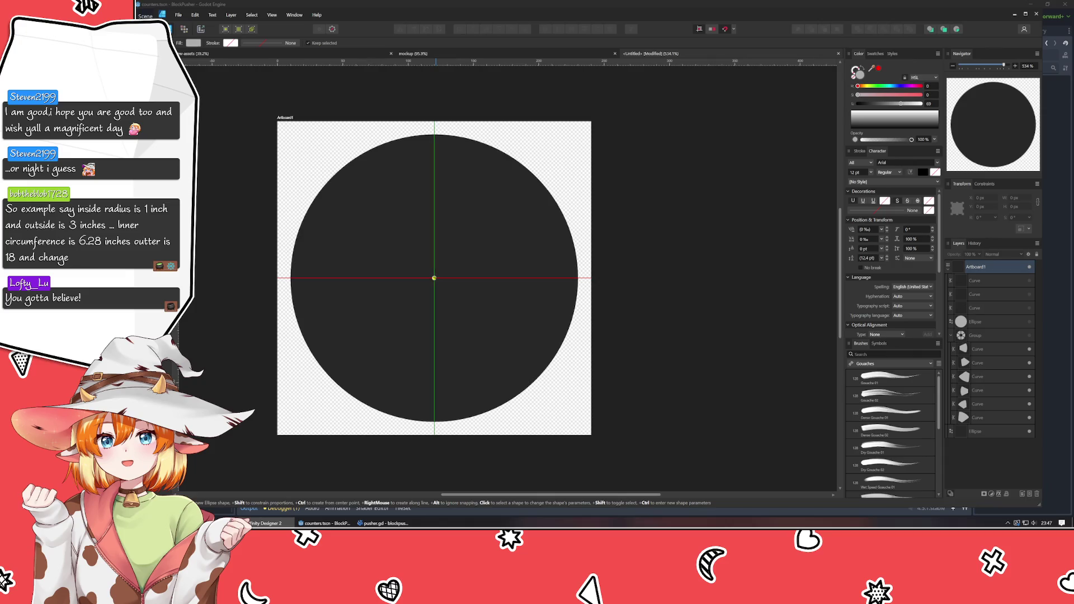
{"action": "left_click", "coordinate": [434, 278]}
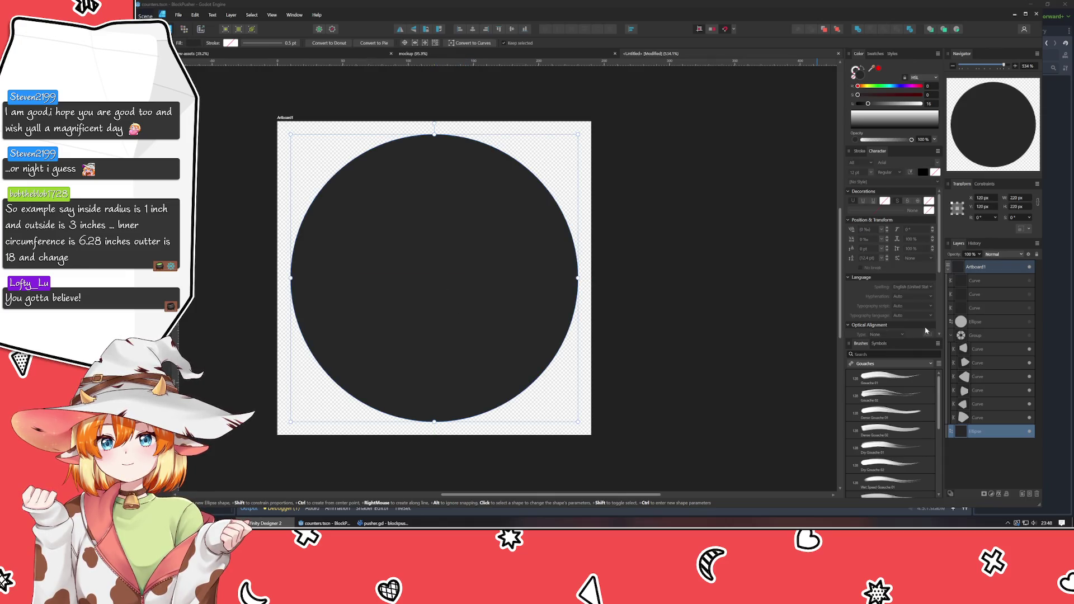
{"action": "key", "text": "ctrl+d"}
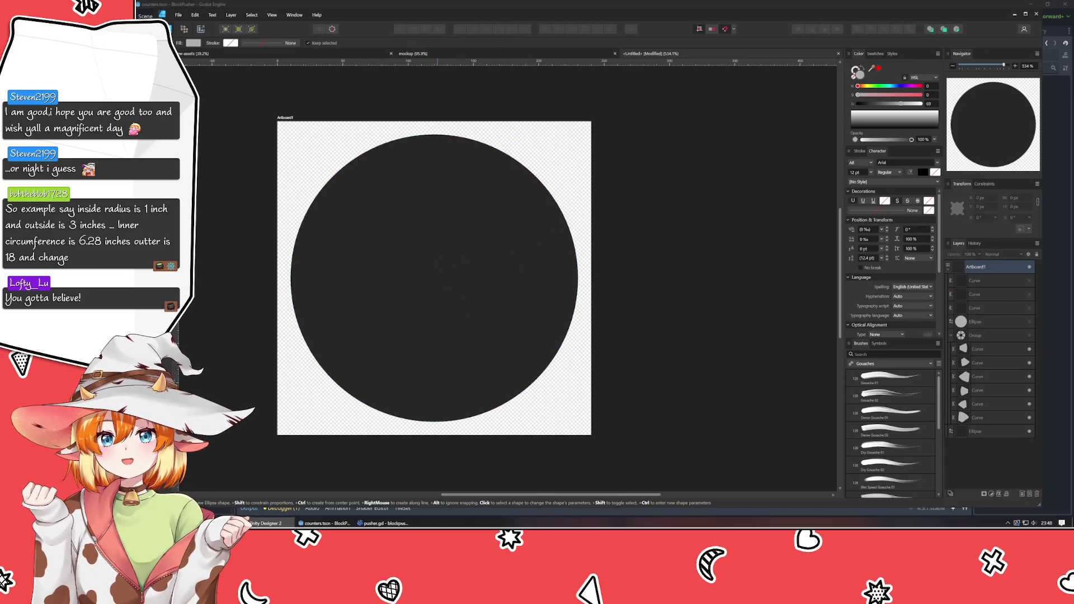
{"action": "mouse_move", "coordinate": [434, 278]}
{"action": "left_mouse_down"}
{"action": "mouse_move", "coordinate": [571, 410]}
{"action": "mouse_move", "coordinate": [566, 402]}
{"action": "left_mouse_up"}
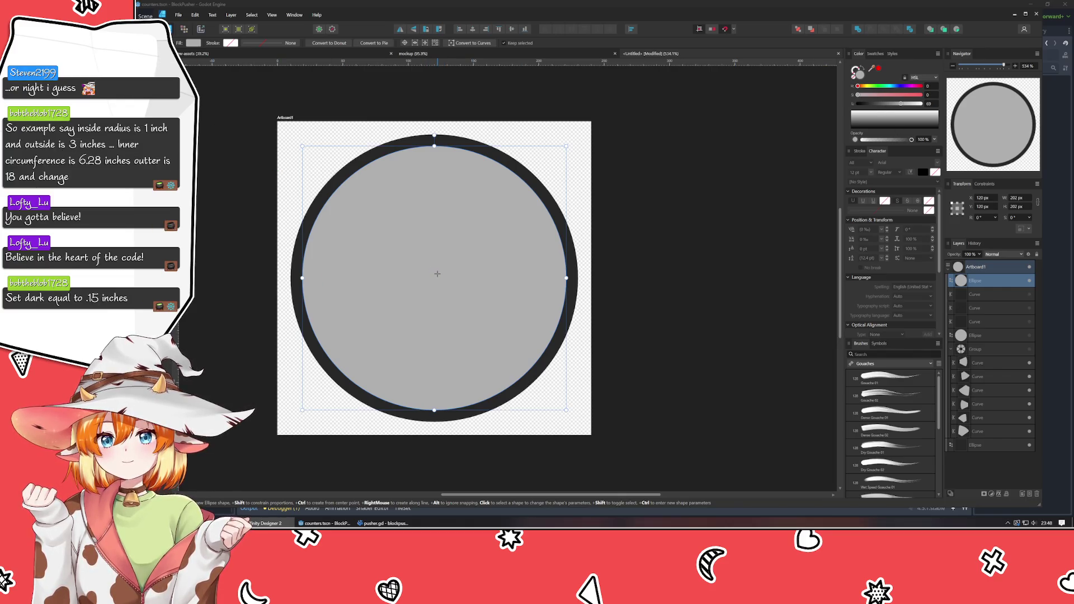
- Draw a smaller hub circle from the centre and darken its grey to lightness 53
{"action": "left_click_drag", "start_coordinate": [434, 278], "coordinate": [484, 350]}
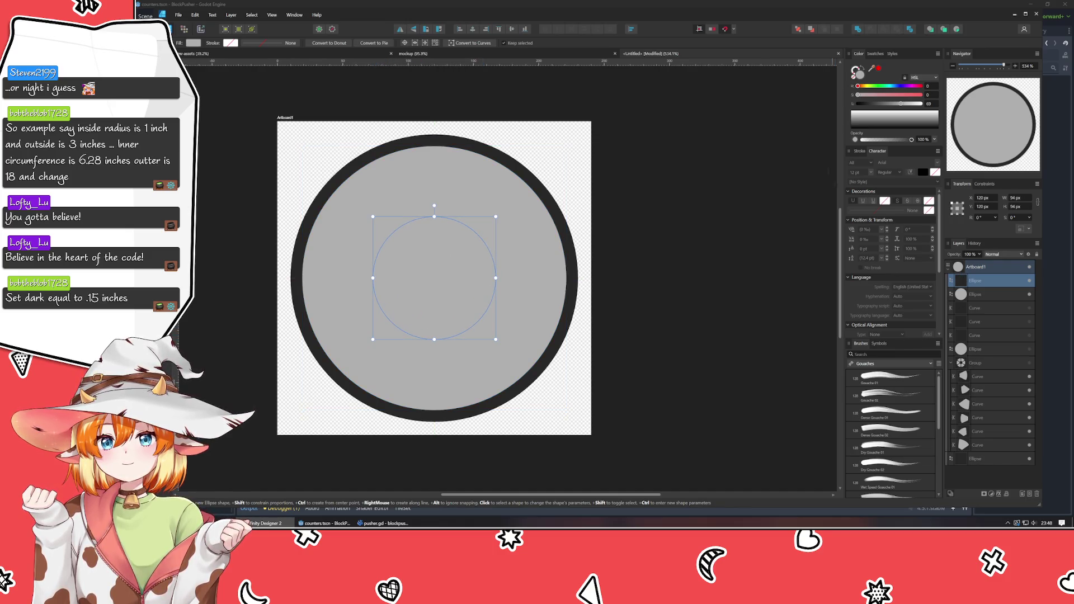
{"action": "left_click", "coordinate": [891, 105]}
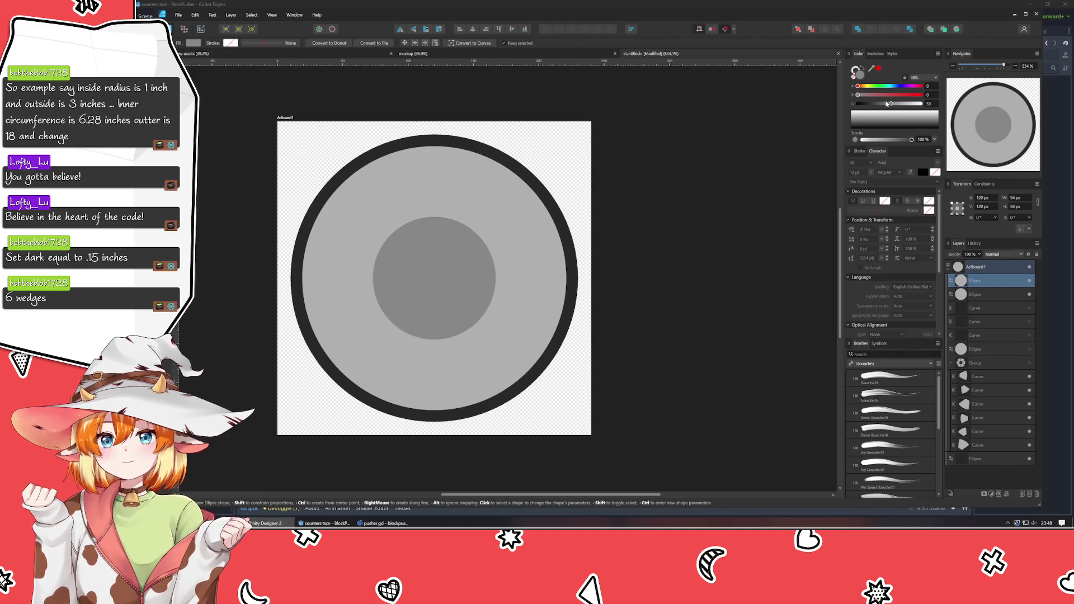
{"action": "key", "text": "v"}
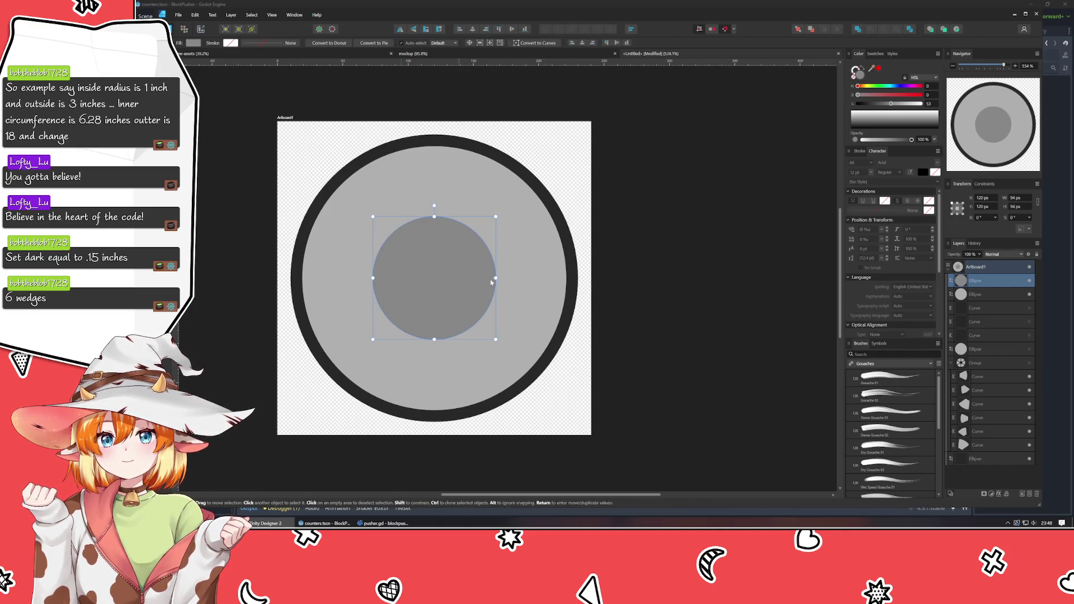
{"action": "left_click", "coordinate": [616, 359]}
{"action": "scroll", "coordinate": [453, 335], "scroll_direction": "up", "scroll_amount": 1}
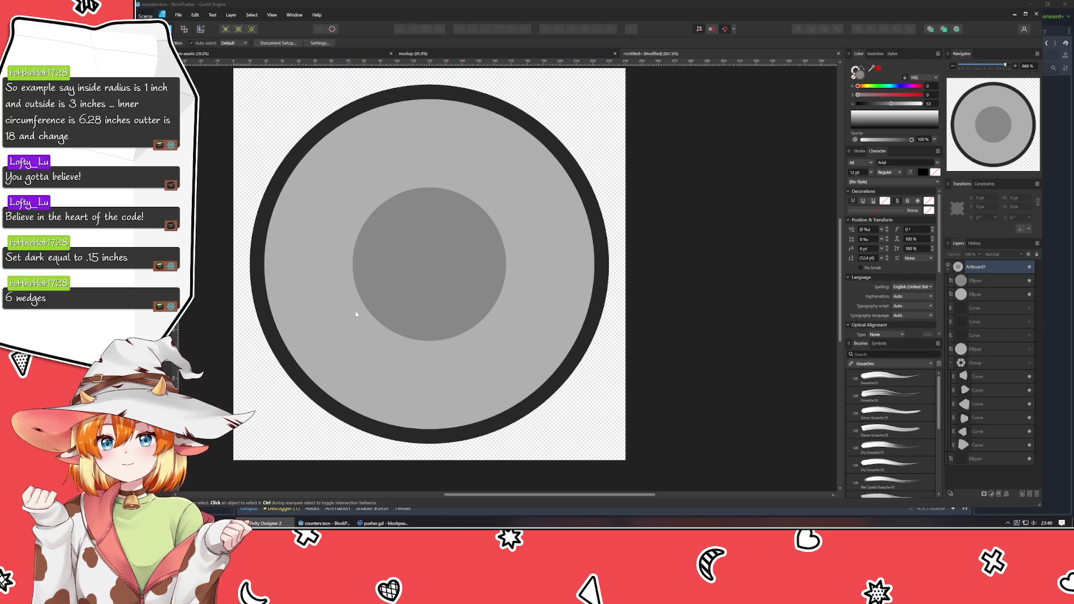
{"action": "mouse_move", "coordinate": [545, 333]}
{"action": "left_mouse_down"}
{"action": "mouse_move", "coordinate": [570, 364]}
{"action": "mouse_move", "coordinate": [569, 327]}
{"action": "mouse_move", "coordinate": [573, 342]}
{"action": "left_mouse_up"}
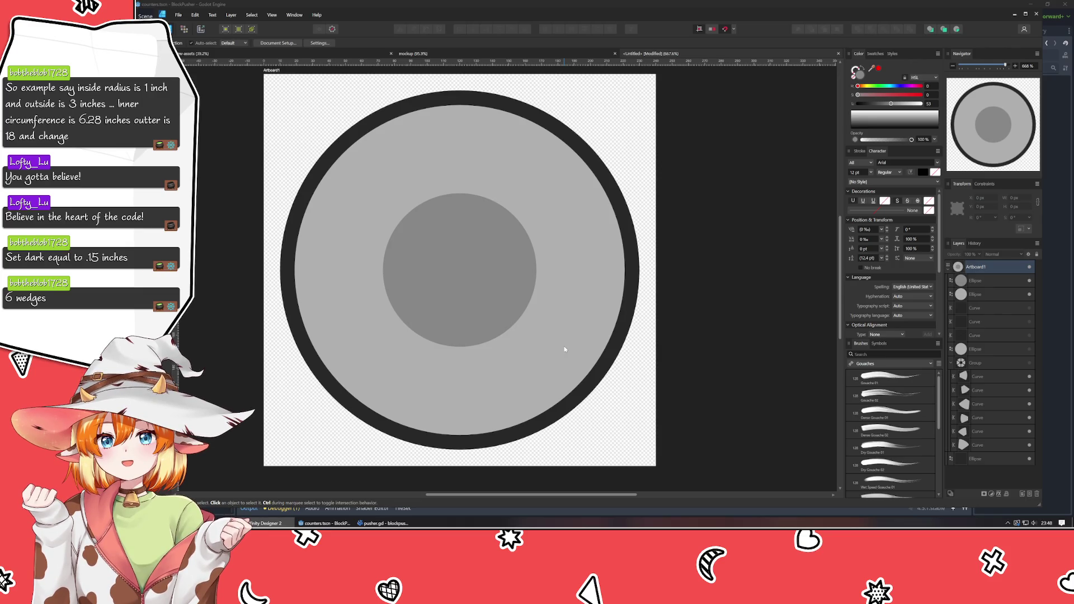
- Stack both grey circles below the guide lines and delete the 20° guide line
{"action": "scroll", "coordinate": [505, 325], "scroll_direction": "left", "scroll_amount": 2}
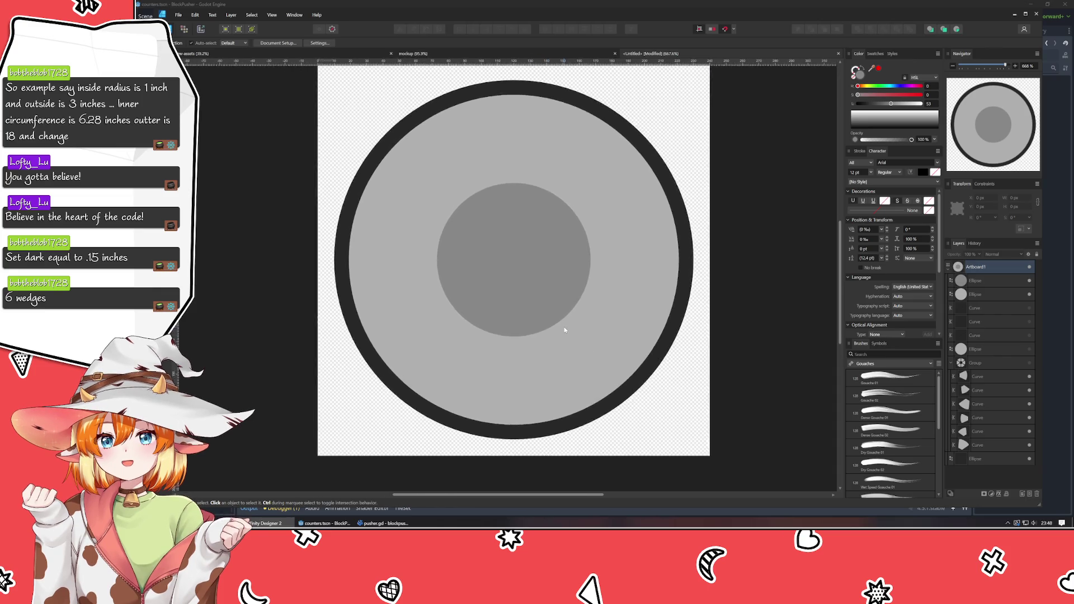
{"action": "left_click", "coordinate": [996, 280], "text": "shift"}
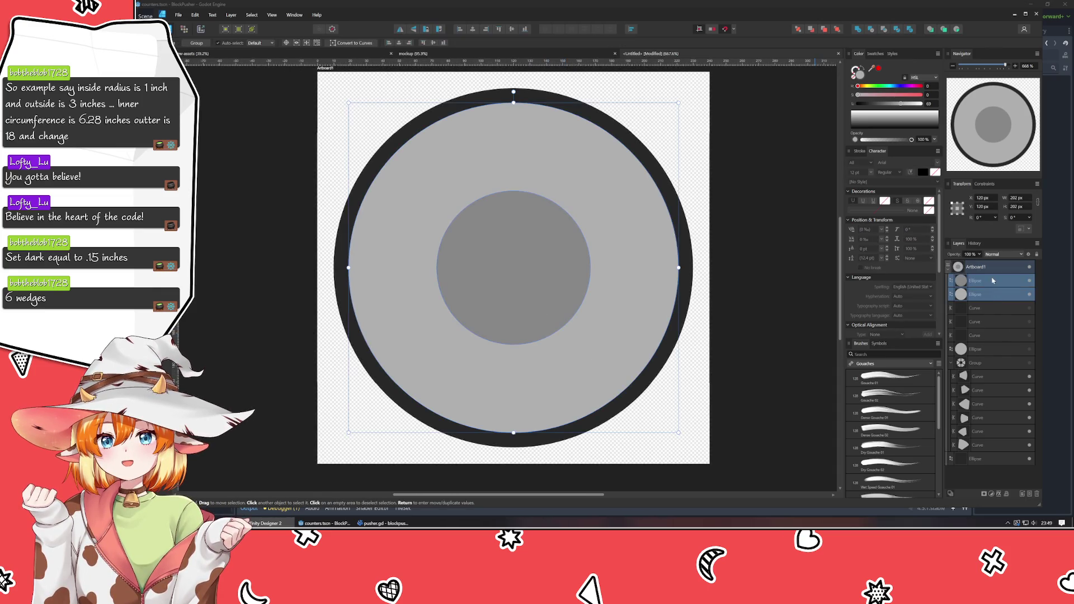
{"action": "mouse_move", "coordinate": [996, 285]}
{"action": "left_mouse_down"}
{"action": "mouse_move", "coordinate": [961, 342]}
{"action": "mouse_move", "coordinate": [895, 343]}
{"action": "left_mouse_up"}
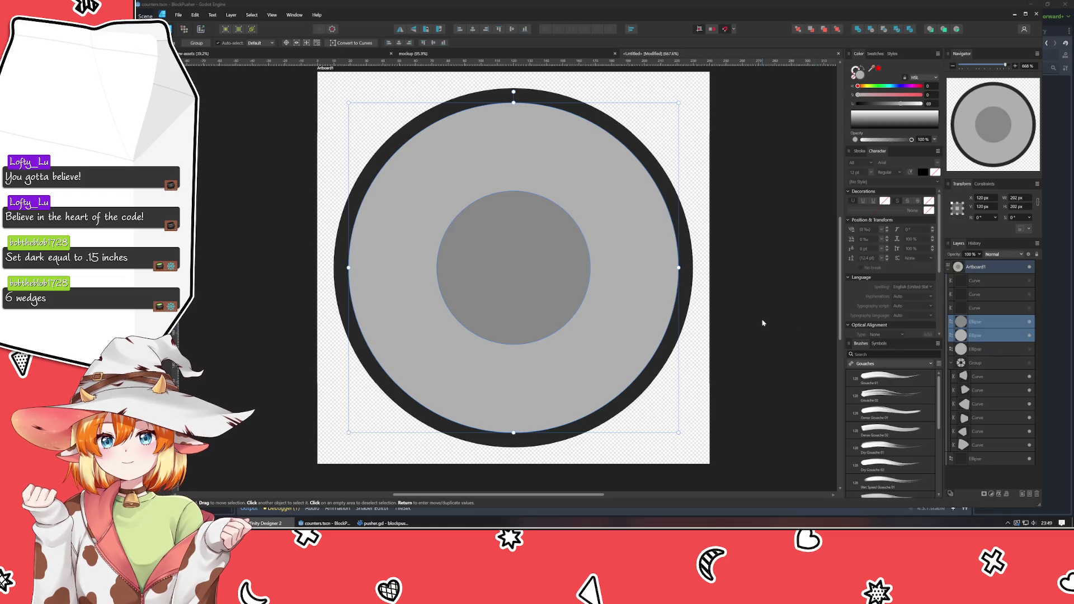
{"action": "left_click", "coordinate": [1004, 307]}
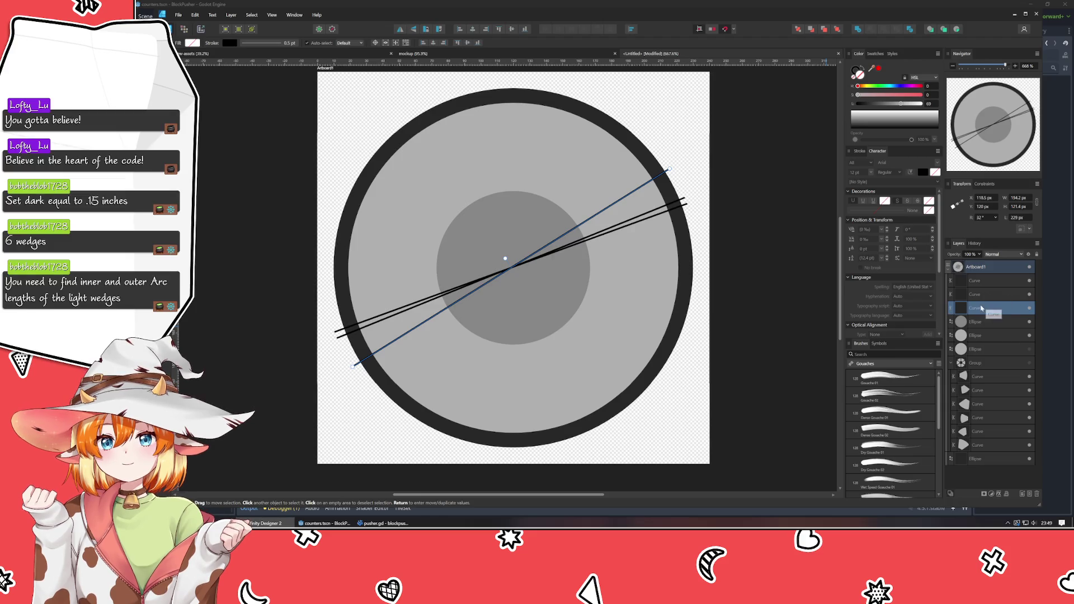
{"action": "left_click", "coordinate": [993, 281]}
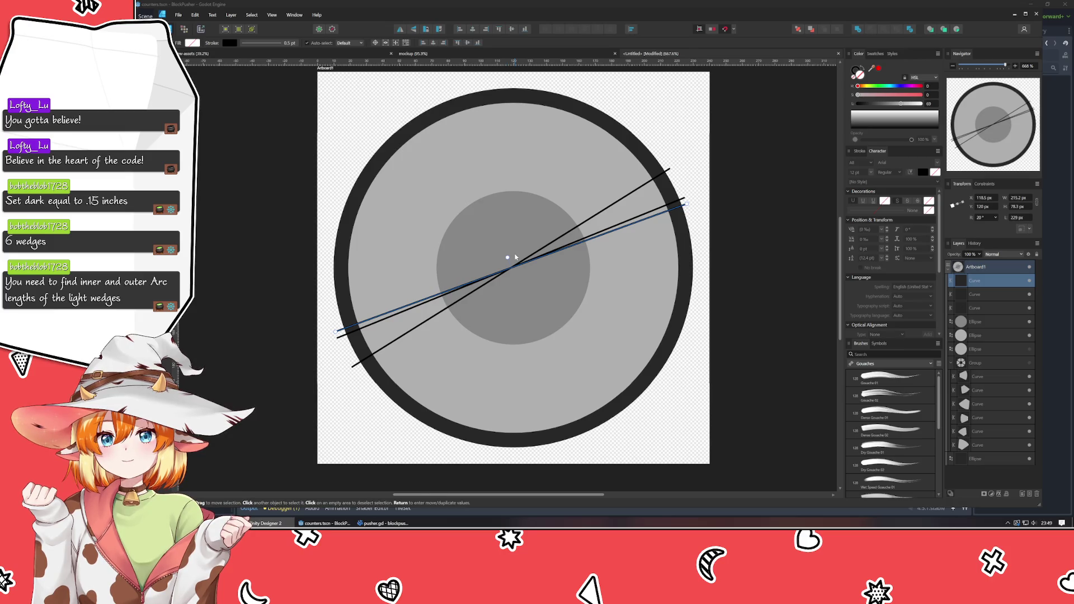
{"action": "key", "text": "Delete"}
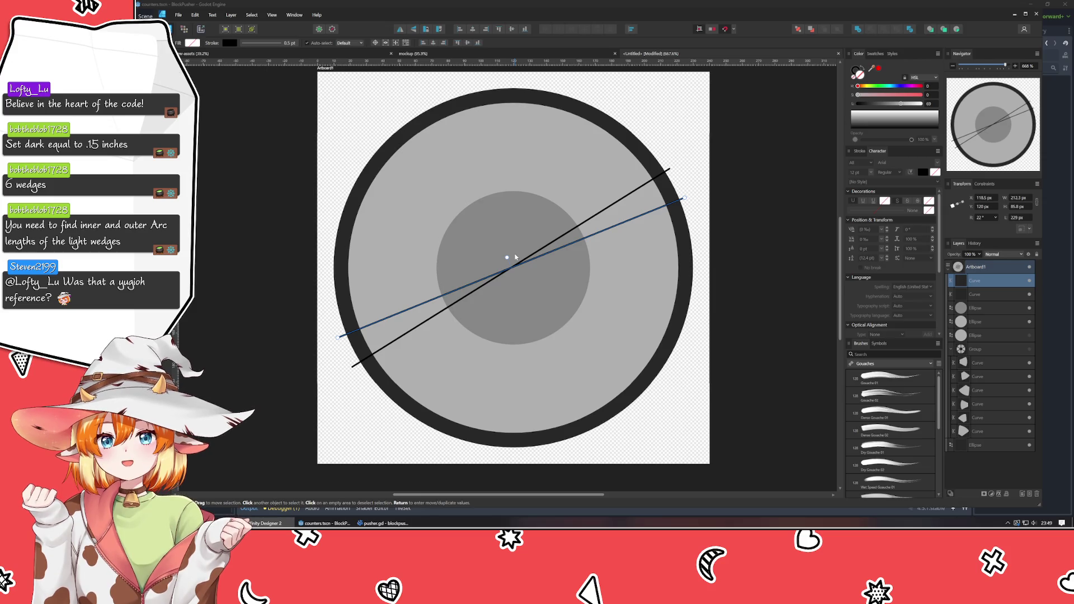
- Set one guide line's rotation to 0° and the other to 10°
{"action": "left_click", "coordinate": [985, 295], "text": "shift"}
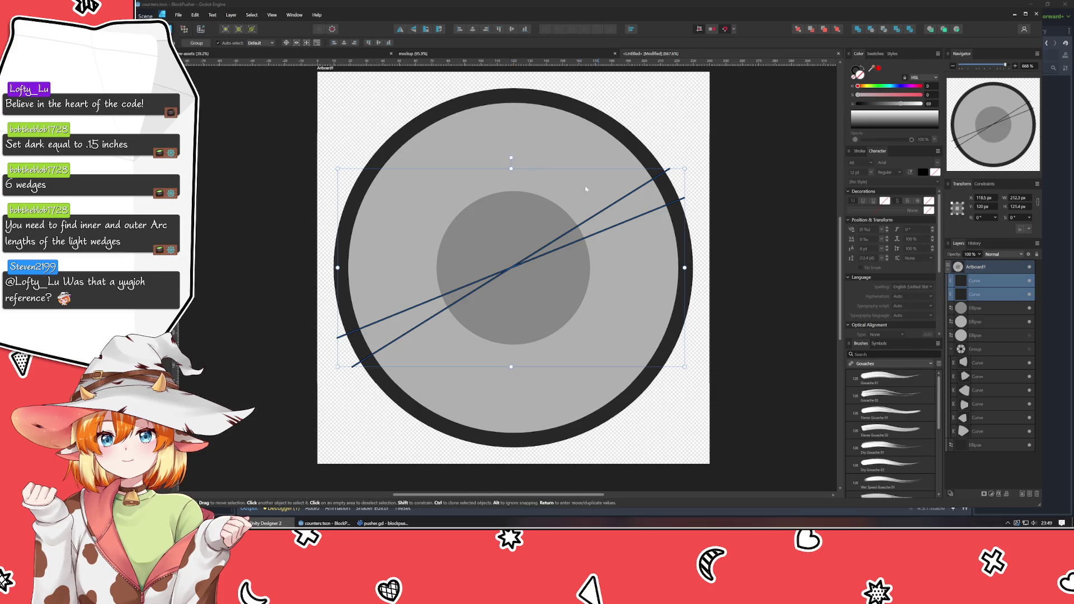
{"action": "left_click", "coordinate": [978, 293]}
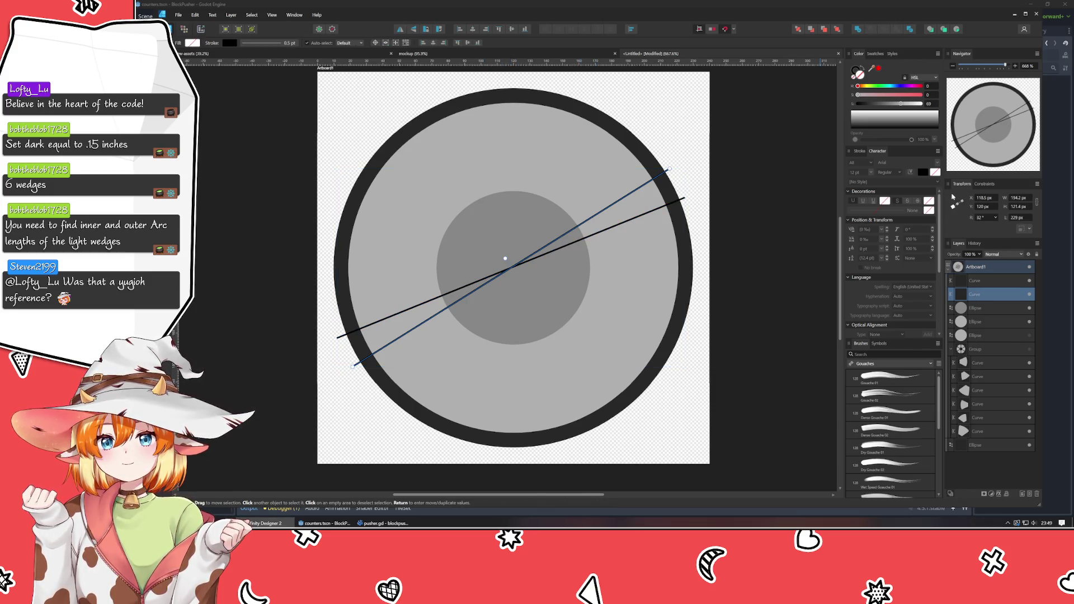
{"action": "left_click", "coordinate": [984, 217]}
{"action": "type", "text": "0"}
{"action": "key", "text": "Return"}
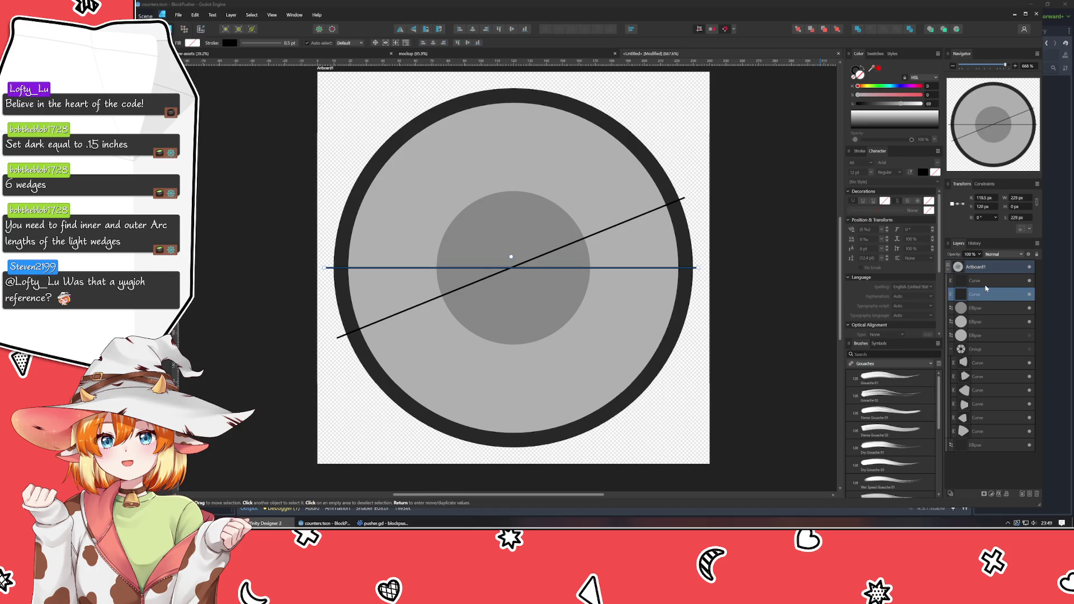
{"action": "left_click", "coordinate": [986, 281]}
{"action": "left_click", "coordinate": [984, 217]}
{"action": "type", "text": "10"}
{"action": "key", "text": "Return"}
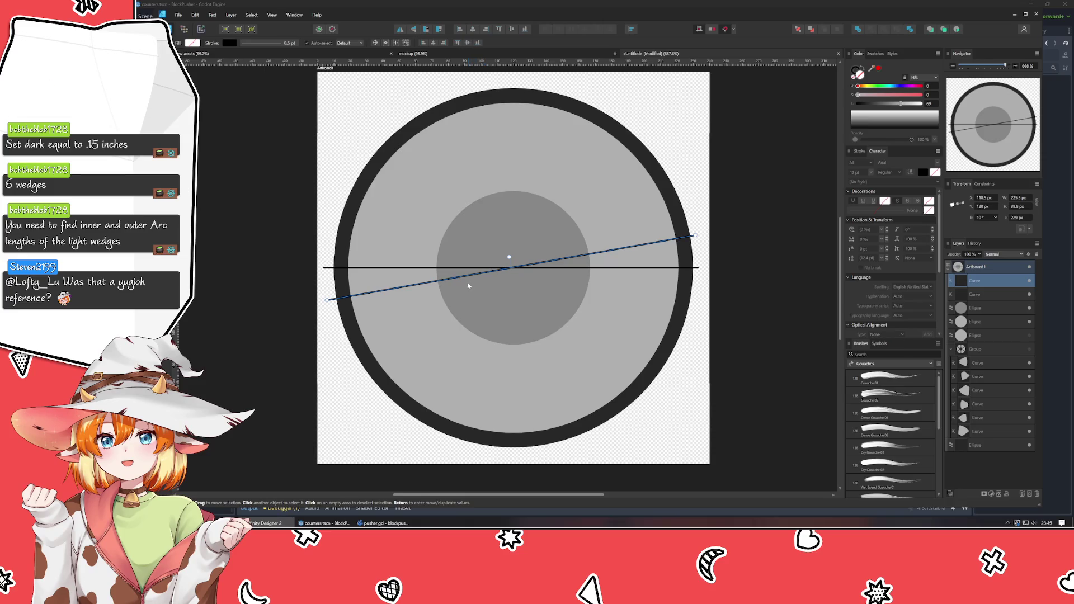
- Group the two guide lines and rotate the pair to 60°
{"action": "left_click", "coordinate": [979, 300], "text": "shift"}
{"action": "key", "text": "ctrl+g"}
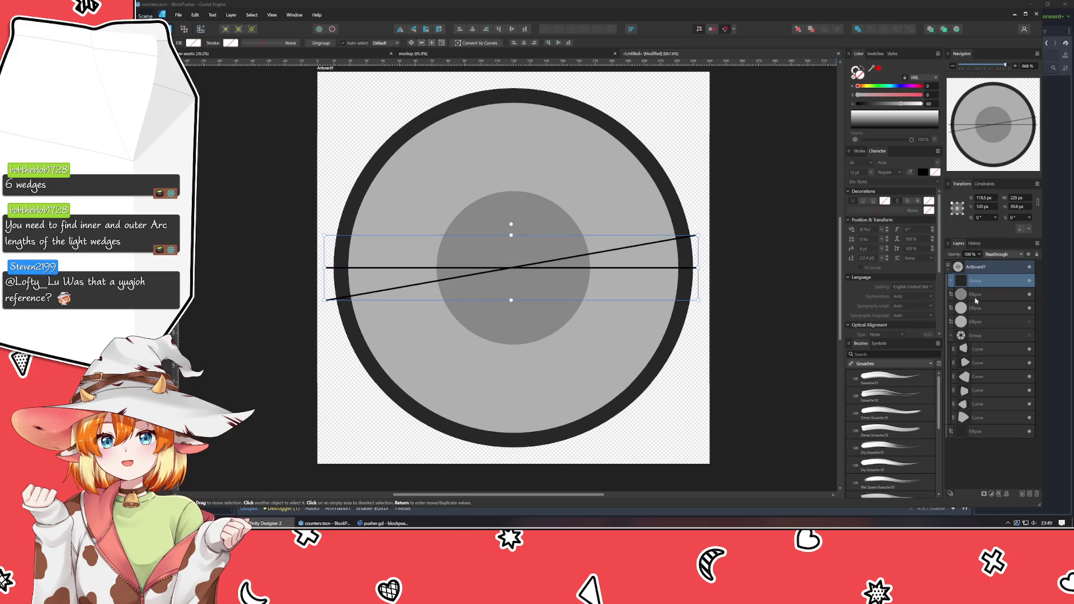
{"action": "left_click", "coordinate": [980, 217]}
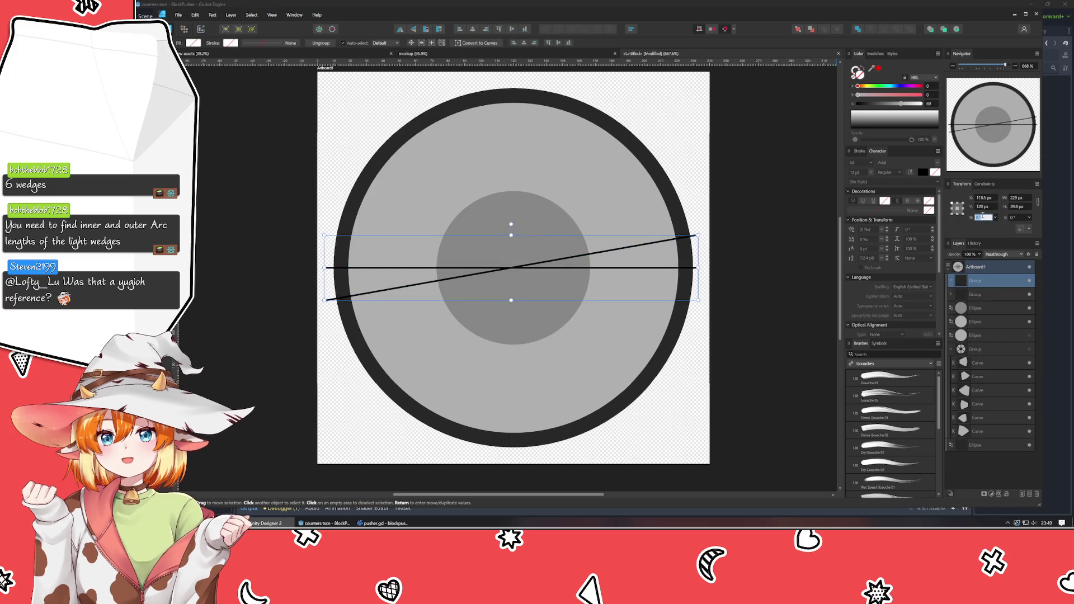
{"action": "type", "text": "60"}
{"action": "key", "text": "Return"}
{"action": "key", "text": "ctrl+j"}
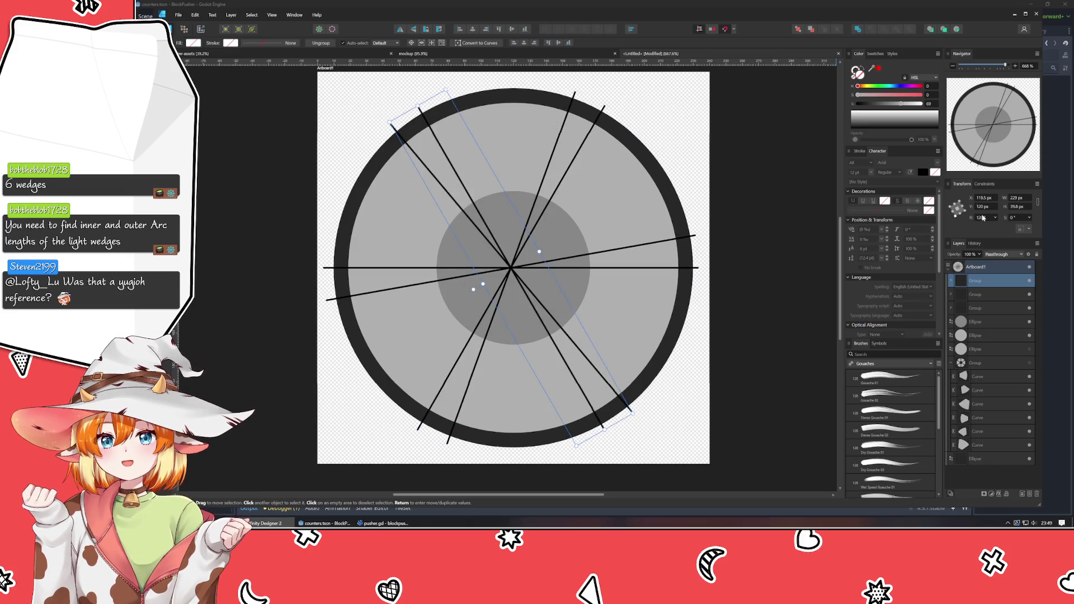
{"action": "key", "text": "ctrl+j"}
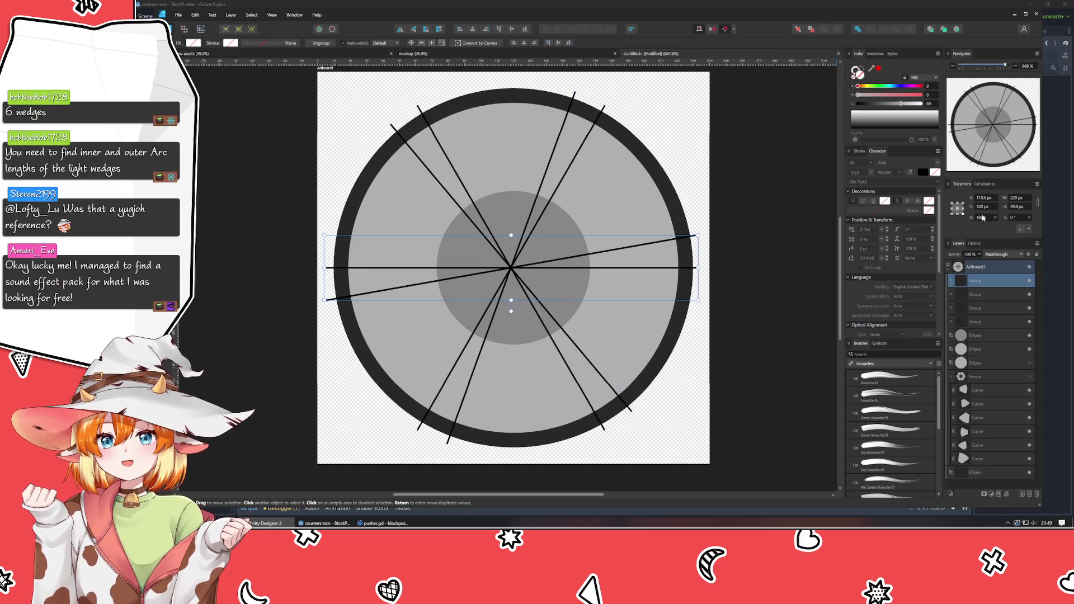
{"action": "key", "text": "ctrl+z"}
{"action": "key", "text": "ctrl+z"}
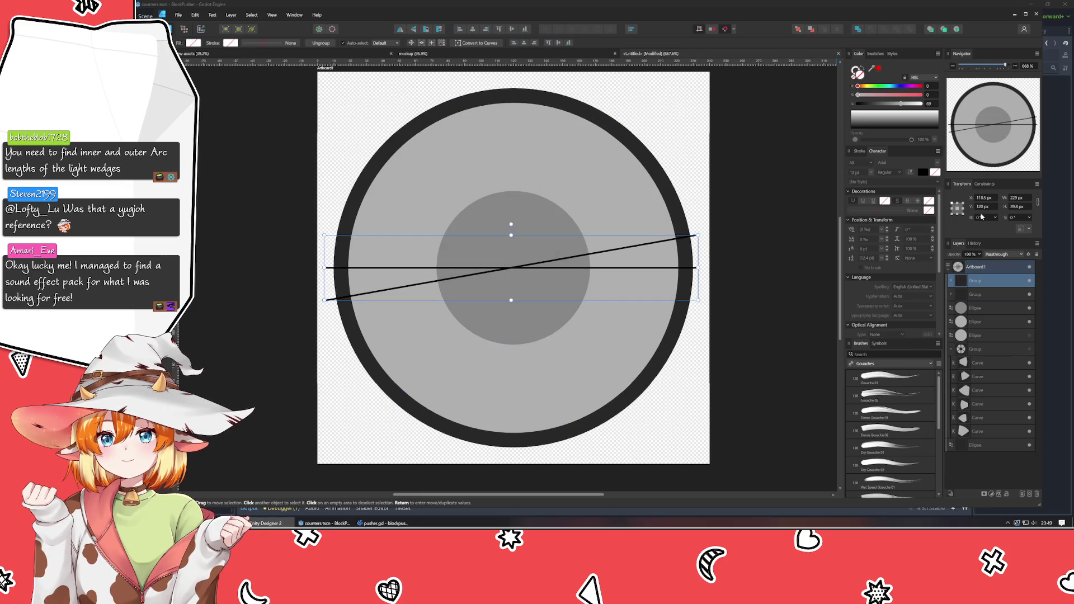
{"action": "key", "text": "ctrl+z"}
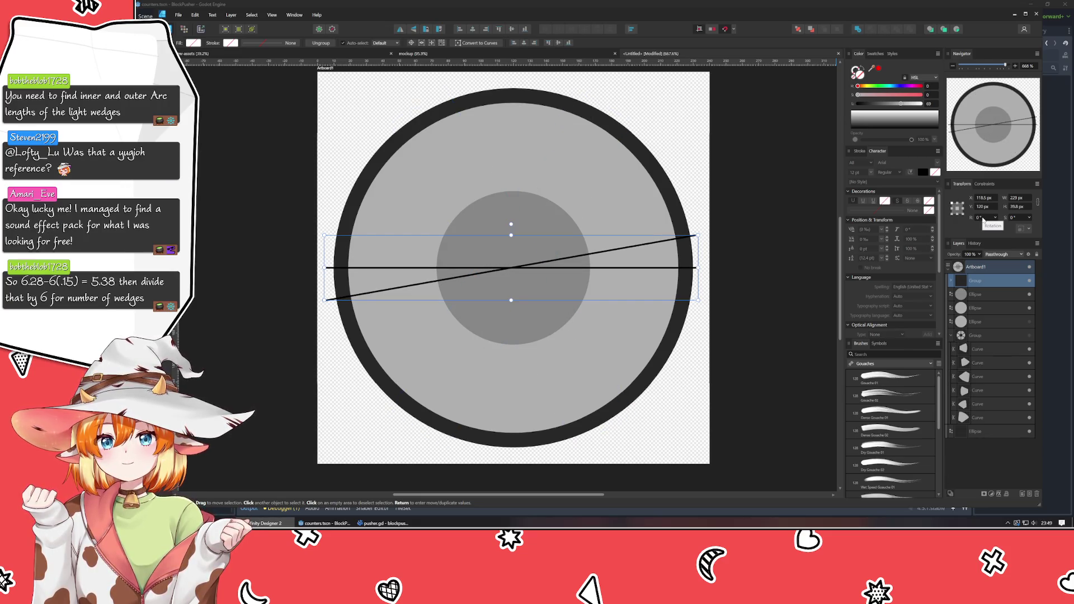
- Duplicate the line pair, rotate the copy to 30°, and undo the extra copies
{"action": "key", "text": "ctrl+j"}
{"action": "left_click", "coordinate": [983, 218]}
{"action": "type", "text": "30"}
{"action": "key", "text": "Return"}
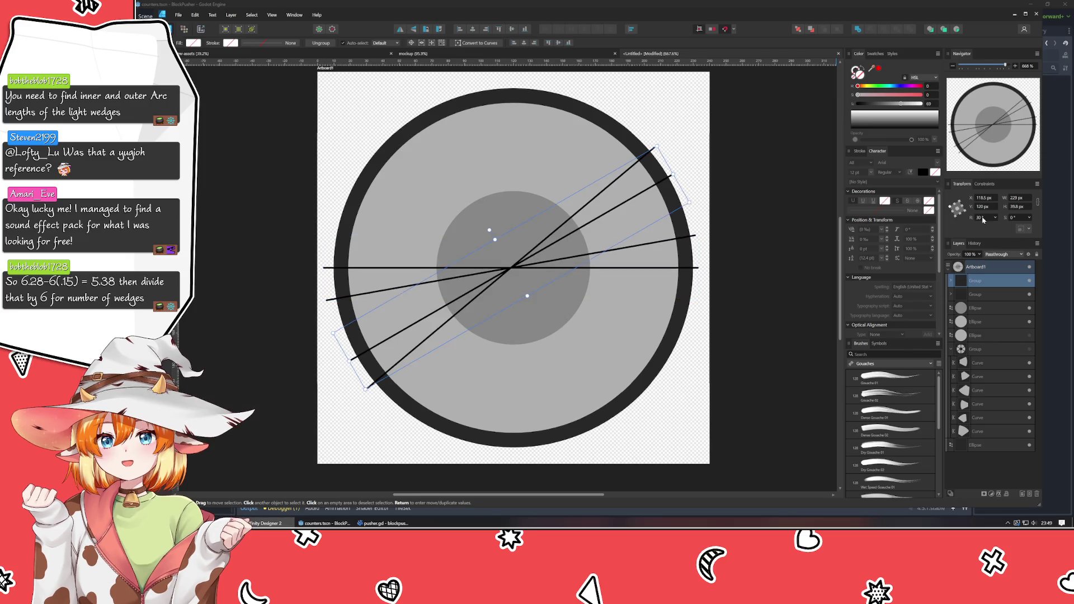
{"action": "key", "text": "ctrl+j"}
{"action": "key", "text": "ctrl+j"}
{"action": "key", "text": "ctrl+j"}
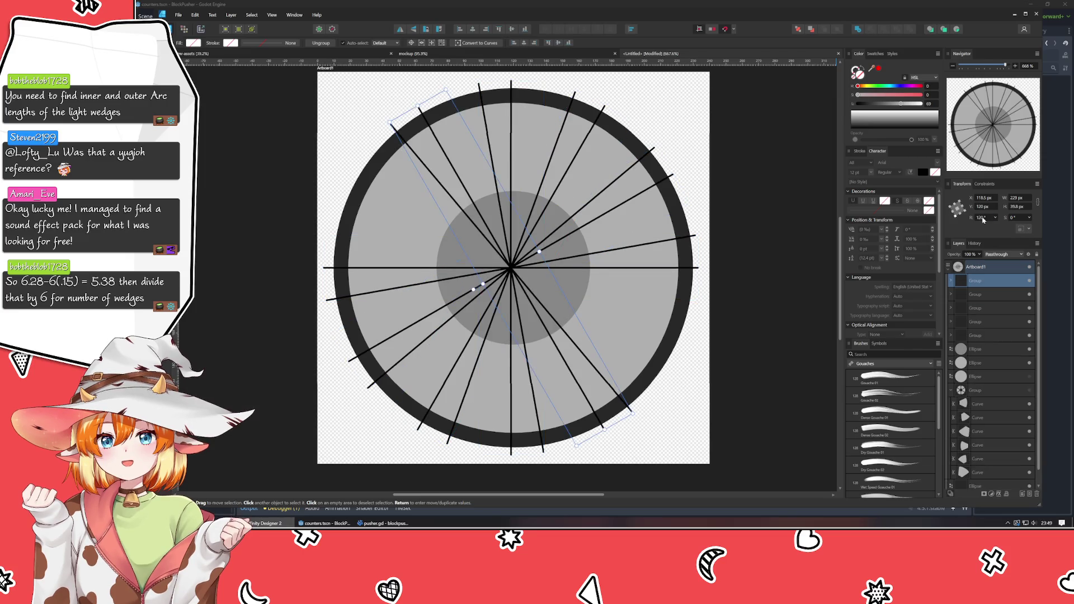
{"action": "key", "text": "ctrl+j"}
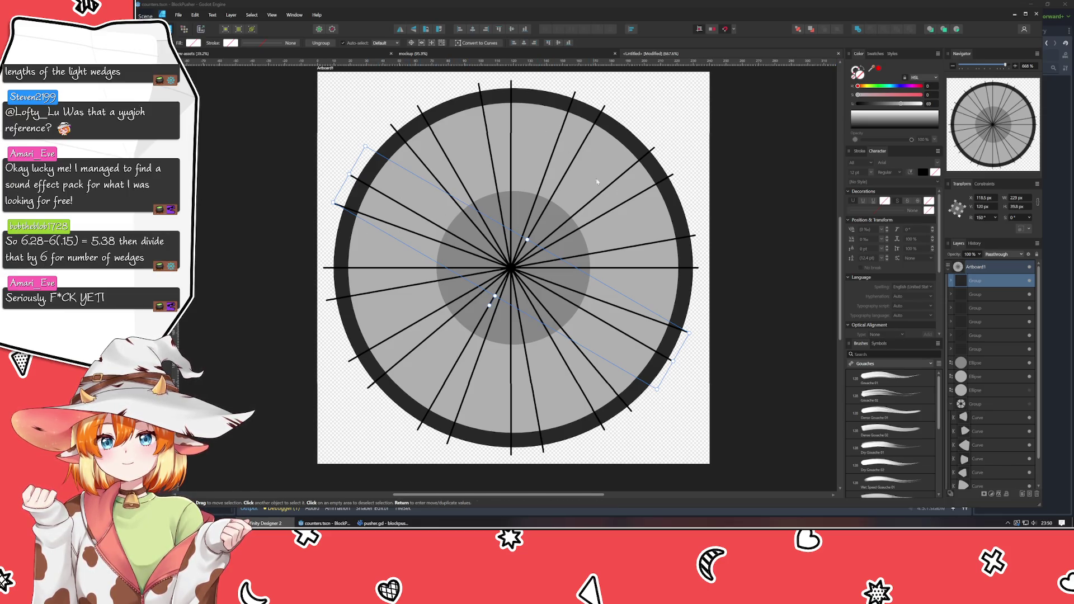
{"action": "key", "text": "ctrl+z"}
{"action": "key", "text": "ctrl+z"}
{"action": "key", "text": "ctrl+z"}
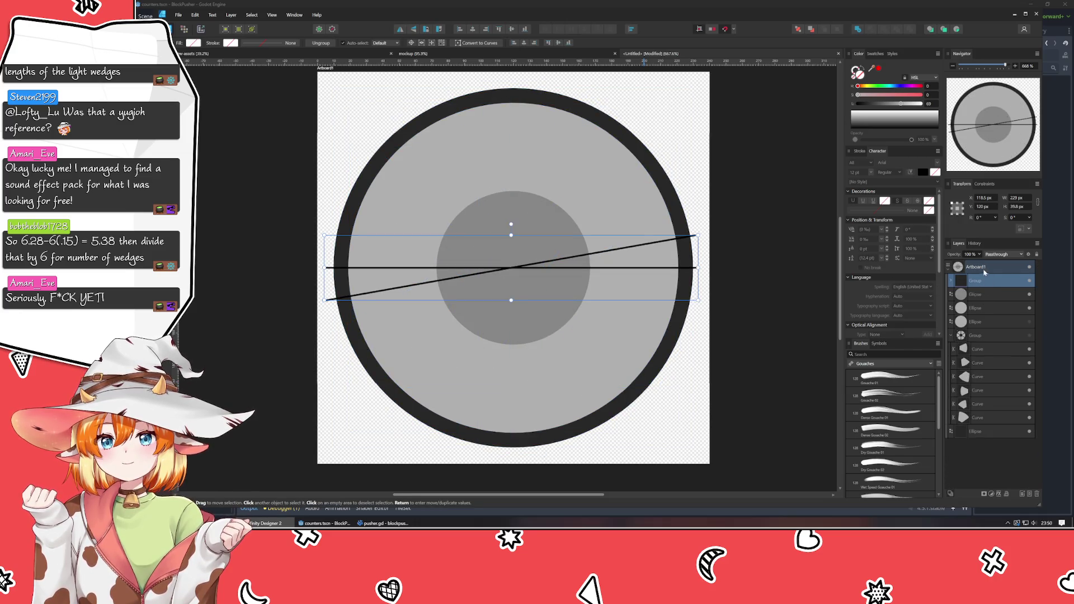
- Rotate the pair copy to 60° and add another copy at 120°
{"action": "left_click", "coordinate": [980, 217]}
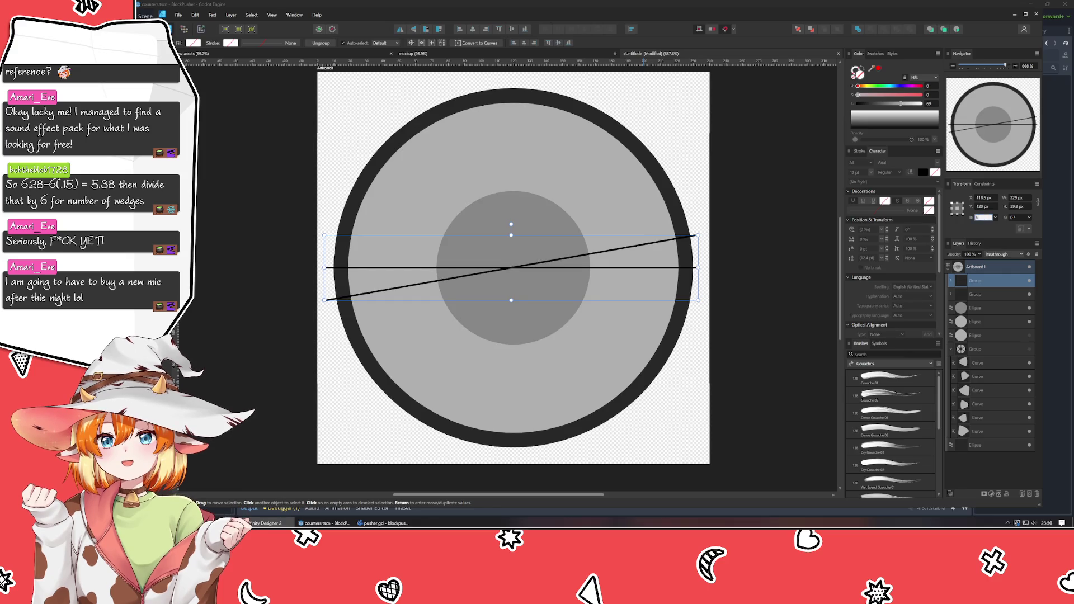
{"action": "type", "text": "60"}
{"action": "key", "text": "Return"}
{"action": "key", "text": "ctrl+j"}
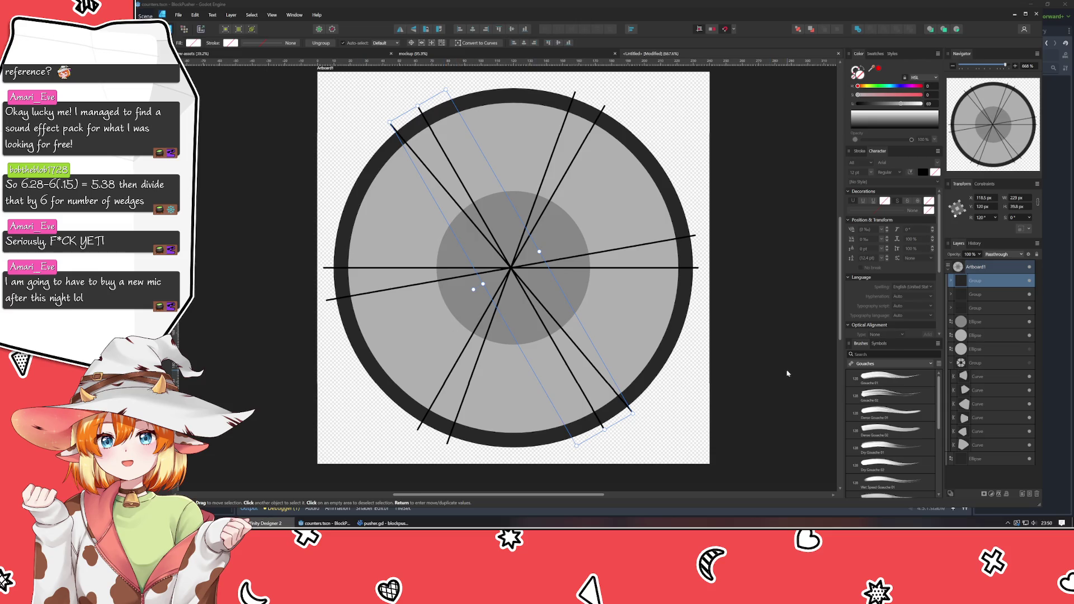
{"action": "left_click", "coordinate": [767, 360]}
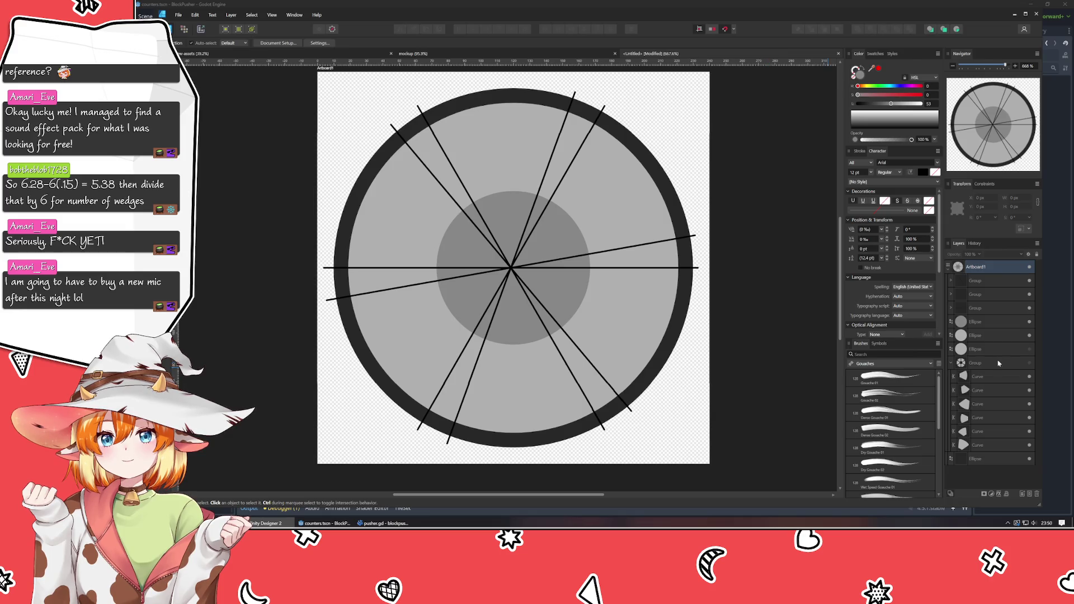
{"action": "left_click", "coordinate": [988, 308]}
- Ungroup the three line groups into separate lines and collapse the wedge group
{"action": "left_click", "coordinate": [989, 282], "text": "shift"}
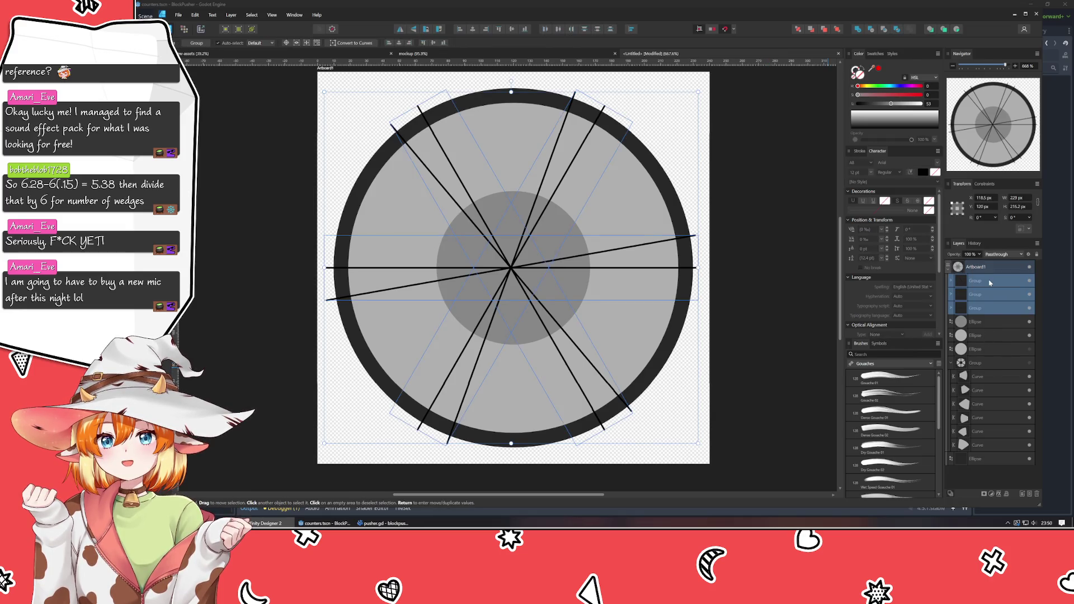
{"action": "key", "text": "ctrl+shift+g"}
{"action": "left_click", "coordinate": [993, 379]}
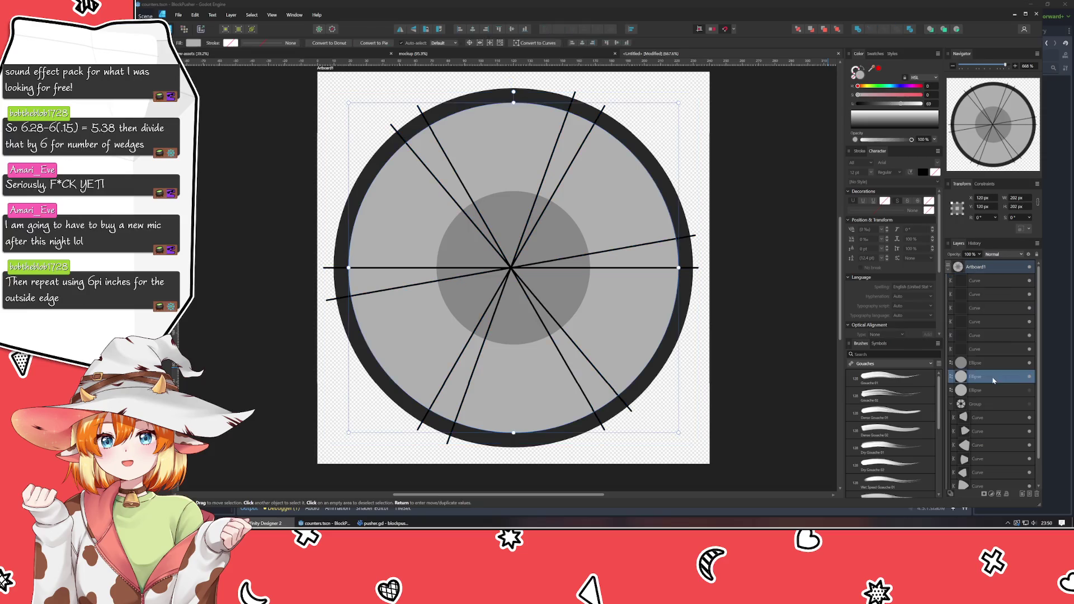
{"action": "left_click", "coordinate": [951, 403]}
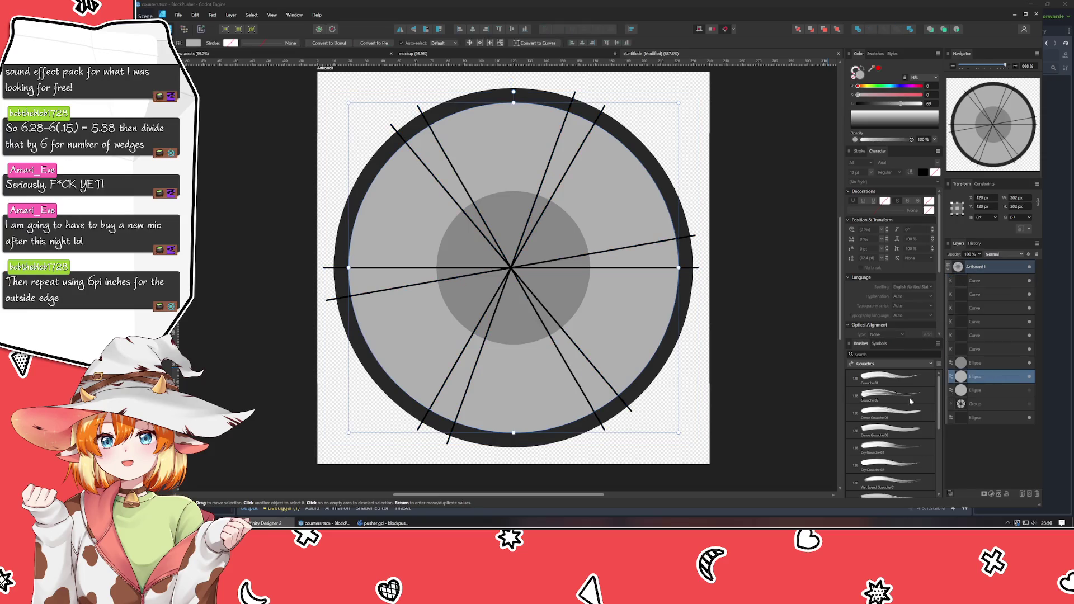
{"action": "left_click", "coordinate": [778, 320]}
- Zoom to the upper rim and select the spoke reaching the rim along with the larger circle
{"action": "key", "text": "p"}
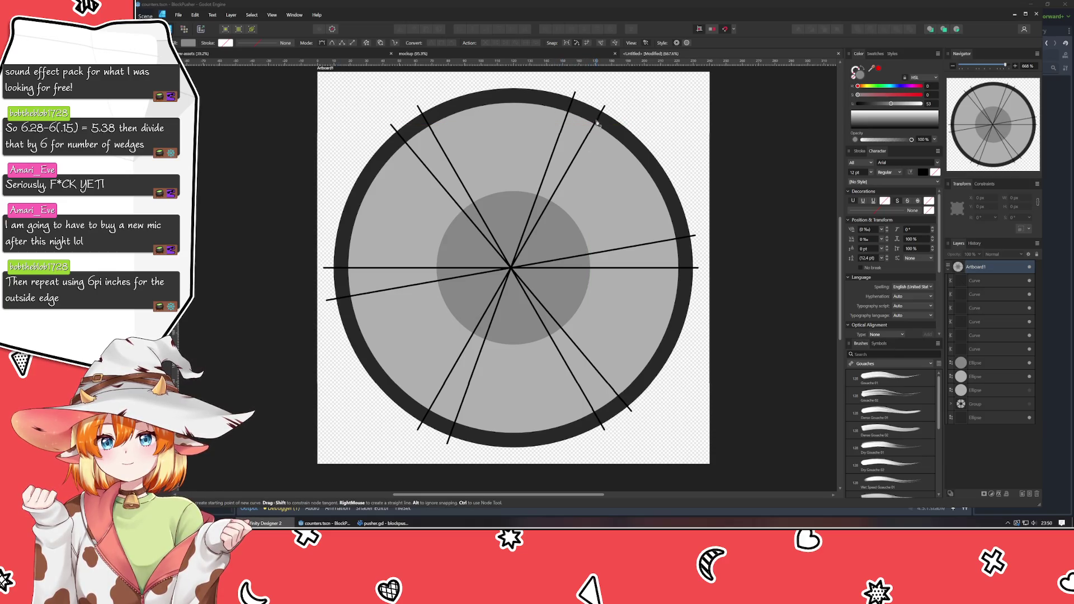
{"action": "key", "text": "v"}
{"action": "scroll", "coordinate": [594, 125], "scroll_direction": "up", "scroll_amount": 5}
{"action": "key", "text": "p"}
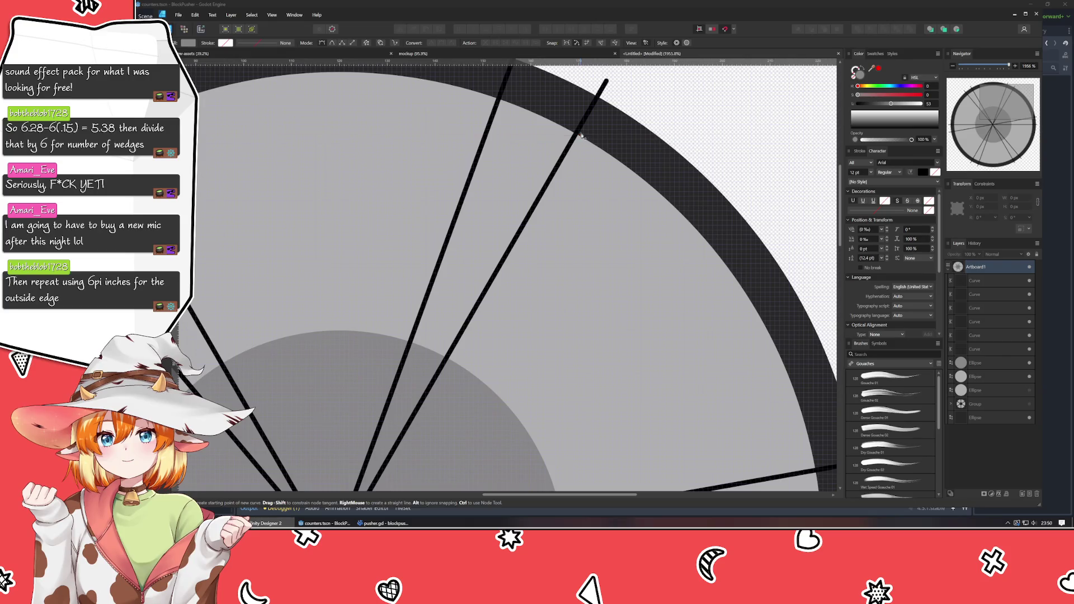
{"action": "left_click", "coordinate": [995, 280]}
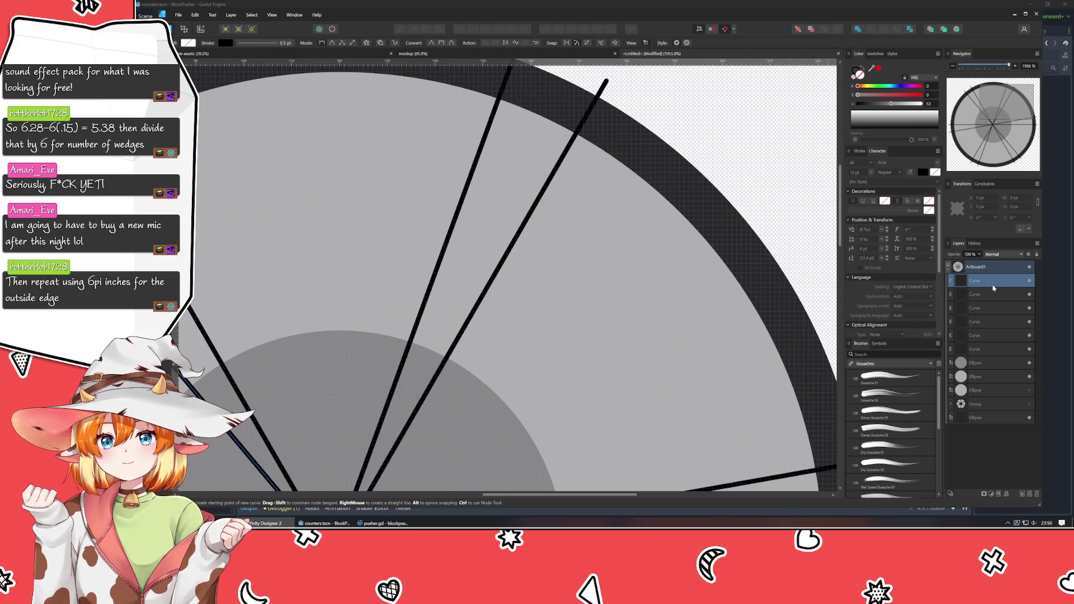
{"action": "left_click", "coordinate": [982, 349]}
{"action": "left_click", "coordinate": [988, 335]}
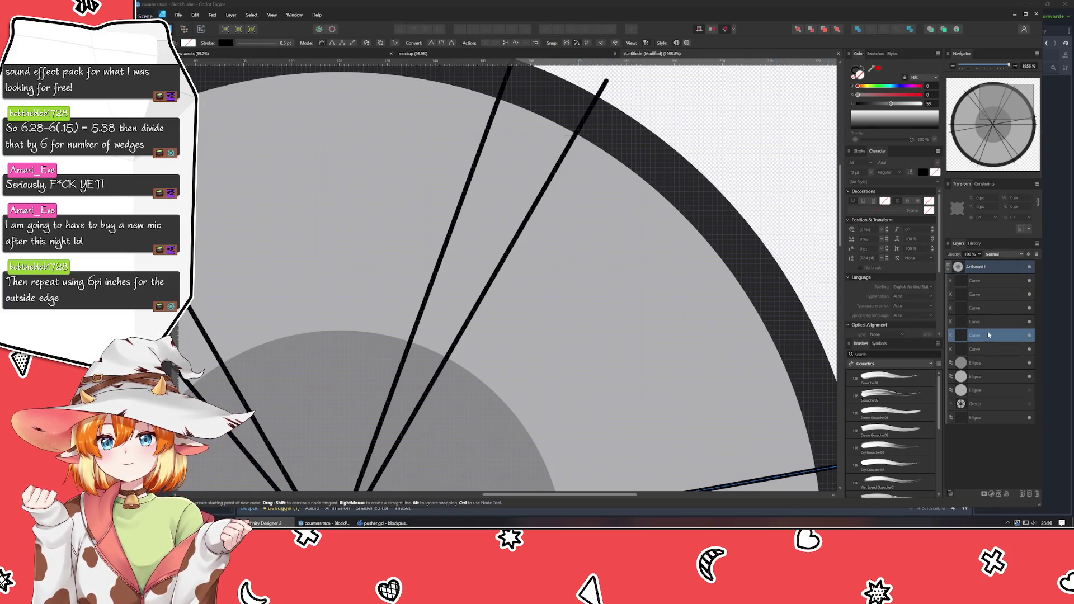
{"action": "left_click", "coordinate": [994, 323]}
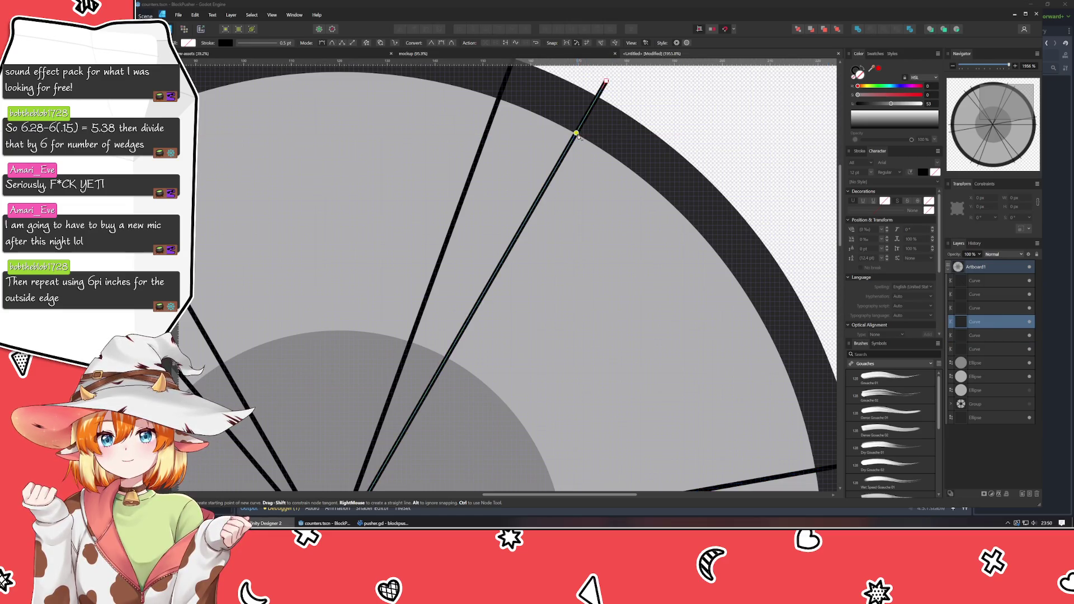
{"action": "left_click", "coordinate": [986, 364], "text": "ctrl"}
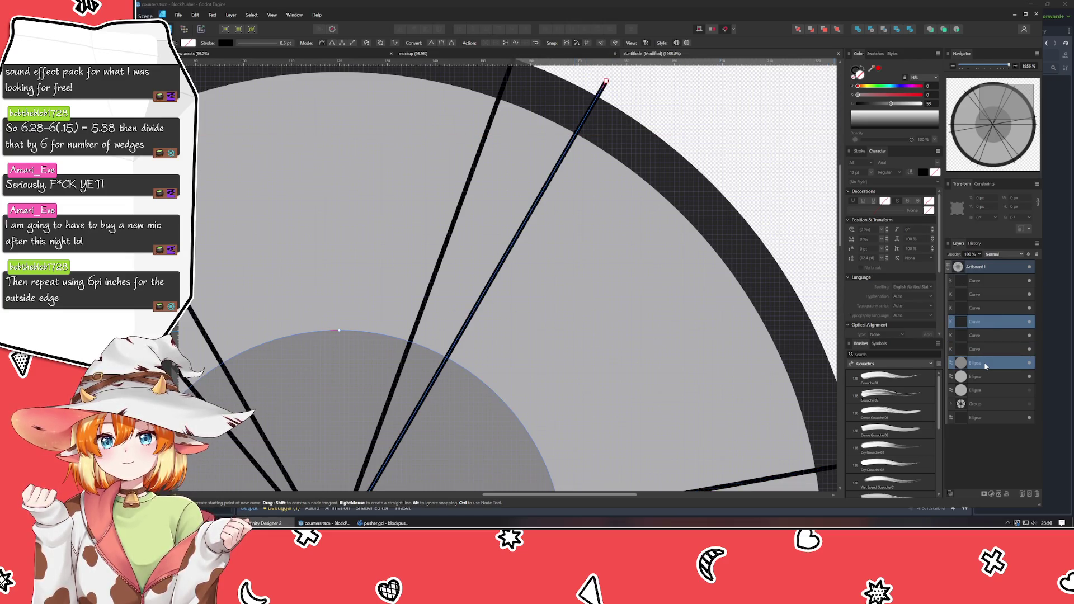
{"action": "left_click", "coordinate": [985, 363], "text": "ctrl"}
{"action": "left_click", "coordinate": [986, 377], "text": "ctrl"}
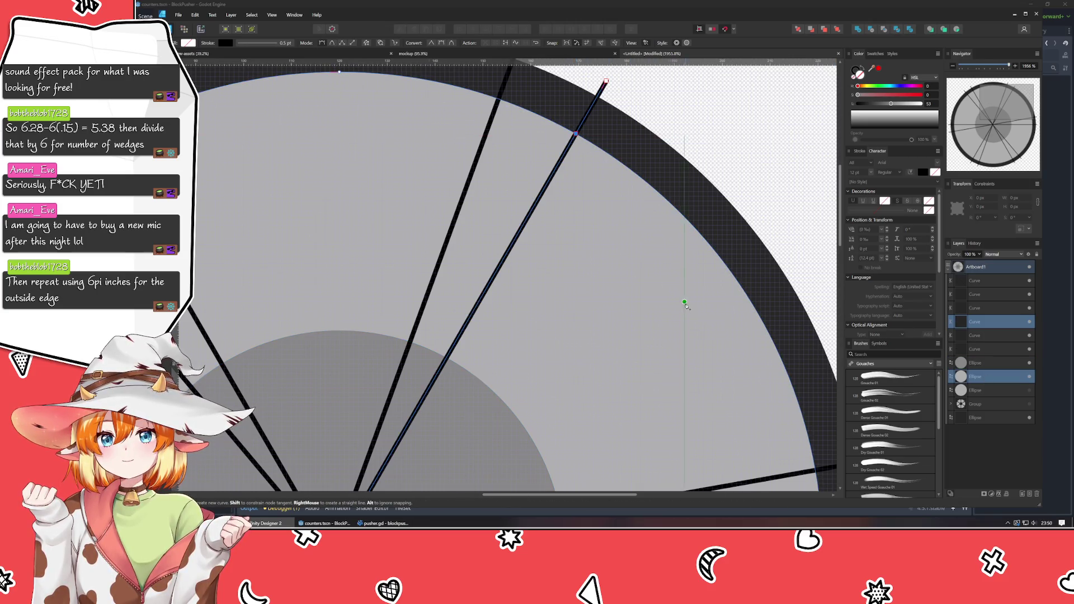
{"action": "scroll", "coordinate": [525, 140], "scroll_direction": "down", "scroll_amount": 5}
{"action": "scroll", "coordinate": [526, 140], "scroll_direction": "right", "scroll_amount": 3}
- Draw a new straight line from the top to where a spoke meets the rim
{"action": "left_click", "coordinate": [982, 295]}
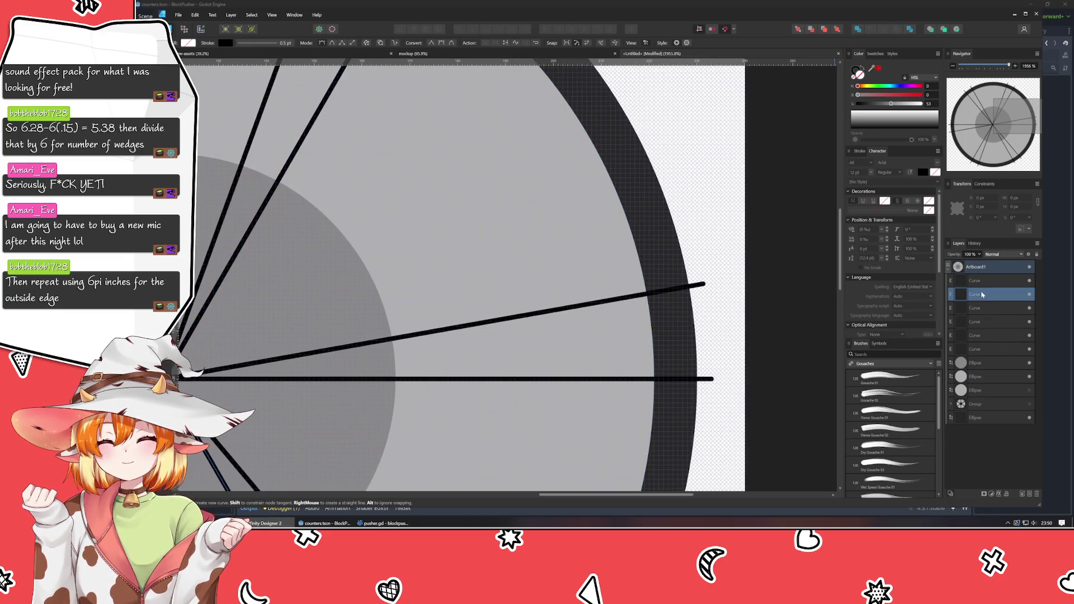
{"action": "left_click", "coordinate": [985, 337]}
{"action": "left_click", "coordinate": [989, 363], "text": "ctrl"}
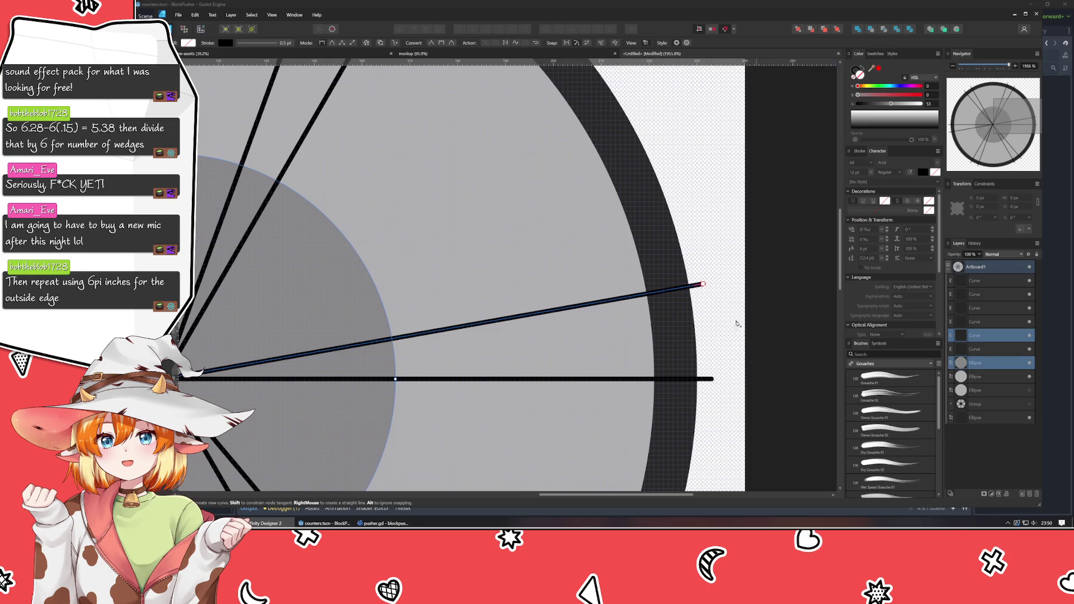
{"action": "left_click", "coordinate": [987, 364], "text": "ctrl"}
{"action": "left_click", "coordinate": [987, 377], "text": "ctrl"}
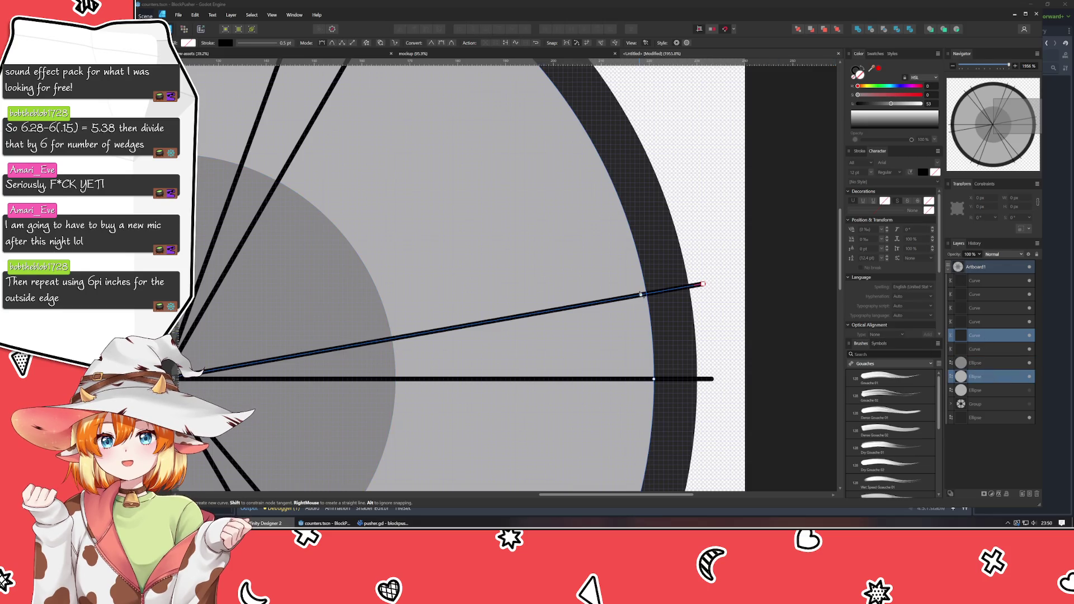
{"action": "left_click", "coordinate": [645, 293]}
{"action": "scroll", "coordinate": [645, 296], "scroll_direction": "left", "scroll_amount": 3}
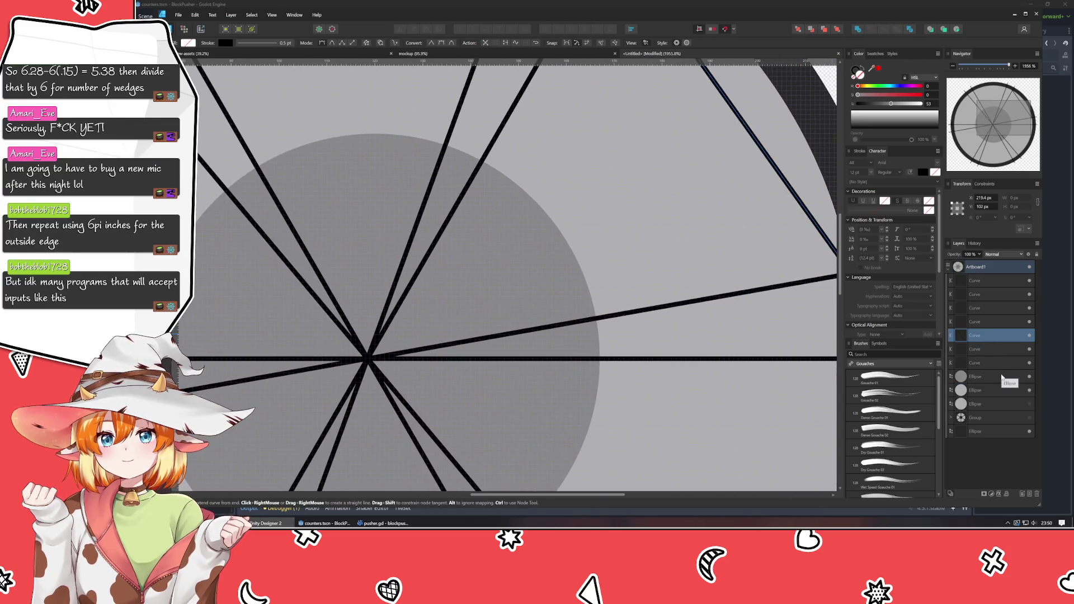
- Select the hub circle and spoke lines, then pick one spoke for node editing
{"action": "left_click", "coordinate": [983, 378]}
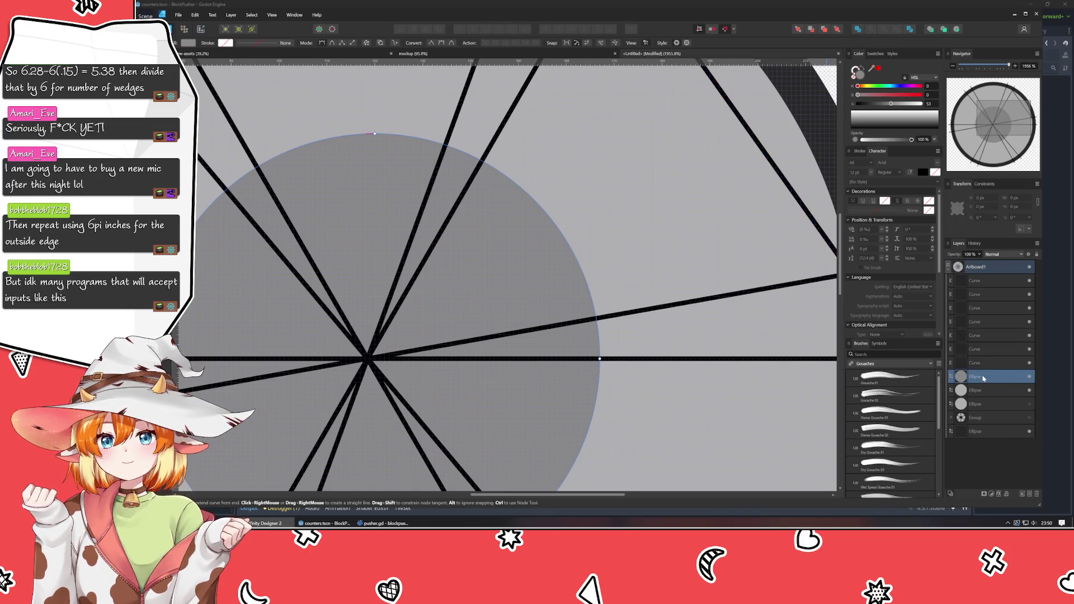
{"action": "left_click", "coordinate": [976, 312], "text": "ctrl"}
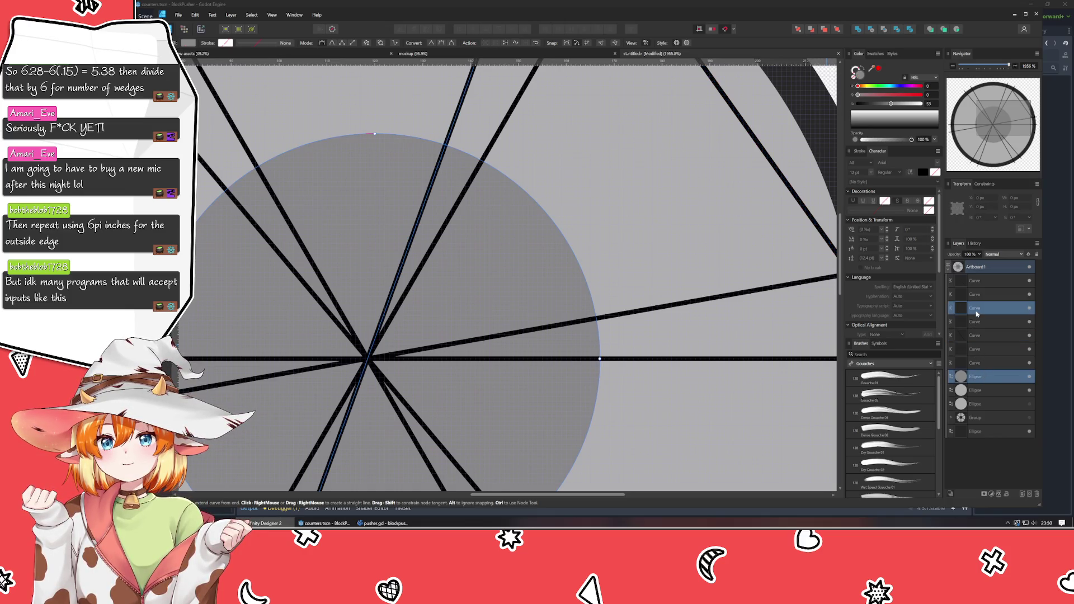
{"action": "left_click", "coordinate": [979, 323], "text": "ctrl"}
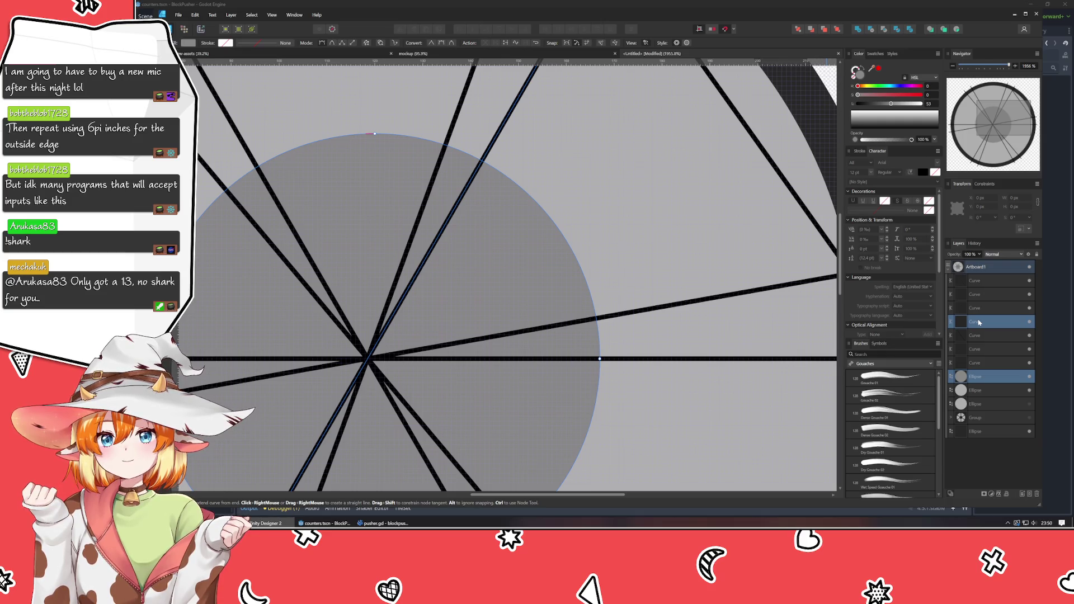
{"action": "left_click", "coordinate": [979, 324], "text": "ctrl"}
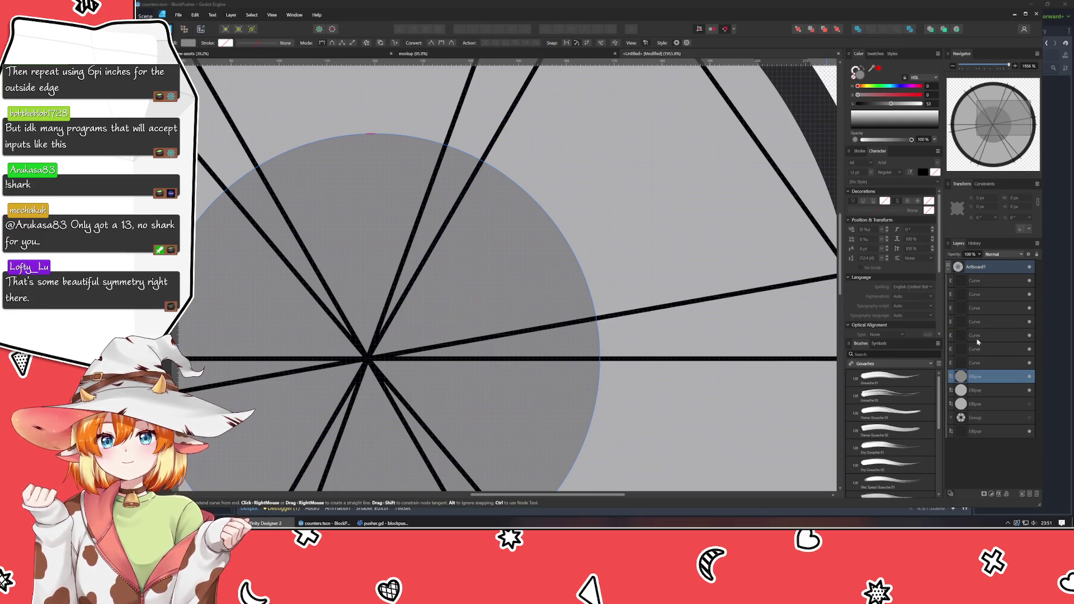
{"action": "left_click", "coordinate": [978, 337], "text": "ctrl"}
{"action": "left_click", "coordinate": [978, 349], "text": "ctrl"}
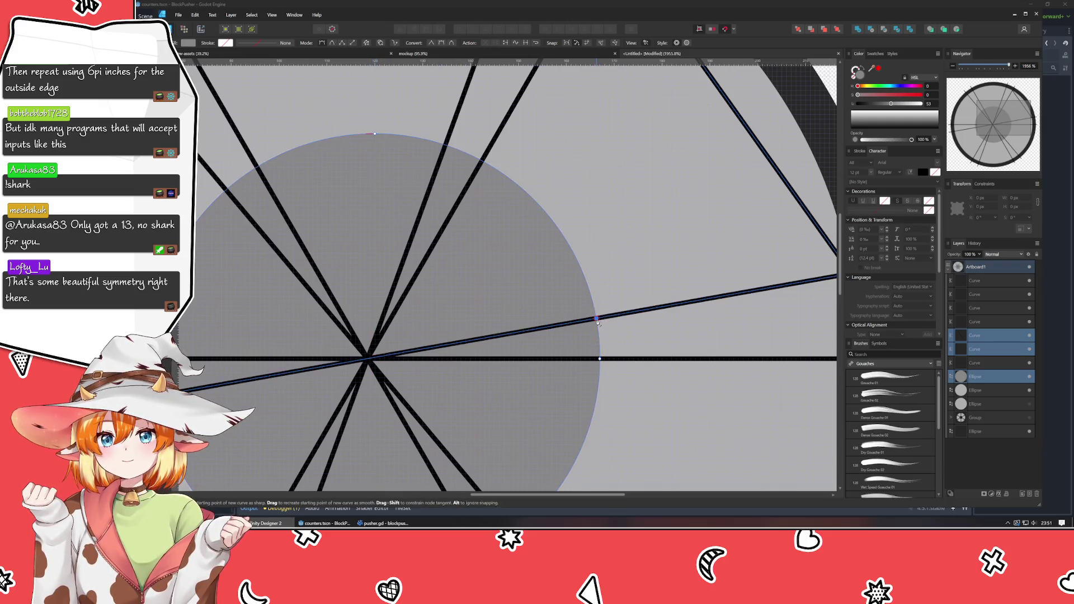
{"action": "scroll", "coordinate": [597, 322], "scroll_direction": "up", "scroll_amount": 4}
{"action": "scroll", "coordinate": [597, 322], "scroll_direction": "right", "scroll_amount": 2}
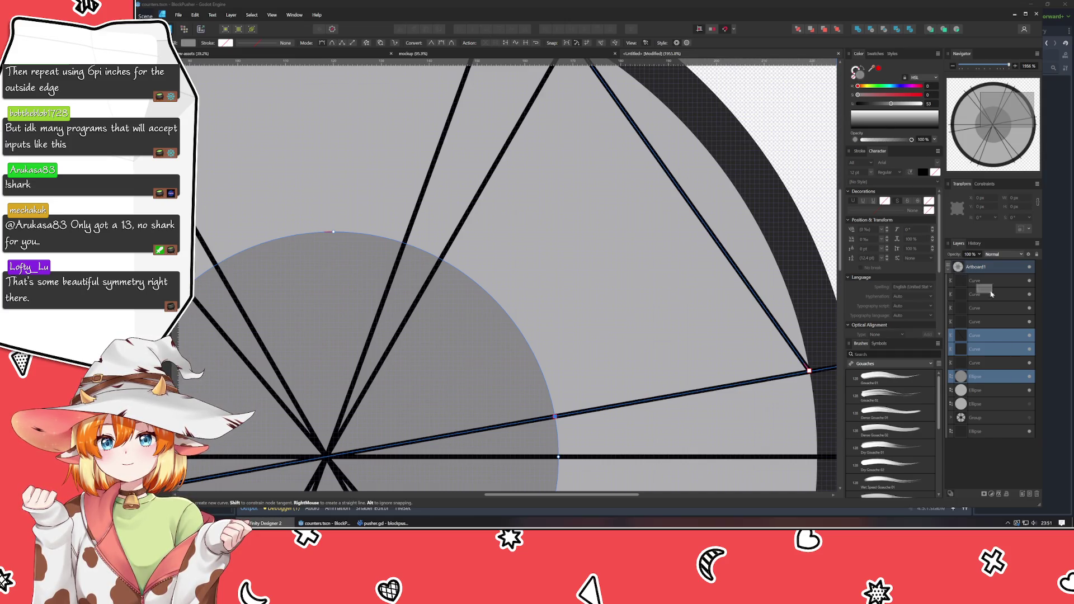
{"action": "left_click", "coordinate": [982, 350]}
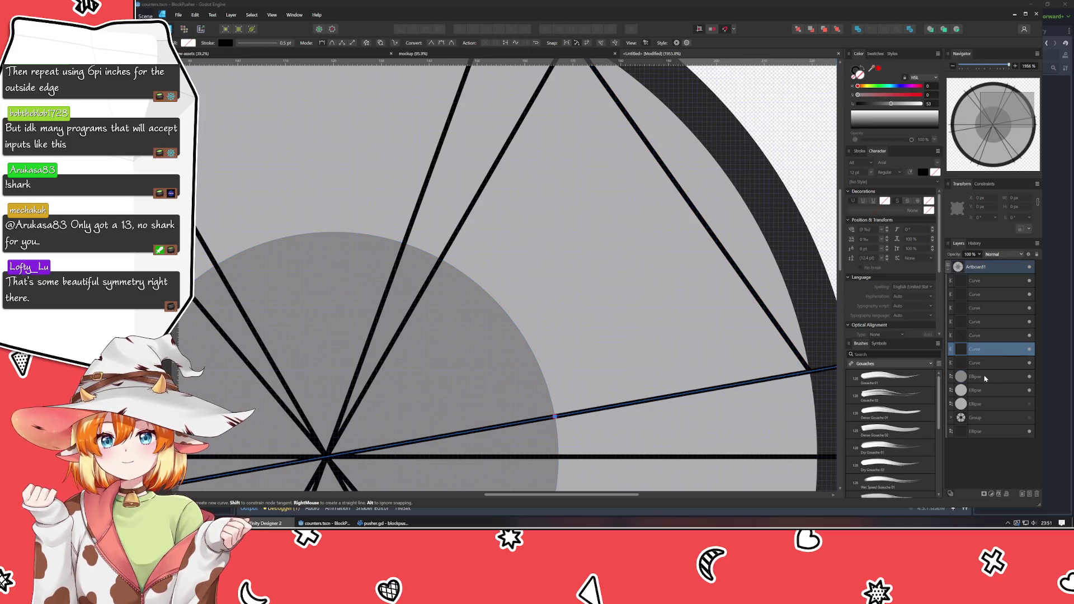
{"action": "key", "text": "a"}
{"action": "scroll", "coordinate": [570, 302], "scroll_direction": "right", "scroll_amount": 3}
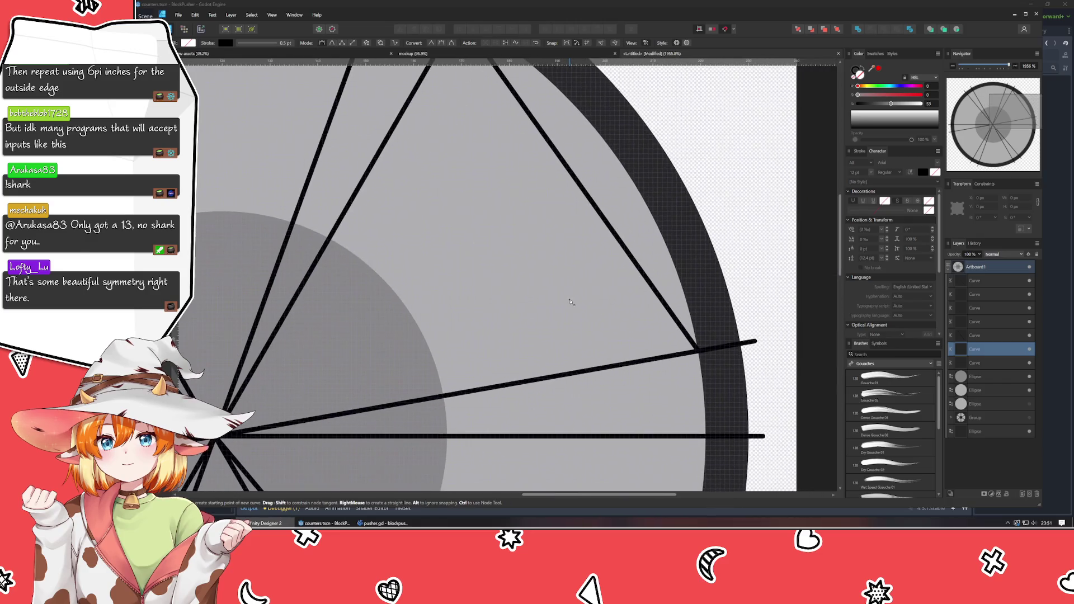
- Change the slanted top-to-rim line's stroke to light grey at HSL lightness 90
{"action": "key", "text": "p"}
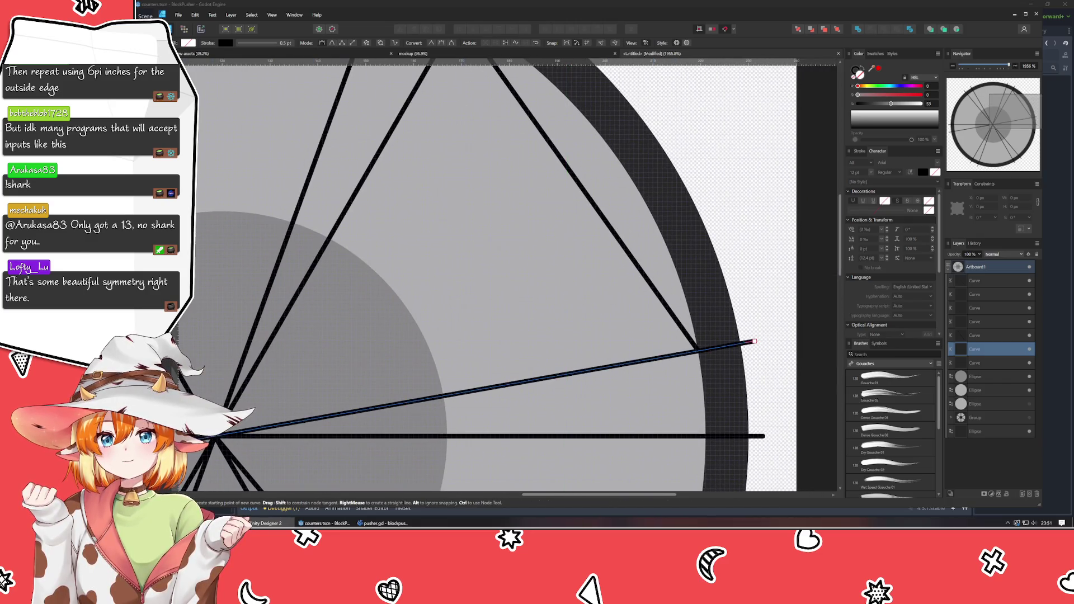
{"action": "key", "text": "v"}
{"action": "left_click", "coordinate": [979, 327]}
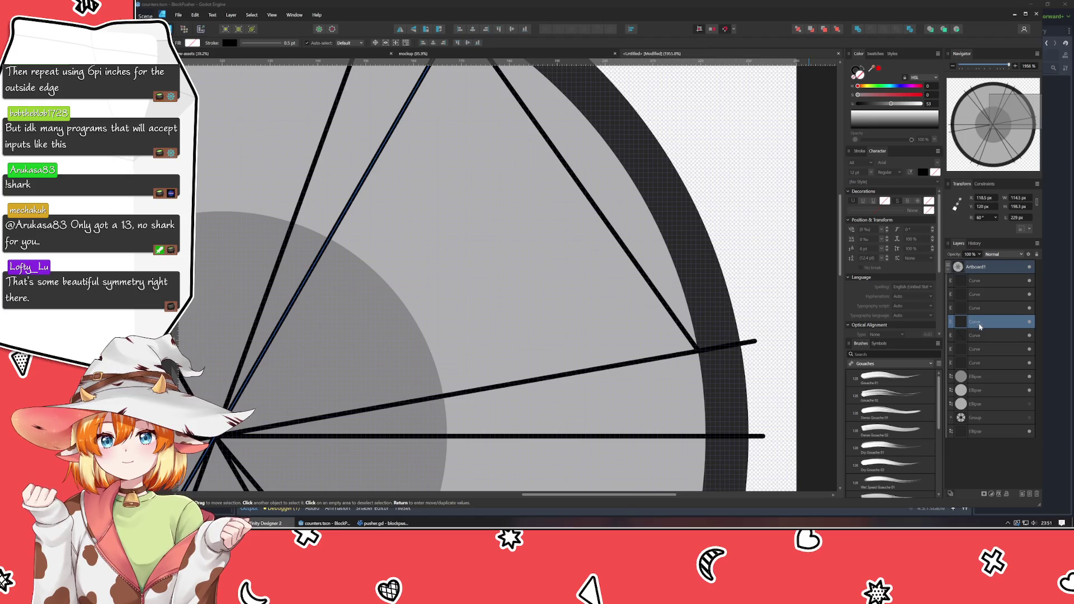
{"action": "left_click", "coordinate": [983, 334]}
{"action": "left_click", "coordinate": [857, 74]}
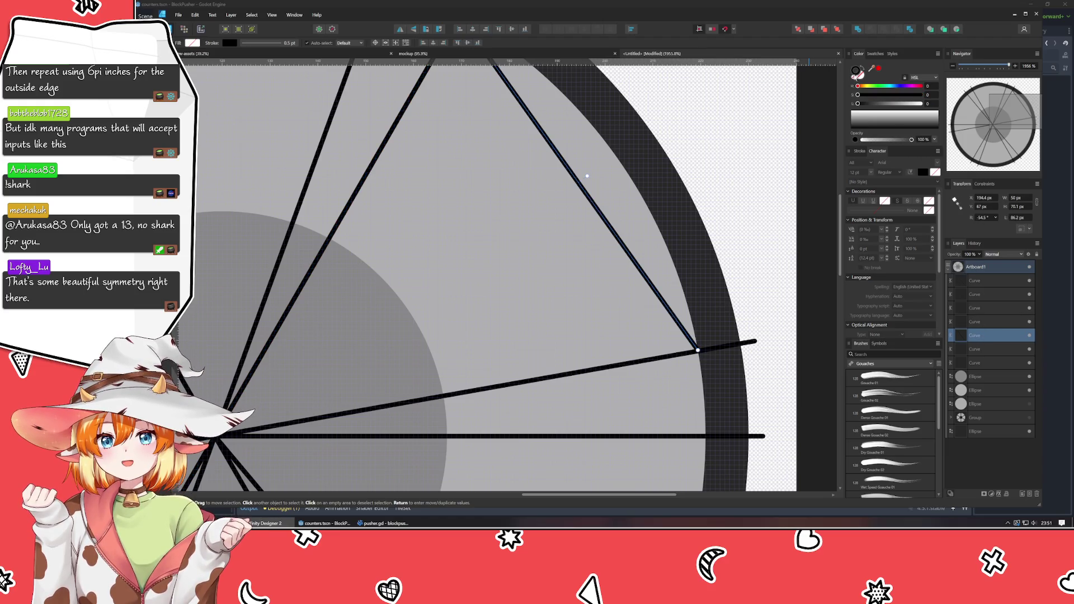
{"action": "left_click_drag", "start_coordinate": [885, 106], "coordinate": [912, 107]}
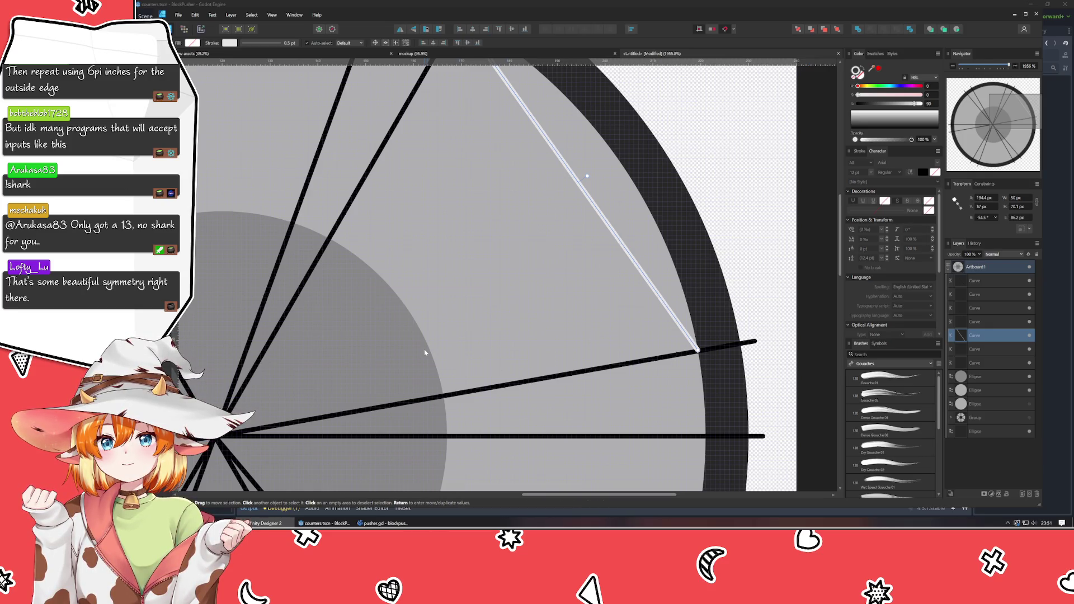
{"action": "mouse_move", "coordinate": [424, 352]}
{"action": "left_mouse_down"}
{"action": "mouse_move", "coordinate": [439, 338]}
{"action": "mouse_move", "coordinate": [482, 330]}
{"action": "left_mouse_up"}
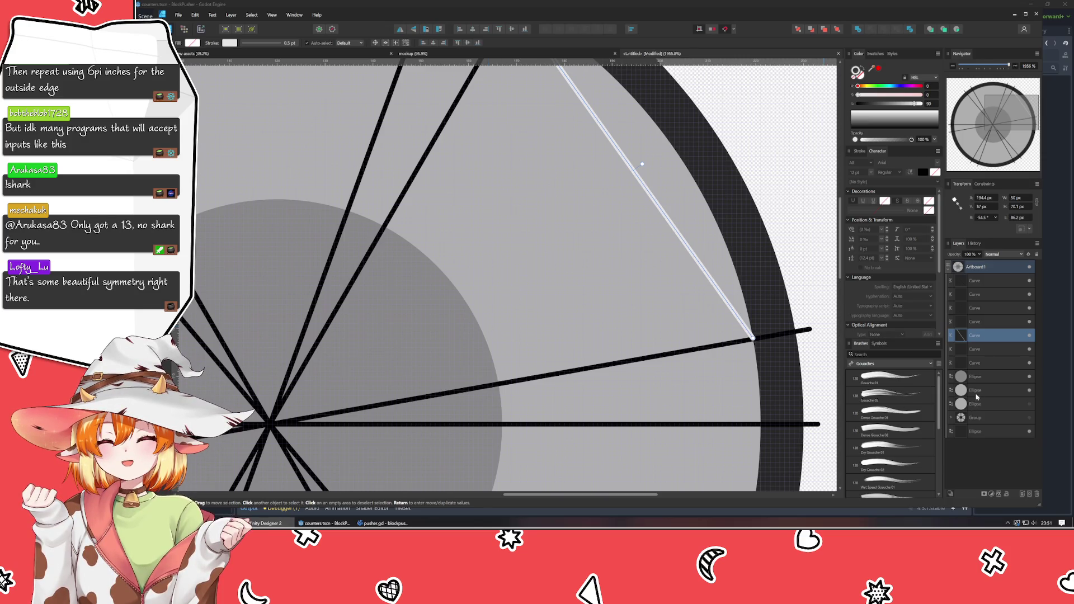
- Place a Pen node where a spoke line crosses the hub circle's edge
{"action": "left_click", "coordinate": [974, 350]}
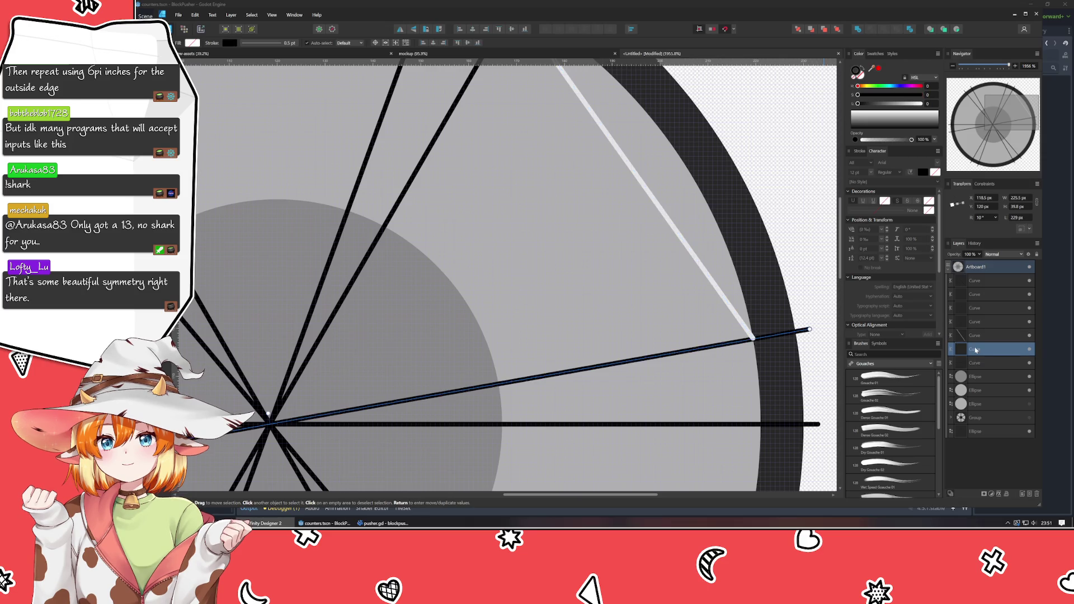
{"action": "left_click", "coordinate": [980, 381], "text": "ctrl"}
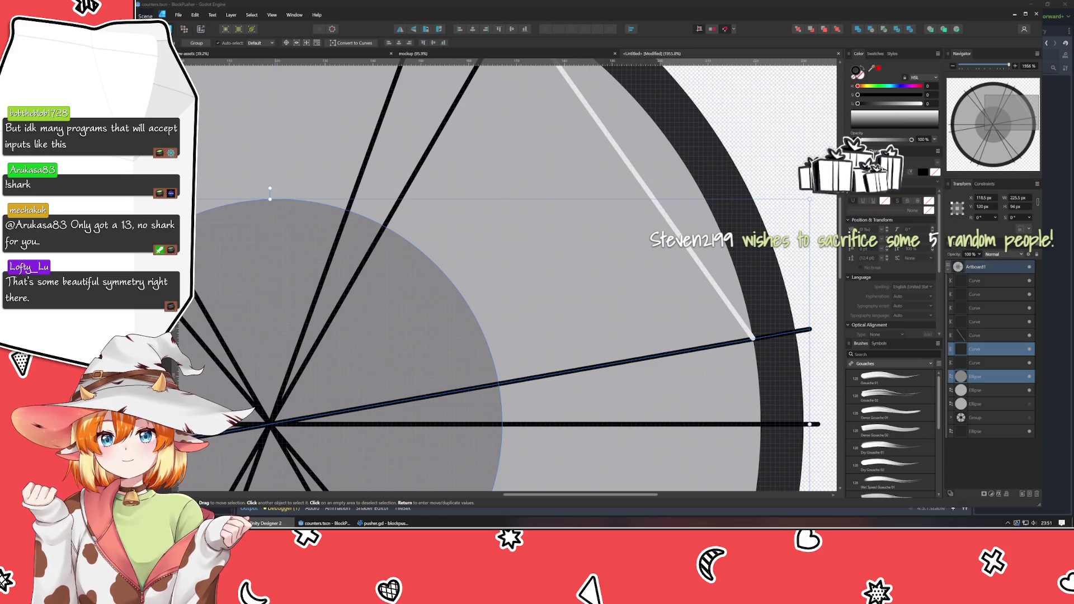
{"action": "key", "text": "p"}
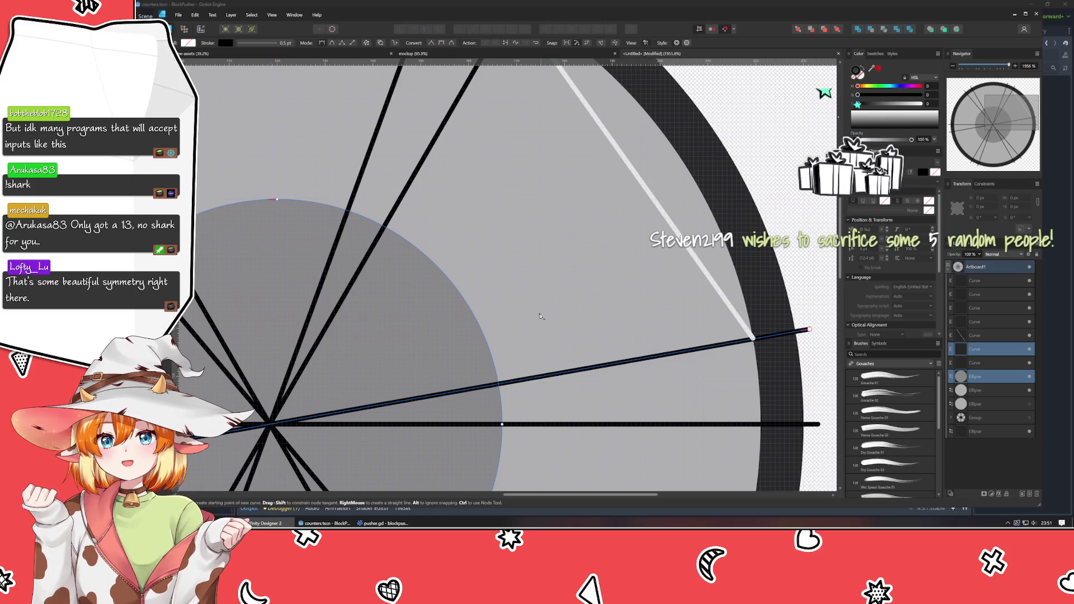
{"action": "left_click", "coordinate": [499, 385]}
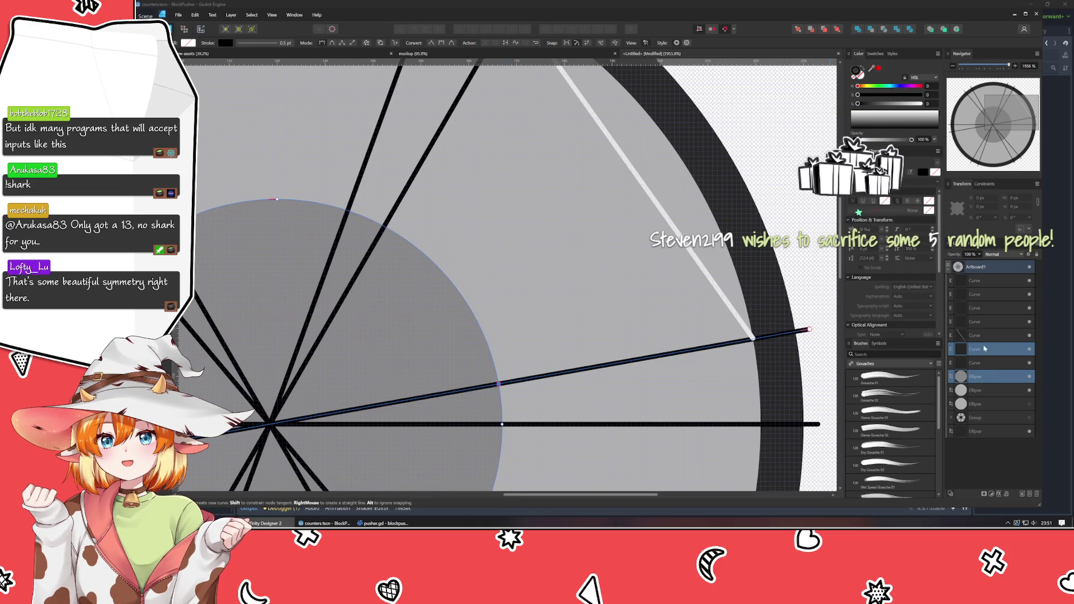
- Select the steep spoke line together with the hub circle
{"action": "left_click", "coordinate": [988, 322]}
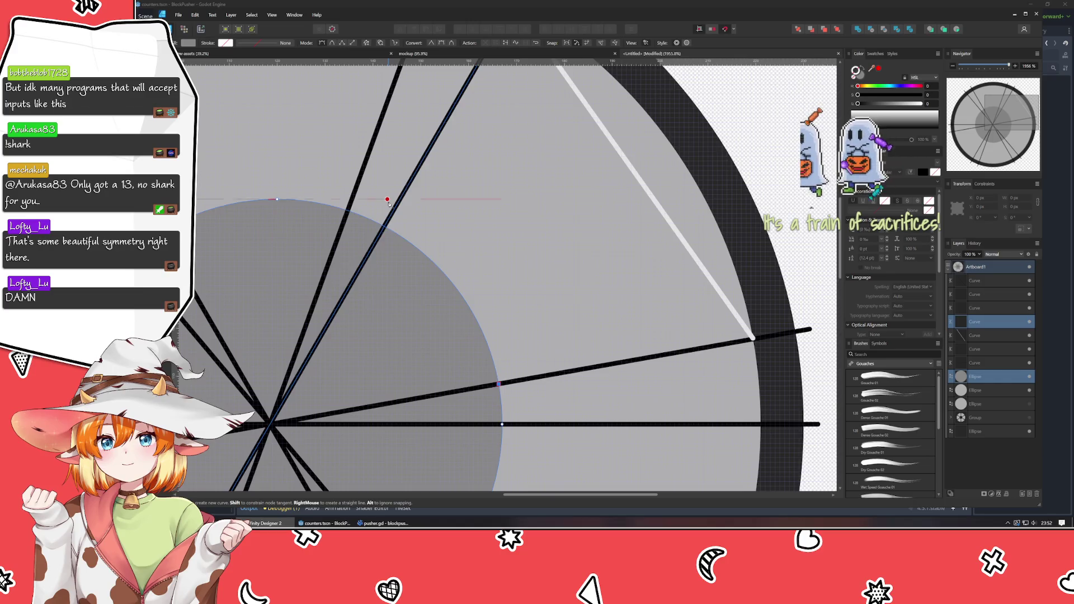
{"action": "scroll", "coordinate": [396, 210], "scroll_direction": "up", "scroll_amount": 1}
{"action": "left_click", "coordinate": [992, 321]}
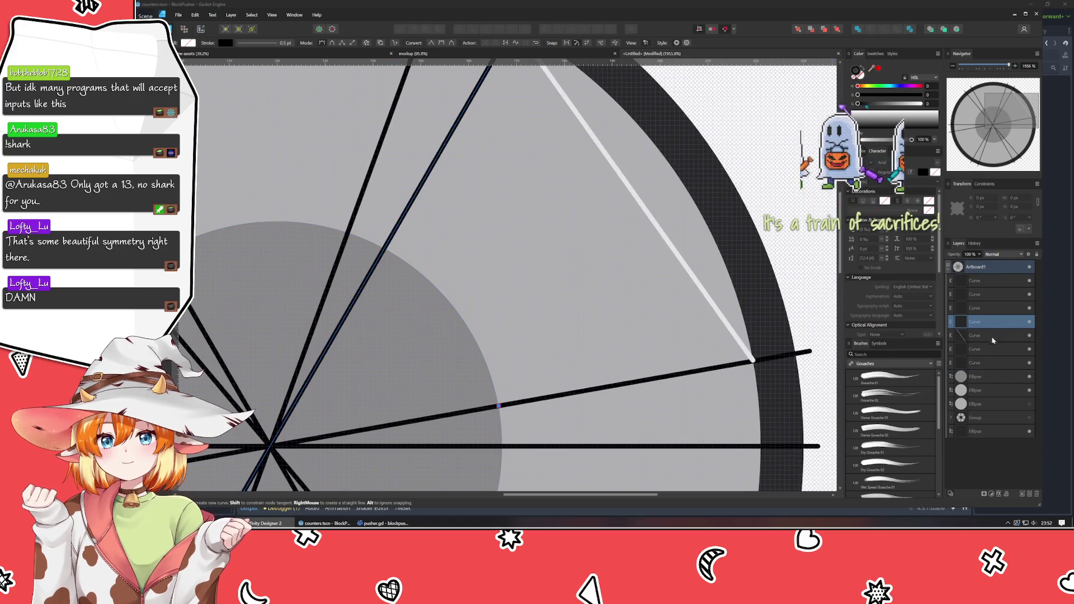
{"action": "left_click", "coordinate": [990, 376], "text": "ctrl"}
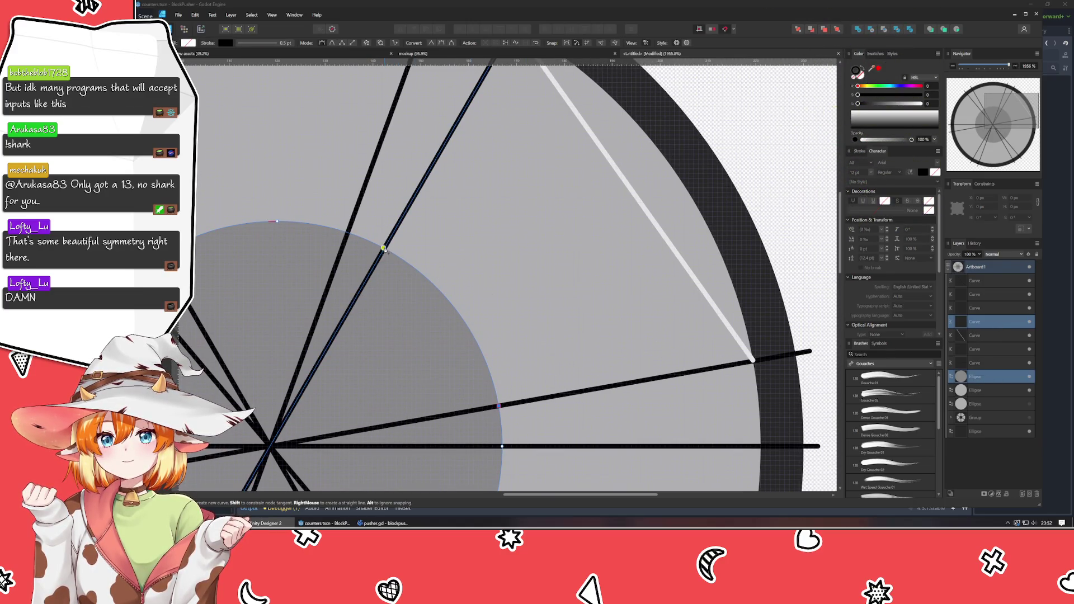
- Switch between Node and Pen tools and add another spoke line to the selection
{"action": "key", "text": "a"}
{"action": "scroll", "coordinate": [391, 277], "scroll_direction": "up", "scroll_amount": 3}
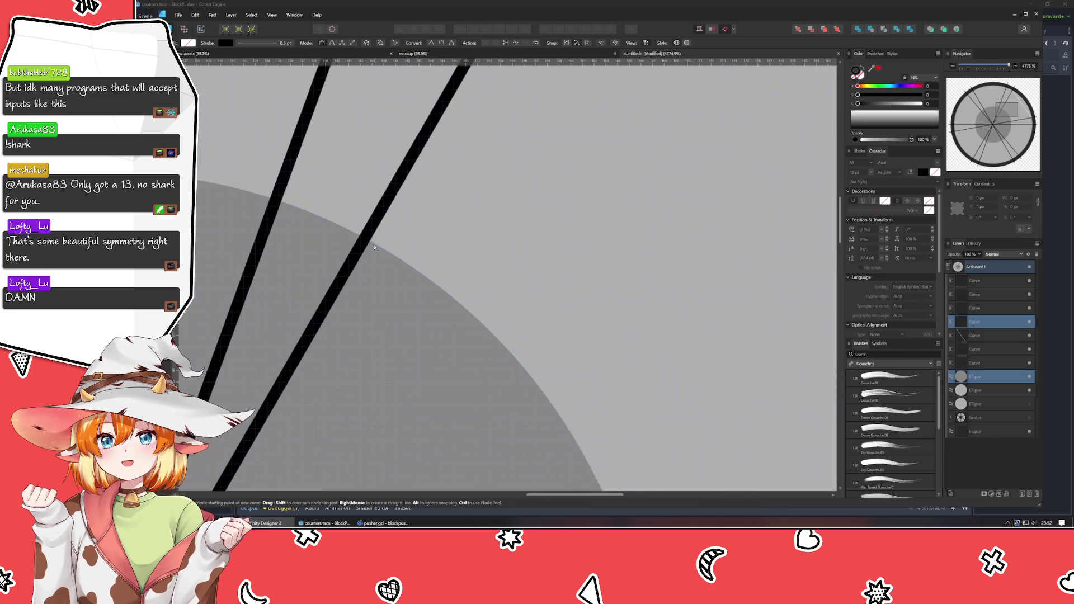
{"action": "key", "text": "p"}
{"action": "scroll", "coordinate": [379, 295], "scroll_direction": "down", "scroll_amount": 5}
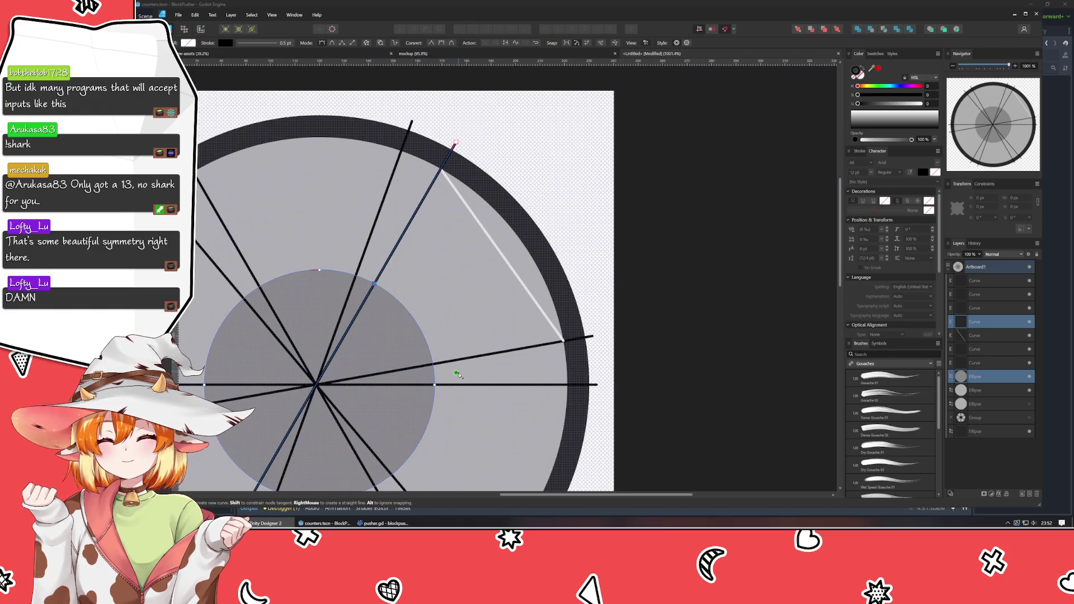
{"action": "scroll", "coordinate": [458, 371], "scroll_direction": "up", "scroll_amount": 4}
{"action": "left_click", "coordinate": [983, 350], "text": "ctrl"}
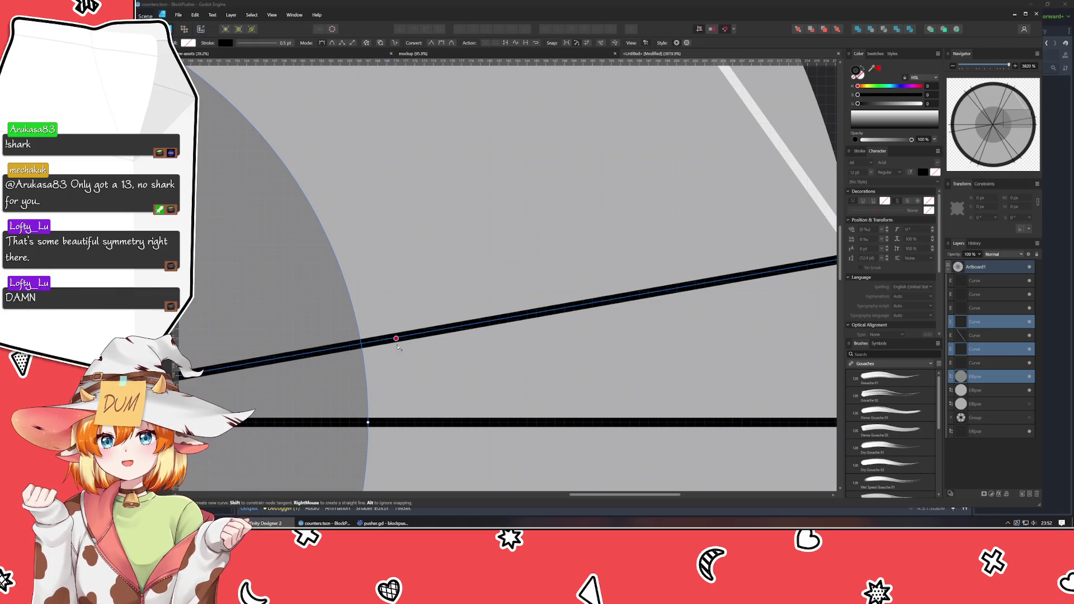
{"action": "scroll", "coordinate": [501, 407], "scroll_direction": "left", "scroll_amount": 2}
{"action": "scroll", "coordinate": [501, 407], "scroll_direction": "left", "scroll_amount": 1}
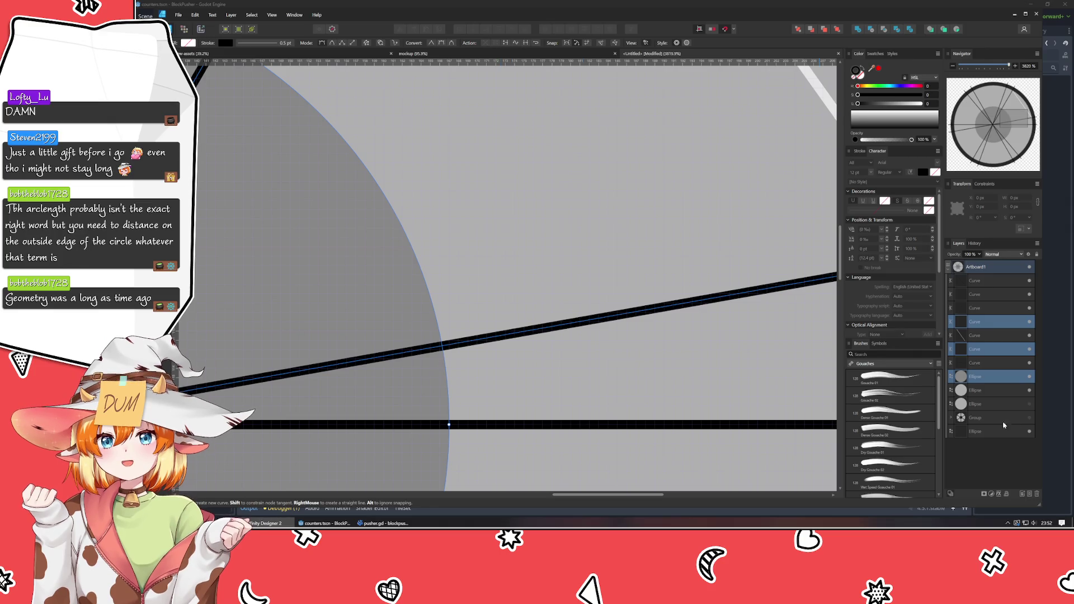
- Isolate the slanted spoke line's layer, zoom in and open the snapping options
{"action": "left_click", "coordinate": [989, 376]}
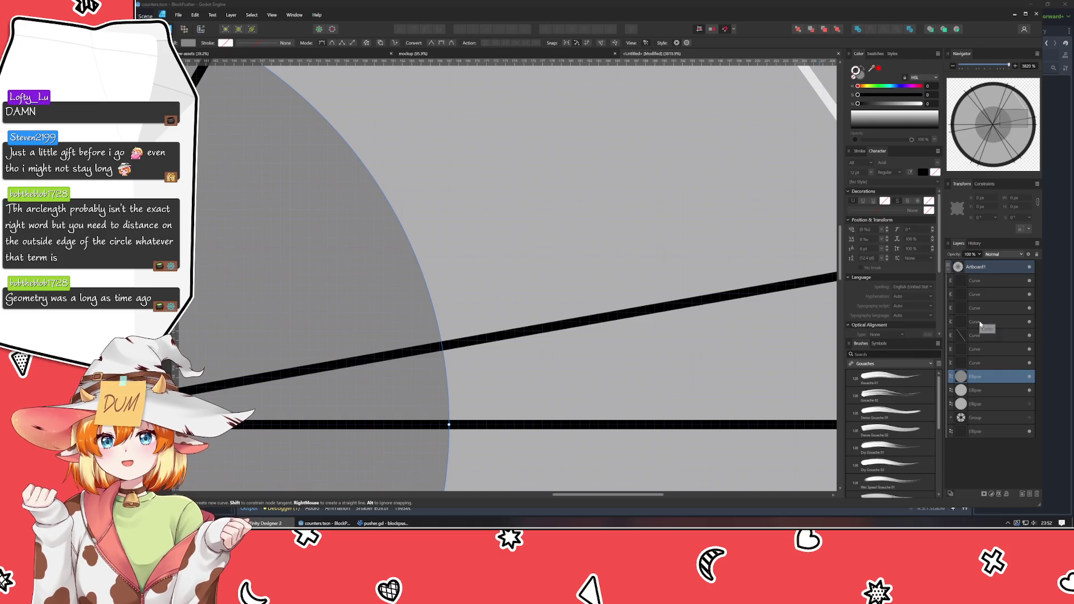
{"action": "left_click", "coordinate": [979, 322], "text": "ctrl"}
{"action": "left_click", "coordinate": [979, 322], "text": "ctrl"}
{"action": "left_click", "coordinate": [979, 350], "text": "ctrl"}
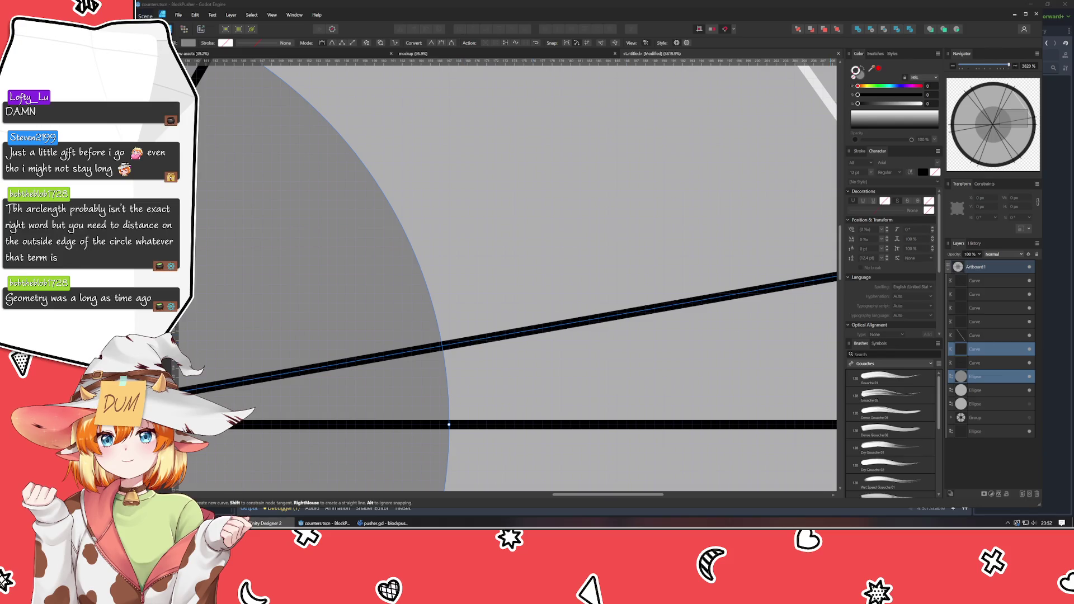
{"action": "left_click", "coordinate": [986, 350]}
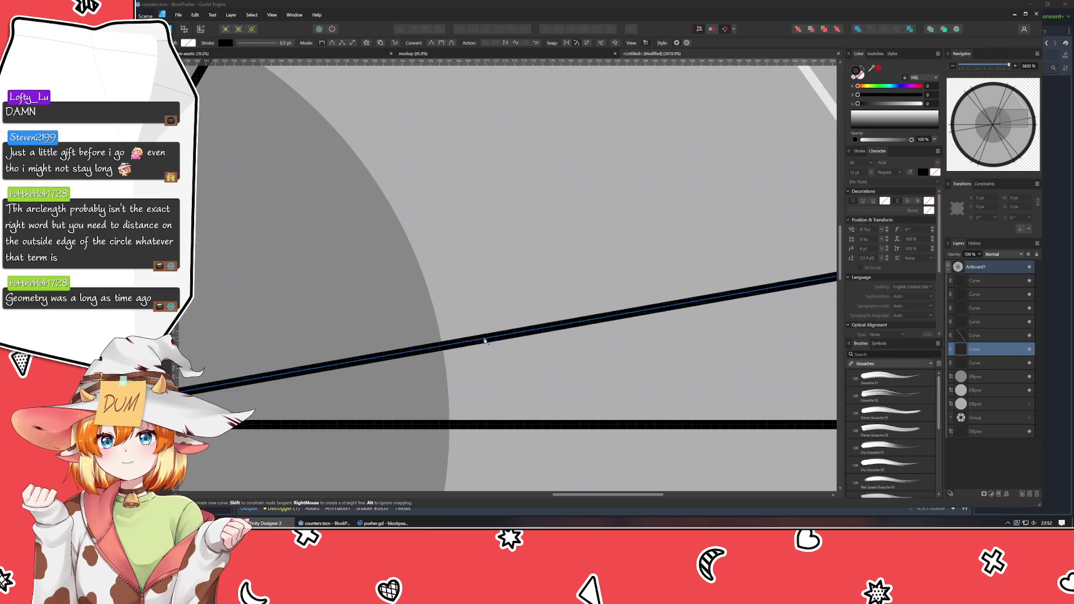
{"action": "scroll", "coordinate": [346, 352], "scroll_direction": "down", "scroll_amount": 3}
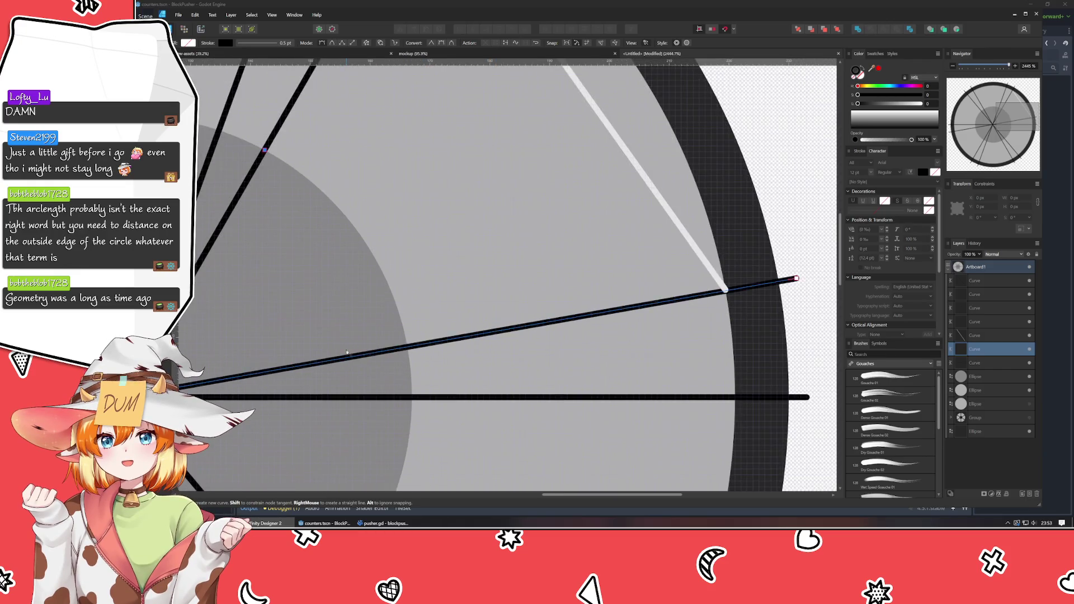
{"action": "scroll", "coordinate": [425, 383], "scroll_direction": "down", "scroll_amount": 5}
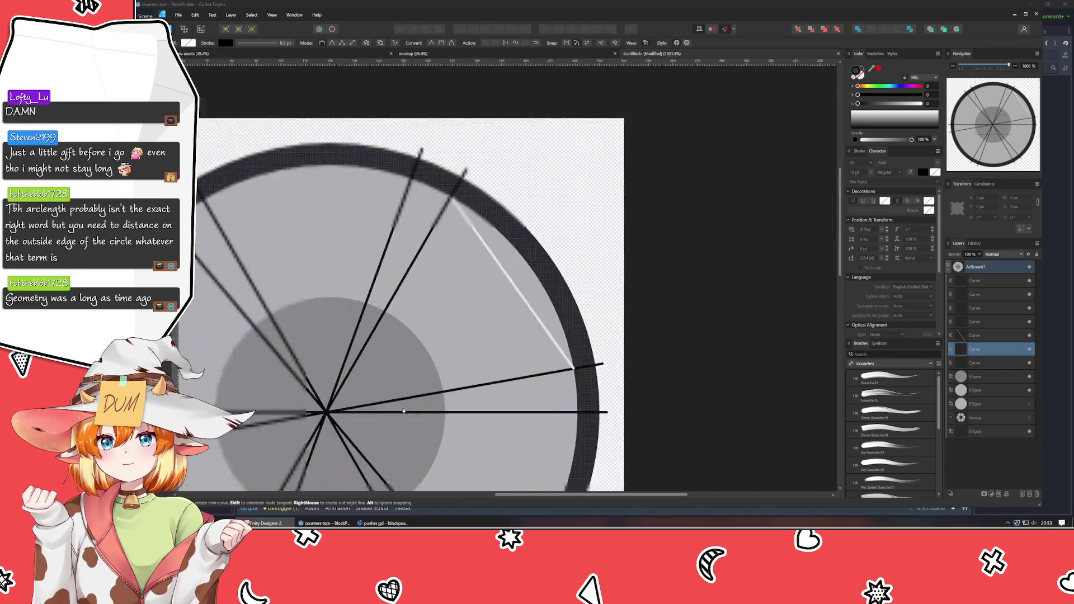
{"action": "scroll", "coordinate": [562, 346], "scroll_direction": "up", "scroll_amount": 4}
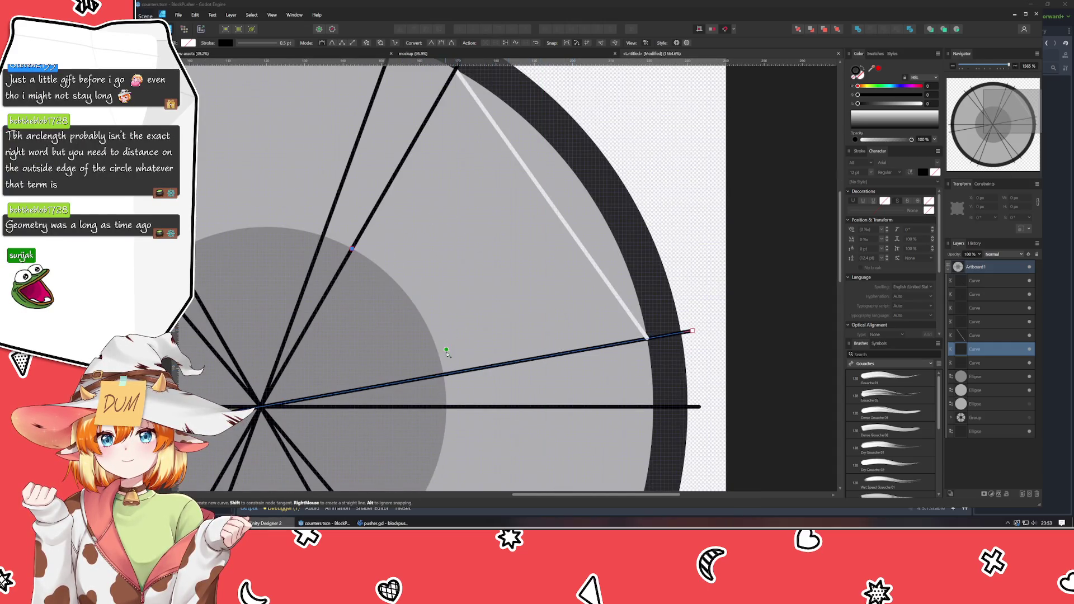
{"action": "scroll", "coordinate": [447, 360], "scroll_direction": "up", "scroll_amount": 2}
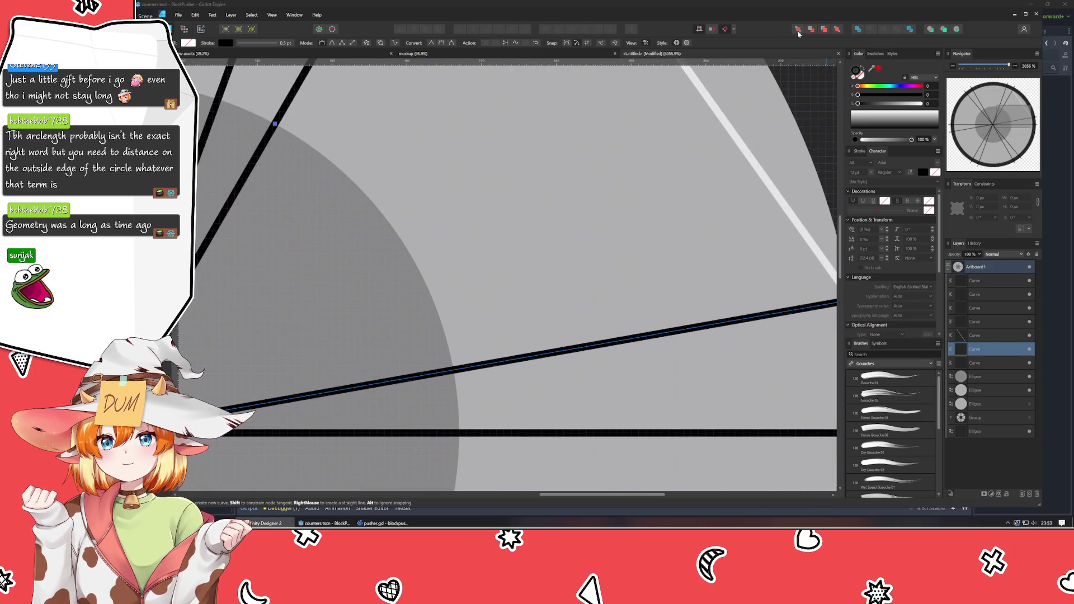
{"action": "left_click", "coordinate": [734, 30]}
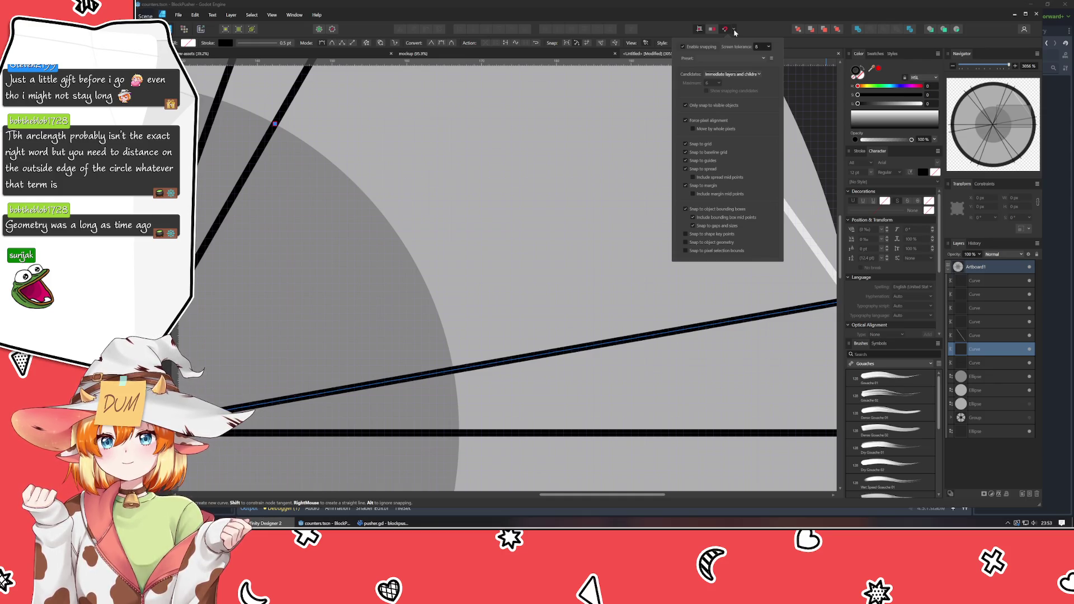
- Trace a closed four-corner wedge through the spoke lines' hub and rim crossings
{"action": "left_click", "coordinate": [454, 370]}
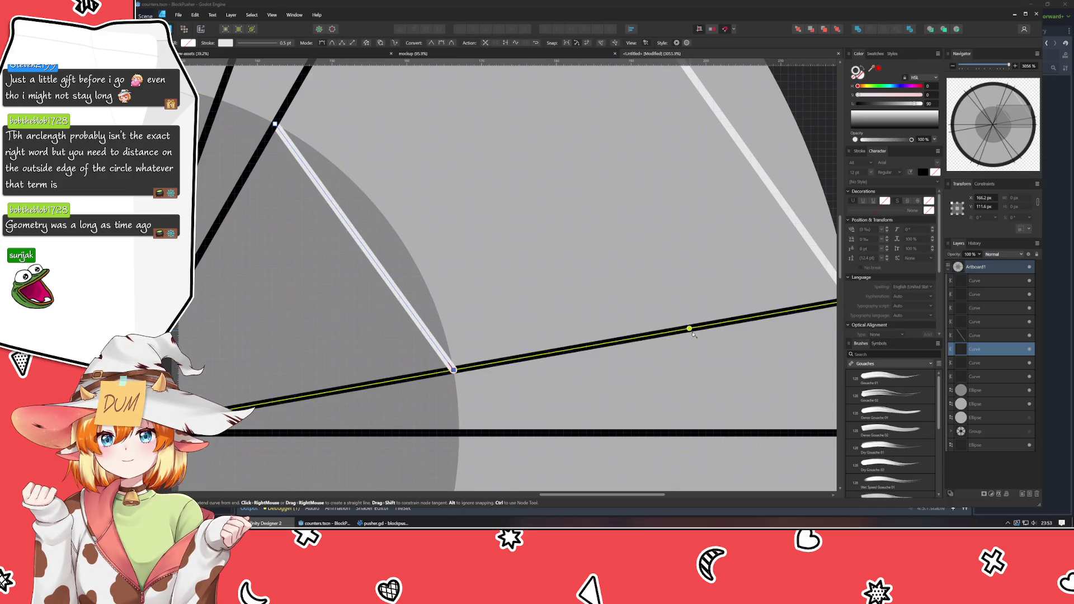
{"action": "scroll", "coordinate": [688, 237], "scroll_direction": "right", "scroll_amount": 5}
{"action": "scroll", "coordinate": [688, 236], "scroll_direction": "up", "scroll_amount": 2}
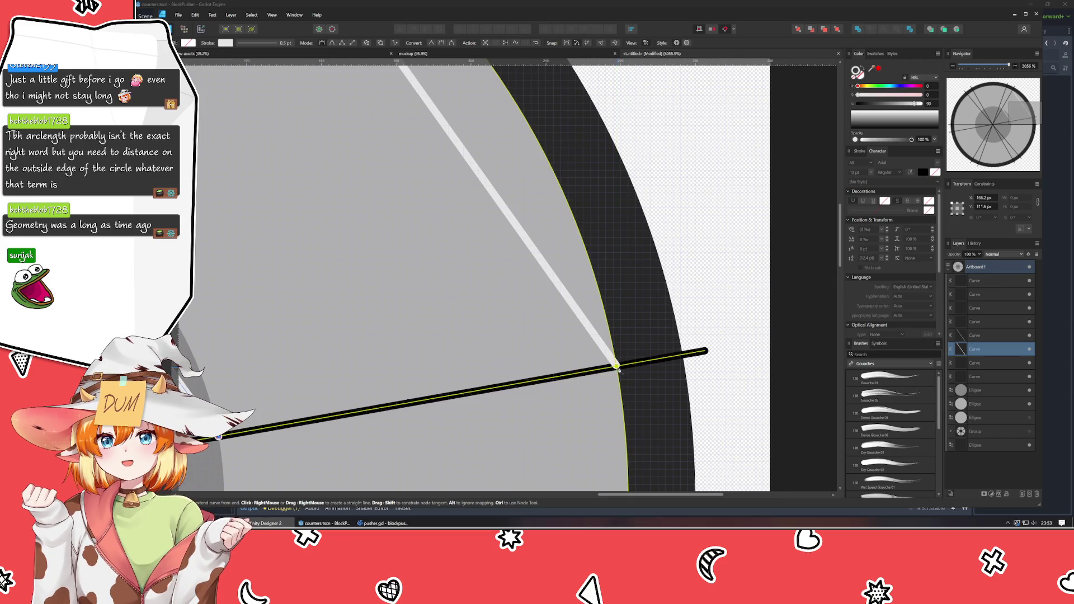
{"action": "left_click", "coordinate": [618, 369]}
{"action": "scroll", "coordinate": [618, 369], "scroll_direction": "up", "scroll_amount": 6}
{"action": "scroll", "coordinate": [619, 369], "scroll_direction": "left", "scroll_amount": 6}
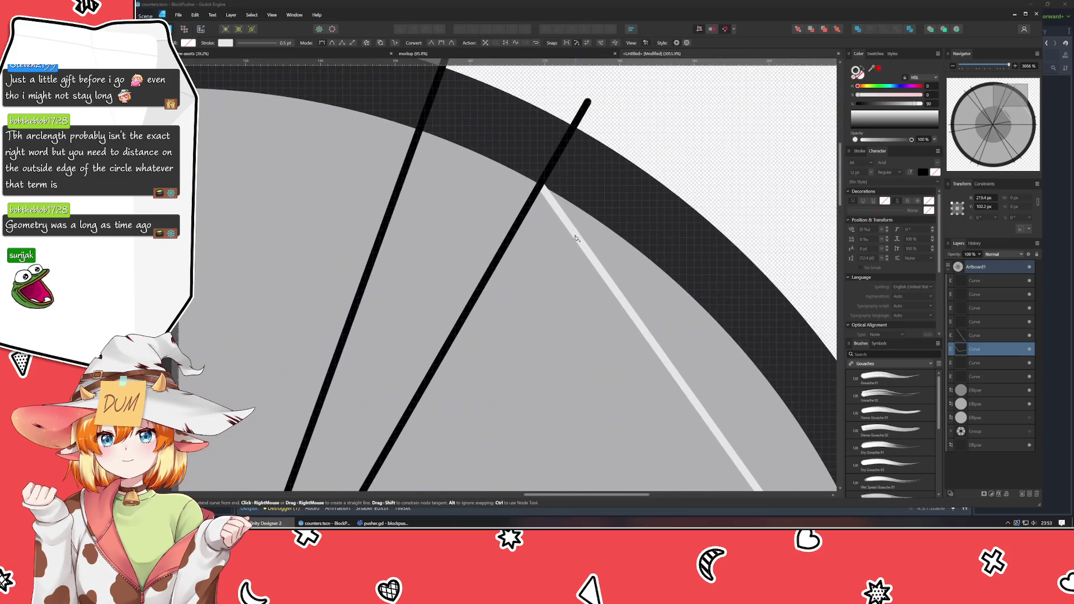
{"action": "left_click", "coordinate": [540, 188]}
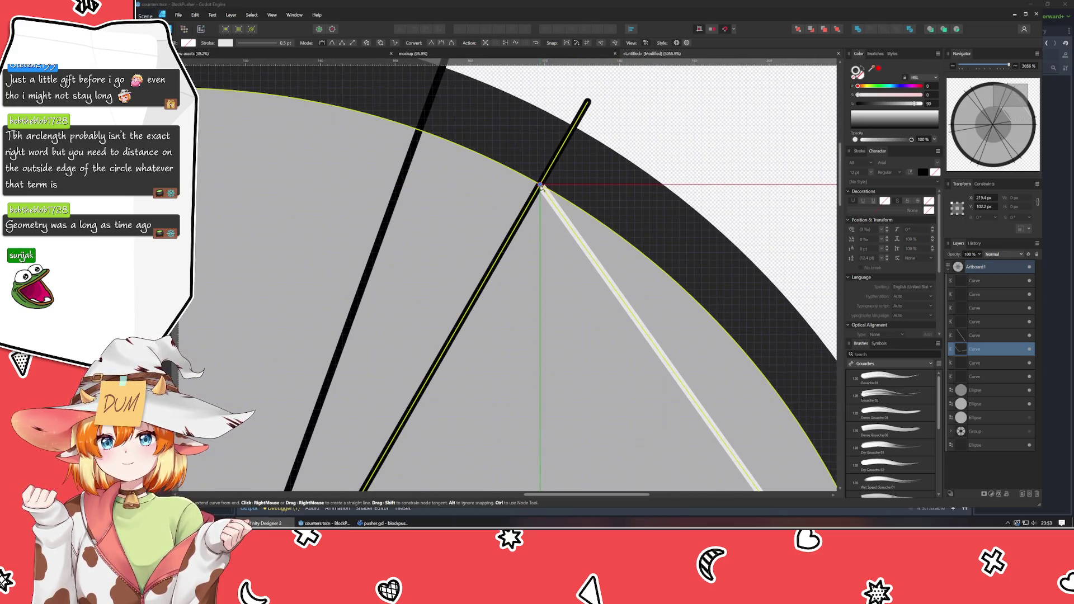
{"action": "scroll", "coordinate": [519, 306], "scroll_direction": "down", "scroll_amount": 3}
{"action": "scroll", "coordinate": [519, 306], "scroll_direction": "left", "scroll_amount": 2}
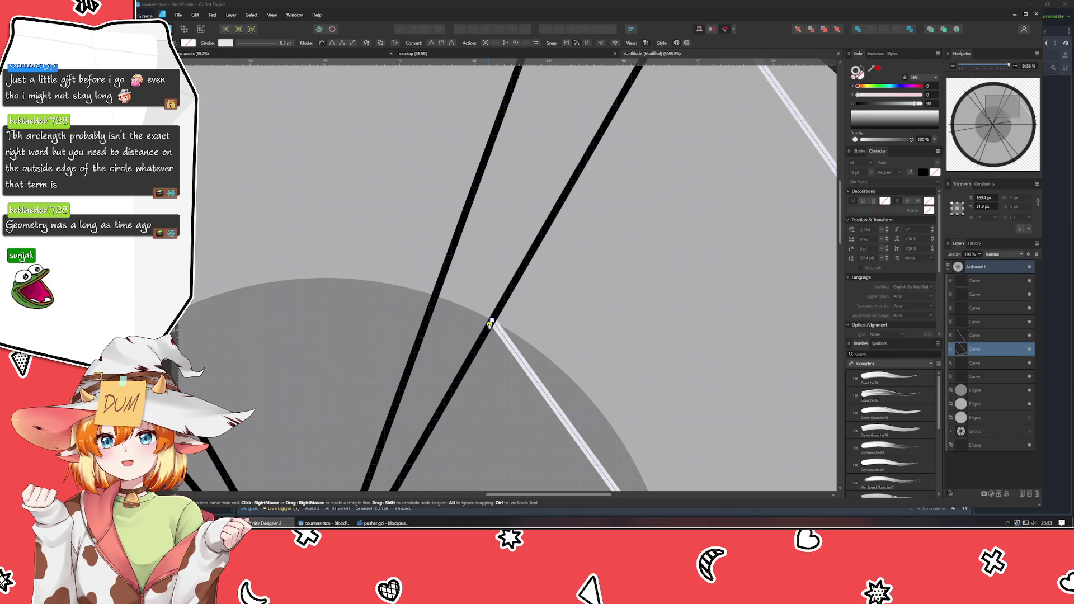
{"action": "left_click", "coordinate": [492, 322]}
{"action": "scroll", "coordinate": [567, 291], "scroll_direction": "down", "scroll_amount": 5}
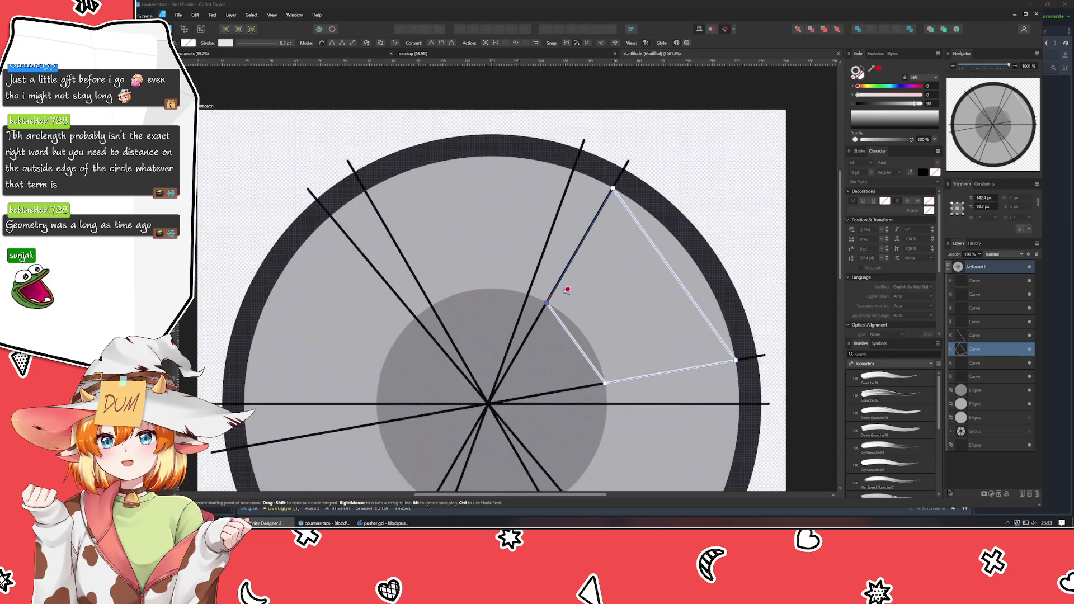
{"action": "scroll", "coordinate": [466, 239], "scroll_direction": "up", "scroll_amount": 2}
{"action": "scroll", "coordinate": [300, 175], "scroll_direction": "up", "scroll_amount": 2}
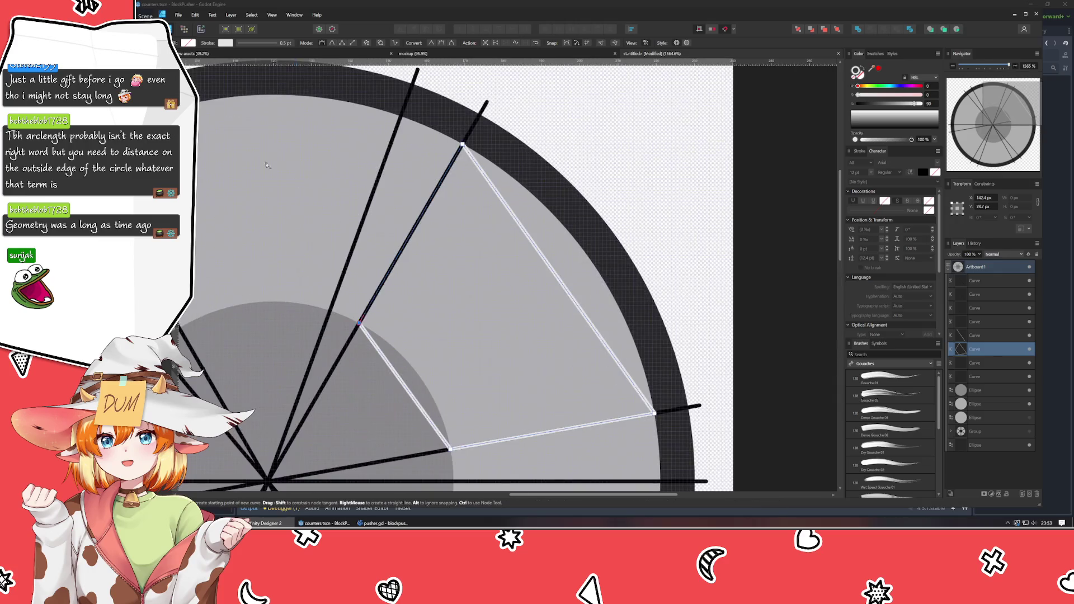
- Undo an accidental edge bend and delete the extra straight line layer
{"action": "key", "text": "a"}
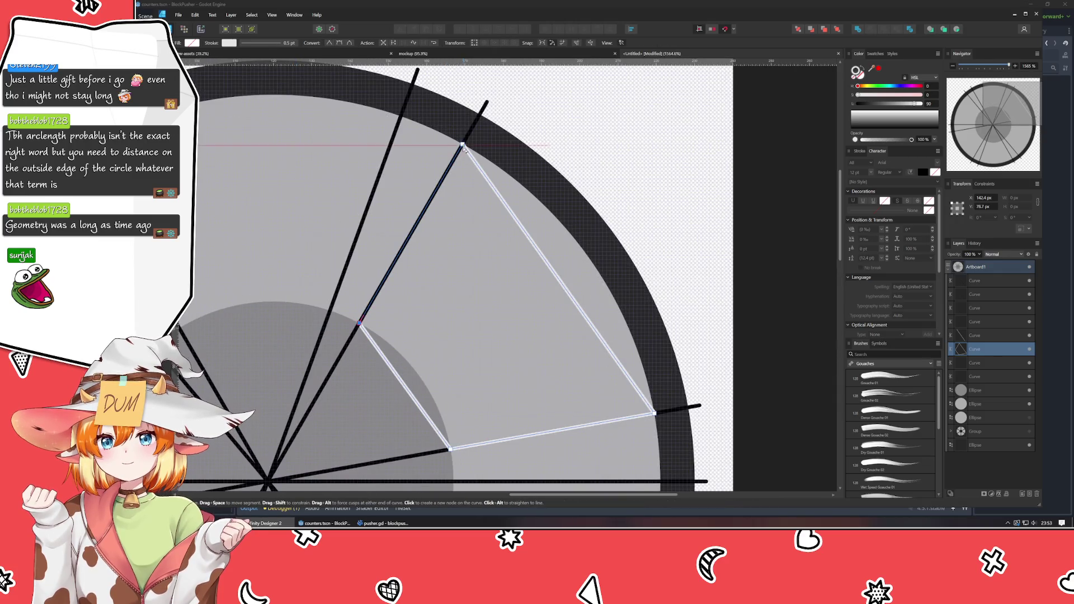
{"action": "left_click_drag", "start_coordinate": [489, 184], "coordinate": [456, 192]}
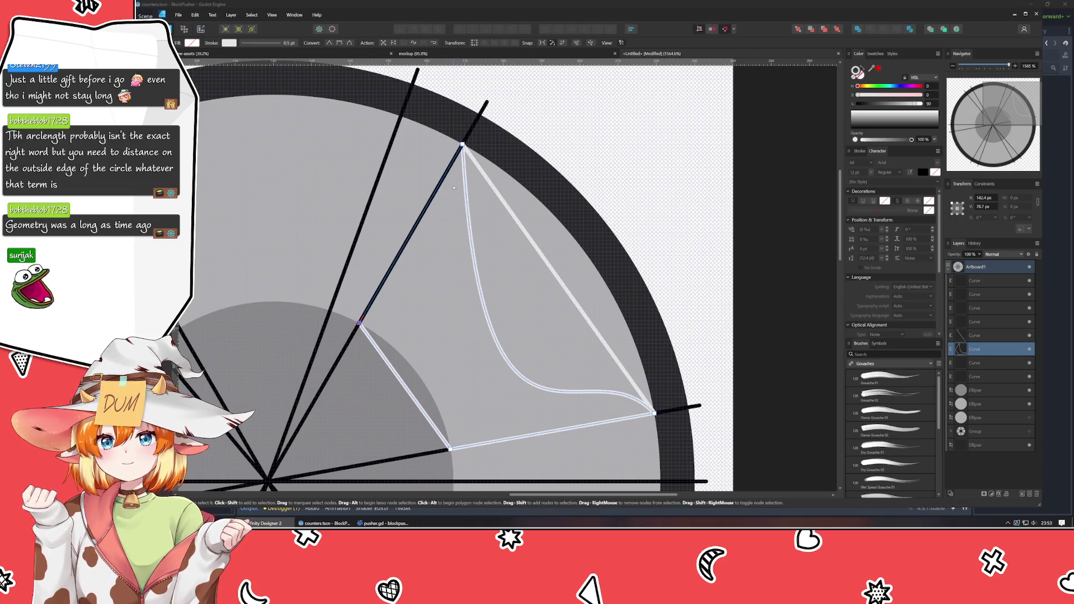
{"action": "key", "text": "ctrl+z"}
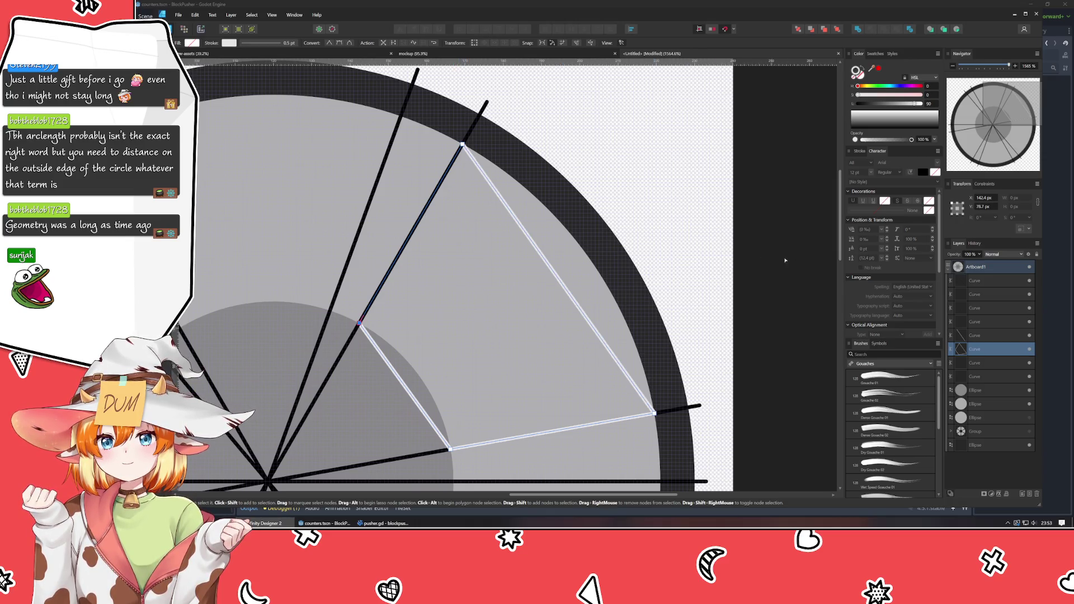
{"action": "left_click", "coordinate": [979, 336]}
{"action": "key", "text": "Delete"}
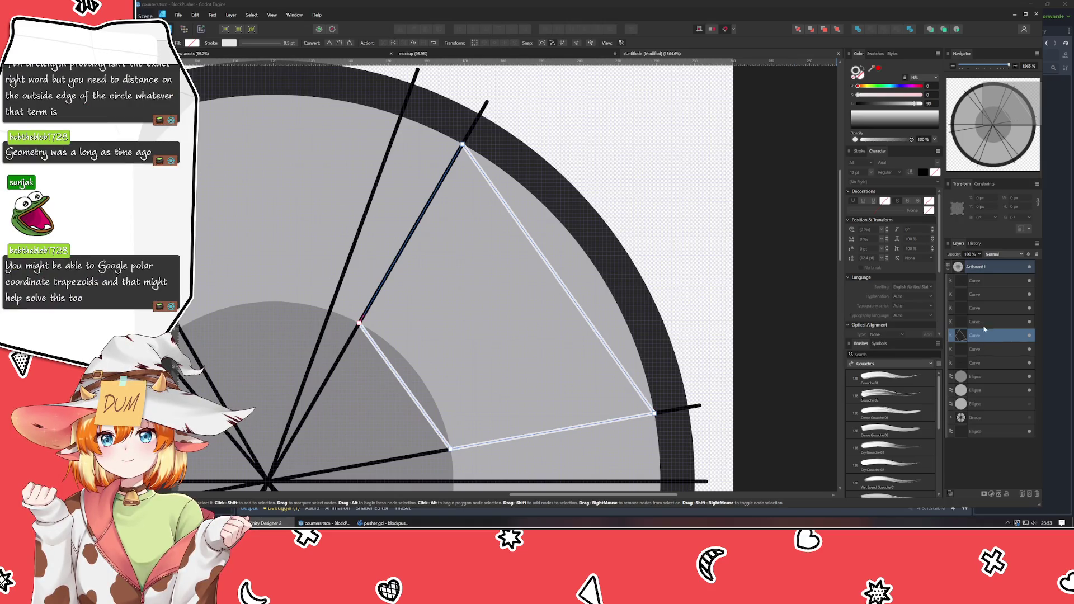
- Fill the wedge light gray, arc its outer edge along the rim and inner edge along the hub
{"action": "left_click", "coordinate": [856, 71]}
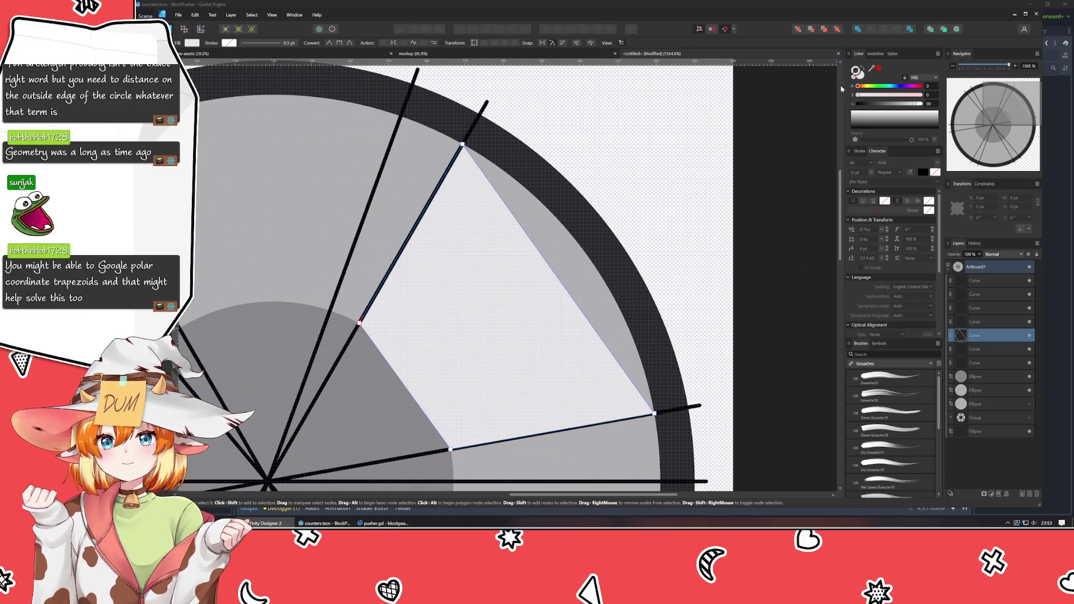
{"action": "left_click_drag", "start_coordinate": [548, 265], "coordinate": [594, 265]}
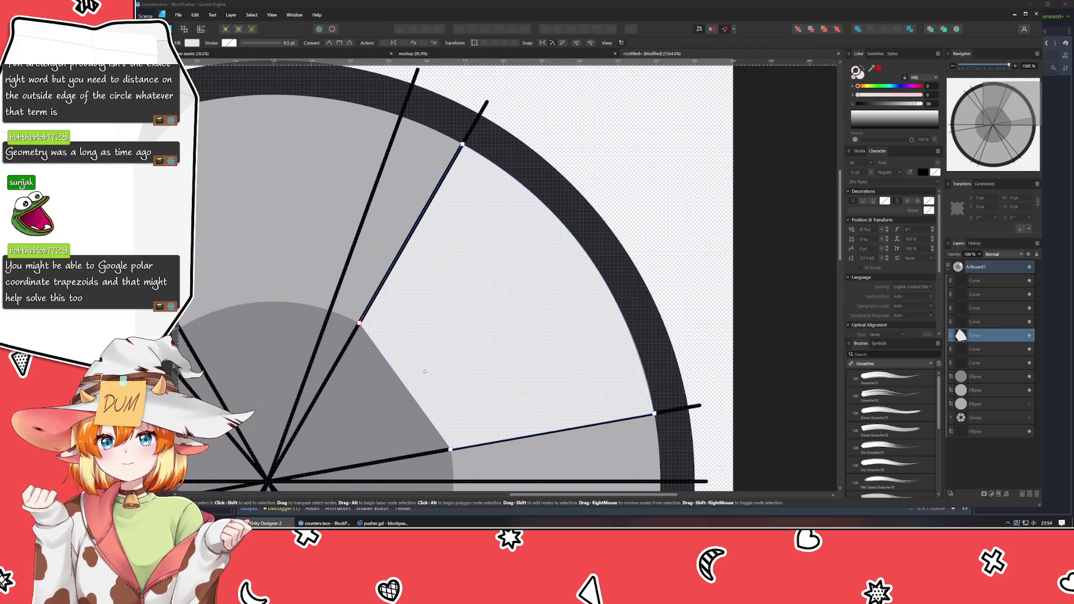
{"action": "left_click_drag", "start_coordinate": [400, 376], "coordinate": [421, 377]}
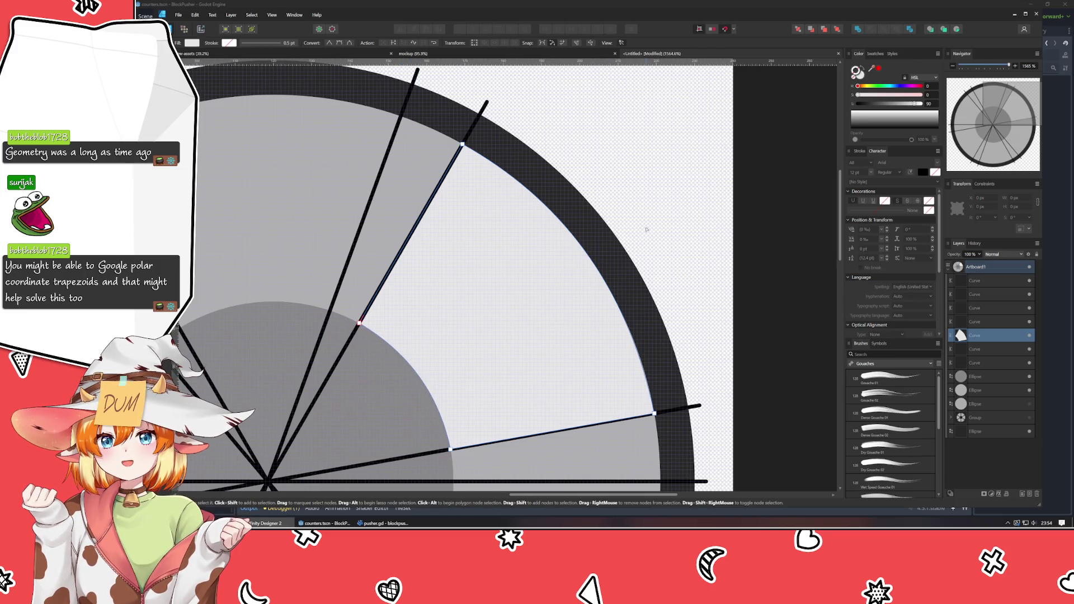
{"action": "left_click", "coordinate": [686, 214]}
{"action": "mouse_move", "coordinate": [674, 237]}
{"action": "left_mouse_down"}
{"action": "mouse_move", "coordinate": [639, 88]}
{"action": "mouse_move", "coordinate": [632, 276]}
{"action": "left_mouse_up"}
{"action": "scroll", "coordinate": [638, 87], "scroll_direction": "down", "scroll_amount": 3}
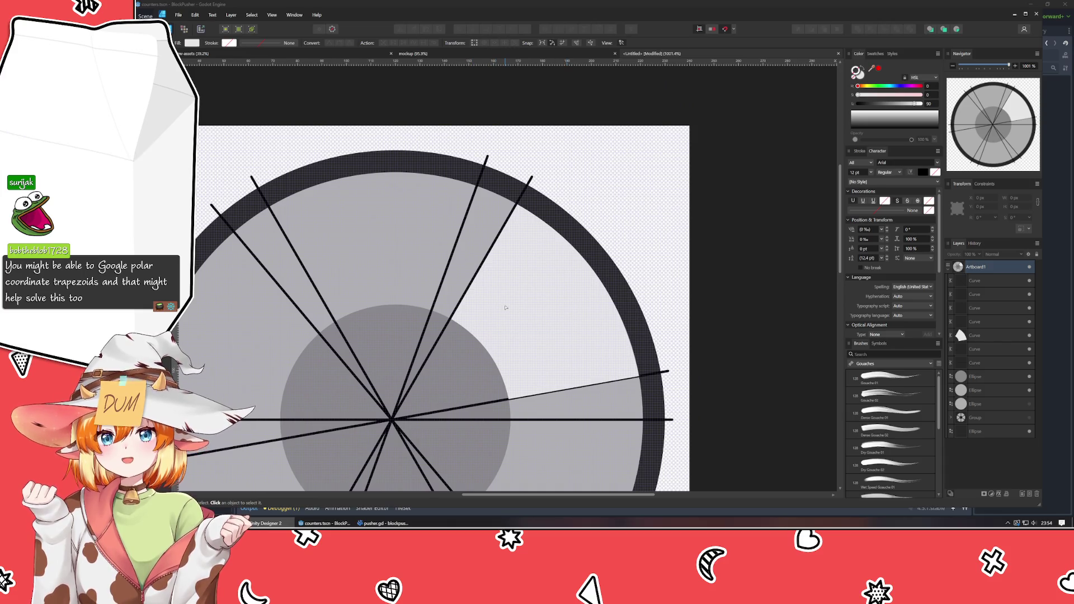
{"action": "left_click", "coordinate": [505, 307]}
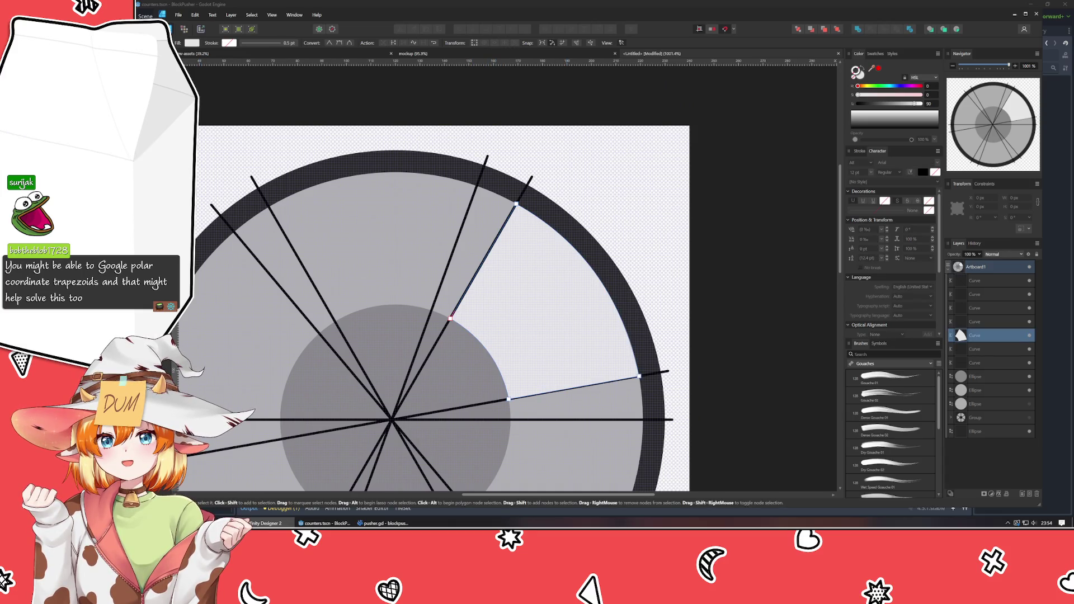
- Duplicate the wedge and rotate the copy 60° into the next spoke gap
{"action": "key", "text": "v"}
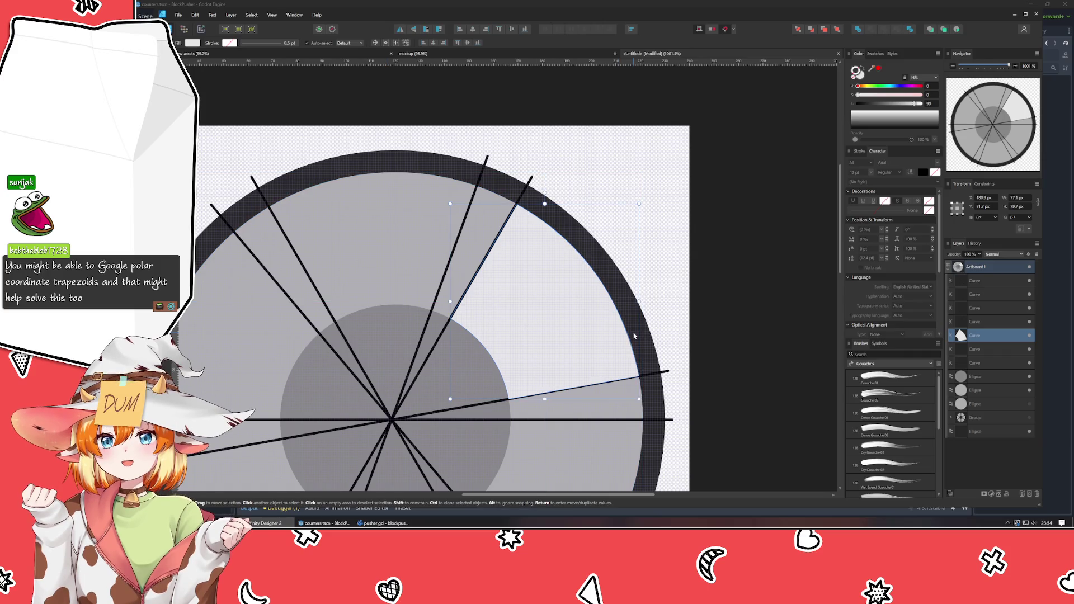
{"action": "scroll", "coordinate": [633, 336], "scroll_direction": "down", "scroll_amount": 3}
{"action": "scroll", "coordinate": [612, 326], "scroll_direction": "up", "scroll_amount": 3}
{"action": "key", "text": "ctrl+j"}
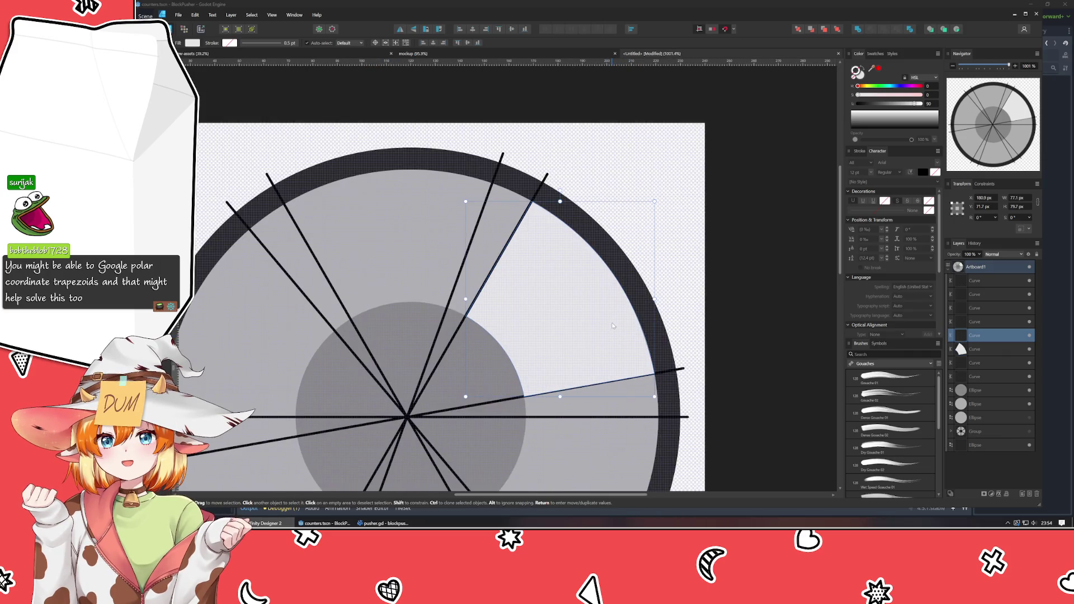
{"action": "left_click", "coordinate": [985, 218]}
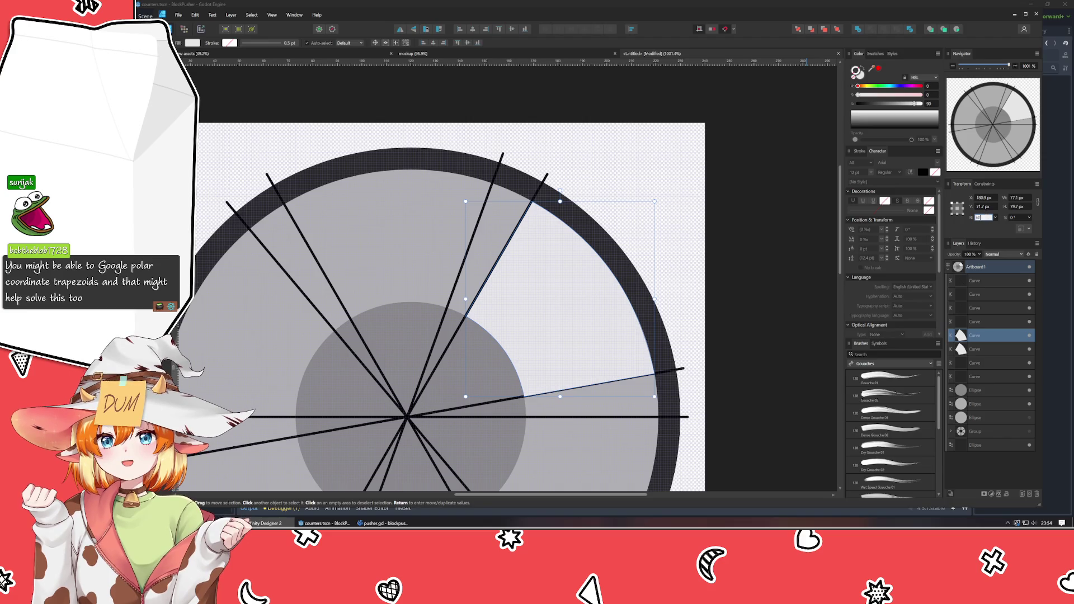
{"action": "type", "text": "60"}
{"action": "key", "text": "Return"}
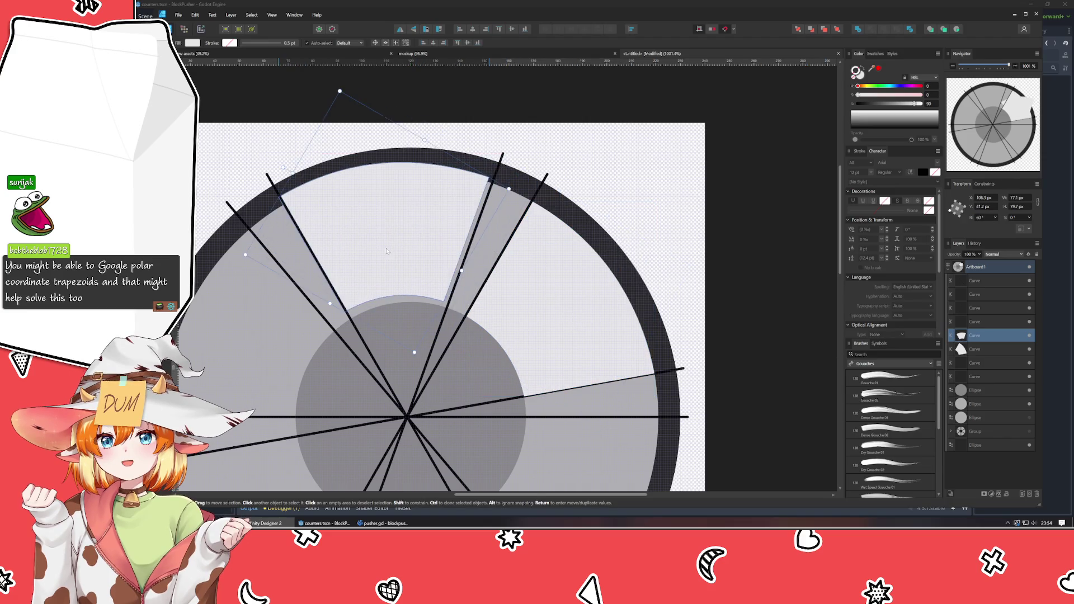
{"action": "left_click_drag", "start_coordinate": [386, 251], "coordinate": [392, 255]}
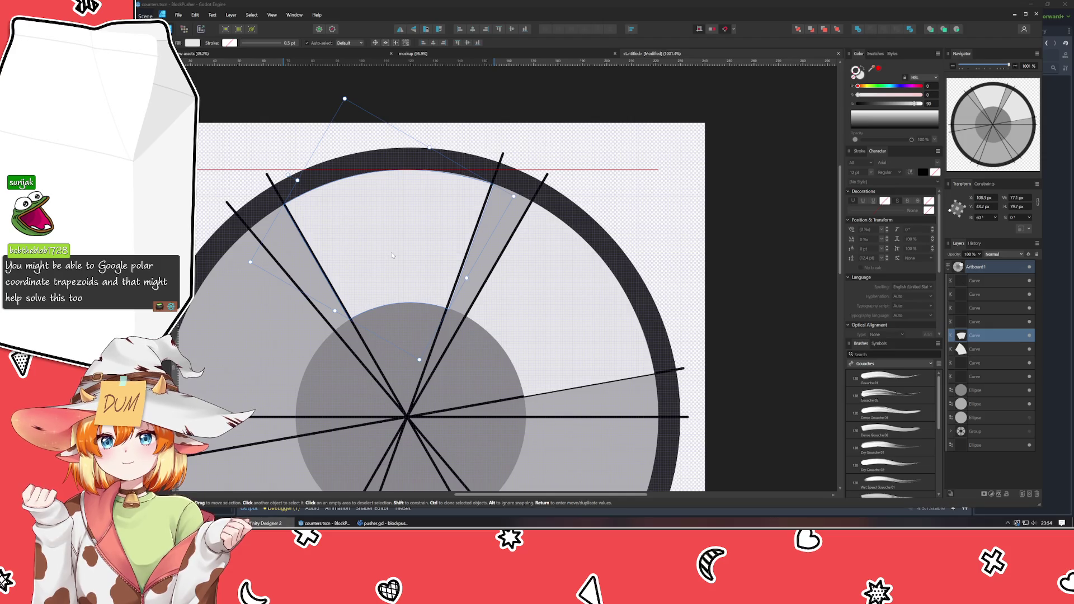
- Nudge the wedge slightly left and back right to align with the spokes, then reselect it
{"action": "scroll", "coordinate": [313, 266], "scroll_direction": "up", "scroll_amount": 2}
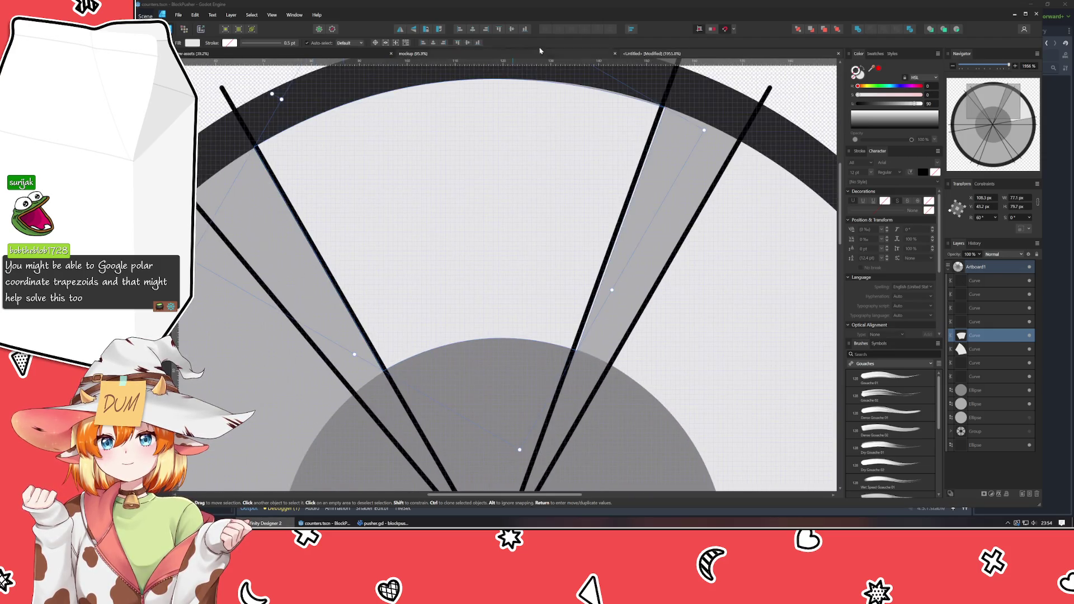
{"action": "key", "text": "Left"}
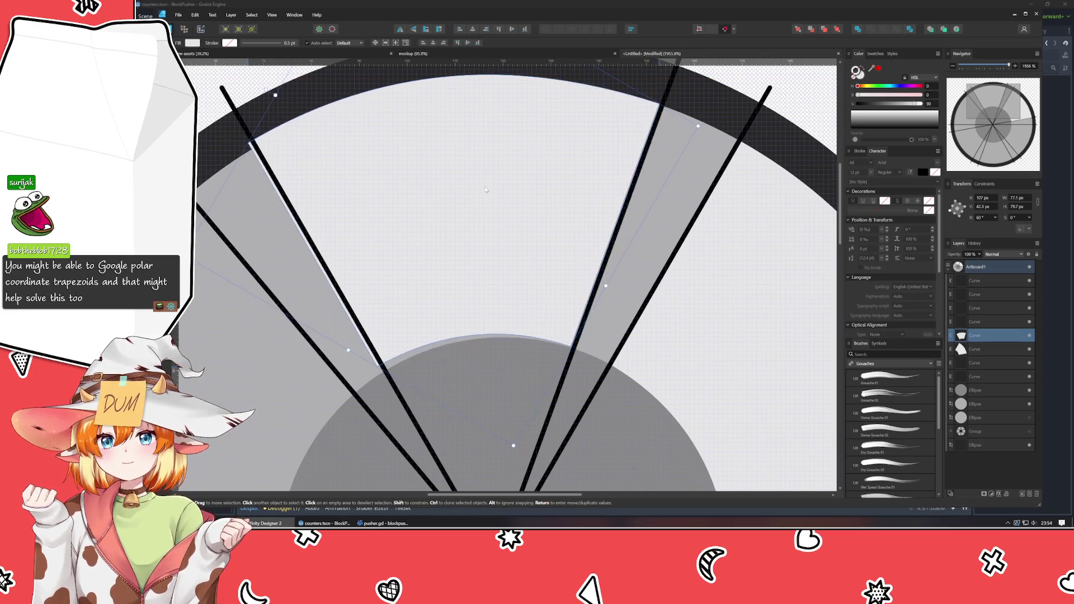
{"action": "left_click_drag", "start_coordinate": [487, 192], "coordinate": [488, 192]}
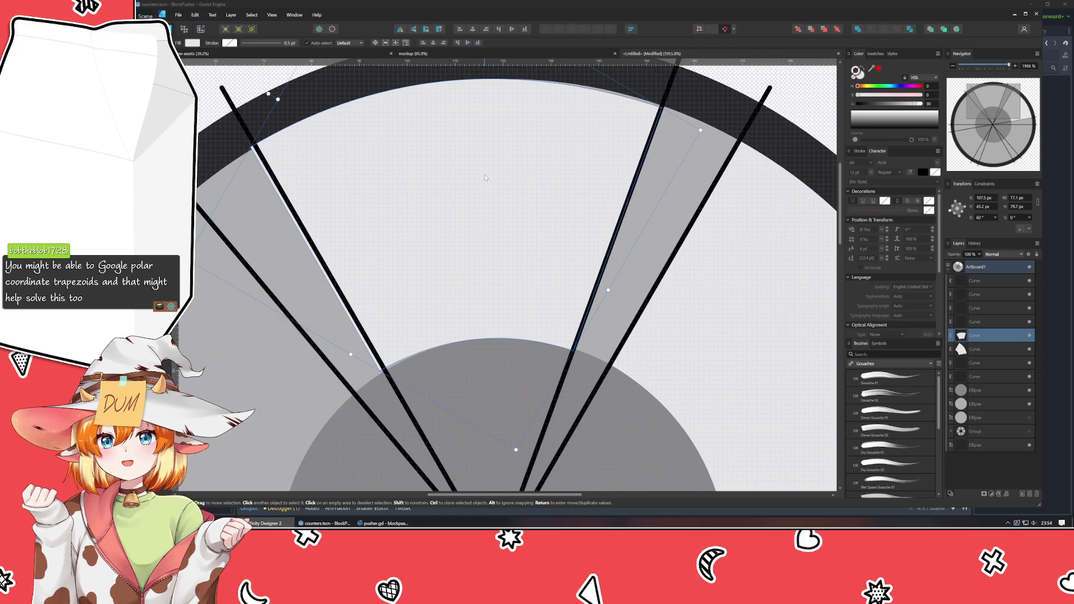
{"action": "scroll", "coordinate": [480, 177], "scroll_direction": "down", "scroll_amount": 5}
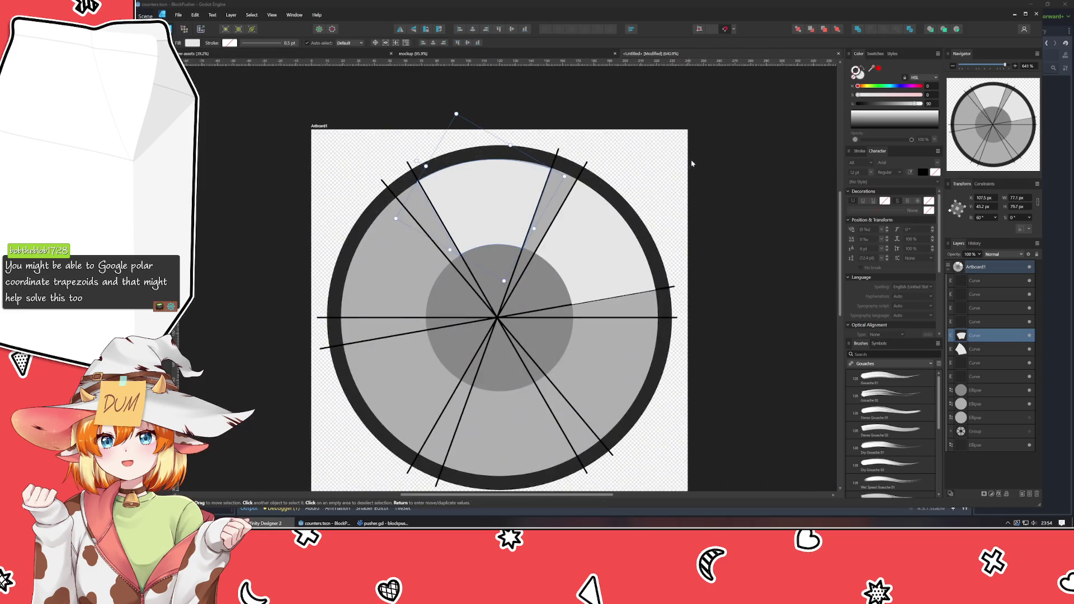
{"action": "left_click", "coordinate": [728, 181]}
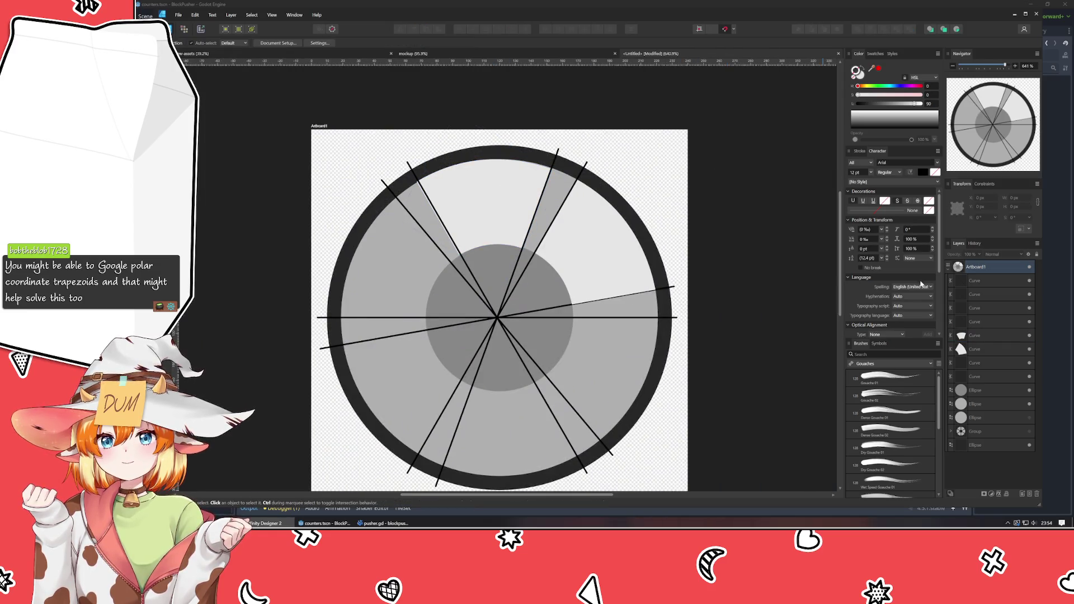
{"action": "left_click", "coordinate": [976, 336]}
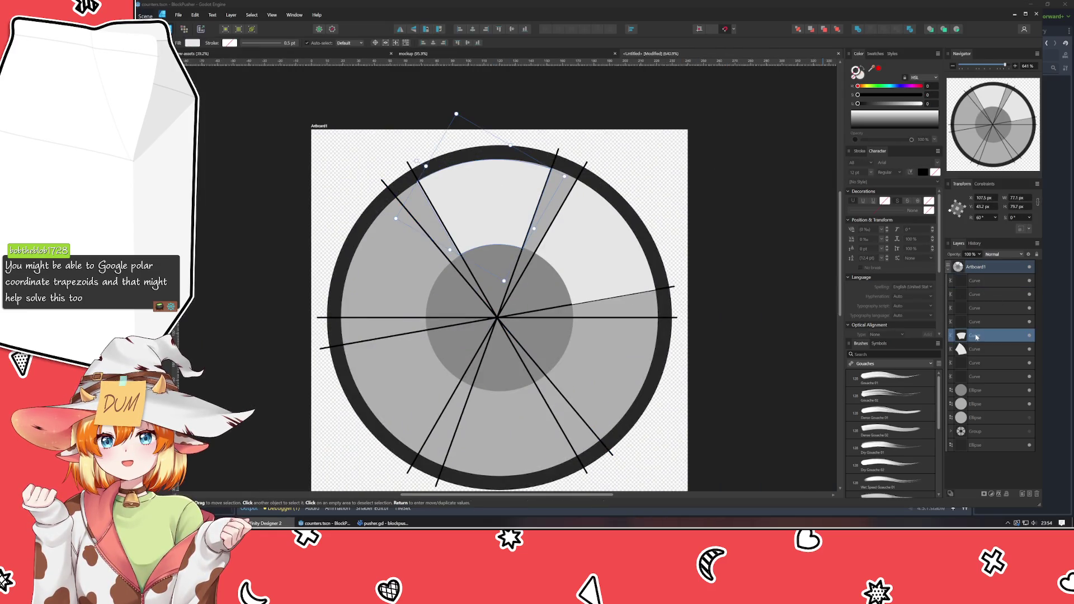
- Select all six black spoke guide line layers and turn off their visibility
{"action": "left_click", "coordinate": [978, 380]}
{"action": "left_click", "coordinate": [978, 362], "text": "shift"}
{"action": "left_click_drag", "start_coordinate": [978, 359], "coordinate": [992, 328]}
{"action": "left_click", "coordinate": [994, 280], "text": "shift"}
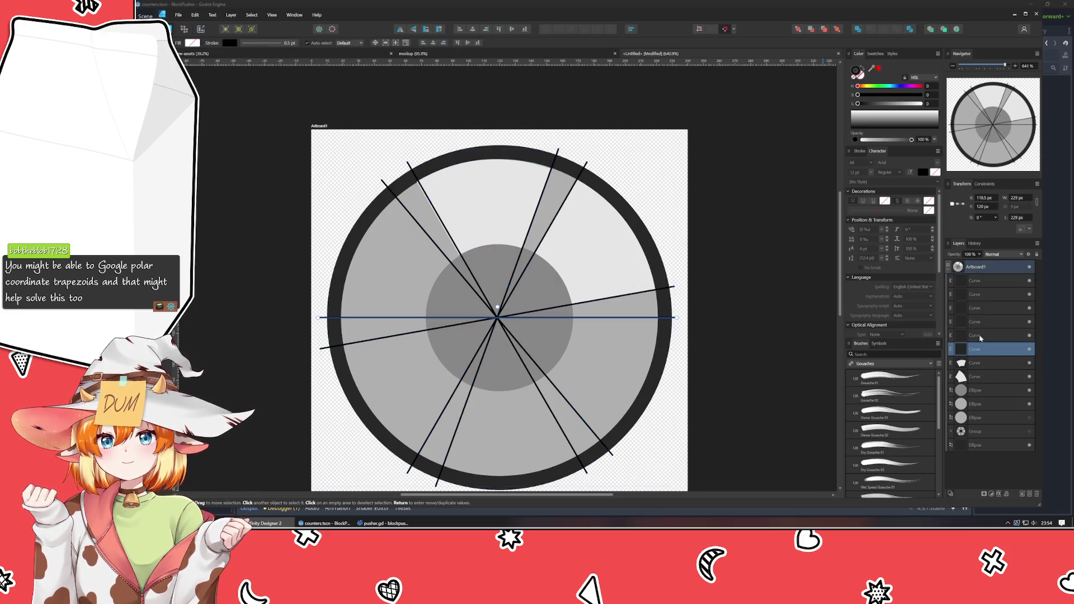
{"action": "left_click", "coordinate": [1026, 282]}
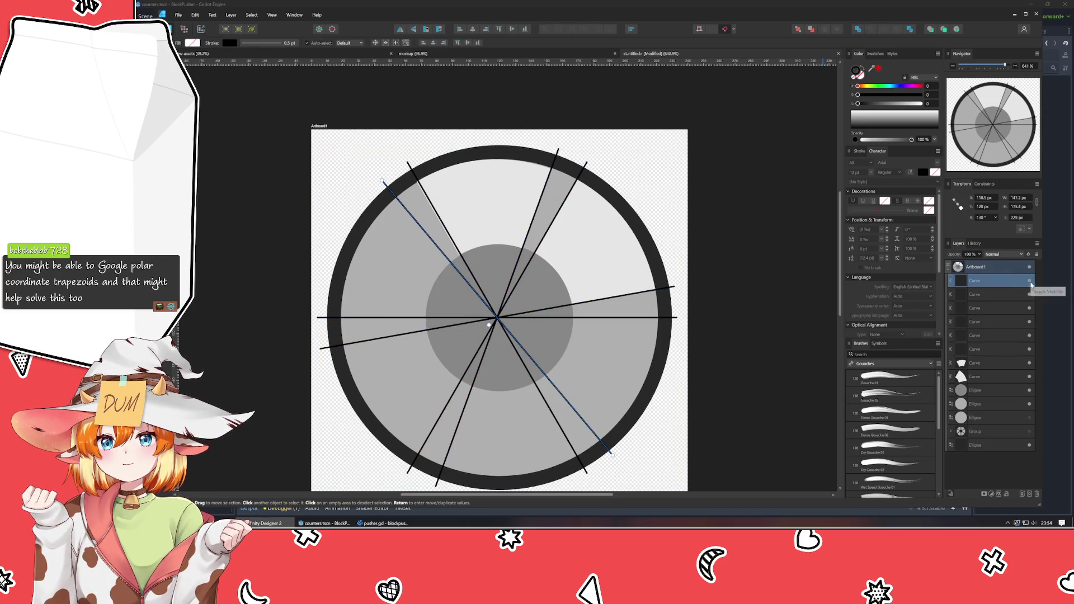
{"action": "left_click", "coordinate": [1019, 349], "text": "shift"}
{"action": "left_click", "coordinate": [1030, 350]}
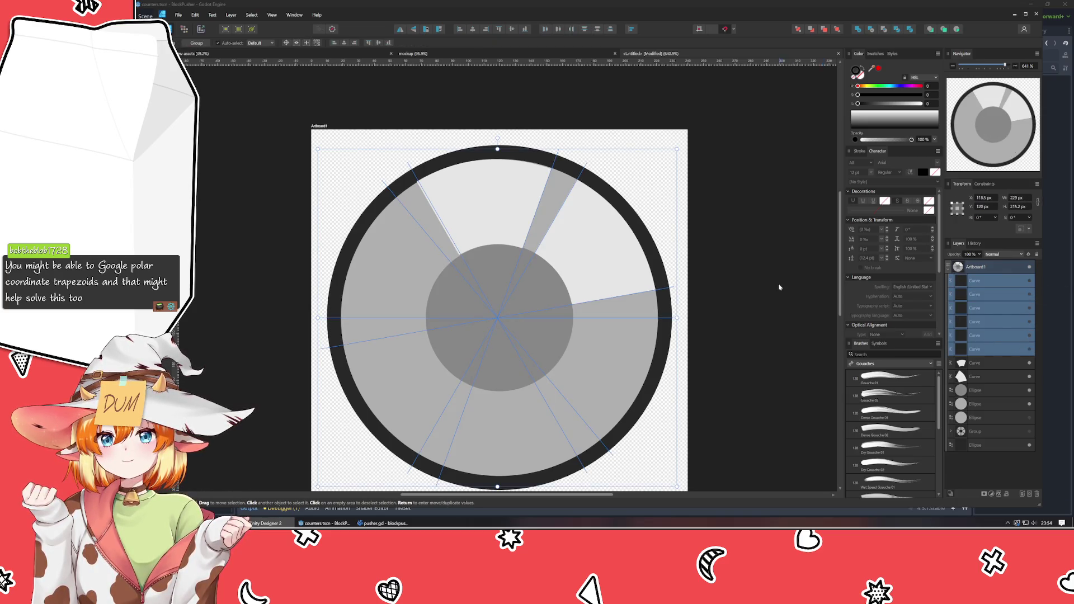
{"action": "left_click", "coordinate": [774, 284]}
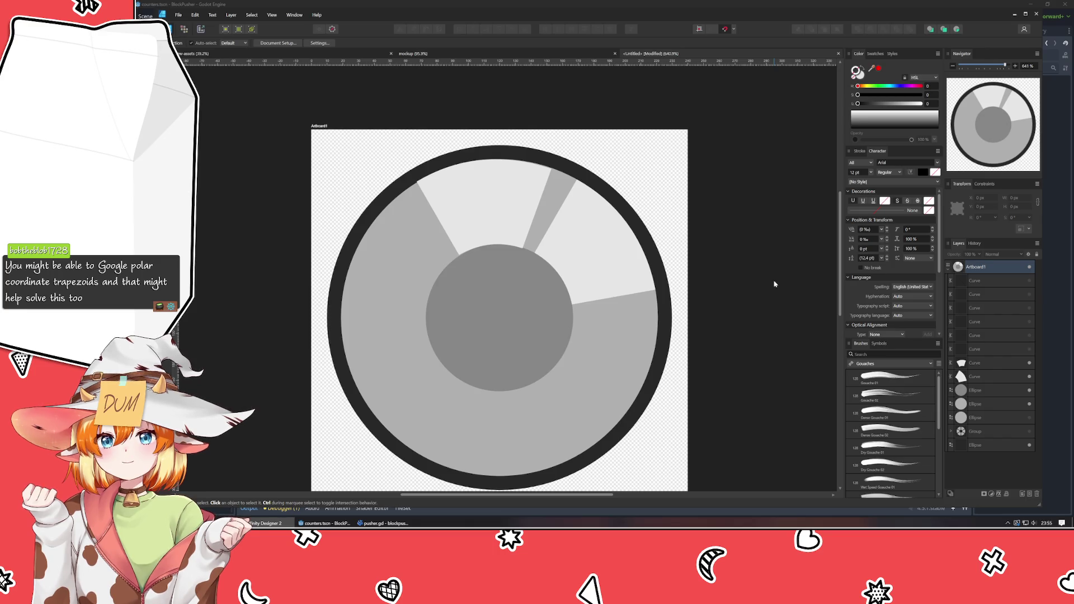
- Delete the right and top light wedges
{"action": "left_click", "coordinate": [600, 270]}
{"action": "key", "text": "Delete"}
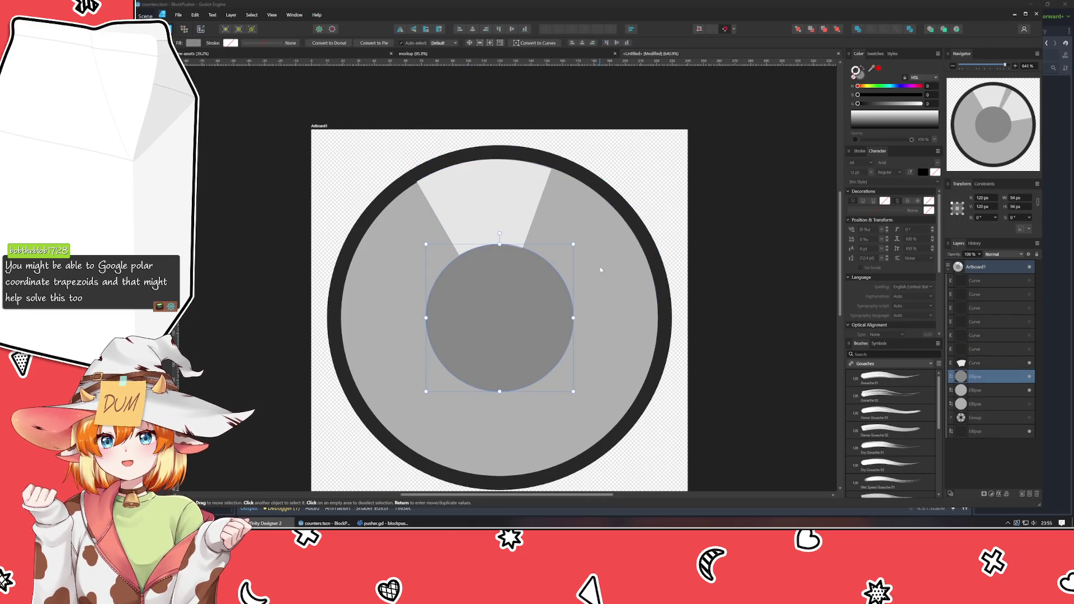
{"action": "left_click", "coordinate": [500, 209]}
{"action": "key", "text": "Delete"}
{"action": "left_click", "coordinate": [268, 259]}
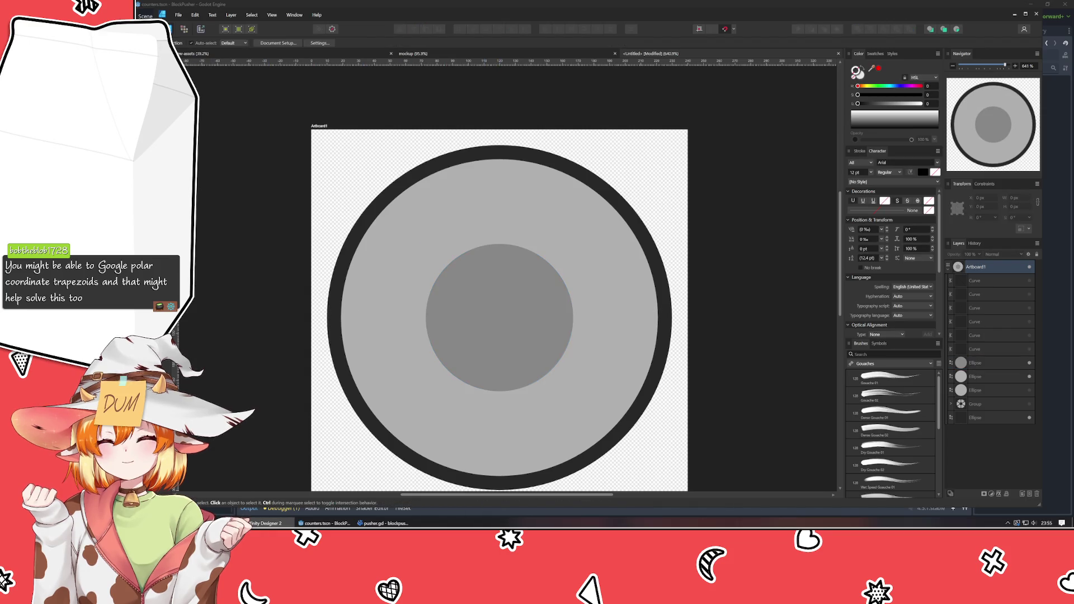
- Draw a trapezoid and fit it from just below the hub down to the outer ring
{"action": "left_click", "coordinate": [168, 170]}
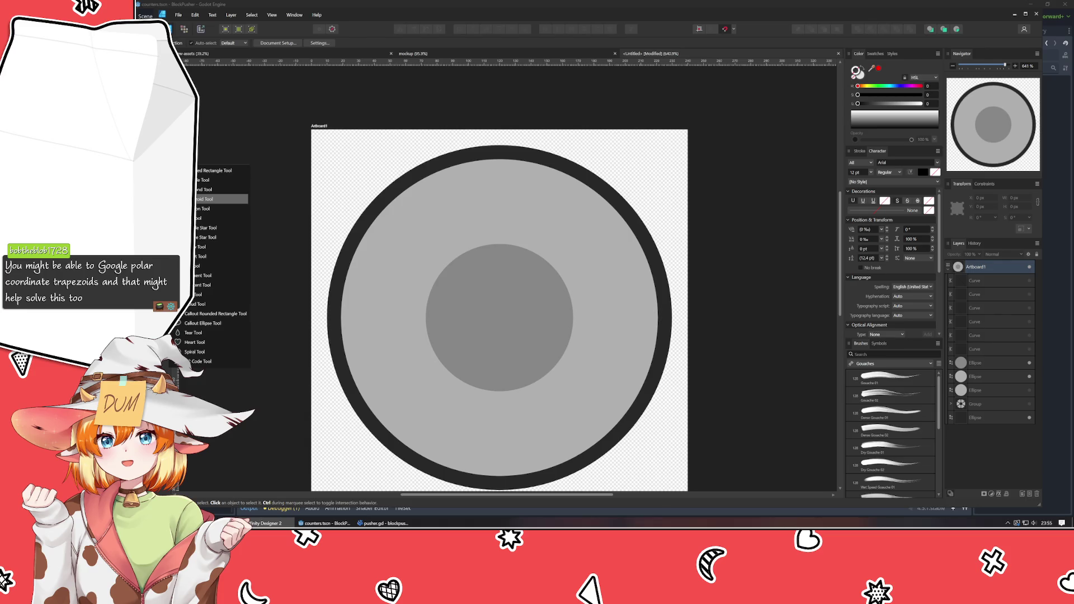
{"action": "left_click", "coordinate": [213, 199]}
{"action": "mouse_move", "coordinate": [479, 289]}
{"action": "left_mouse_down"}
{"action": "mouse_move", "coordinate": [565, 412]}
{"action": "mouse_move", "coordinate": [581, 391]}
{"action": "left_mouse_up"}
{"action": "key", "text": "v"}
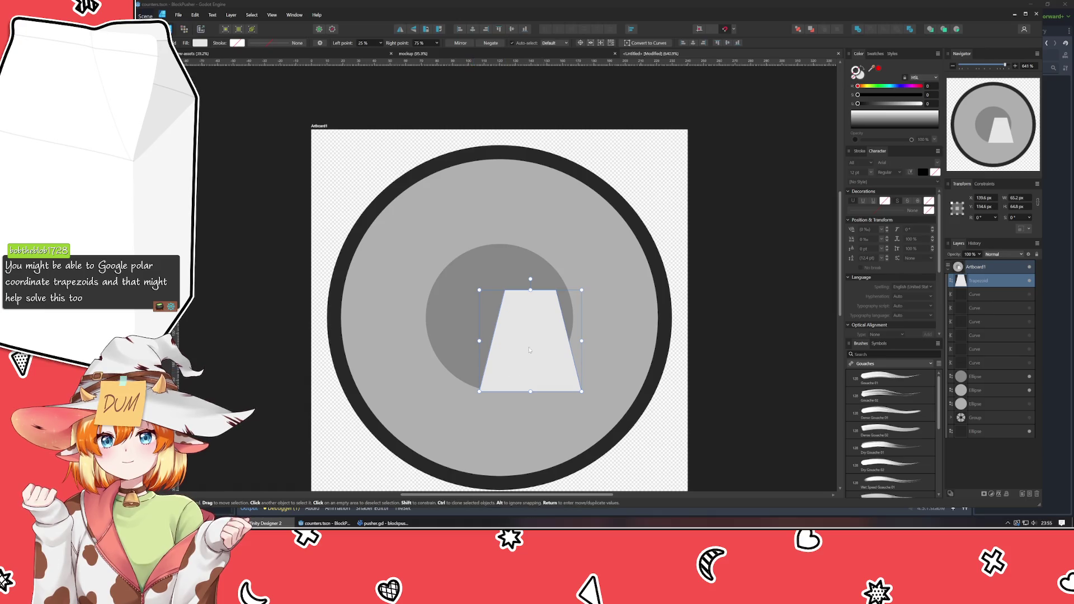
{"action": "scroll", "coordinate": [529, 350], "scroll_direction": "down", "scroll_amount": 3}
{"action": "left_click_drag", "start_coordinate": [527, 260], "coordinate": [496, 346]}
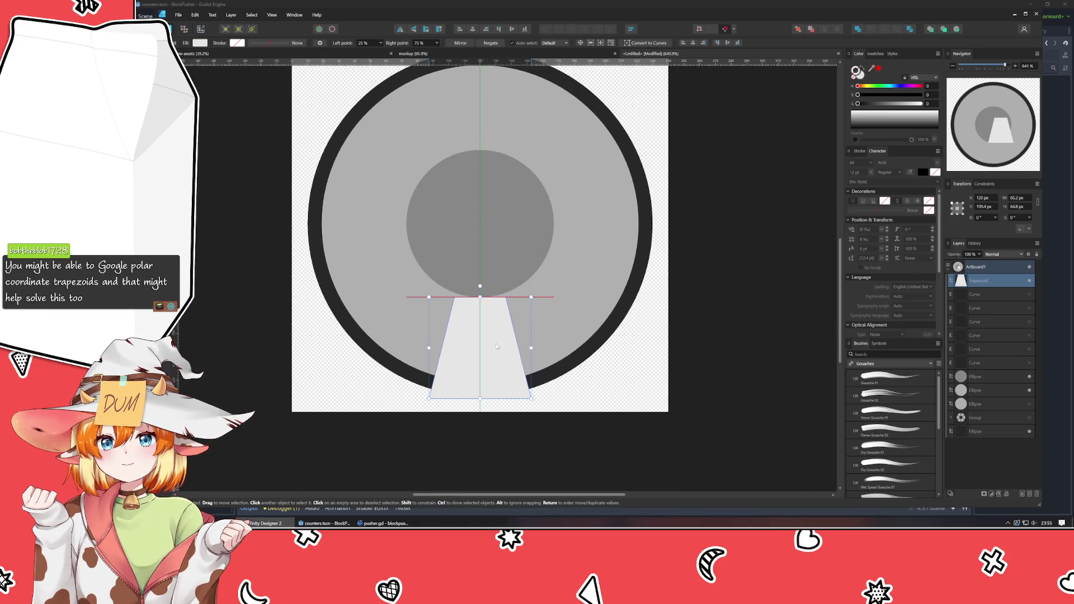
{"action": "left_click_drag", "start_coordinate": [480, 398], "coordinate": [479, 382]}
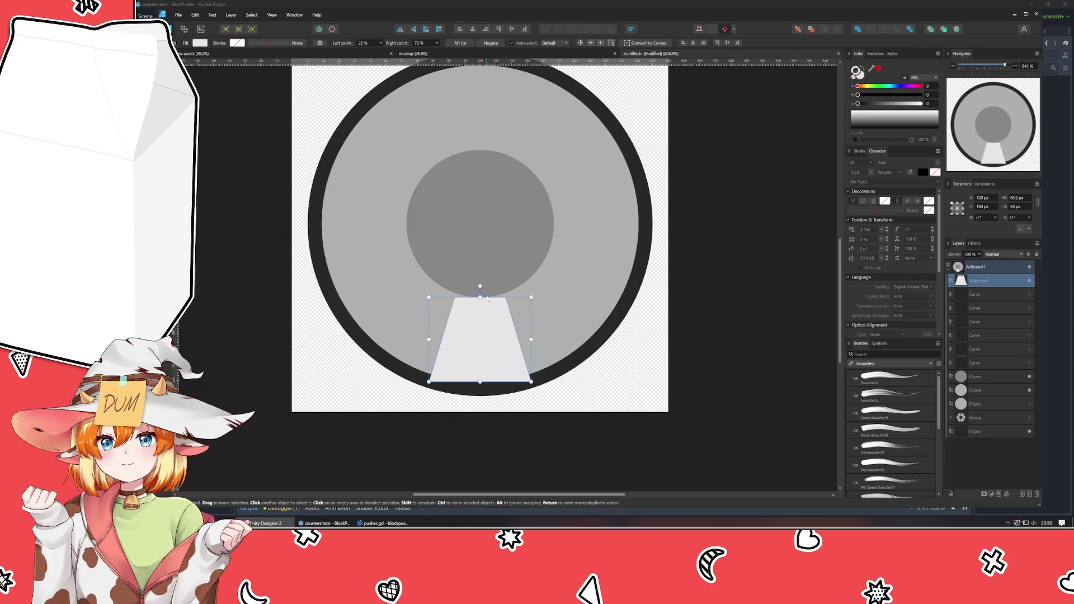
{"action": "mouse_move", "coordinate": [479, 297]}
{"action": "left_mouse_down"}
{"action": "mouse_move", "coordinate": [474, 284]}
{"action": "mouse_move", "coordinate": [474, 297]}
{"action": "left_mouse_up"}
{"action": "key", "text": "v"}
{"action": "left_click", "coordinate": [565, 385]}
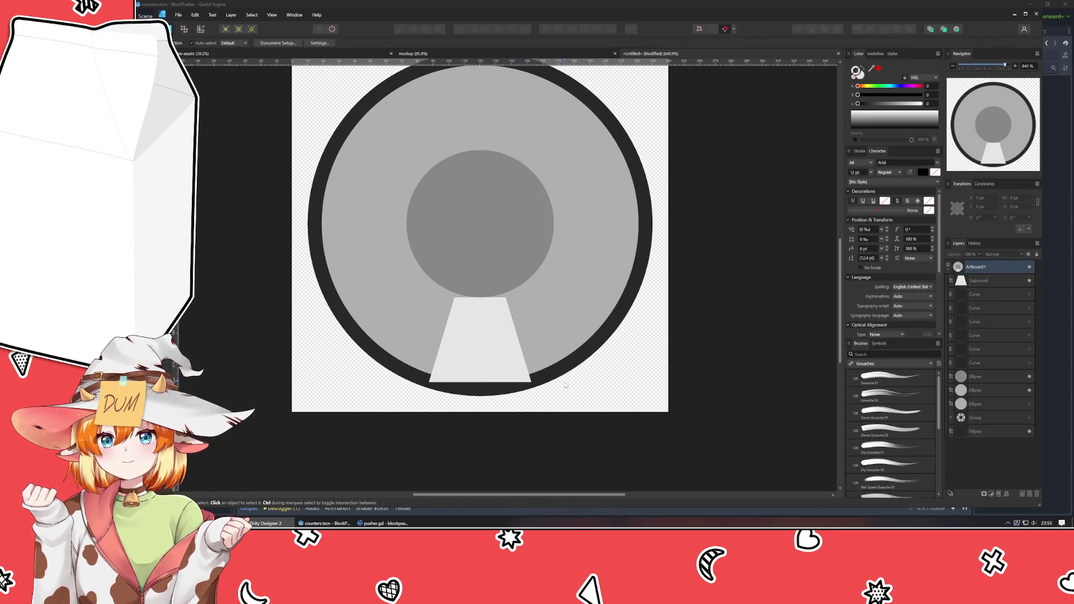
- Set the trapezoid's width to 64 px and duplicate it
{"action": "scroll", "coordinate": [485, 379], "scroll_direction": "up", "scroll_amount": 3}
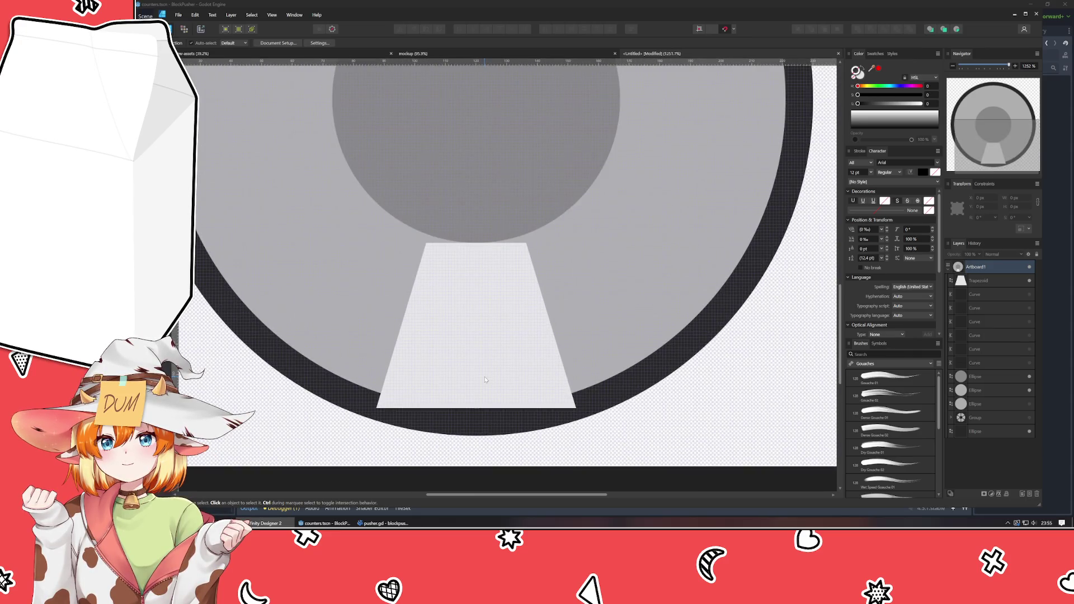
{"action": "left_click", "coordinate": [485, 380]}
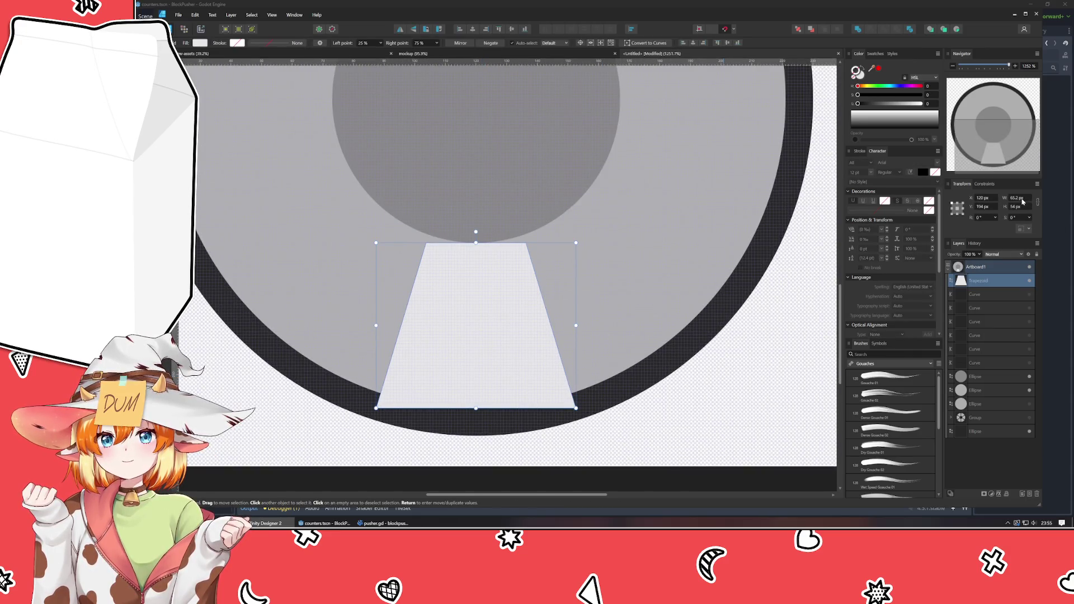
{"action": "type", "text": "64"}
{"action": "key", "text": "Return"}
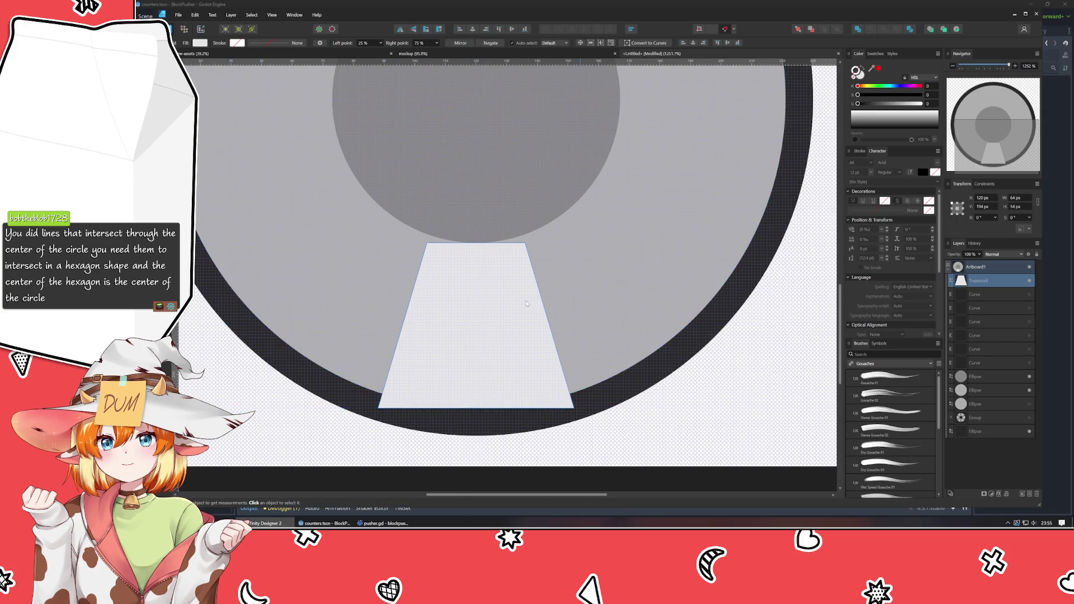
{"action": "scroll", "coordinate": [524, 303], "scroll_direction": "down", "scroll_amount": 3}
{"action": "scroll", "coordinate": [529, 309], "scroll_direction": "up", "scroll_amount": 3}
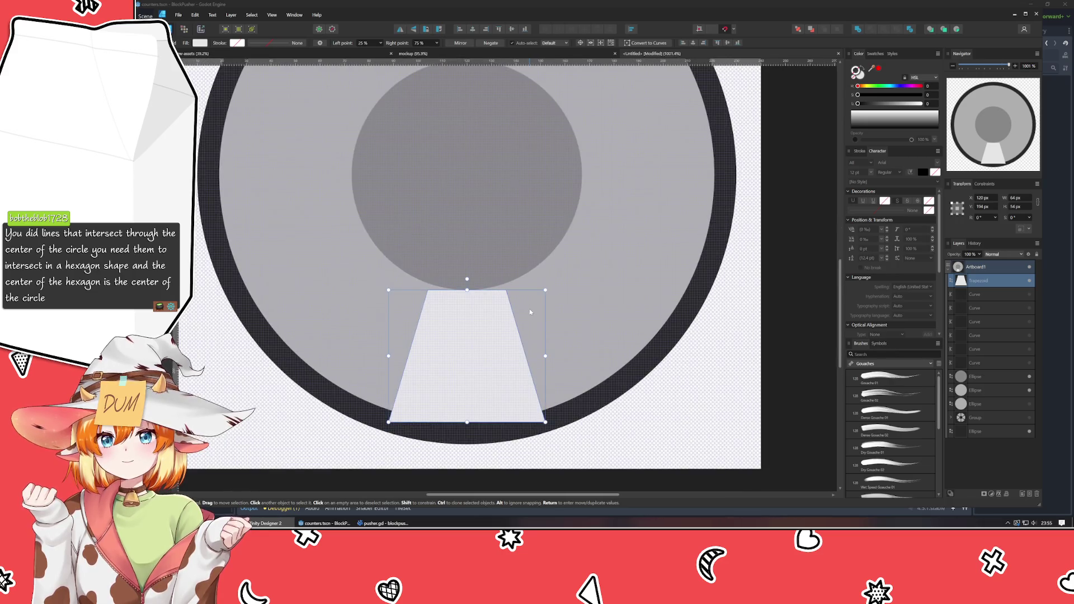
{"action": "key", "text": "ctrl+j"}
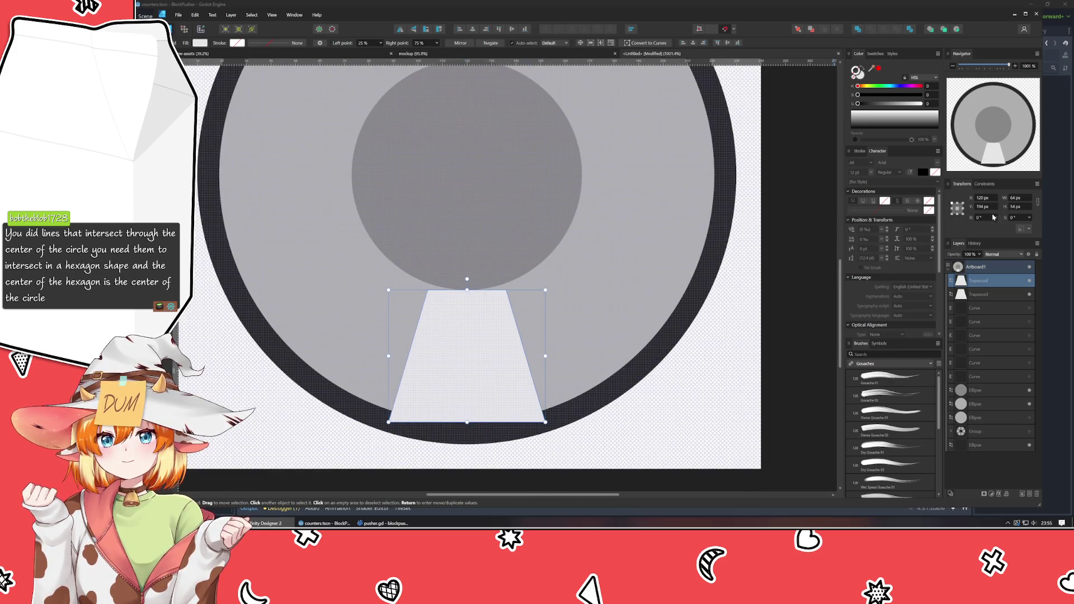
- Rotate the copy 60° and try placing it on the ring's right side, then delete it
{"action": "left_click", "coordinate": [983, 217]}
{"action": "type", "text": "60"}
{"action": "key", "text": "Return"}
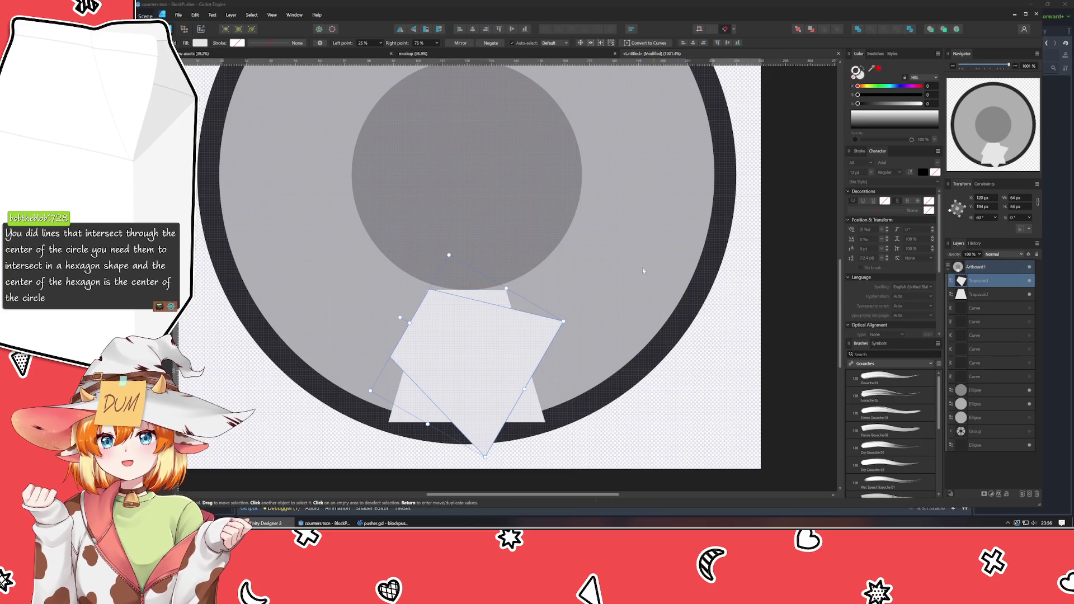
{"action": "mouse_move", "coordinate": [497, 335]}
{"action": "left_mouse_down"}
{"action": "mouse_move", "coordinate": [647, 238]}
{"action": "mouse_move", "coordinate": [633, 256]}
{"action": "mouse_move", "coordinate": [639, 247]}
{"action": "left_mouse_up"}
{"action": "mouse_move", "coordinate": [637, 293]}
{"action": "left_mouse_down"}
{"action": "mouse_move", "coordinate": [668, 229]}
{"action": "mouse_move", "coordinate": [657, 242]}
{"action": "left_mouse_up"}
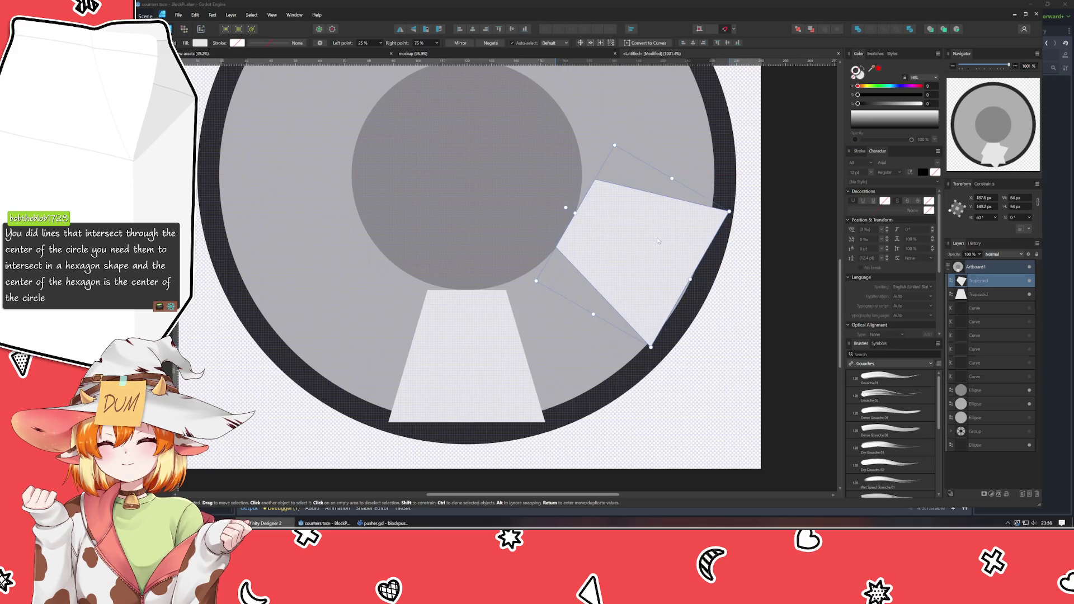
{"action": "scroll", "coordinate": [556, 248], "scroll_direction": "up", "scroll_amount": 3}
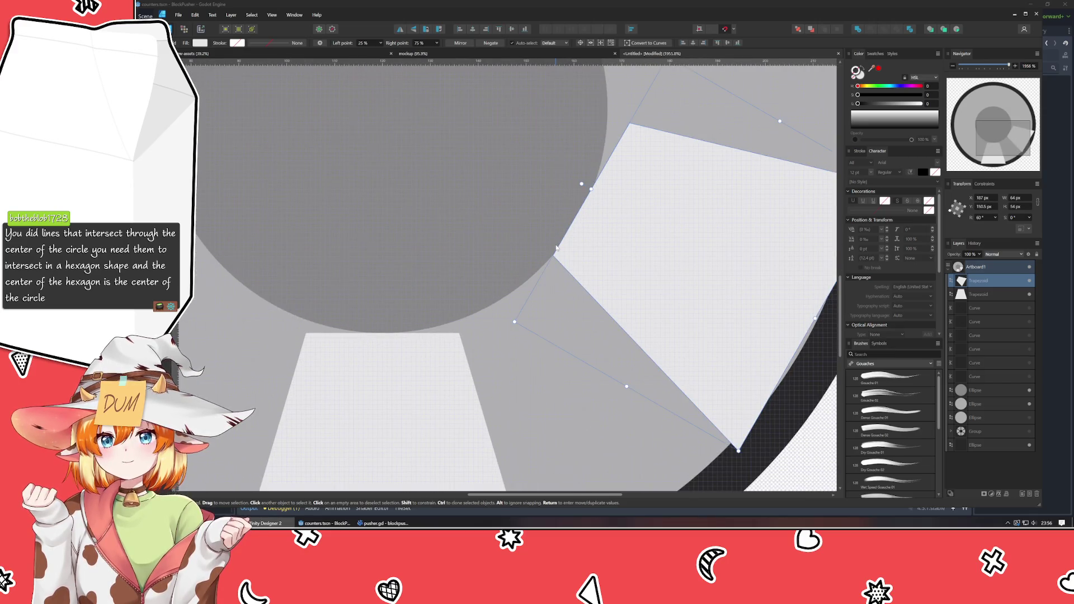
{"action": "scroll", "coordinate": [556, 248], "scroll_direction": "down", "scroll_amount": 3}
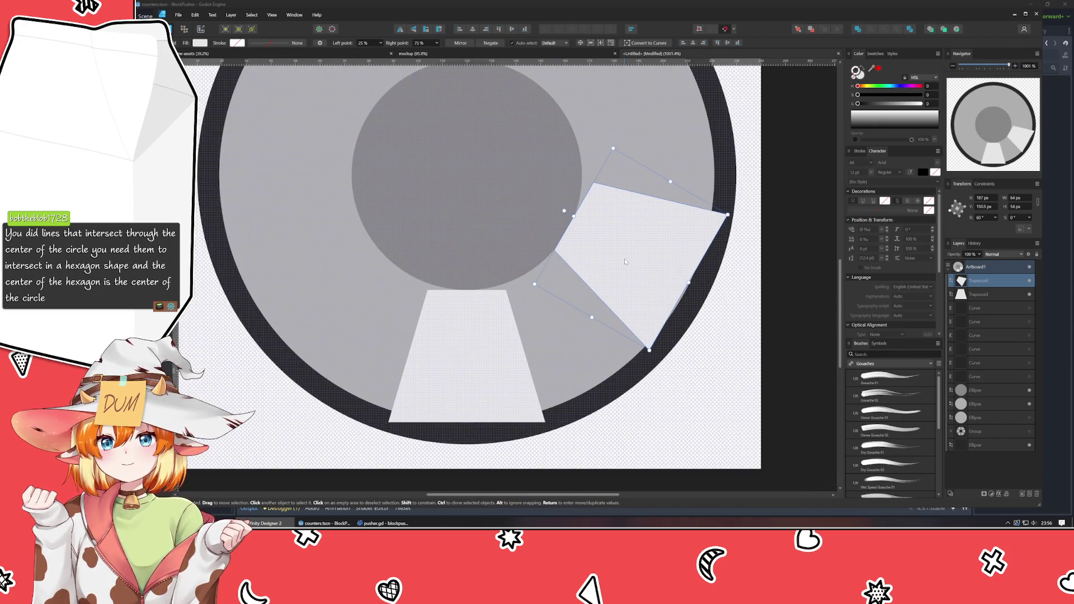
{"action": "key", "text": "Delete"}
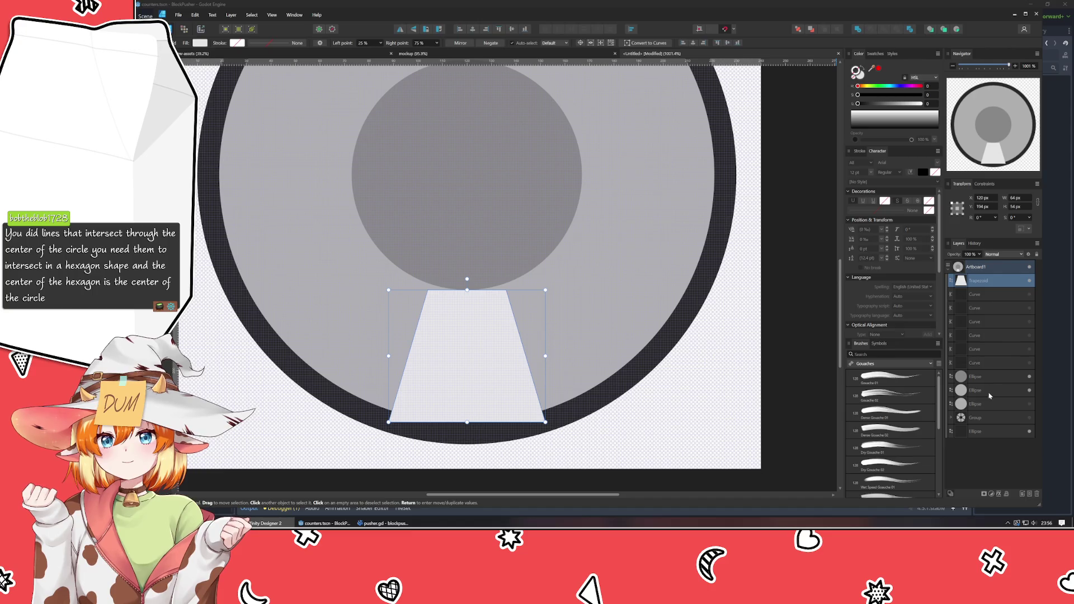
- Rotate the remaining trapezoid 60° using the Transform rotation field
{"action": "left_click", "coordinate": [988, 395], "text": "ctrl"}
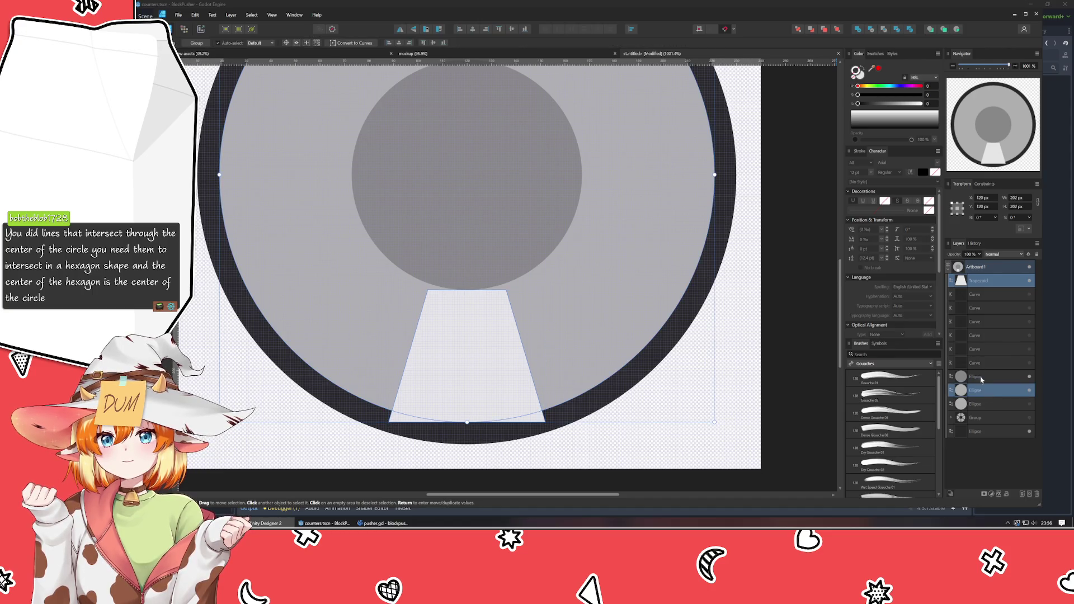
{"action": "left_click", "coordinate": [983, 218]}
{"action": "type", "text": "60"}
{"action": "key", "text": "Return"}
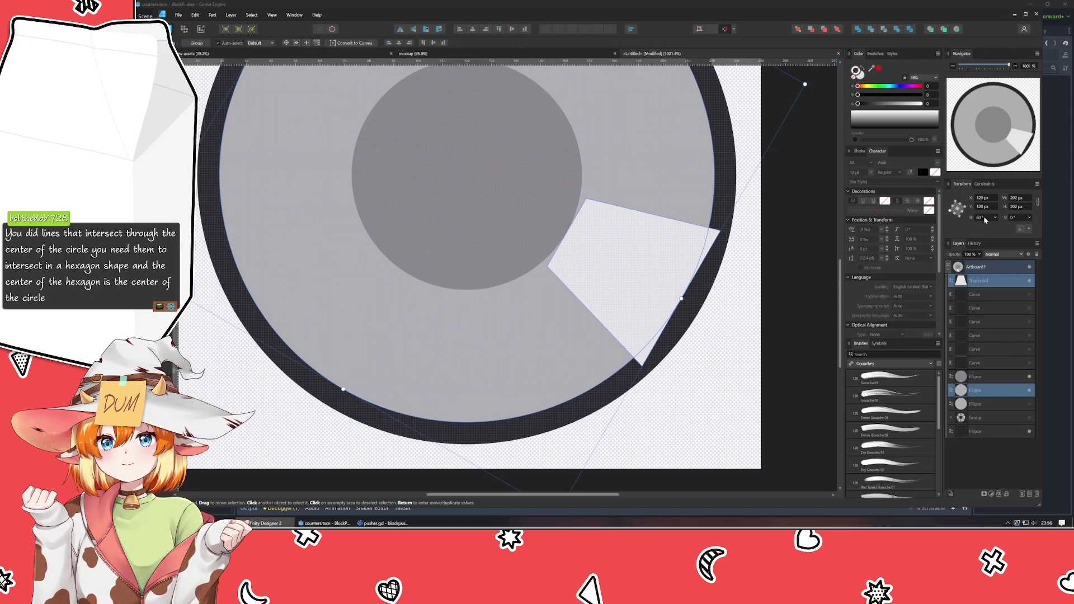
{"action": "left_click", "coordinate": [988, 286]}
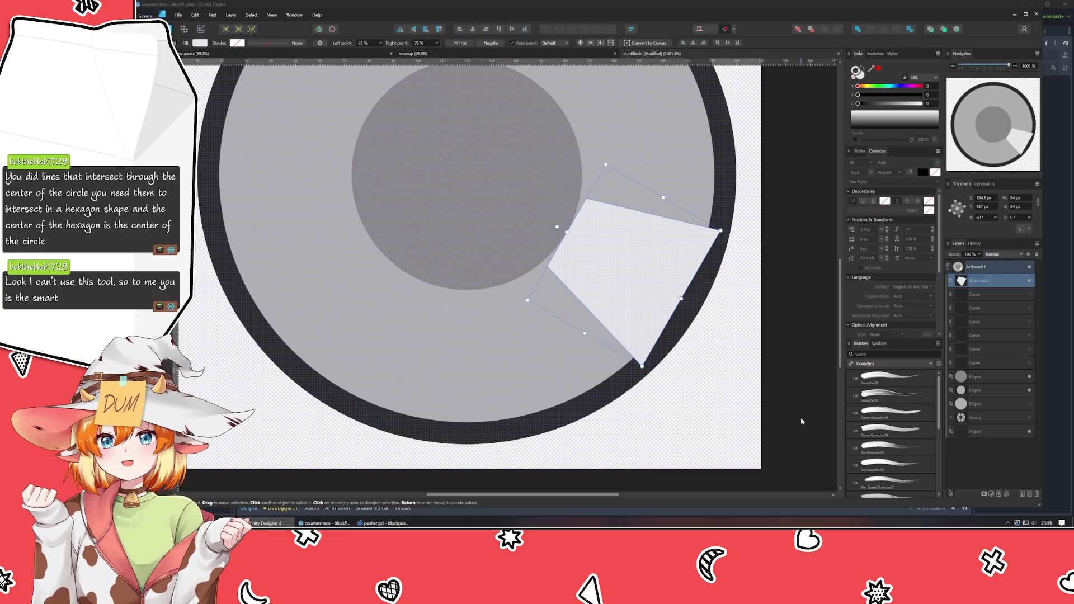
{"action": "left_click", "coordinate": [816, 406]}
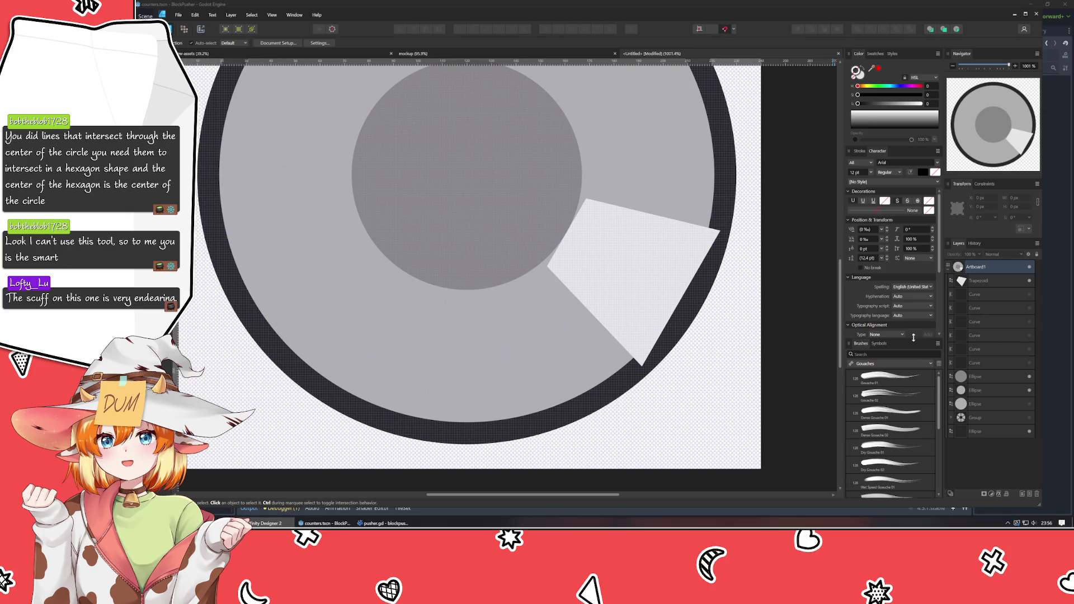
- Duplicate the rotated trapezoid, set the copy's rotation to 0° and center it below the hub
{"action": "key", "text": "ctrl+j"}
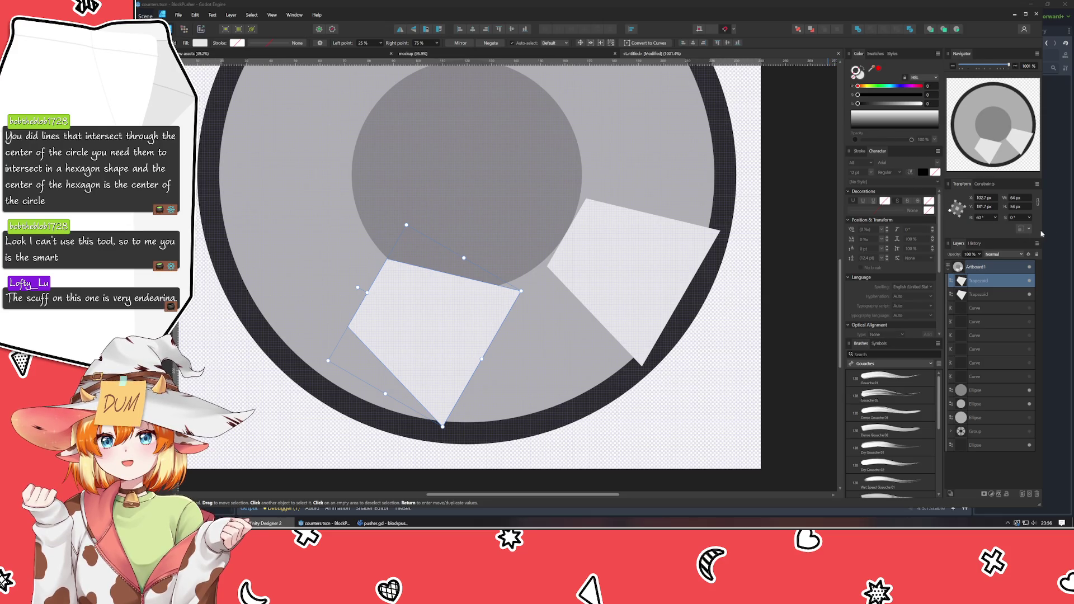
{"action": "double_click", "coordinate": [978, 218]}
{"action": "type", "text": "0"}
{"action": "key", "text": "Return"}
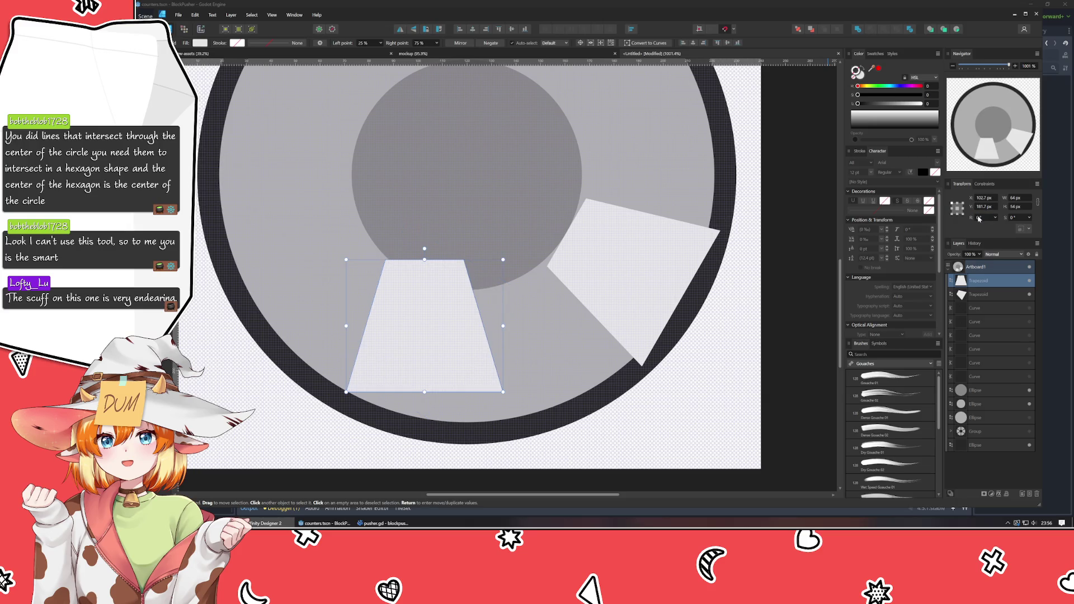
{"action": "left_click_drag", "start_coordinate": [422, 327], "coordinate": [462, 358]}
{"action": "left_click", "coordinate": [666, 398]}
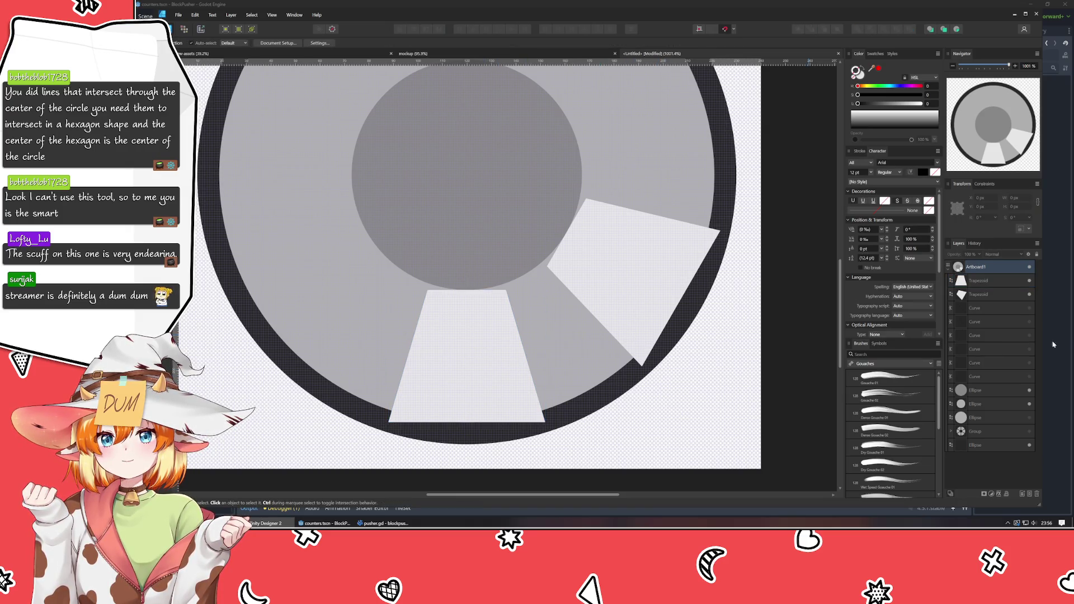
- Try rotating both trapezoids by 60°, undo it, then select the inner grey hub circle
{"action": "left_click", "coordinate": [986, 403]}
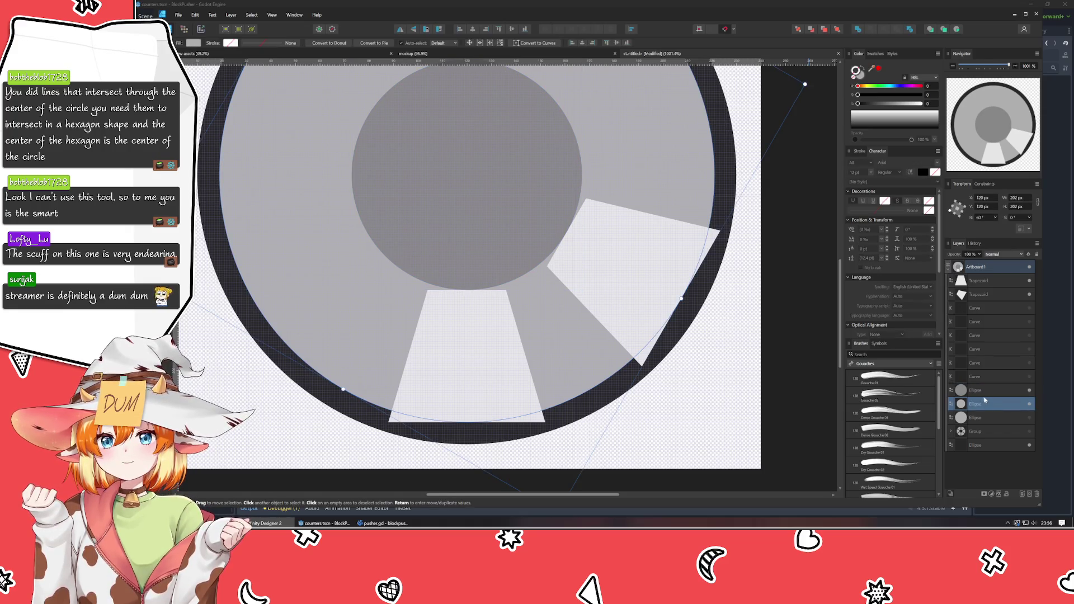
{"action": "left_click", "coordinate": [992, 286]}
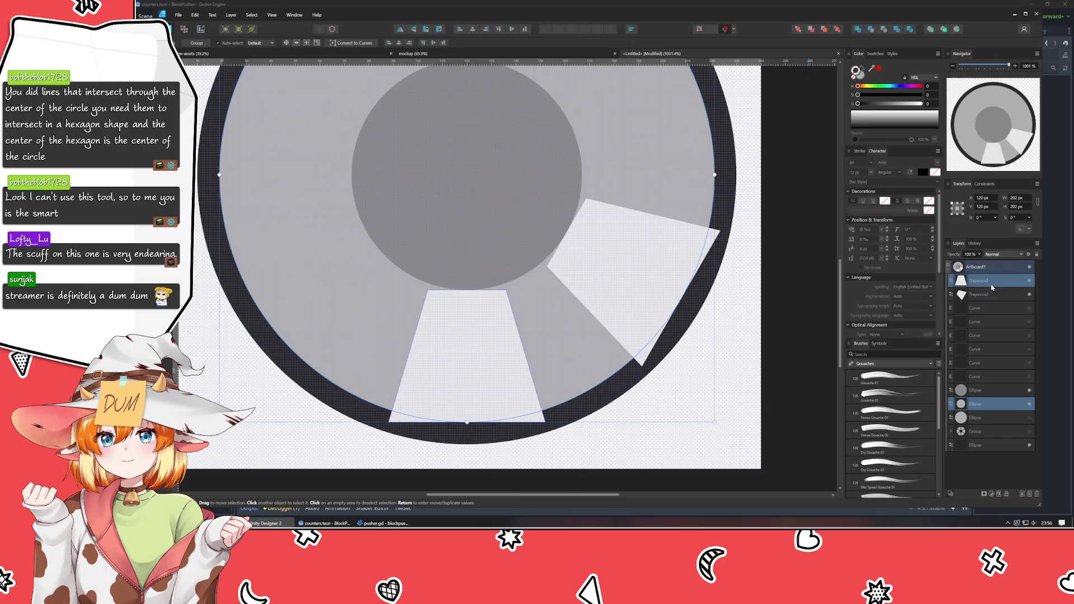
{"action": "left_click", "coordinate": [988, 296], "text": "shift"}
{"action": "left_click", "coordinate": [983, 218]}
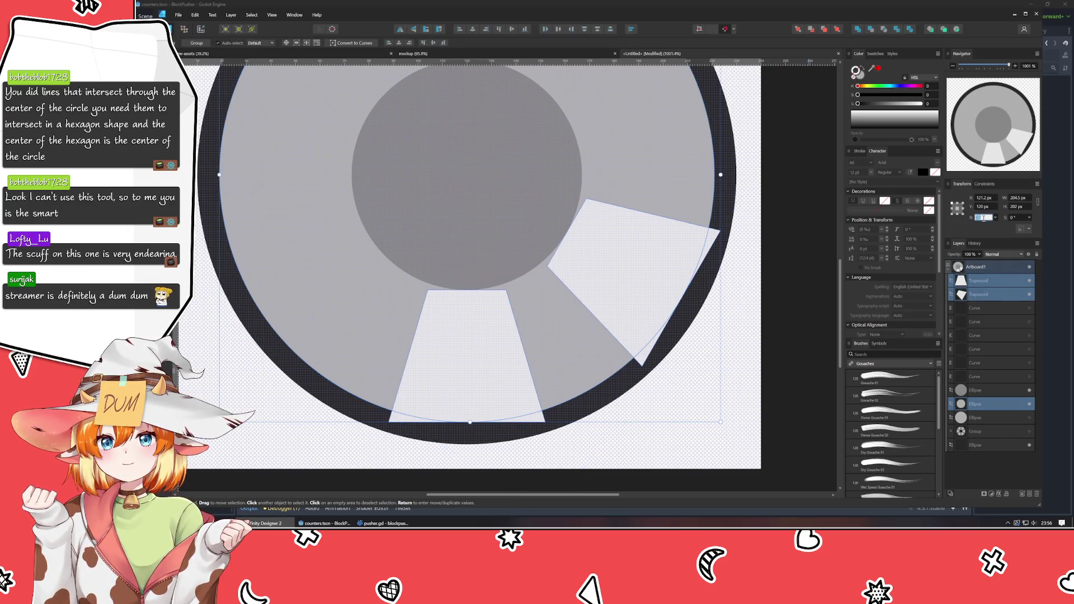
{"action": "type", "text": "60"}
{"action": "key", "text": "Return"}
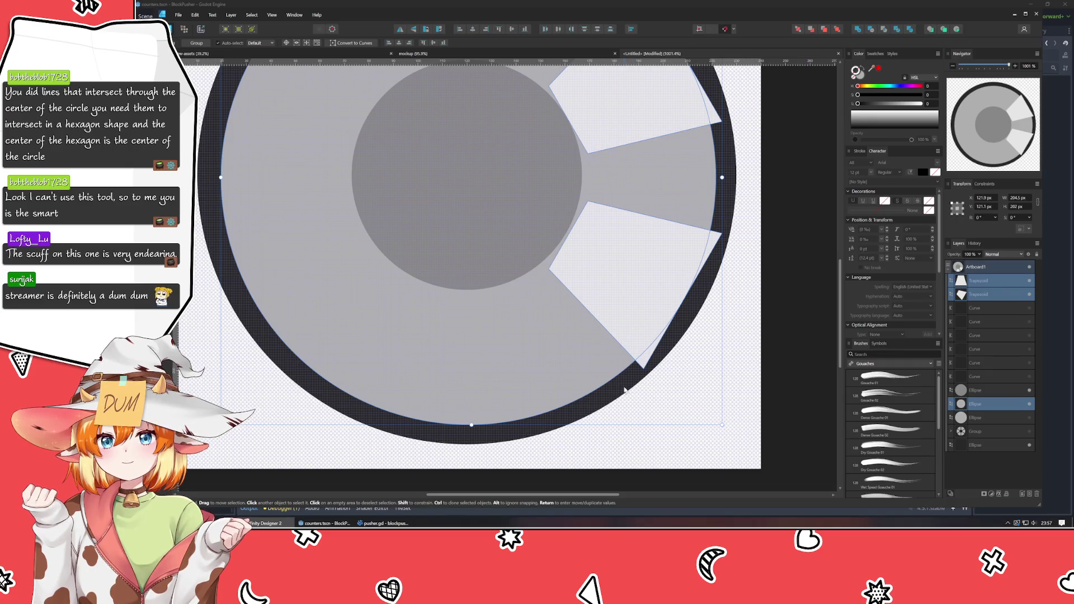
{"action": "scroll", "coordinate": [587, 391], "scroll_direction": "down", "scroll_amount": 3}
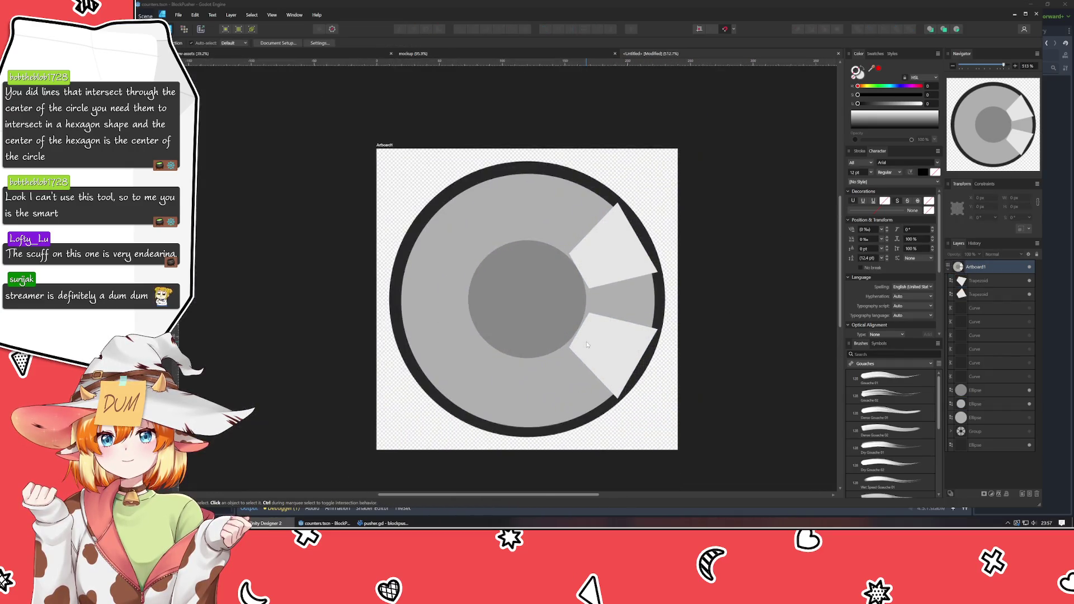
{"action": "key", "text": "ctrl+z"}
{"action": "scroll", "coordinate": [586, 345], "scroll_direction": "up", "scroll_amount": 2}
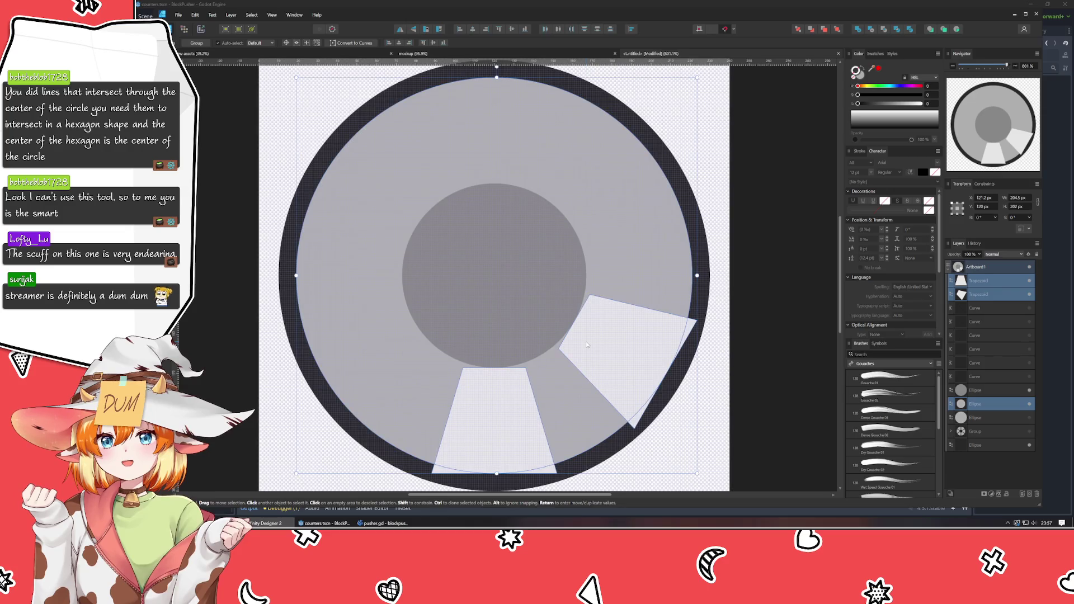
{"action": "left_click", "coordinate": [752, 383]}
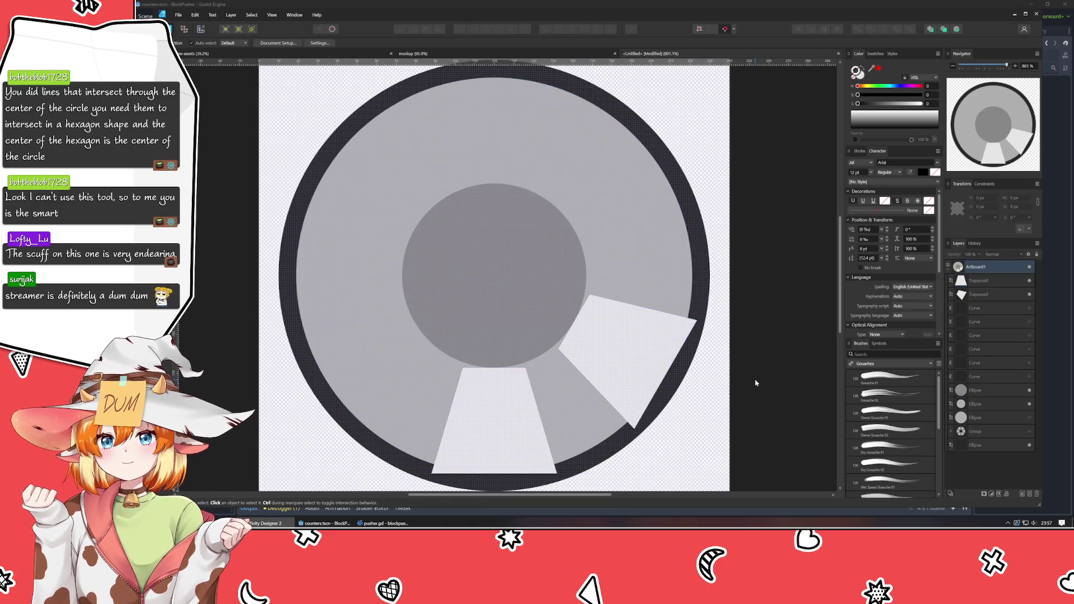
{"action": "left_click", "coordinate": [492, 247]}
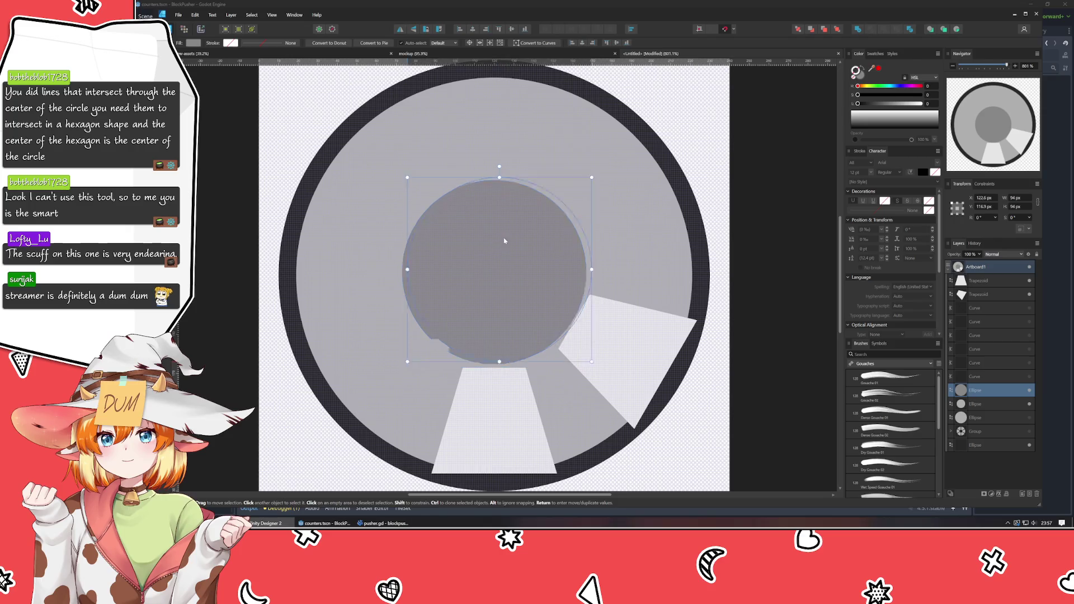
- Nudge the gray hub circle slightly upward
{"action": "mouse_move", "coordinate": [499, 255]}
{"action": "left_mouse_down"}
{"action": "mouse_move", "coordinate": [496, 235]}
{"action": "mouse_move", "coordinate": [499, 253]}
{"action": "left_mouse_up"}
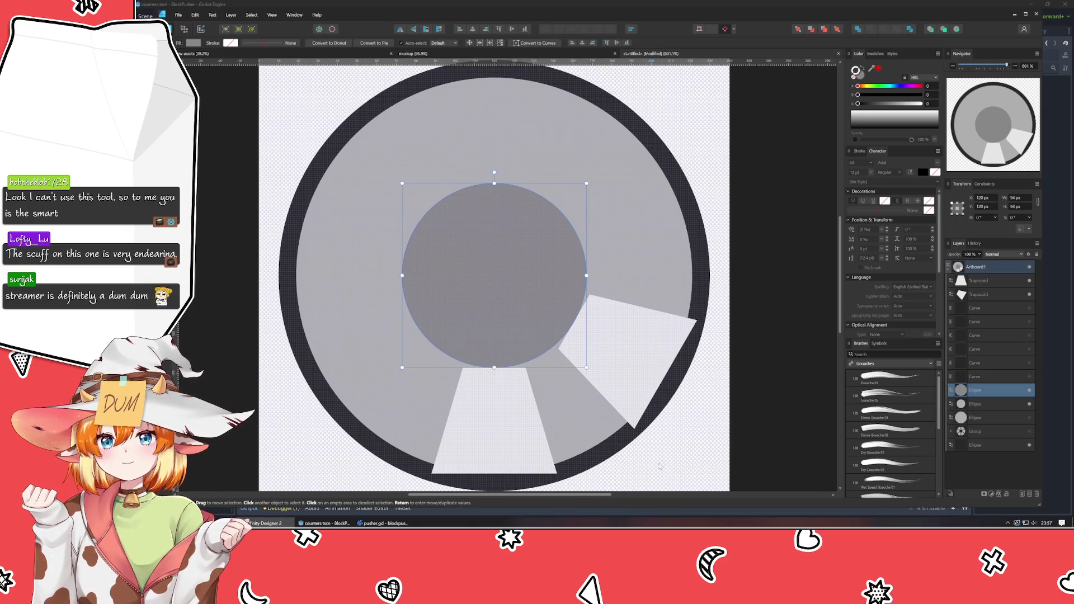
{"action": "left_click", "coordinate": [657, 434]}
{"action": "scroll", "coordinate": [594, 399], "scroll_direction": "down", "scroll_amount": 1}
{"action": "scroll", "coordinate": [612, 361], "scroll_direction": "left", "scroll_amount": 2}
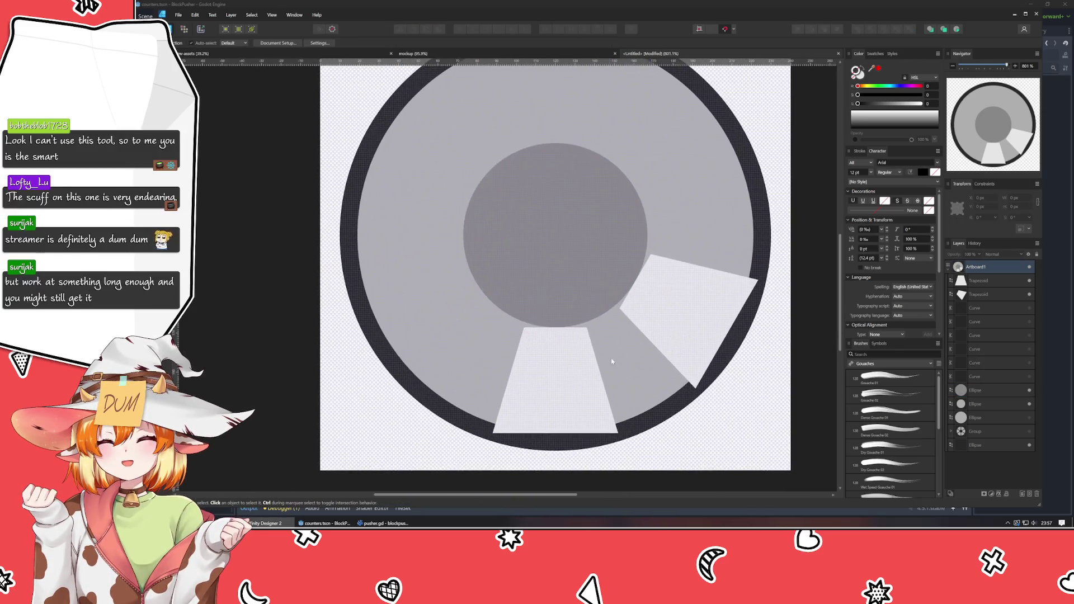
- Delete the six construction curves
{"action": "left_click", "coordinate": [989, 418]}
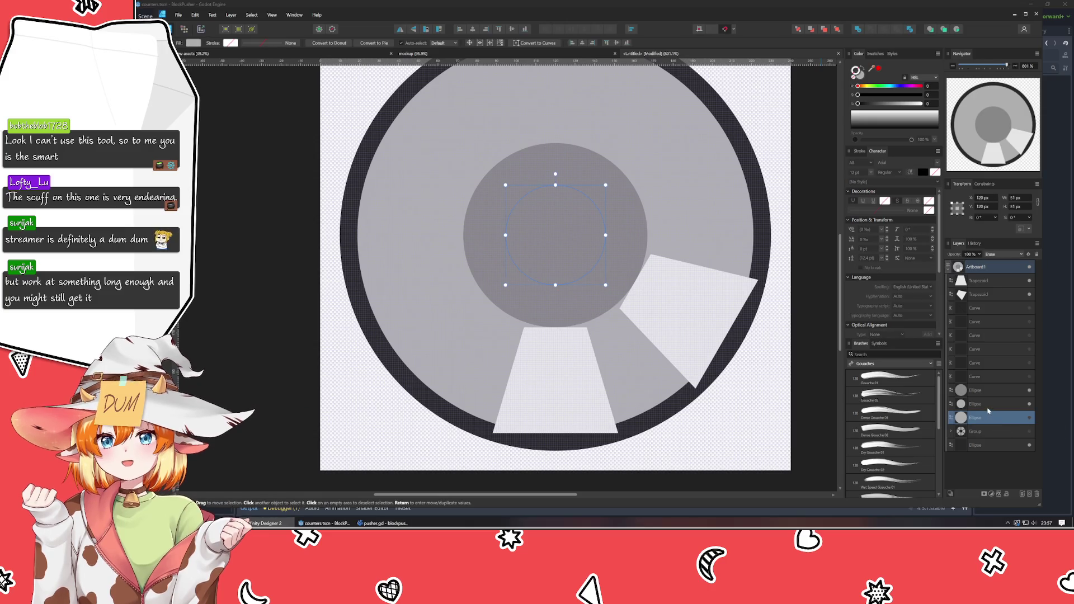
{"action": "left_click", "coordinate": [982, 405]}
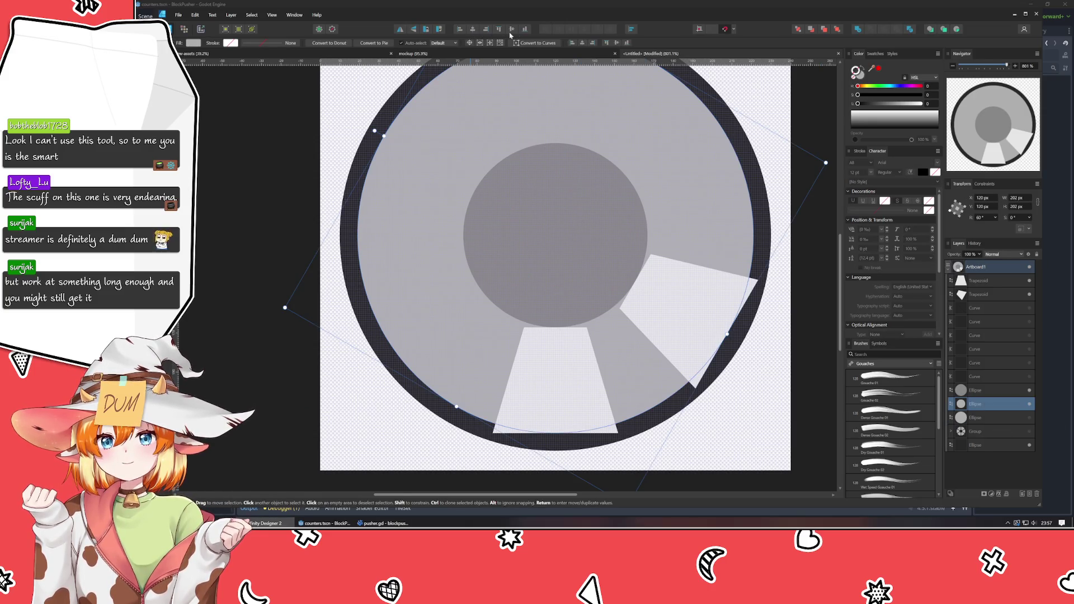
{"action": "scroll", "coordinate": [497, 145], "scroll_direction": "right", "scroll_amount": 2}
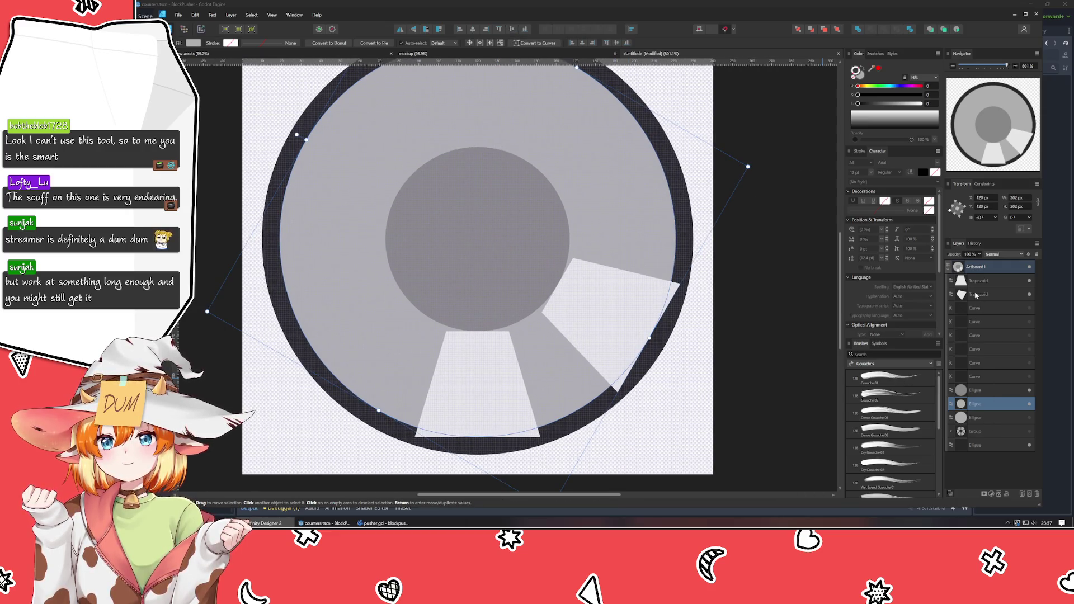
{"action": "left_click", "coordinate": [976, 295], "text": "shift"}
{"action": "left_click", "coordinate": [977, 405]}
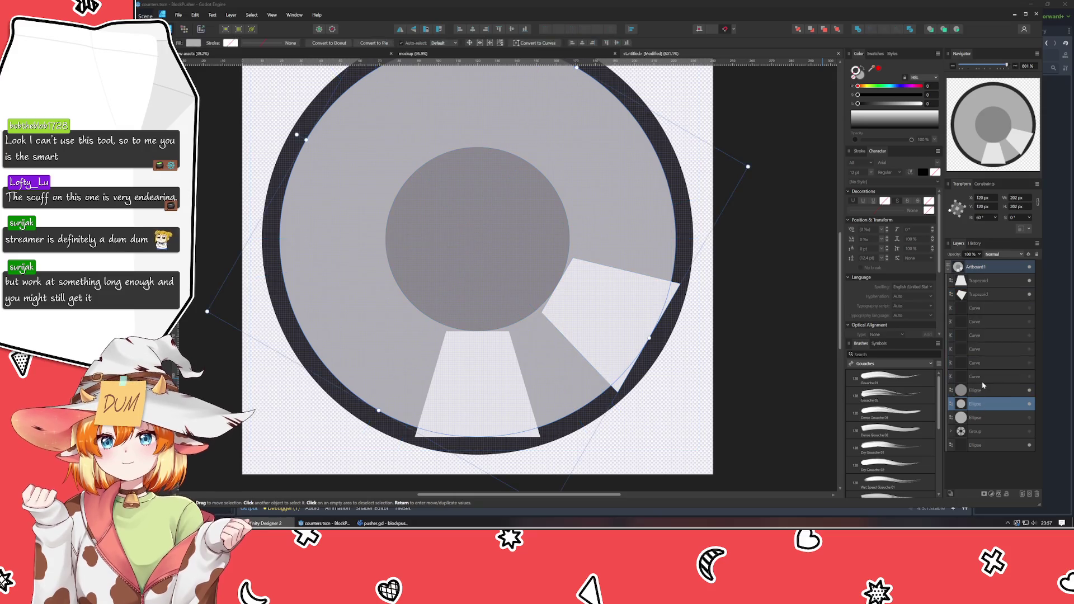
{"action": "left_click", "coordinate": [984, 376]}
{"action": "left_click", "coordinate": [987, 309], "text": "shift"}
{"action": "key", "text": "Delete"}
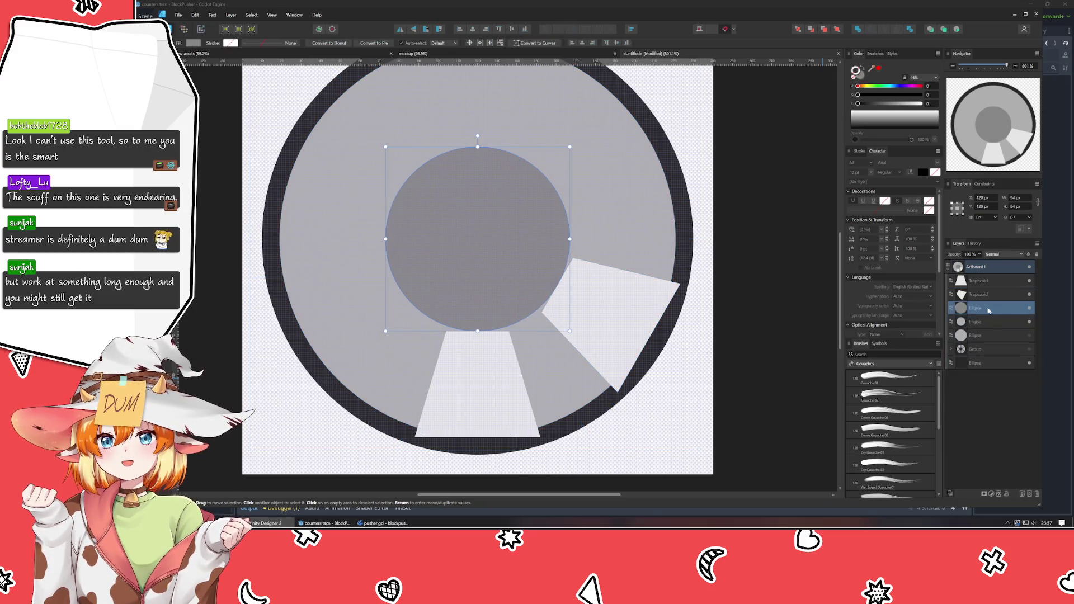
- Rotate both trapezoids and both circles together by 120°
{"action": "left_click", "coordinate": [989, 335]}
{"action": "left_click", "coordinate": [988, 323]}
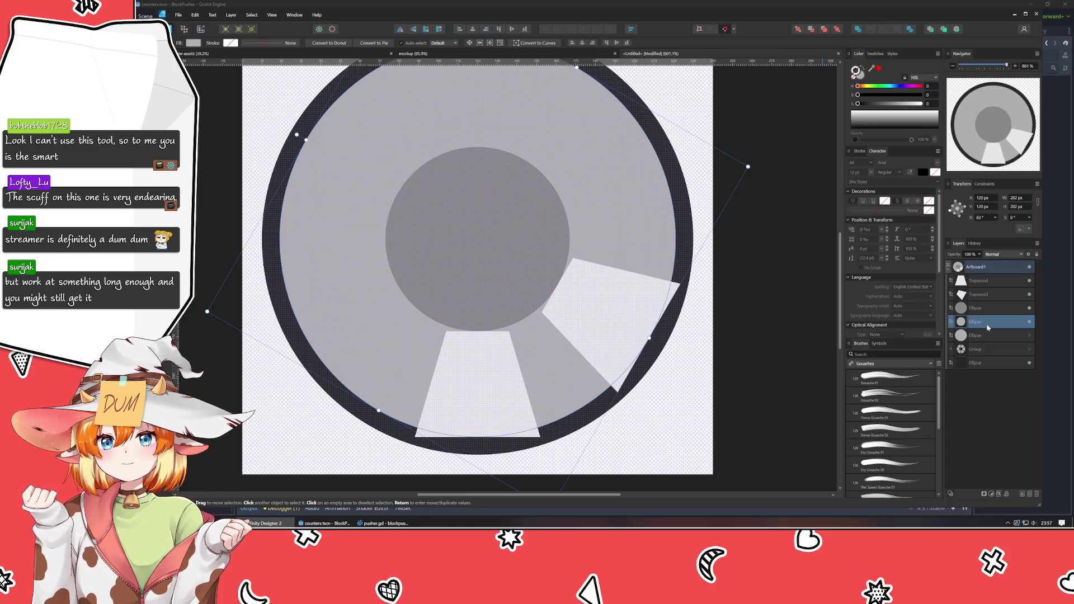
{"action": "left_click", "coordinate": [976, 282], "text": "shift"}
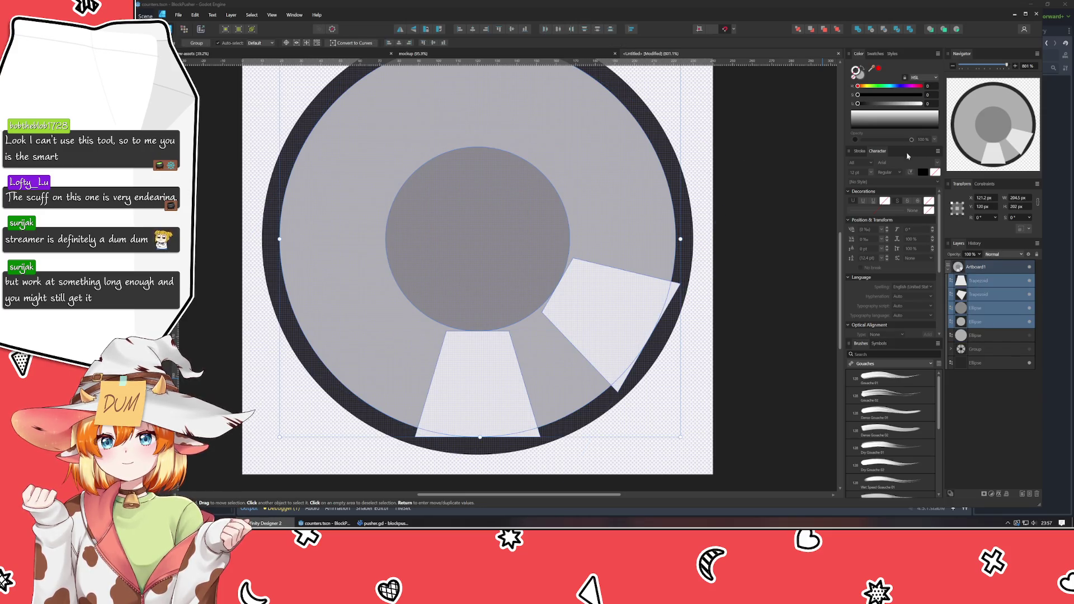
{"action": "left_click", "coordinate": [979, 217]}
{"action": "type", "text": "120"}
{"action": "key", "text": "Return"}
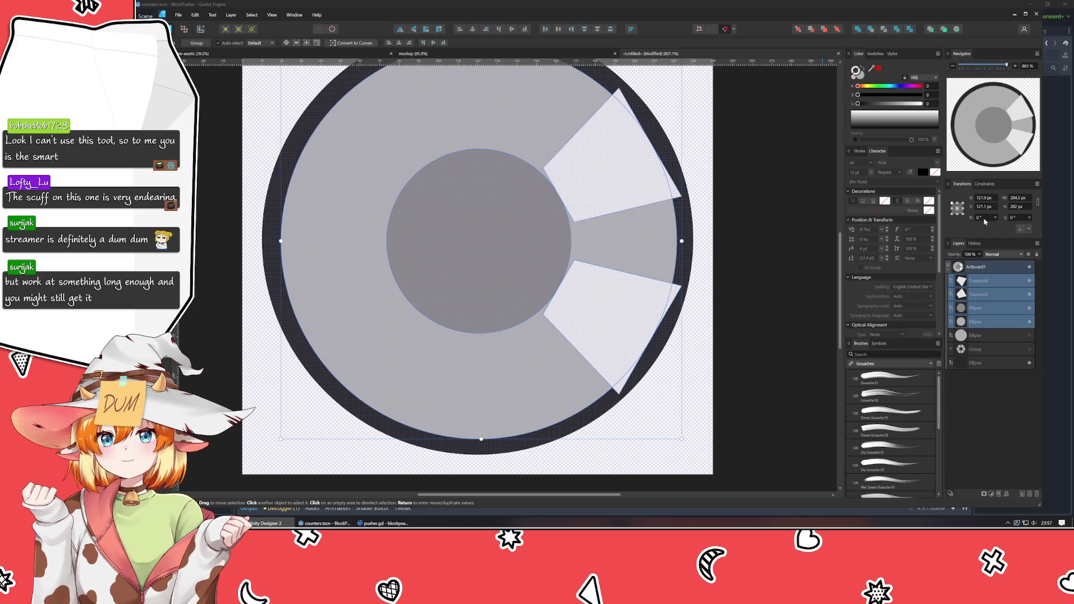
- Undo and redo the 120° rotation to compare the two arrangements
{"action": "left_click", "coordinate": [763, 280]}
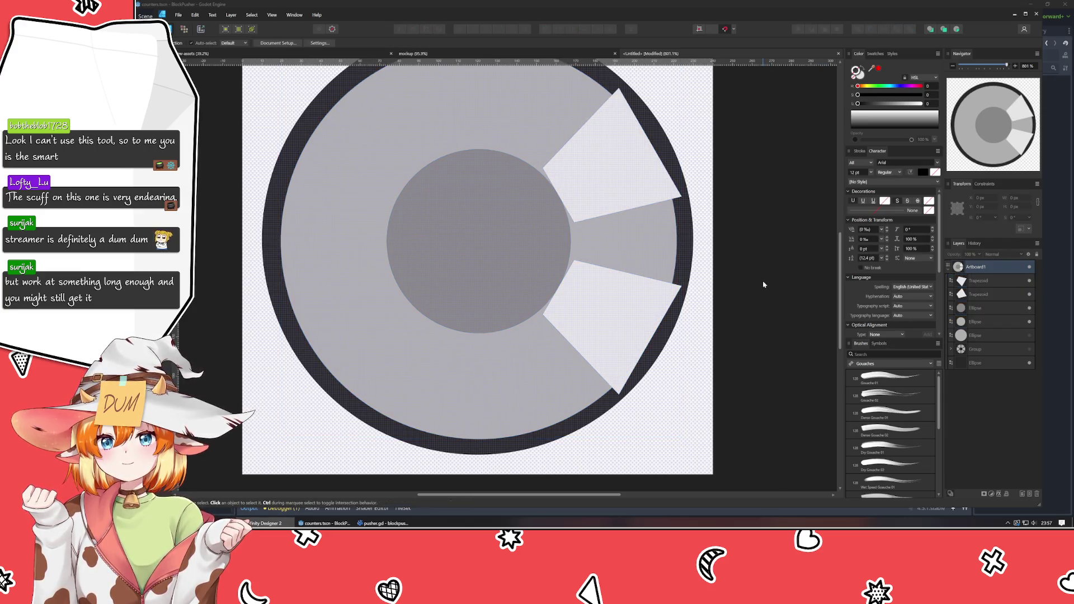
{"action": "scroll", "coordinate": [761, 291], "scroll_direction": "up", "scroll_amount": 2}
{"action": "key", "text": "ctrl+z"}
{"action": "key", "text": "ctrl+z"}
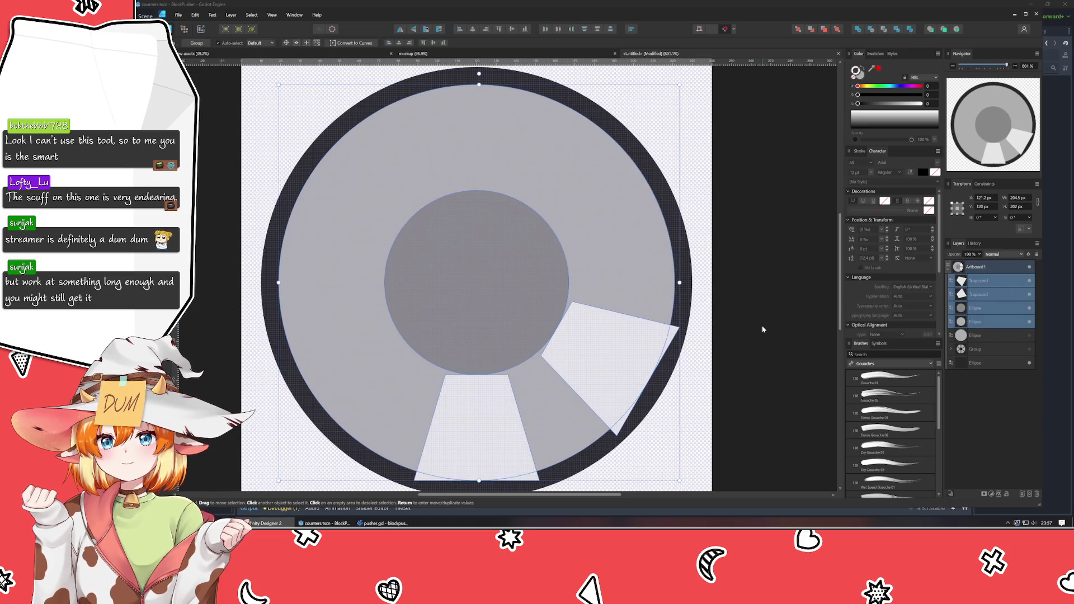
{"action": "key", "text": "ctrl+shift+z"}
{"action": "key", "text": "ctrl+z"}
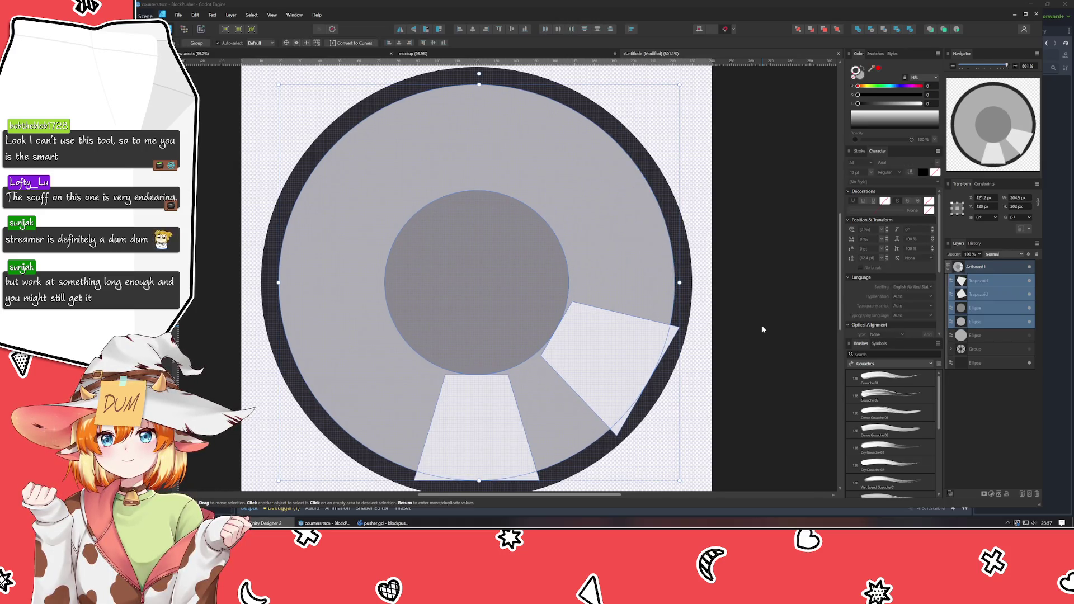
{"action": "key", "text": "ctrl+shift+z"}
{"action": "key", "text": "ctrl+z"}
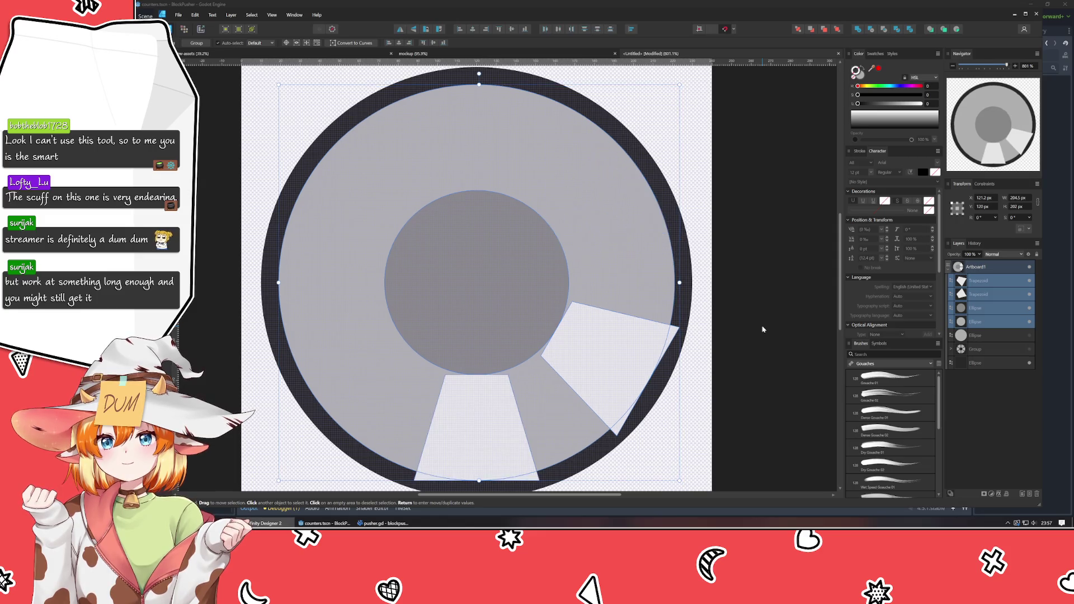
{"action": "key", "text": "ctrl+shift+z"}
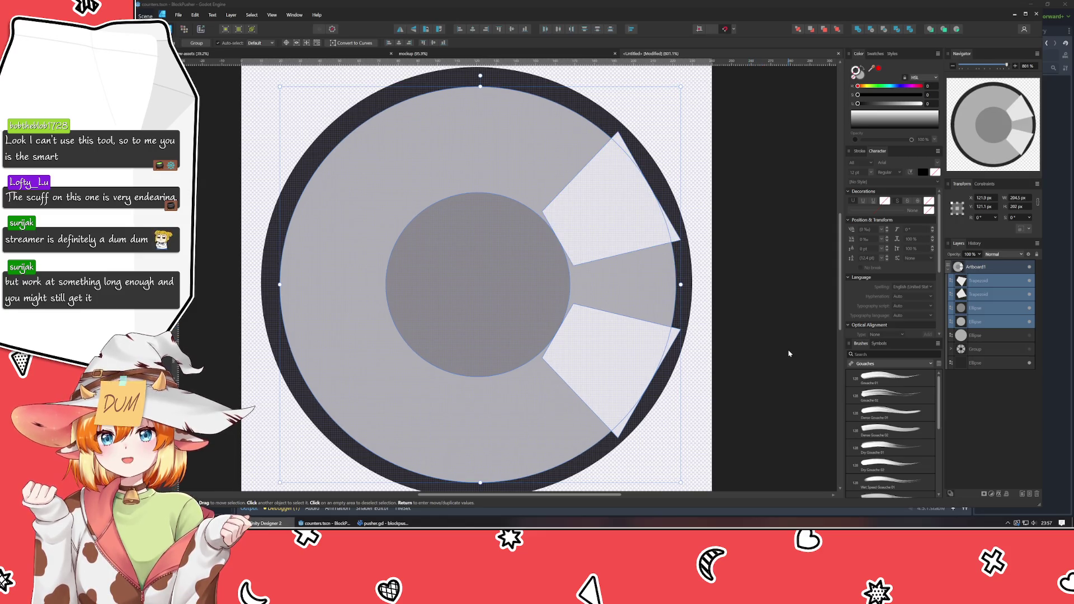
- Duplicate the lower trapezoid, set its rotation to 0°, and move it to the ring's bottom centre
{"action": "left_click", "coordinate": [789, 354]}
{"action": "scroll", "coordinate": [774, 319], "scroll_direction": "down", "scroll_amount": 2}
{"action": "left_click", "coordinate": [561, 319]}
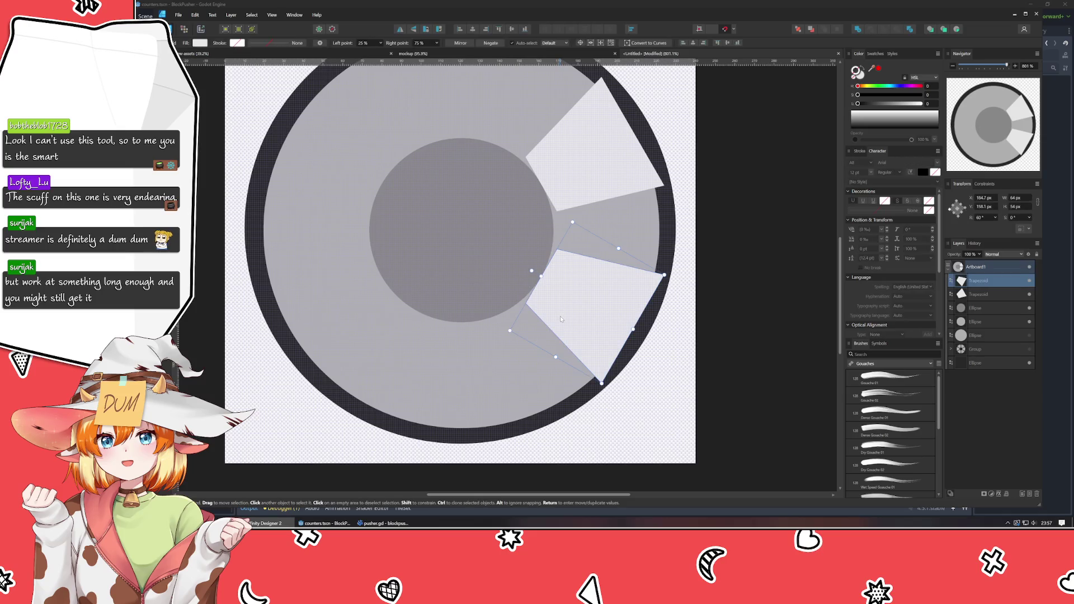
{"action": "key", "text": "ctrl+j"}
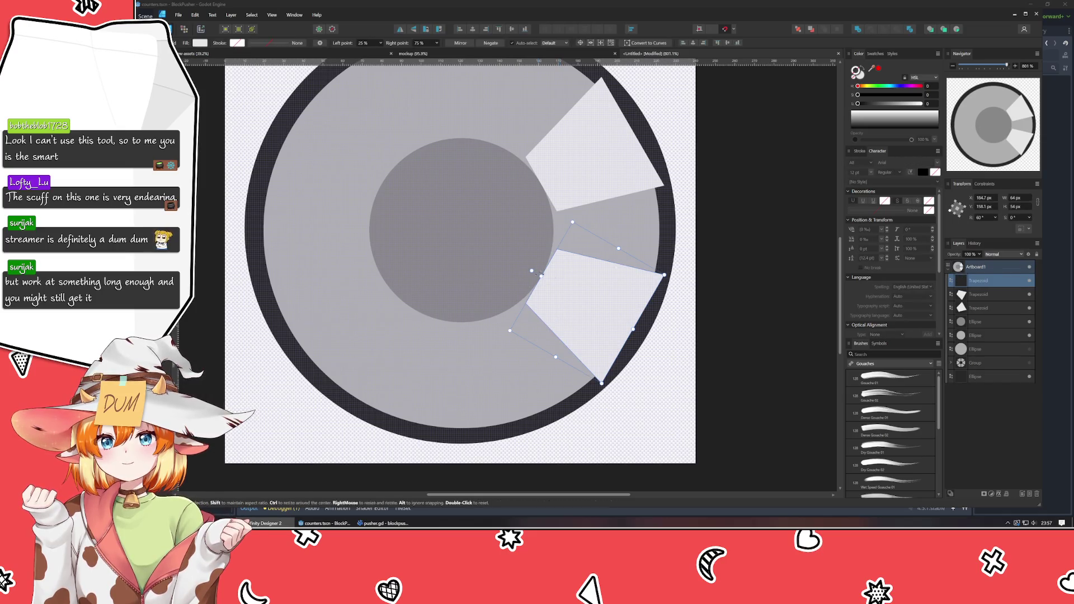
{"action": "left_click", "coordinate": [982, 217]}
{"action": "type", "text": "0"}
{"action": "key", "text": "Return"}
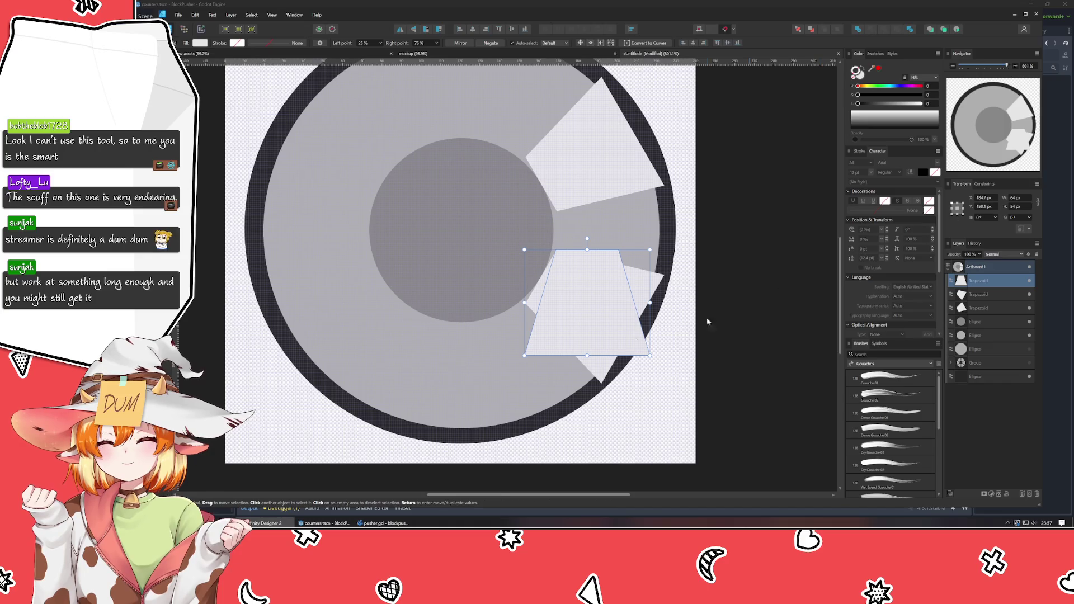
{"action": "mouse_move", "coordinate": [584, 303]}
{"action": "left_mouse_down"}
{"action": "mouse_move", "coordinate": [469, 376]}
{"action": "mouse_move", "coordinate": [457, 370]}
{"action": "left_mouse_up"}
{"action": "left_click", "coordinate": [616, 419]}
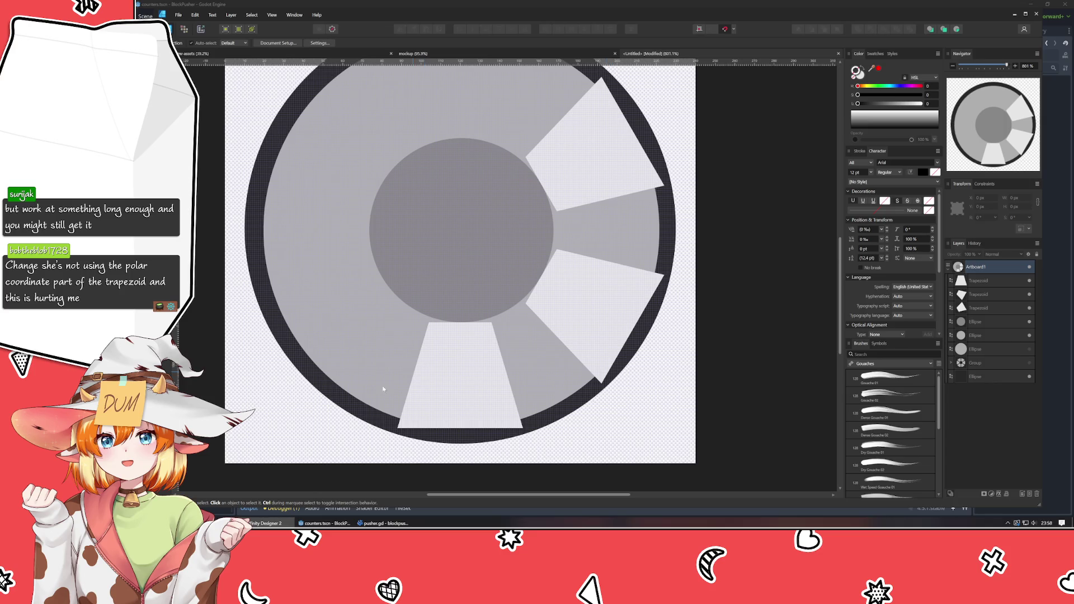
{"action": "left_click", "coordinate": [453, 363]}
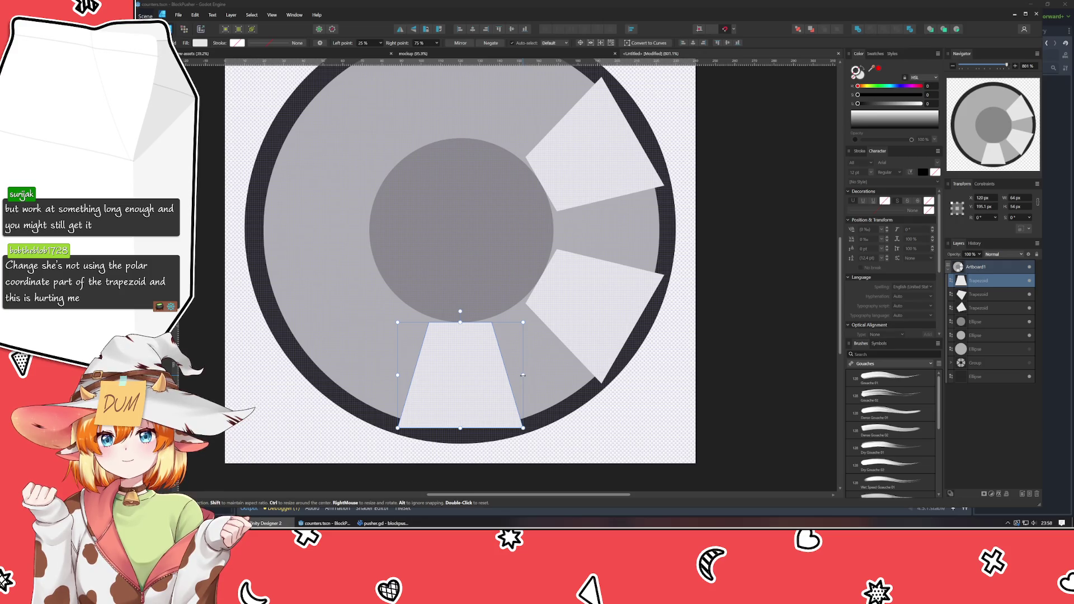
- Widen the bottom trapezoid and give the lower-right and bottom trapezoids a 30% left point
{"action": "mouse_move", "coordinate": [523, 374]}
{"action": "left_mouse_down"}
{"action": "mouse_move", "coordinate": [549, 375]}
{"action": "mouse_move", "coordinate": [540, 383]}
{"action": "left_mouse_up"}
{"action": "left_click", "coordinate": [589, 325]}
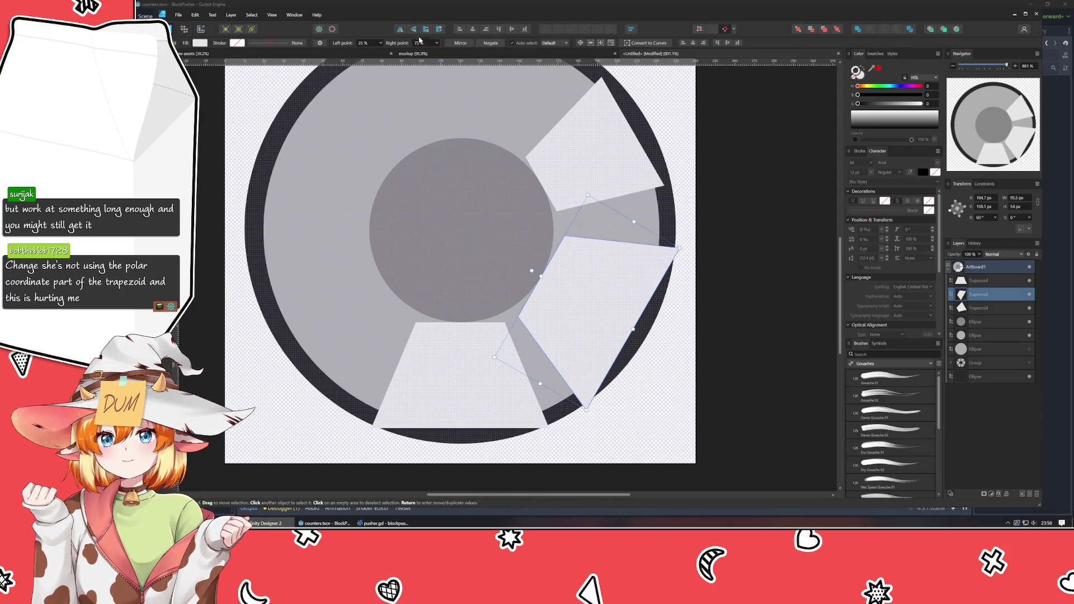
{"action": "scroll", "coordinate": [361, 43], "scroll_direction": "up", "scroll_amount": 9}
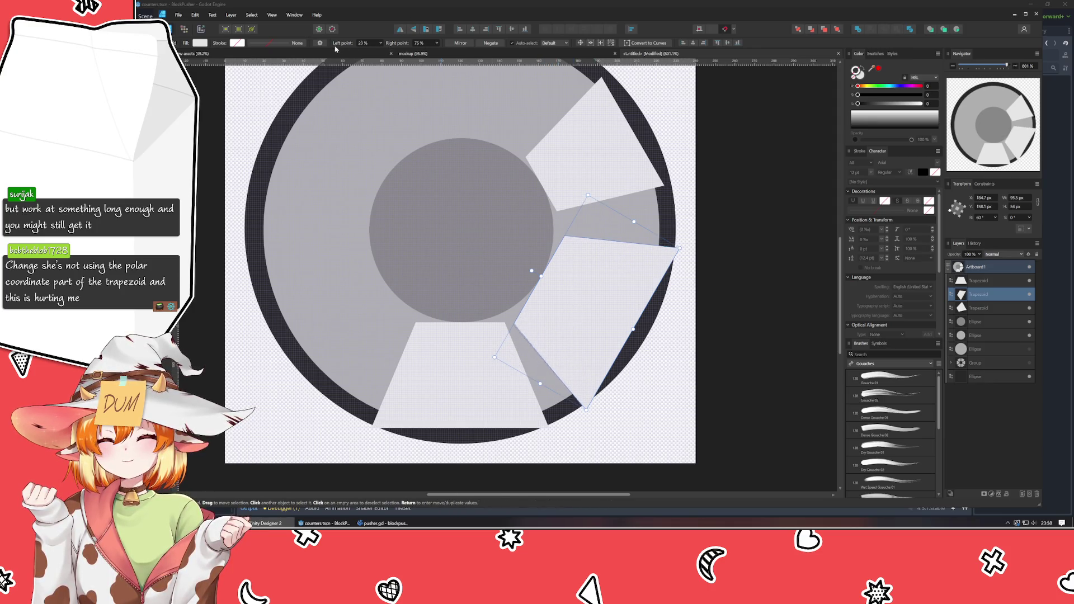
{"action": "scroll", "coordinate": [361, 43], "scroll_direction": "up", "scroll_amount": 2}
{"action": "scroll", "coordinate": [360, 43], "scroll_direction": "down", "scroll_amount": 2}
{"action": "left_click", "coordinate": [366, 43]}
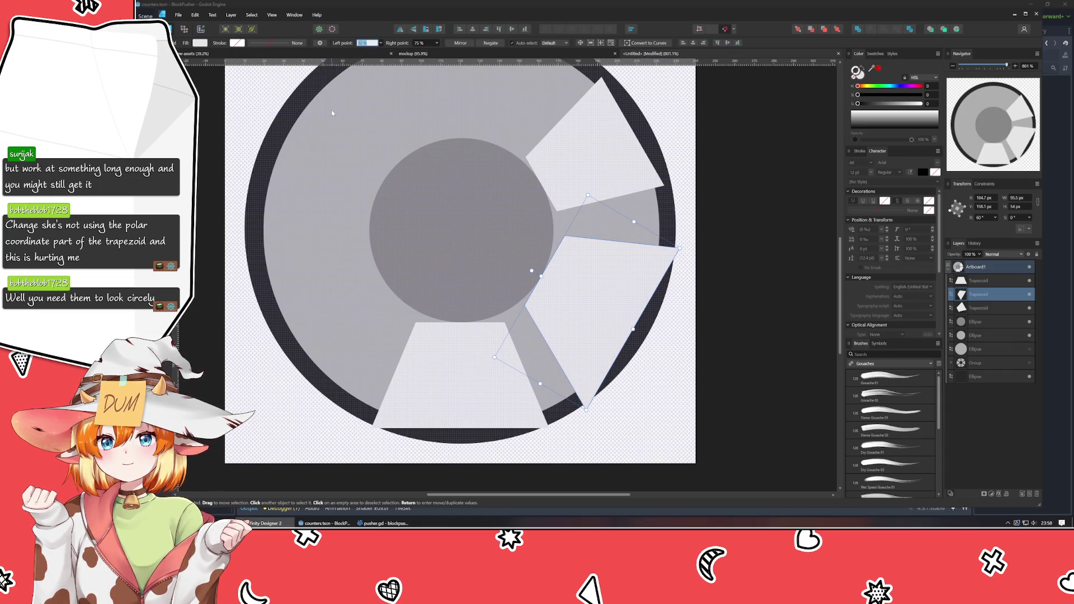
{"action": "type", "text": "30"}
{"action": "key", "text": "Return"}
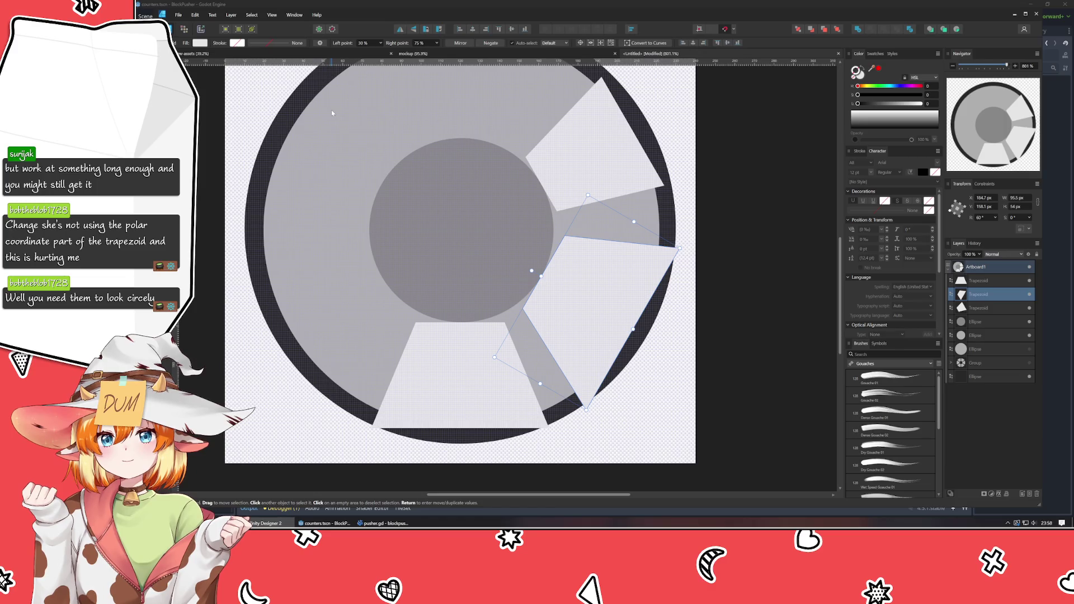
{"action": "left_click", "coordinate": [439, 412]}
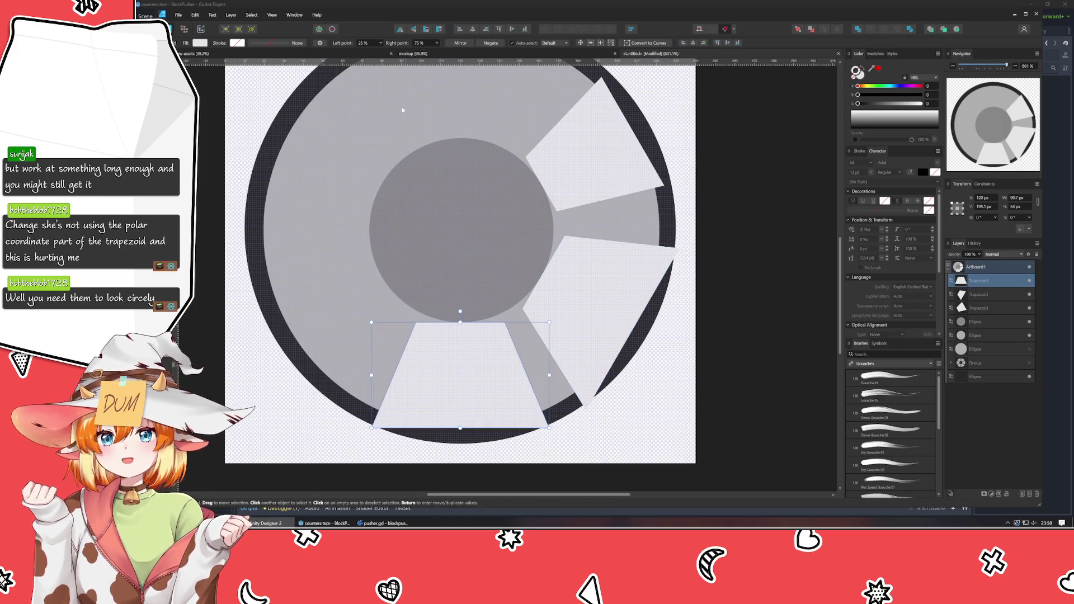
{"action": "left_click", "coordinate": [367, 43]}
{"action": "type", "text": "30"}
{"action": "key", "text": "Return"}
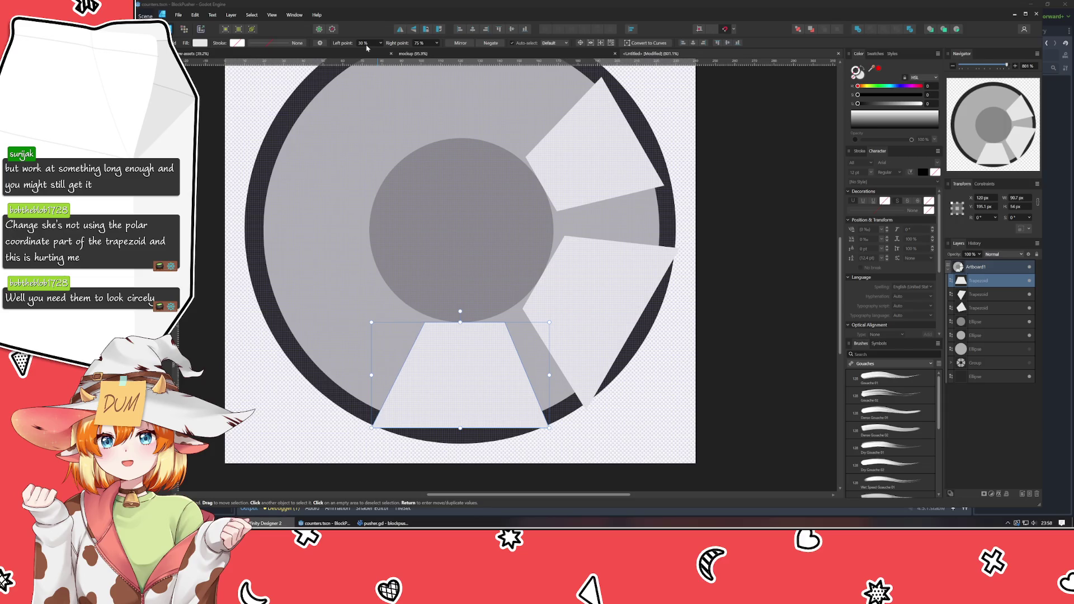
- Set a 70% right point on the bottom and lower-right trapezoids, and 30% left on the upper-right
{"action": "left_click", "coordinate": [420, 44]}
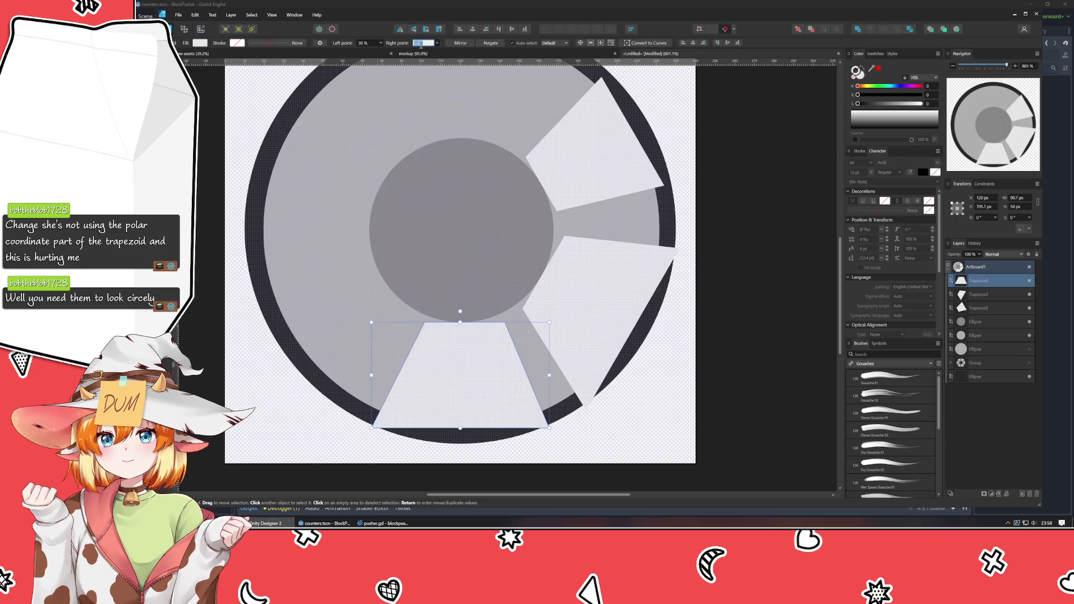
{"action": "type", "text": "70"}
{"action": "key", "text": "Return"}
{"action": "left_click", "coordinate": [571, 291]}
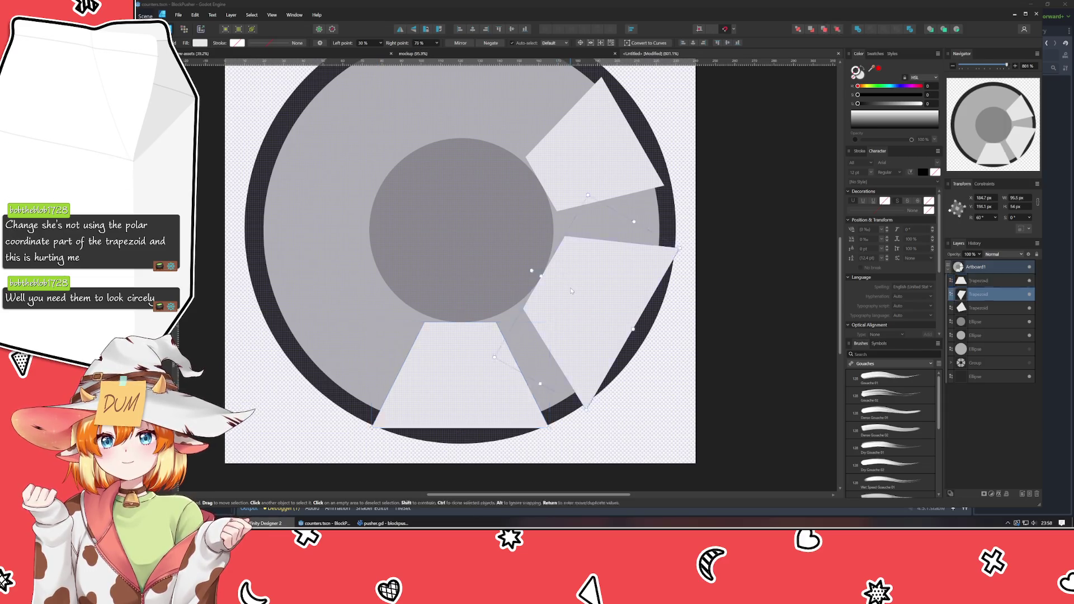
{"action": "left_click", "coordinate": [421, 43]}
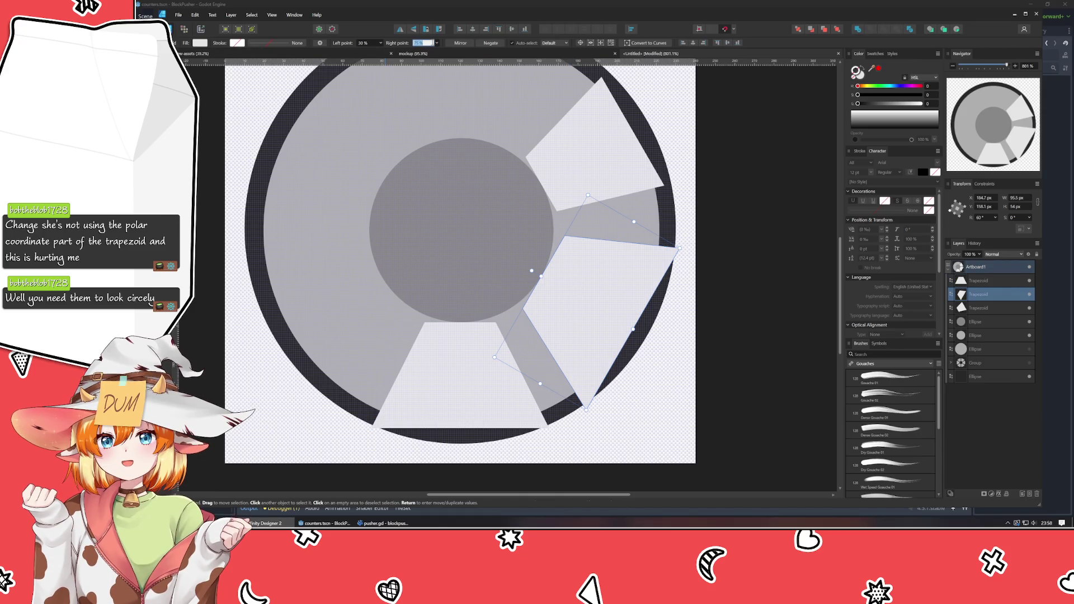
{"action": "type", "text": "70"}
{"action": "key", "text": "Return"}
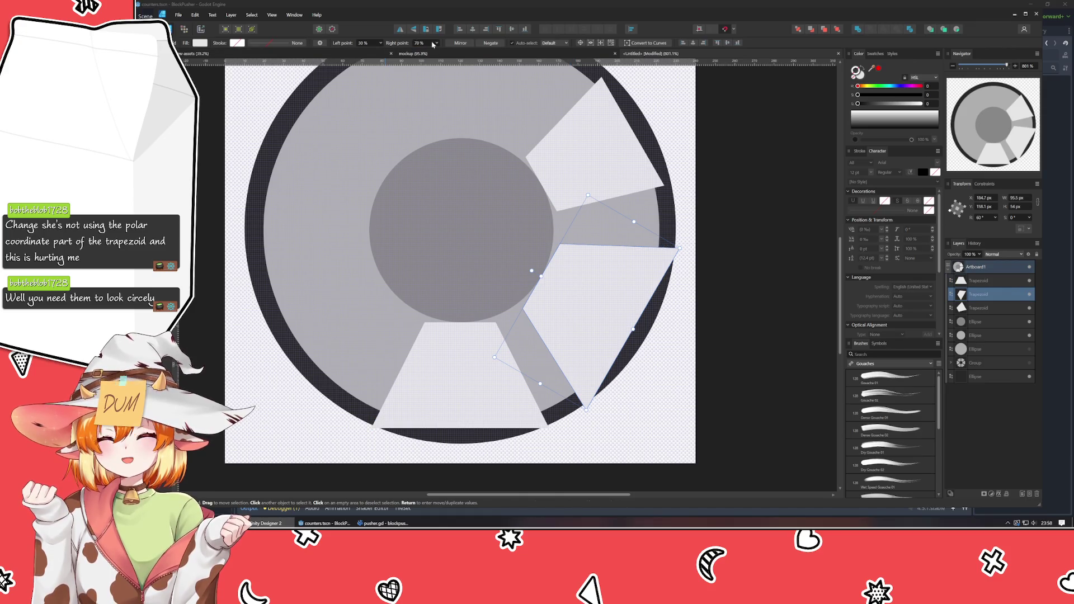
{"action": "left_click", "coordinate": [565, 145]}
{"action": "left_click", "coordinate": [362, 43]}
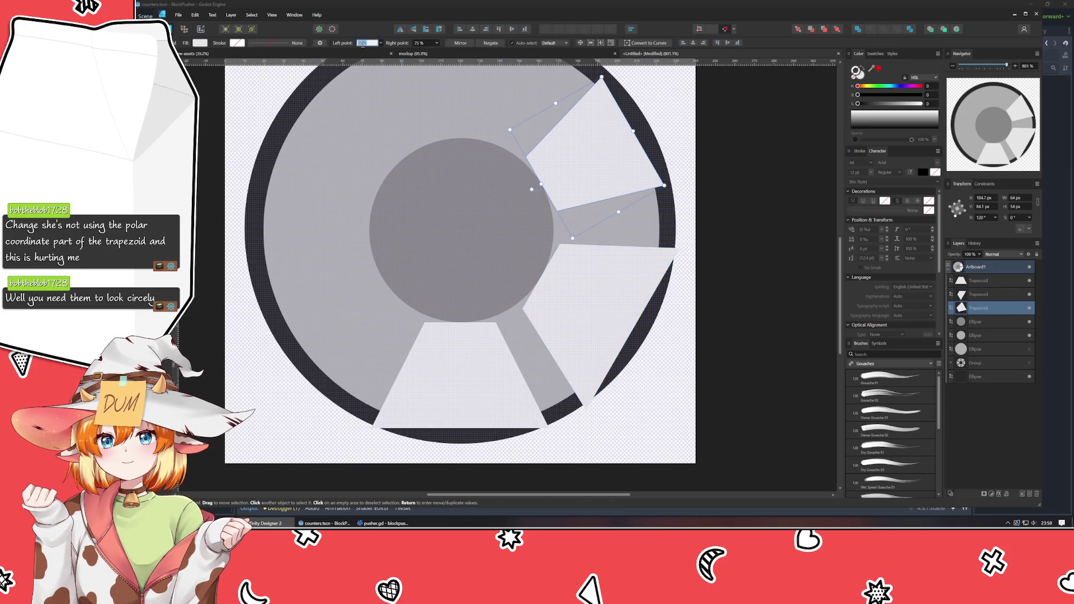
{"action": "type", "text": "30"}
{"action": "left_click", "coordinate": [419, 44]}
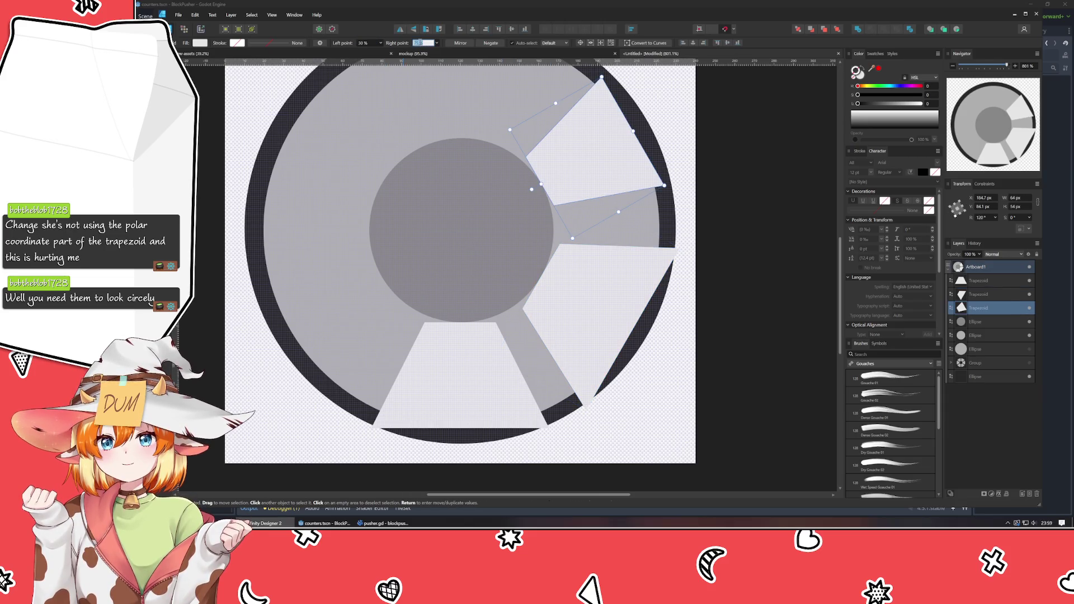
{"action": "type", "text": "70"}
{"action": "left_click", "coordinate": [737, 276]}
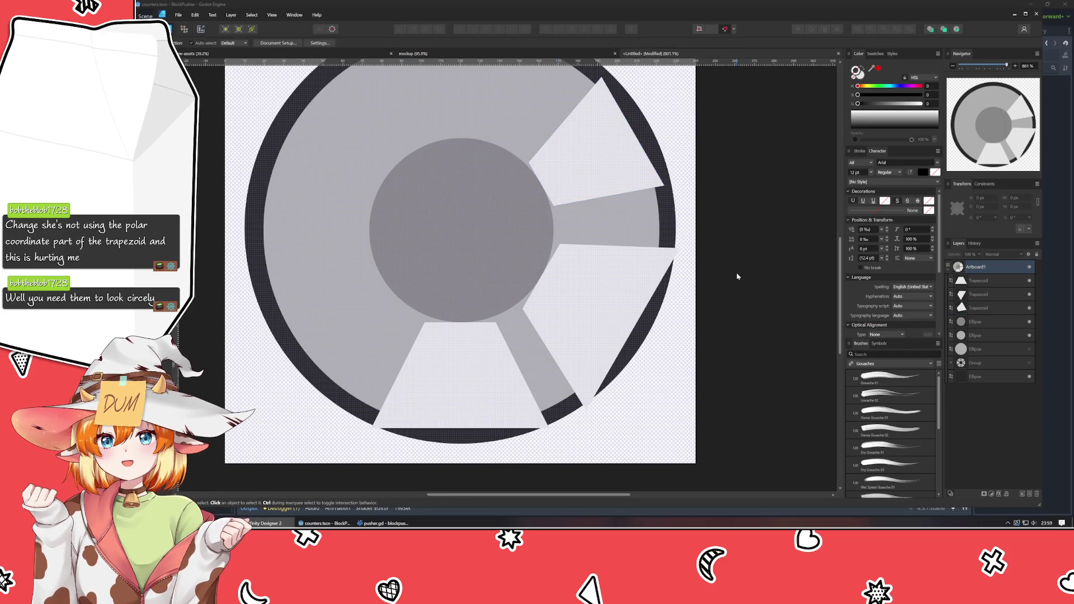
- Set the lower-right and bottom trapezoids' width to 100 px
{"action": "left_click", "coordinate": [581, 245]}
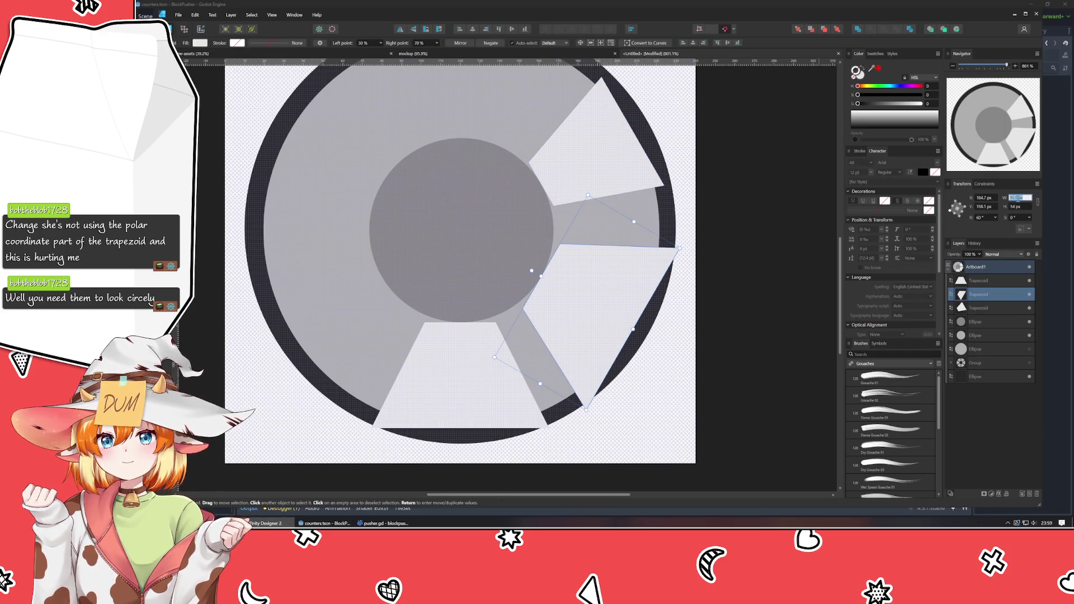
{"action": "key", "text": "Return"}
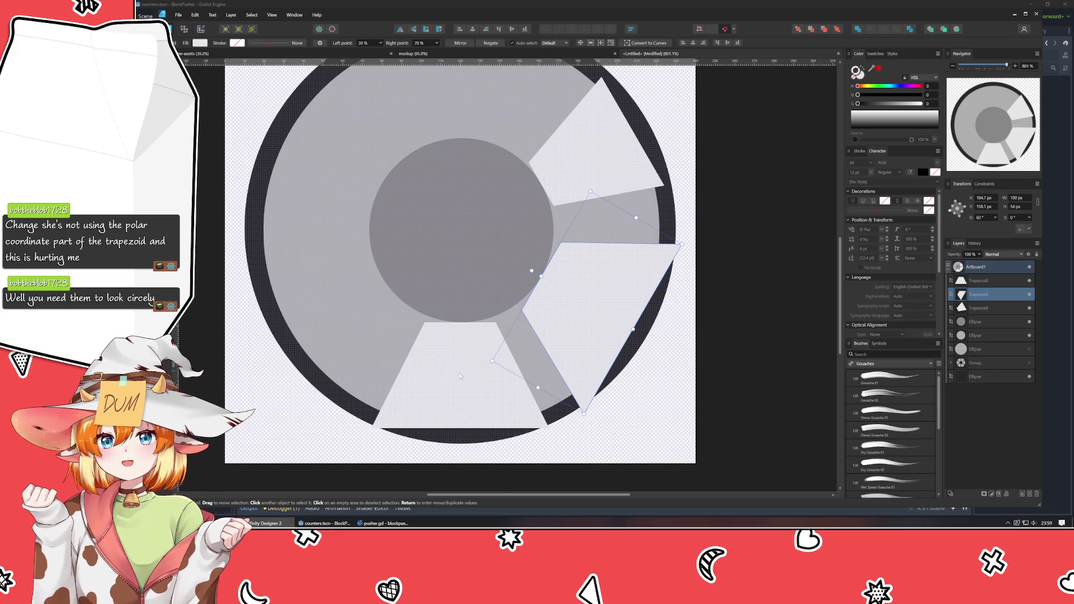
{"action": "left_click", "coordinate": [459, 376]}
{"action": "left_click", "coordinate": [1019, 197]}
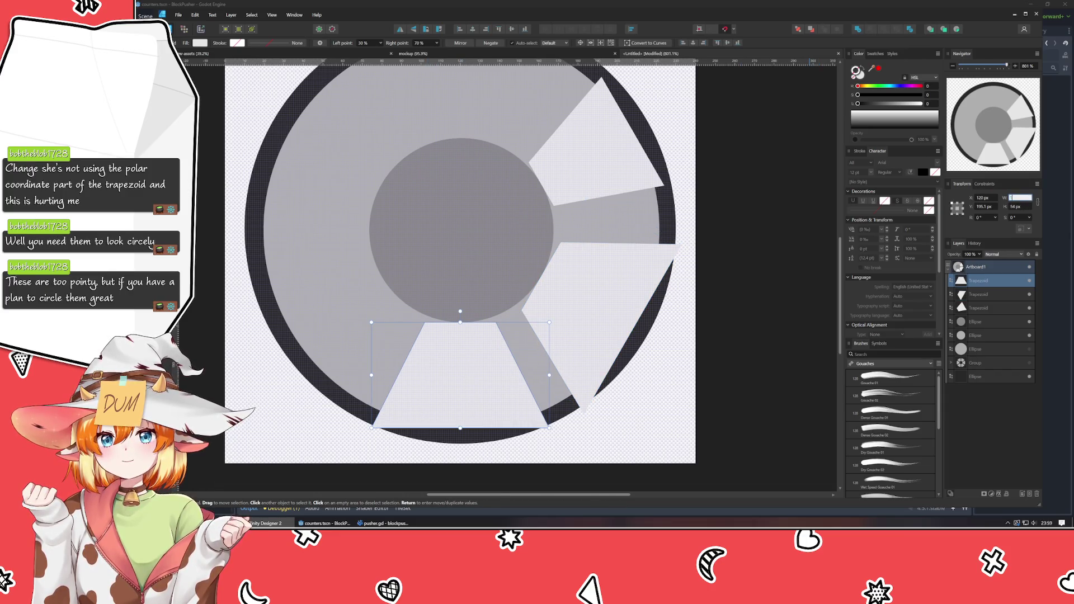
{"action": "key", "text": "Return"}
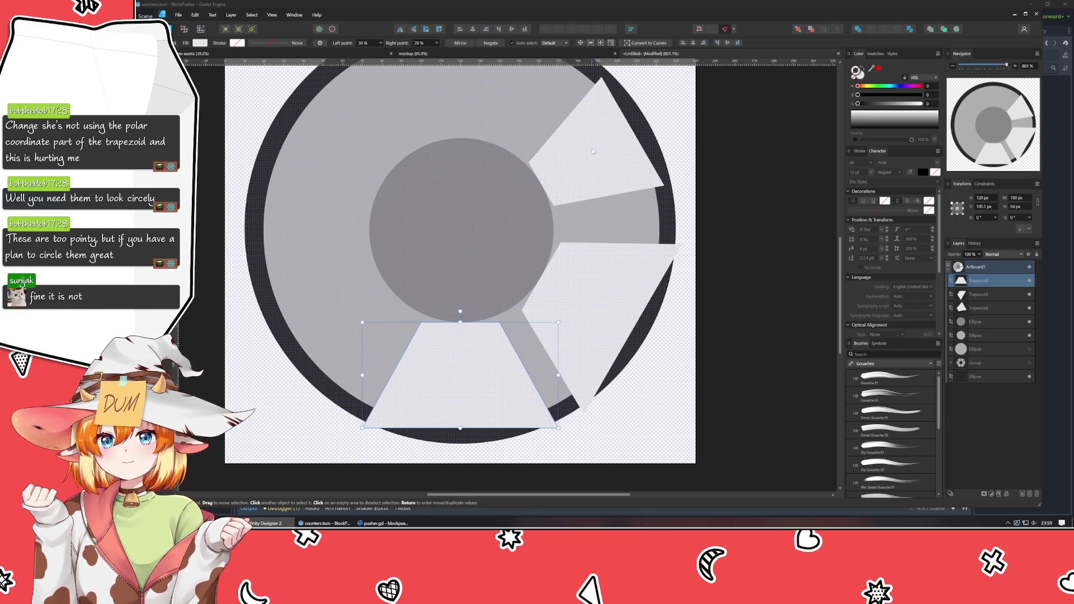
{"action": "left_click", "coordinate": [559, 145]}
{"action": "left_click", "coordinate": [750, 319]}
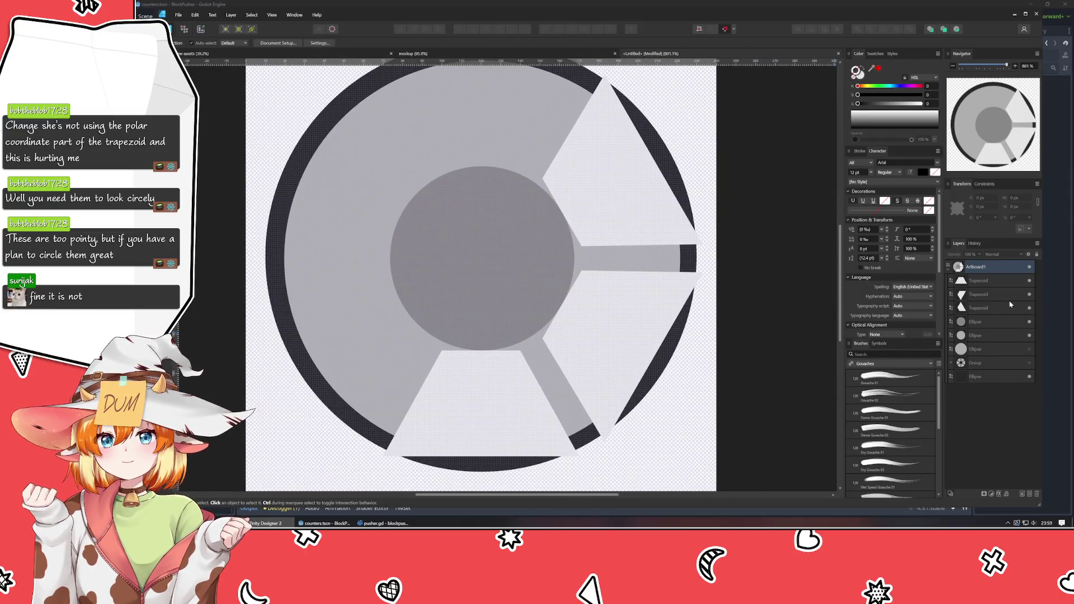
- Duplicate the three trapezoids, flip the copies, and move them to the wheel's left half
{"action": "left_click", "coordinate": [995, 307]}
{"action": "left_click", "coordinate": [984, 281], "text": "shift"}
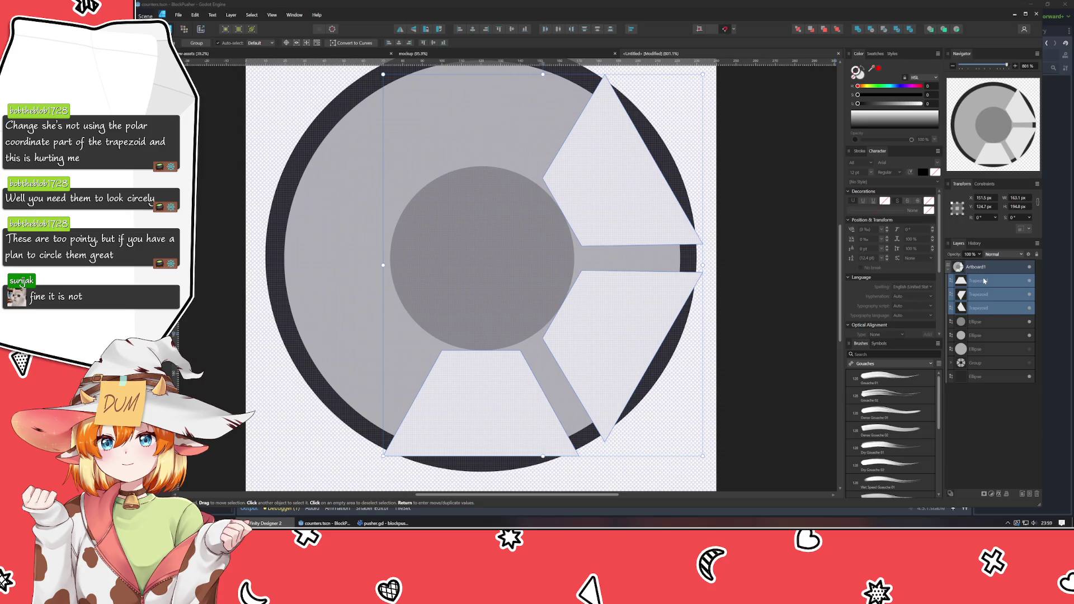
{"action": "key", "text": "alt"}
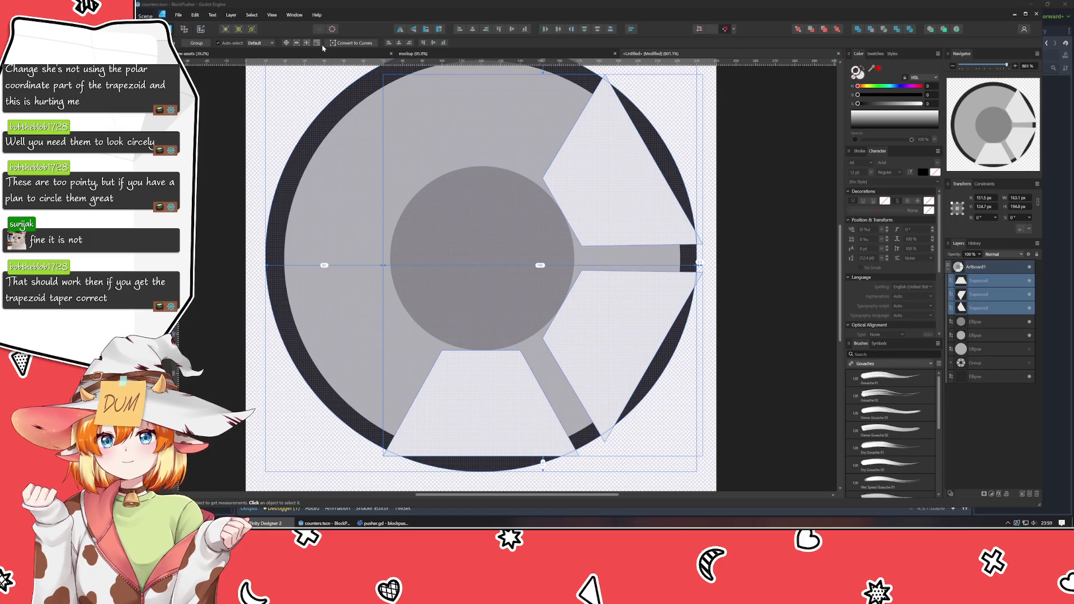
{"action": "key", "text": "ctrl+j"}
{"action": "left_click", "coordinate": [394, 29]}
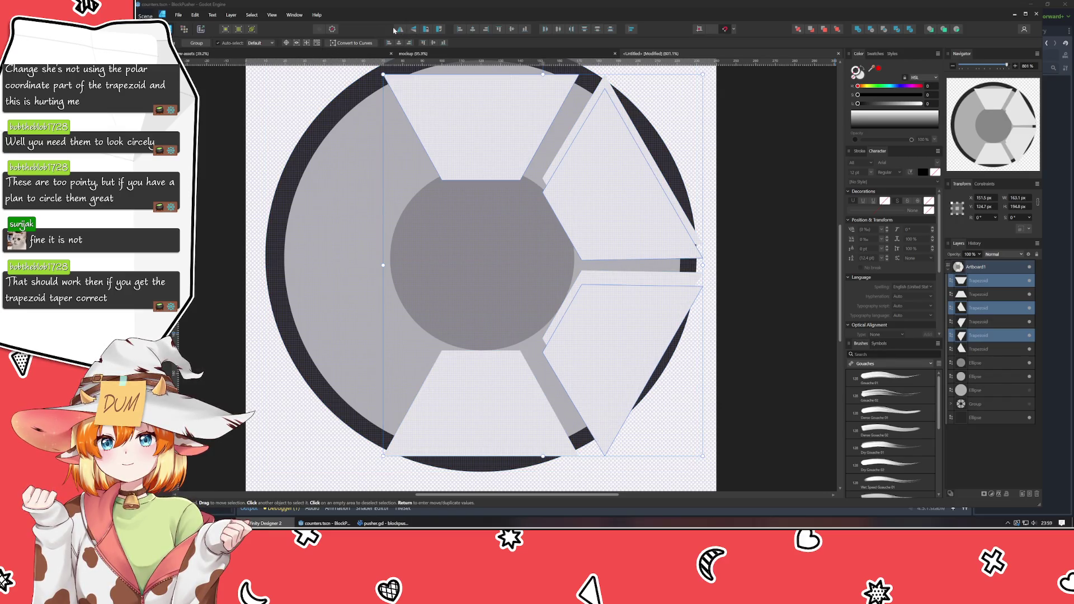
{"action": "left_click", "coordinate": [394, 29]}
{"action": "mouse_move", "coordinate": [597, 269]}
{"action": "left_mouse_down"}
{"action": "mouse_move", "coordinate": [472, 246]}
{"action": "mouse_move", "coordinate": [464, 261]}
{"action": "mouse_move", "coordinate": [474, 250]}
{"action": "mouse_move", "coordinate": [478, 266]}
{"action": "mouse_move", "coordinate": [487, 260]}
{"action": "left_mouse_up"}
- Undo back to an earlier arrangement, adjust a trapezoid, and delete the three misplaced copies
{"action": "key", "text": "ctrl+z"}
{"action": "key", "text": "ctrl+z"}
{"action": "key", "text": "ctrl+z"}
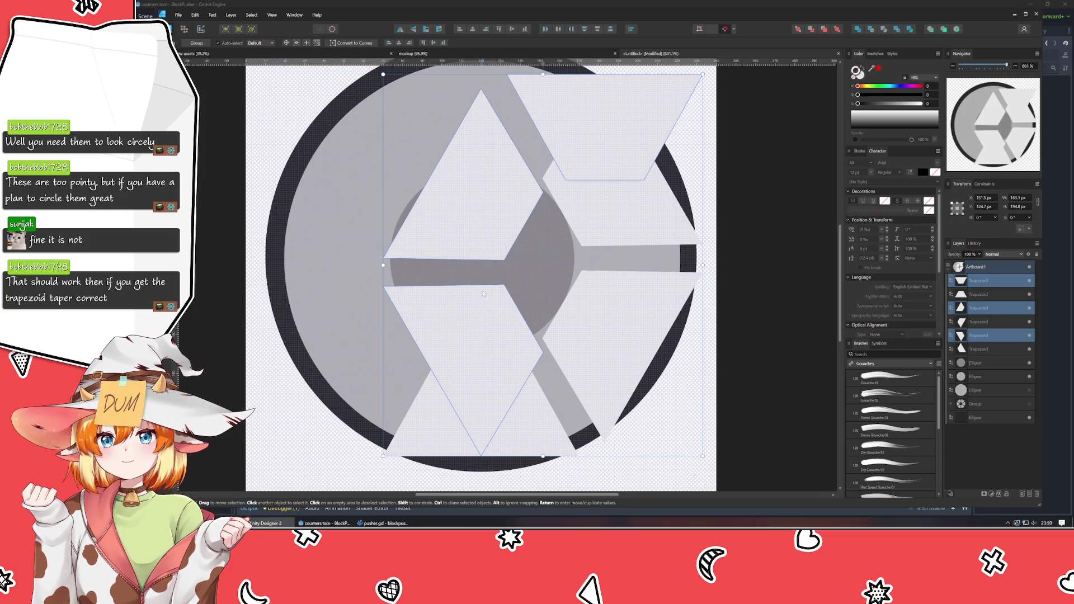
{"action": "left_click_drag", "start_coordinate": [332, 341], "coordinate": [363, 320]}
{"action": "key", "text": "Escape"}
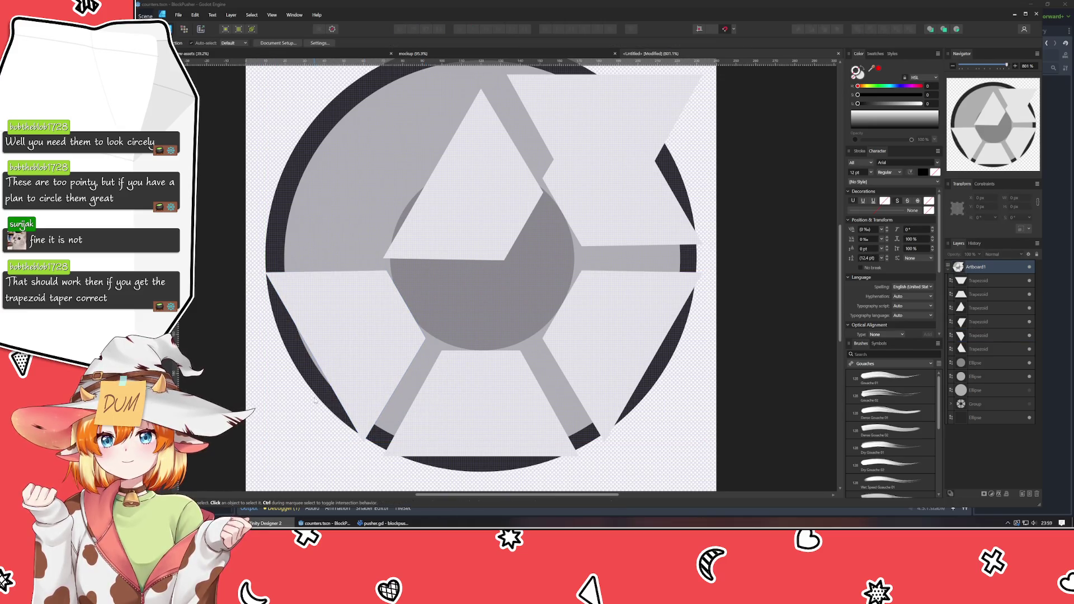
{"action": "mouse_move", "coordinate": [399, 339]}
{"action": "left_mouse_down"}
{"action": "mouse_move", "coordinate": [373, 336]}
{"action": "mouse_move", "coordinate": [371, 314]}
{"action": "mouse_move", "coordinate": [547, 240]}
{"action": "left_mouse_up"}
{"action": "key", "text": "ctrl+z"}
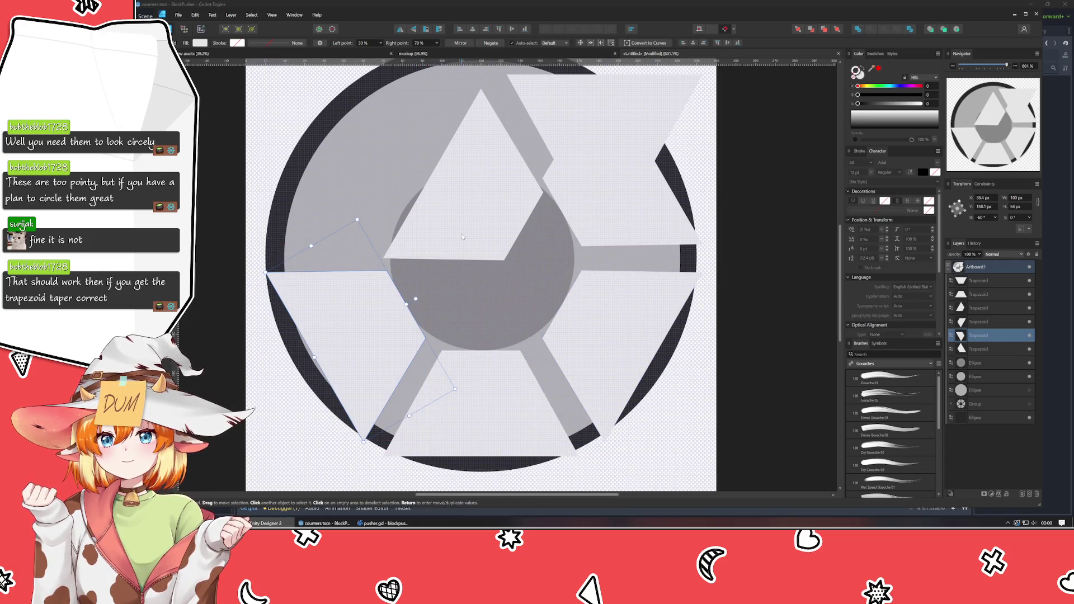
{"action": "left_click", "coordinate": [462, 236]}
{"action": "left_click", "coordinate": [583, 119]}
{"action": "key", "text": "Delete"}
{"action": "key", "text": "Delete"}
{"action": "key", "text": "Delete"}
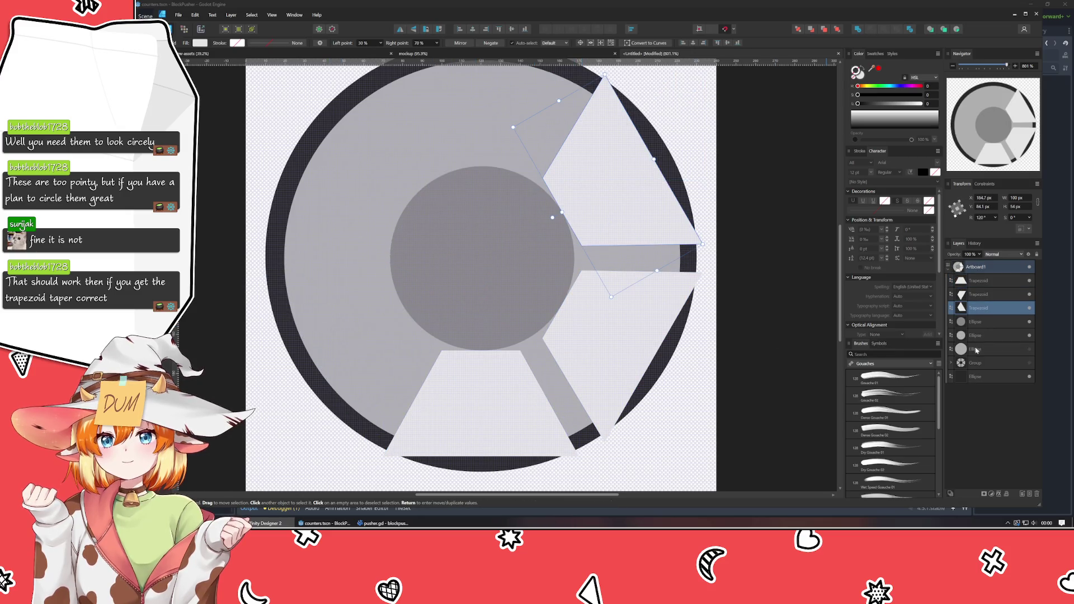
- Group the three trapezoid wedges and test 90° rotations before returning to 0°
{"action": "left_click", "coordinate": [987, 286], "text": "shift"}
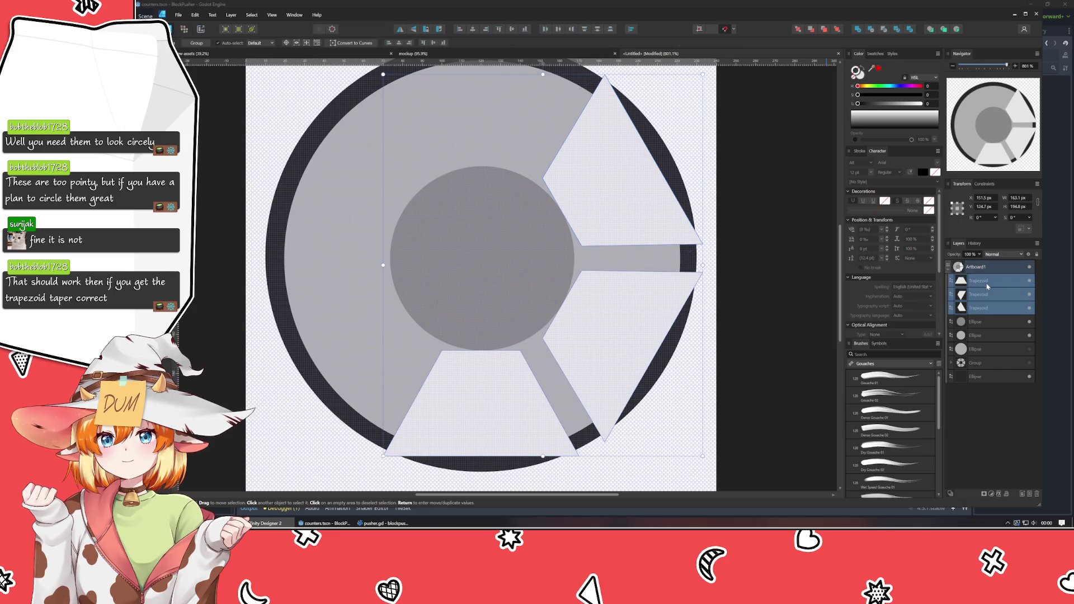
{"action": "key", "text": "ctrl+g"}
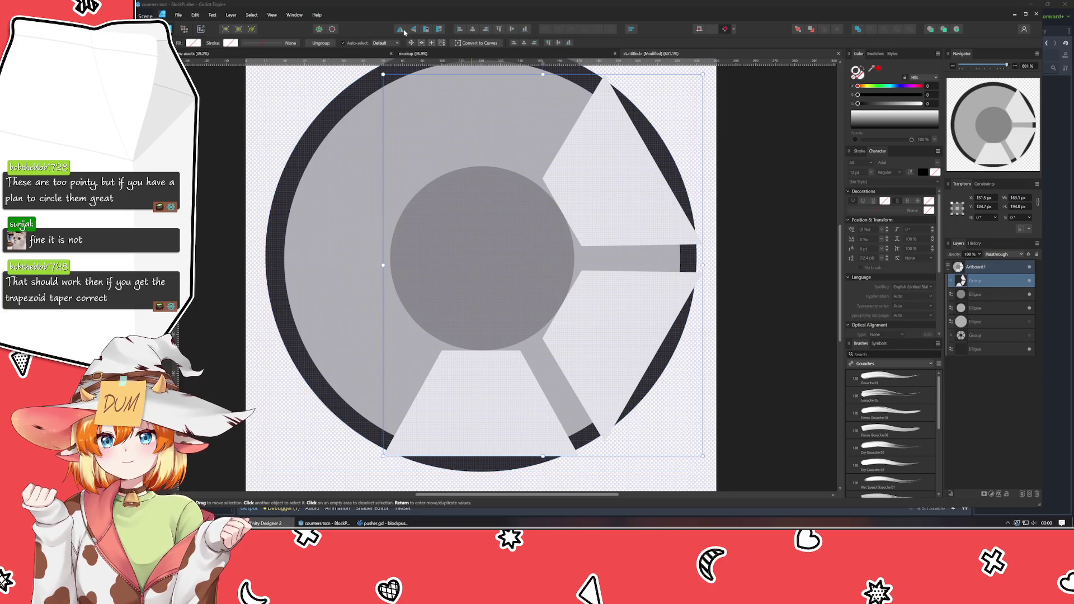
{"action": "left_click", "coordinate": [439, 29]}
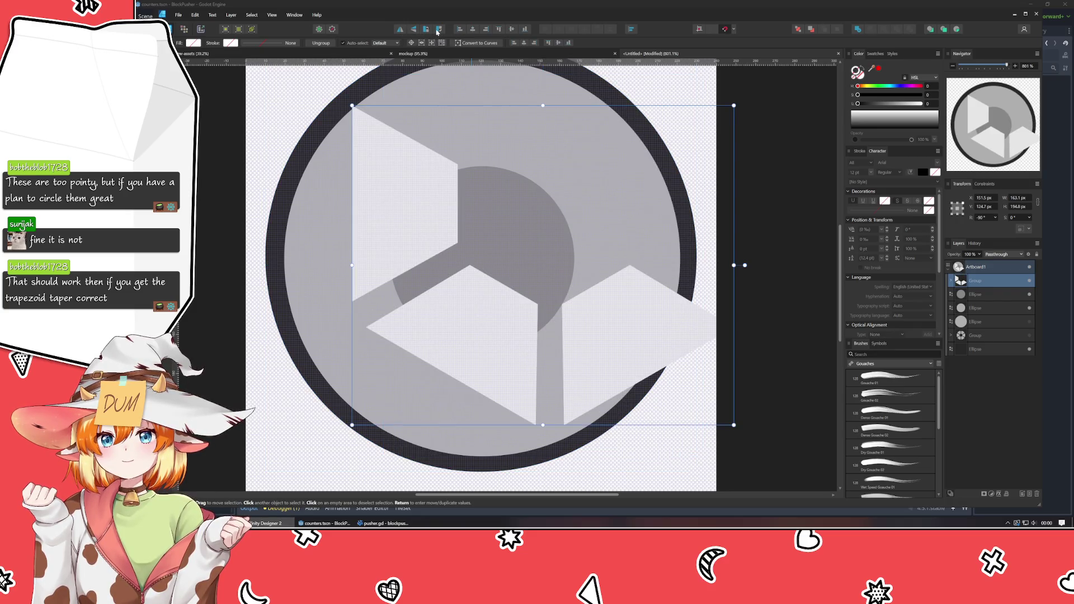
{"action": "left_click", "coordinate": [438, 29]}
{"action": "left_click", "coordinate": [438, 29]}
{"action": "left_click", "coordinate": [438, 29]}
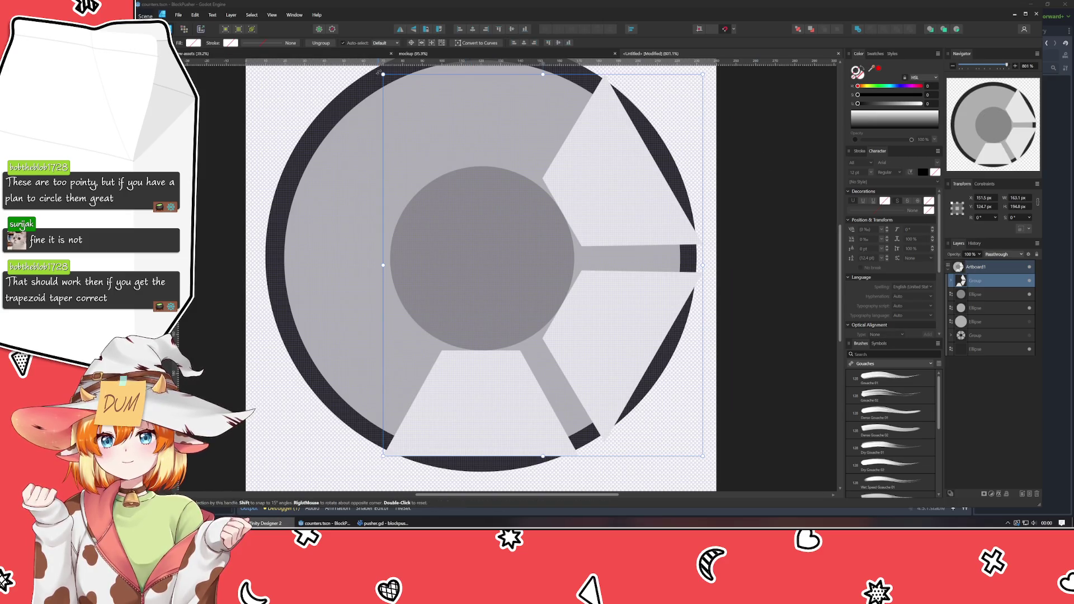
- Set the transform anchor to top-left and flip the wedge group horizontally and vertically
{"action": "left_click", "coordinate": [957, 209]}
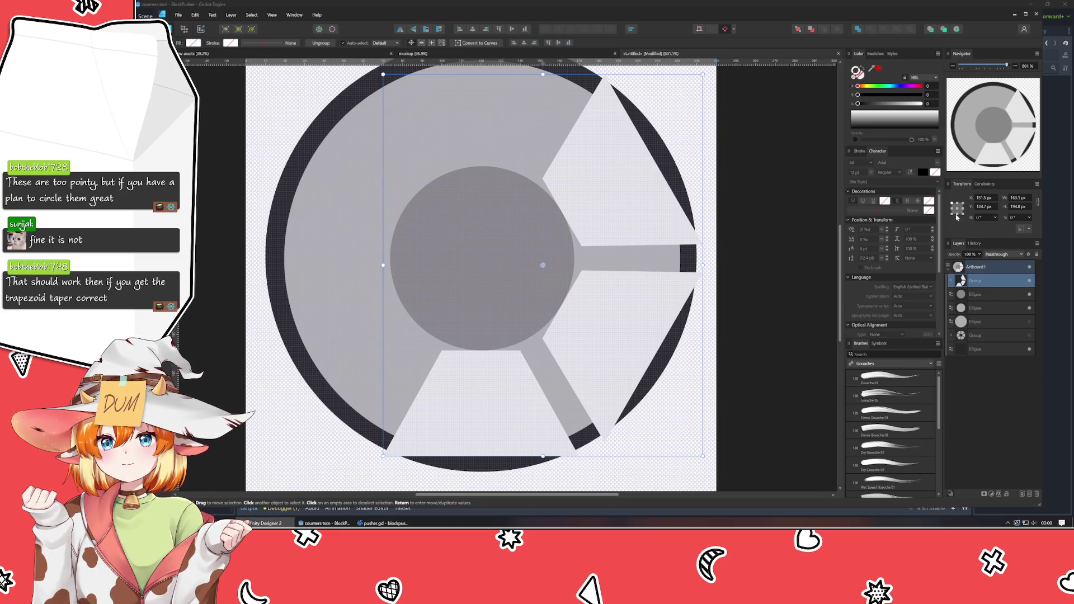
{"action": "left_click", "coordinate": [952, 204]}
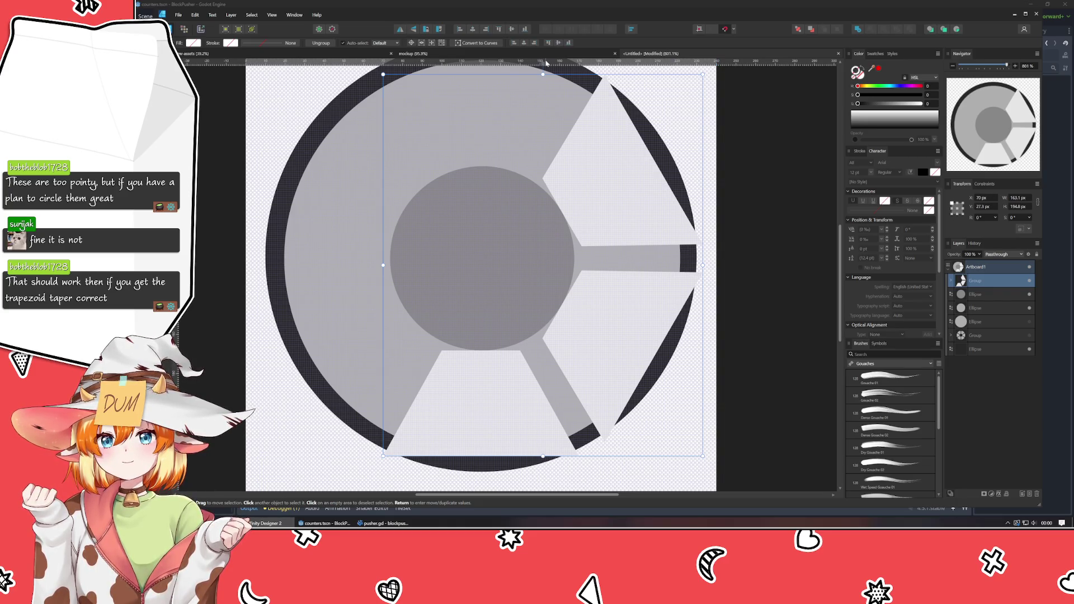
{"action": "left_click", "coordinate": [400, 28]}
{"action": "left_click", "coordinate": [414, 29]}
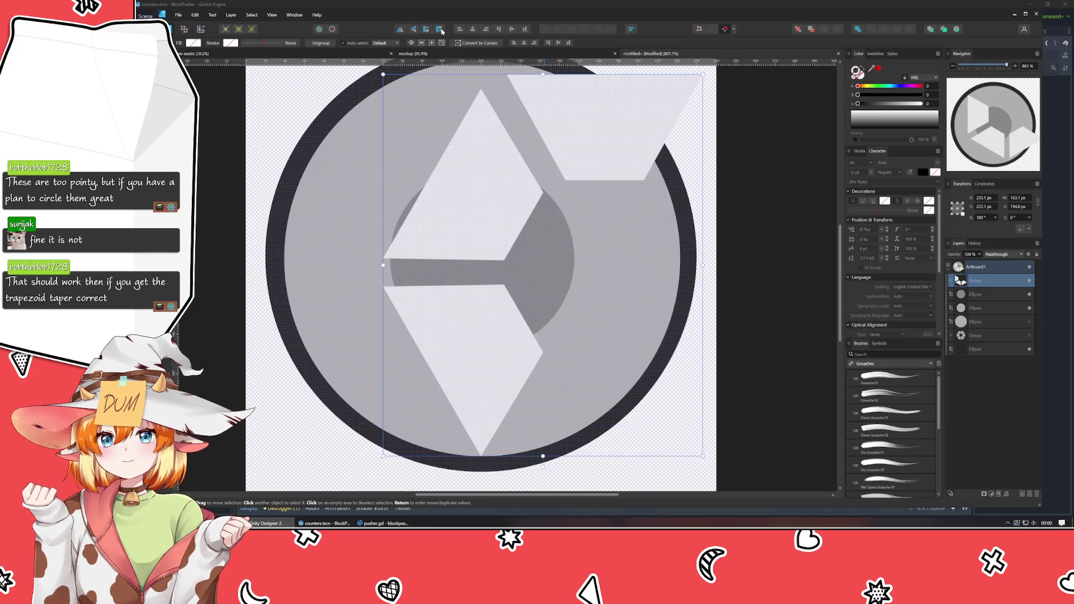
{"action": "left_click", "coordinate": [440, 30]}
{"action": "key", "text": "ctrl+z"}
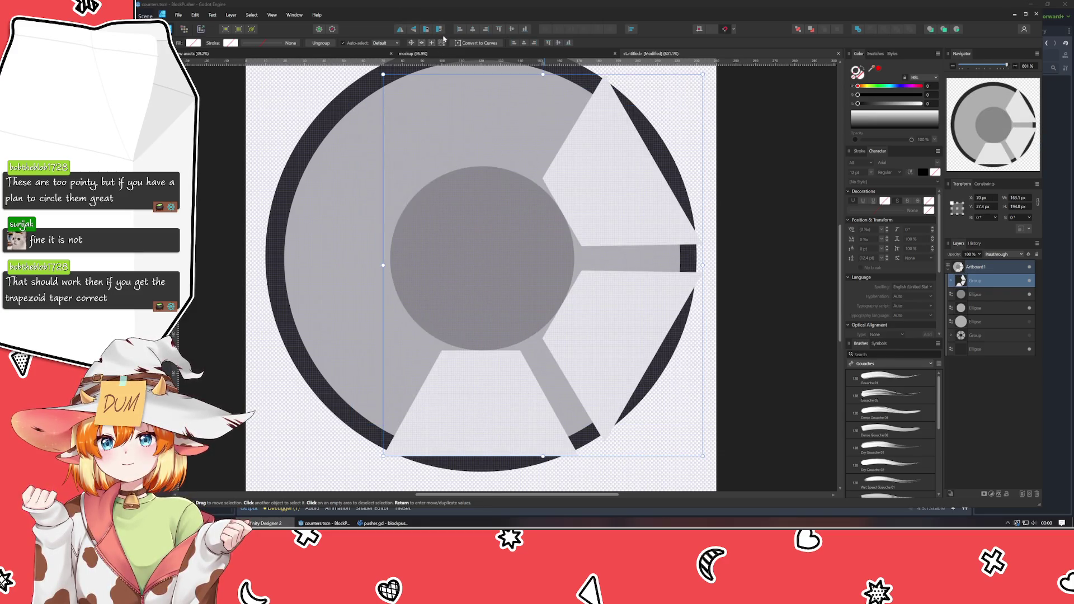
- Move the large light ellipse layer into the wedge group
{"action": "left_click", "coordinate": [274, 470]}
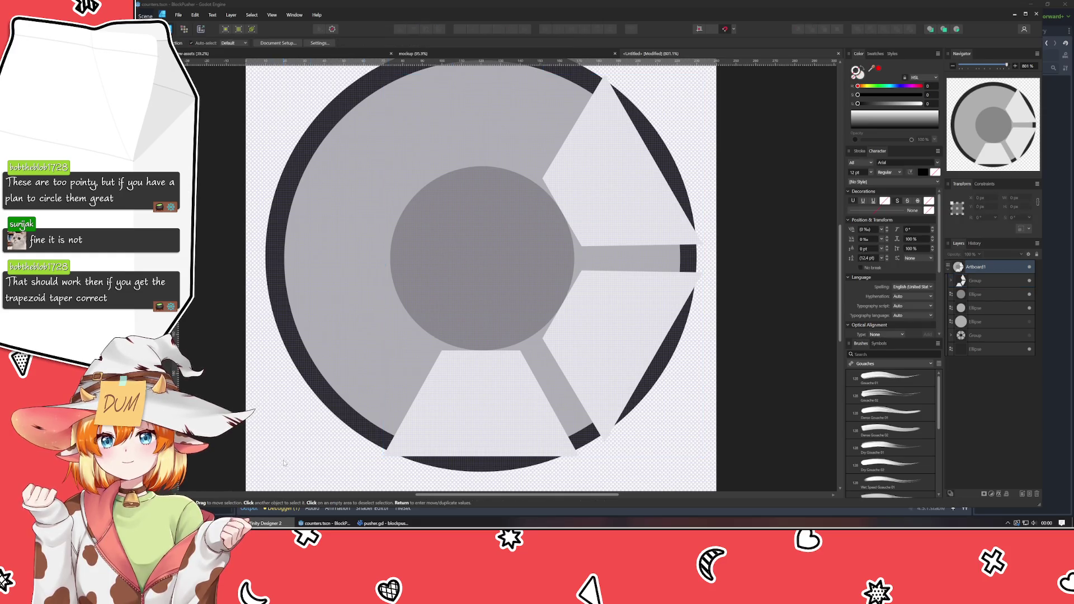
{"action": "scroll", "coordinate": [331, 452], "scroll_direction": "down", "scroll_amount": 2}
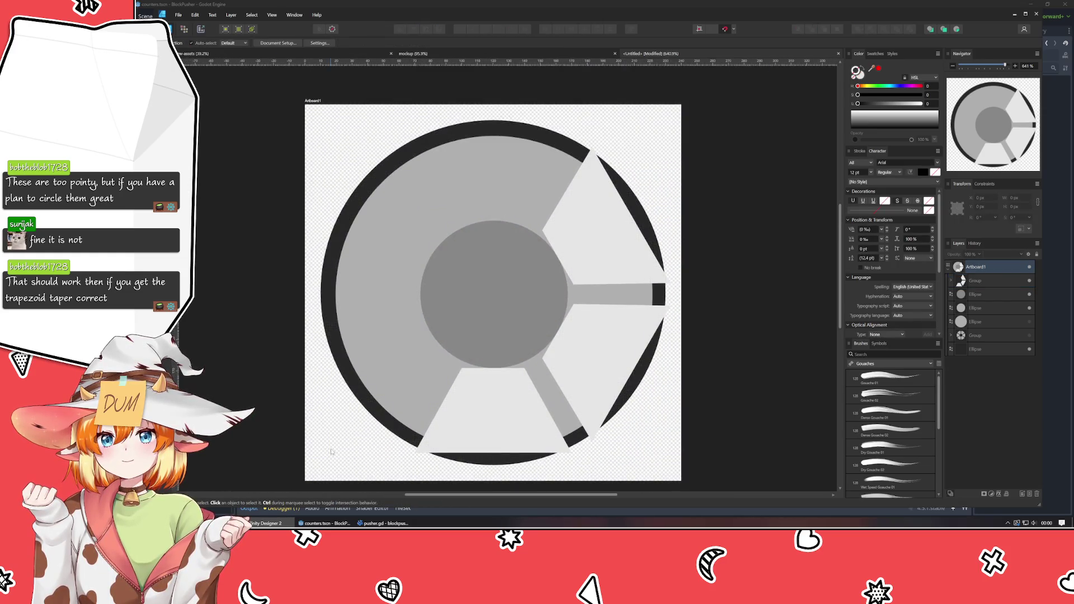
{"action": "scroll", "coordinate": [331, 452], "scroll_direction": "up", "scroll_amount": 2}
{"action": "left_click_drag", "start_coordinate": [298, 471], "coordinate": [288, 467]}
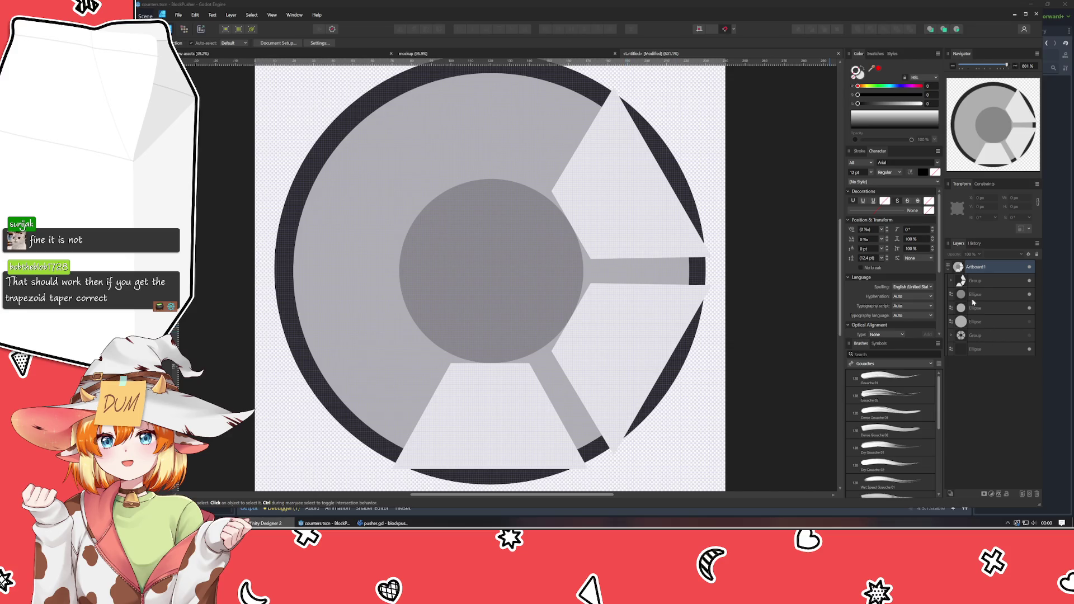
{"action": "left_click", "coordinate": [980, 281]}
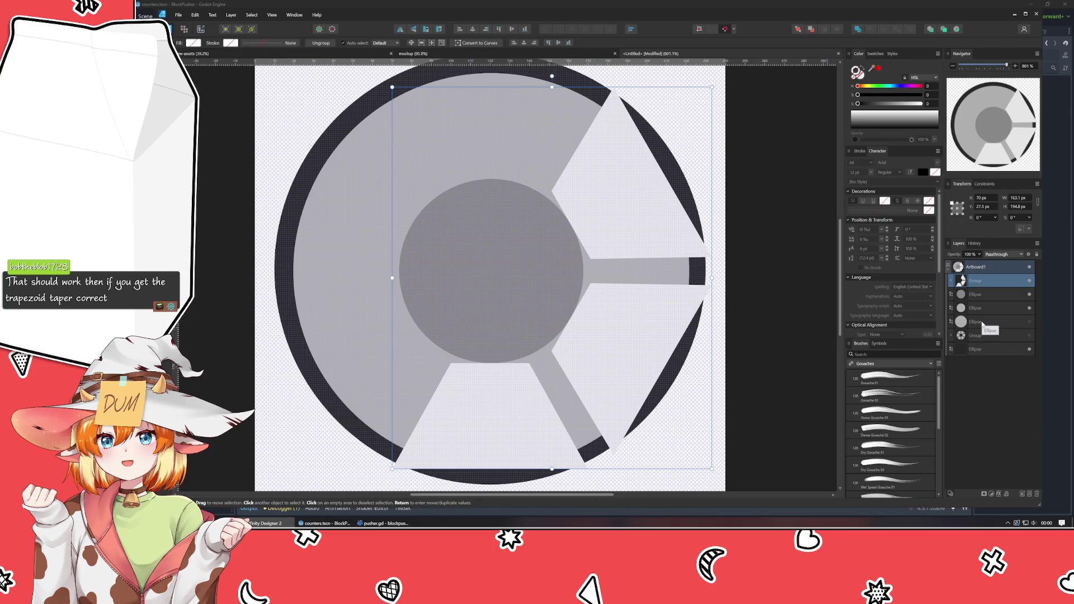
{"action": "left_click", "coordinate": [951, 281]}
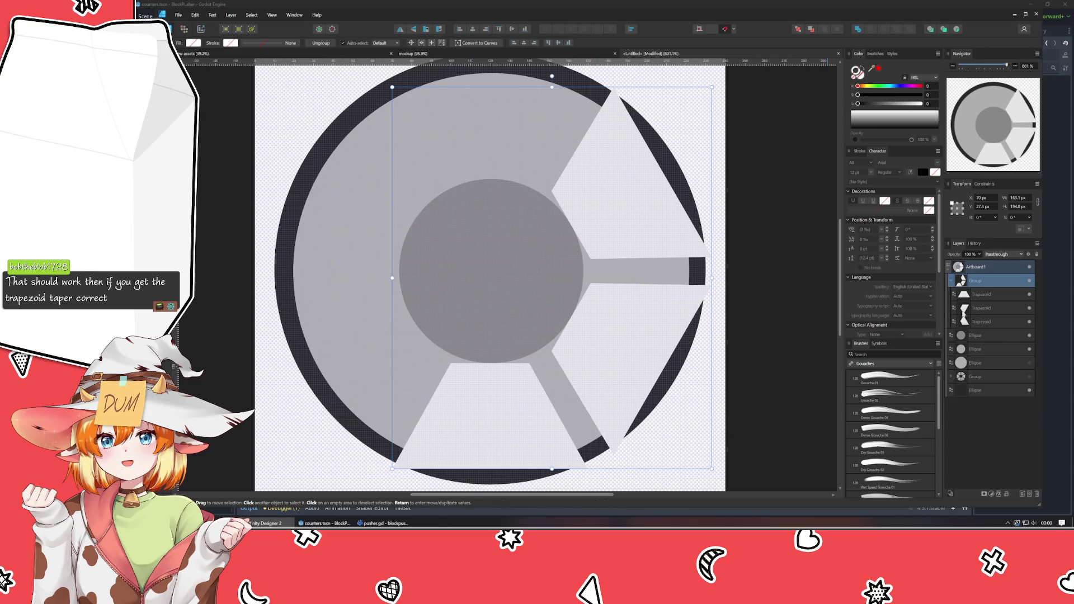
{"action": "left_click", "coordinate": [971, 364]}
{"action": "left_click", "coordinate": [976, 349]}
{"action": "left_click_drag", "start_coordinate": [976, 349], "coordinate": [990, 333]}
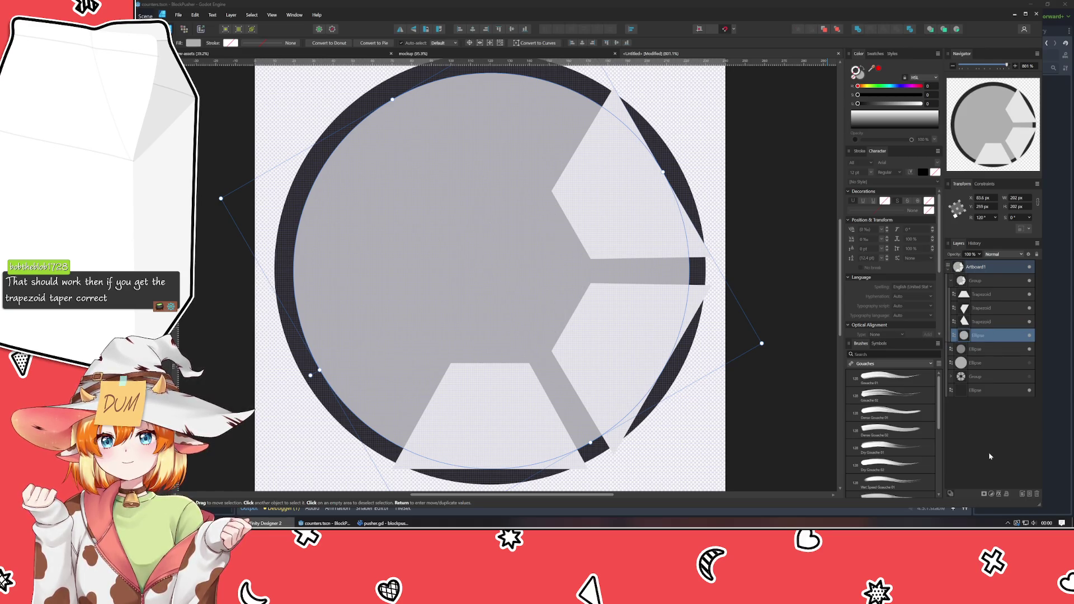
- Duplicate the wedge group, rotate the copy 180°, and hide it
{"action": "left_click", "coordinate": [979, 286]}
{"action": "key", "text": "ctrl+j"}
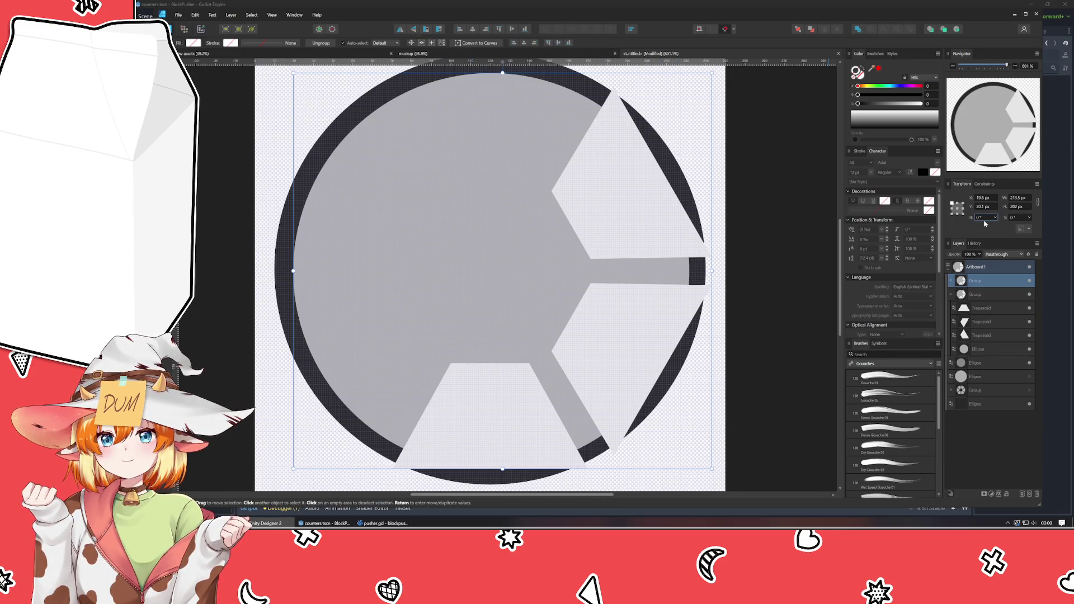
{"action": "type", "text": "180"}
{"action": "key", "text": "Return"}
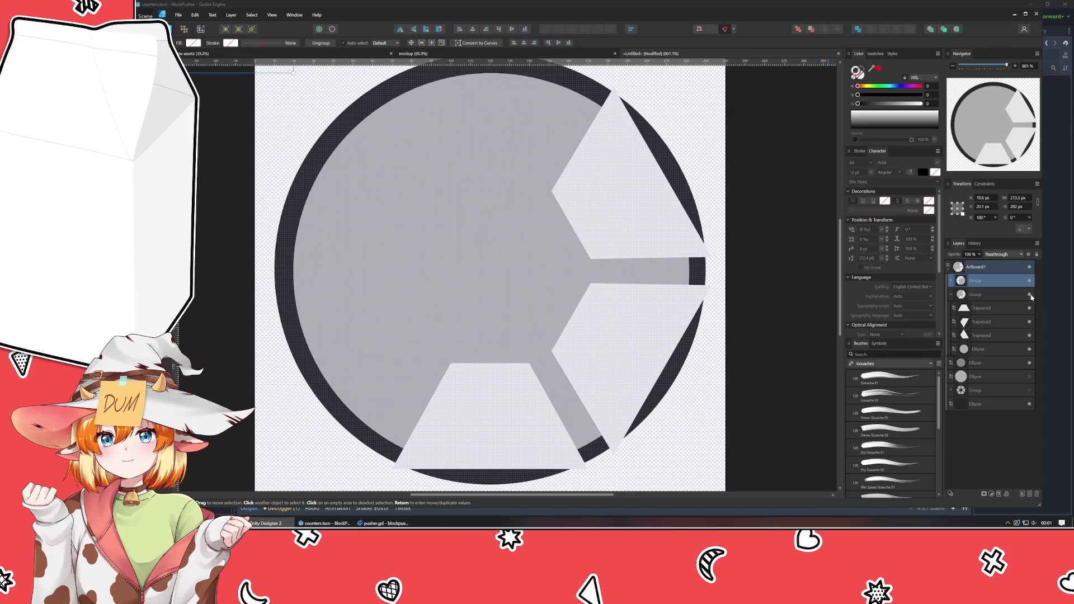
{"action": "left_click", "coordinate": [1031, 296]}
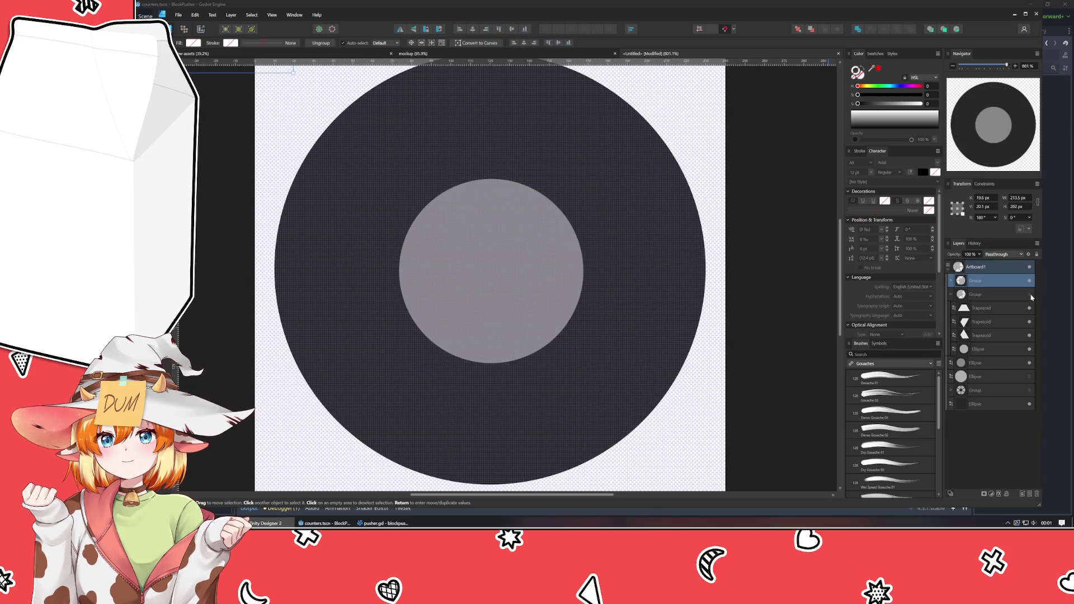
- Delete the old hidden 180° duplicate group
{"action": "left_click", "coordinate": [950, 281]}
{"action": "left_click", "coordinate": [988, 296]}
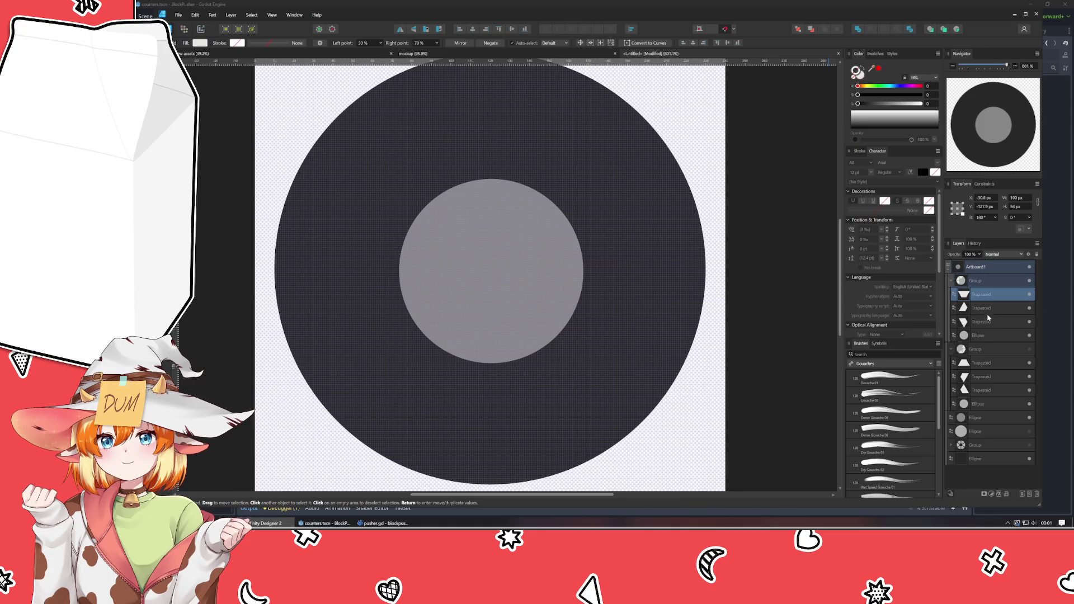
{"action": "left_click", "coordinate": [1000, 342]}
{"action": "scroll", "coordinate": [640, 204], "scroll_direction": "down", "scroll_amount": 3}
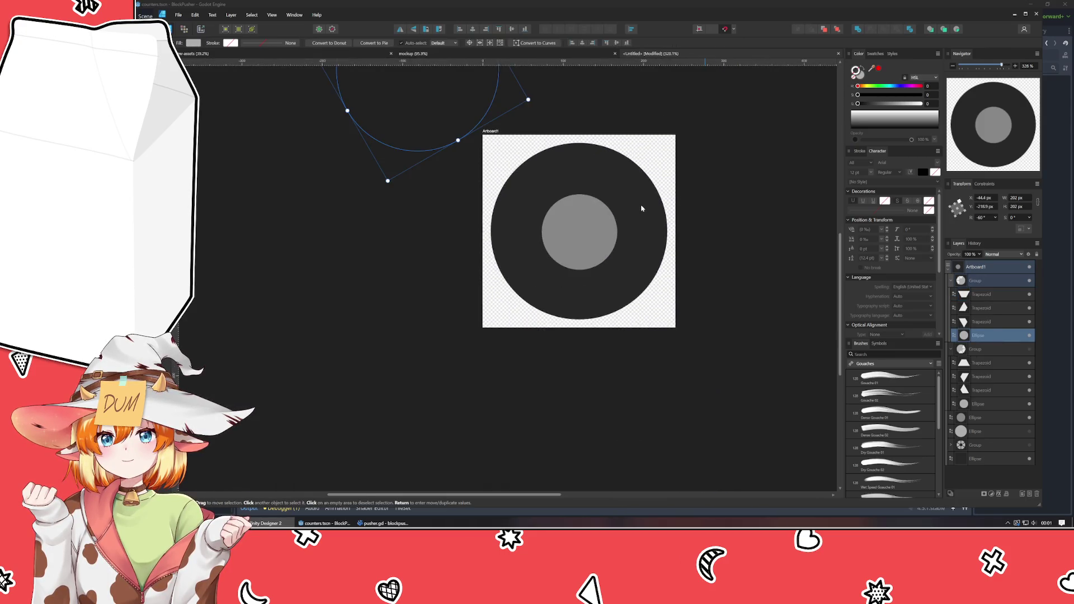
{"action": "scroll", "coordinate": [640, 203], "scroll_direction": "up", "scroll_amount": 2}
{"action": "scroll", "coordinate": [689, 316], "scroll_direction": "down", "scroll_amount": 2}
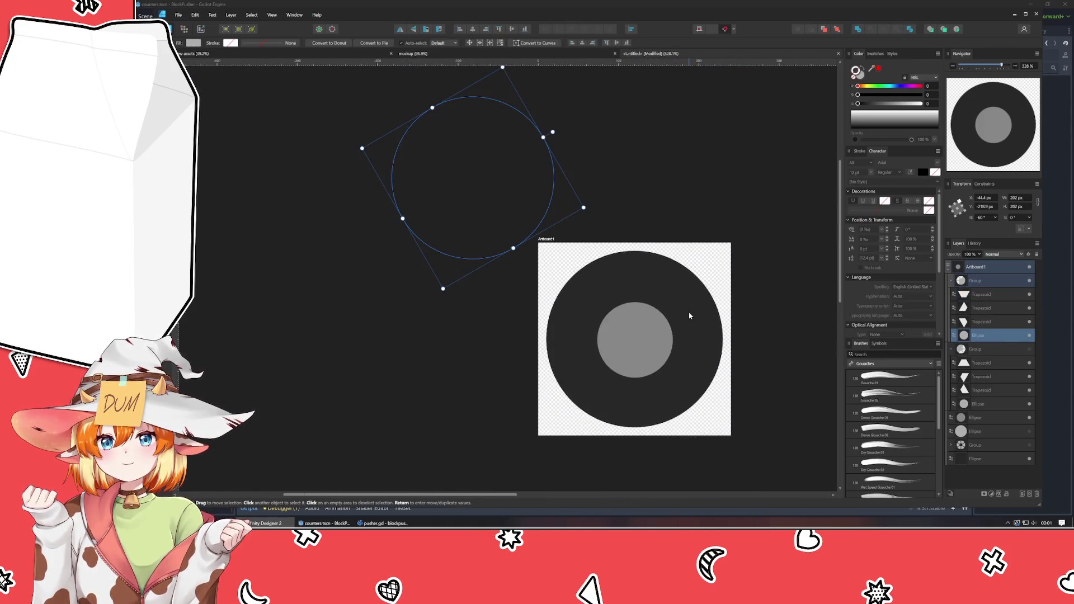
{"action": "left_click", "coordinate": [985, 285]}
{"action": "key", "text": "Delete"}
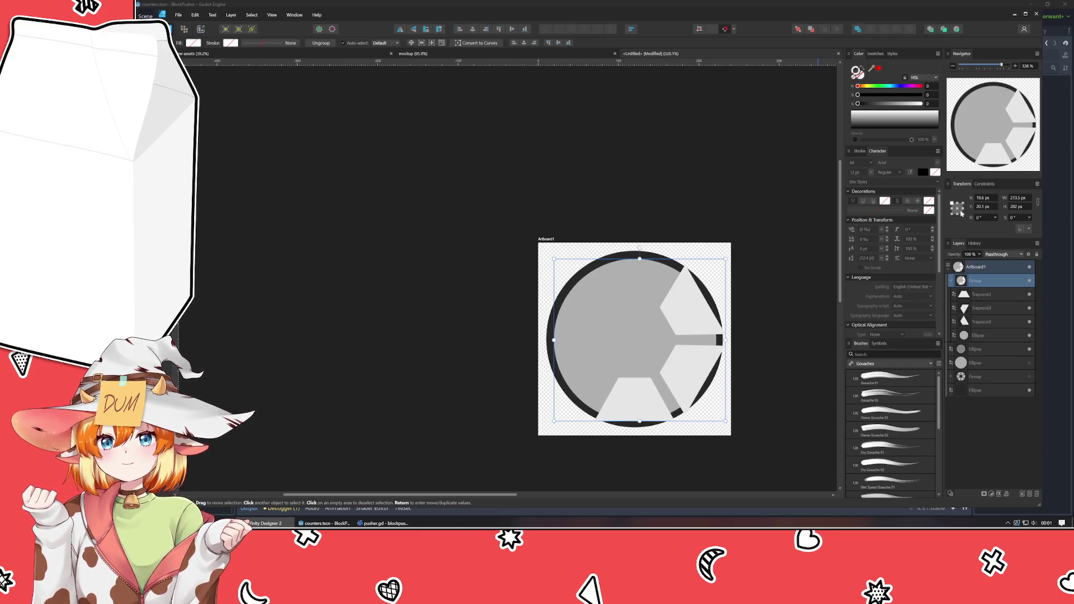
- Make a new copy of the wedge group, rotate it 180°, and centre it on the artboard
{"action": "scroll", "coordinate": [710, 338], "scroll_direction": "up", "scroll_amount": 3}
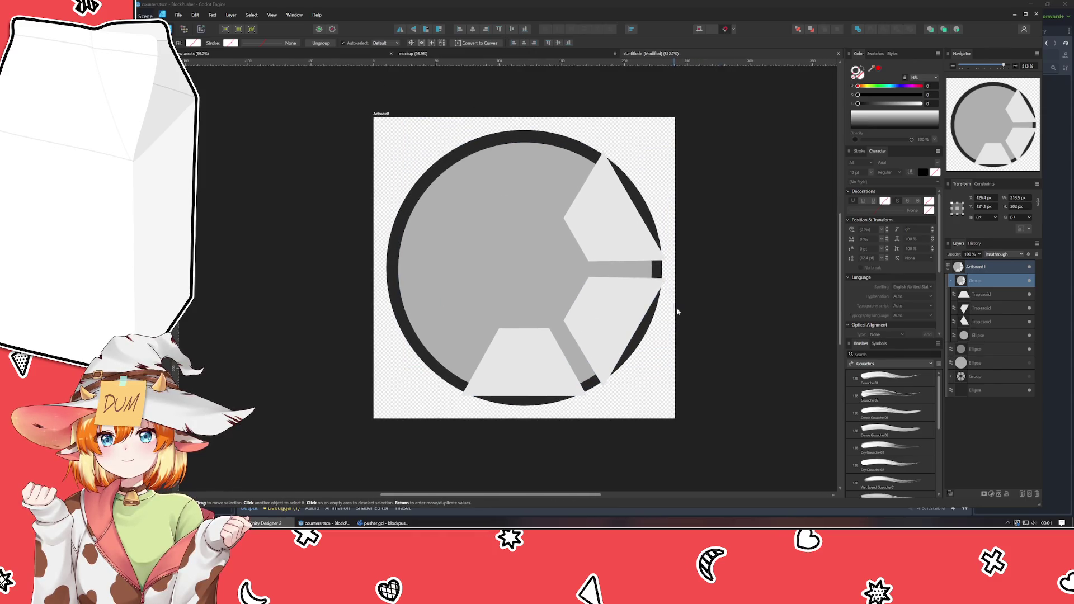
{"action": "key", "text": "ctrl+g"}
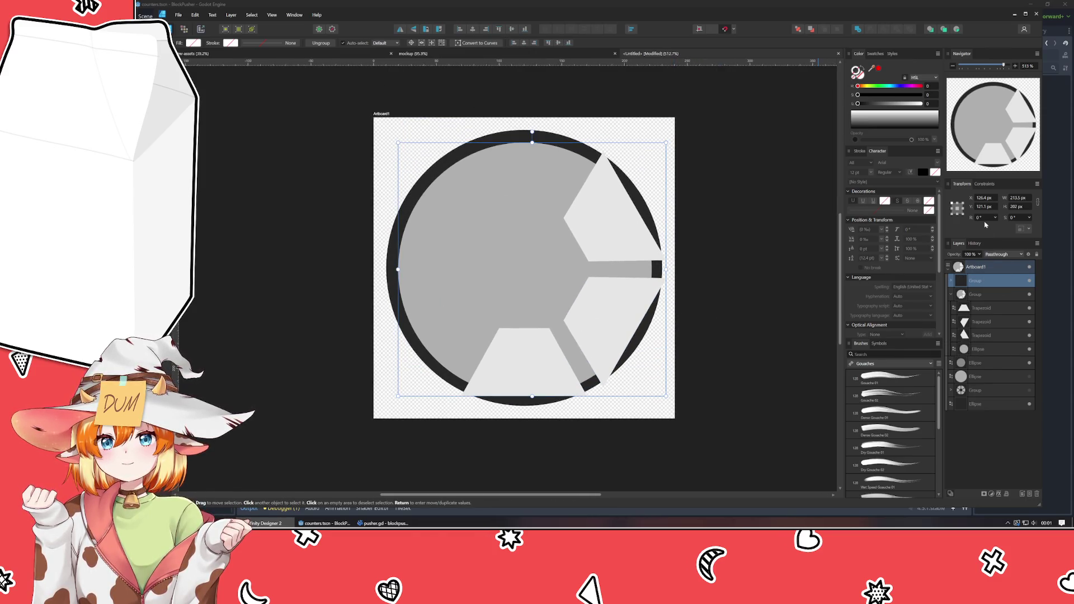
{"action": "left_click", "coordinate": [983, 217]}
{"action": "type", "text": "180"}
{"action": "key", "text": "Return"}
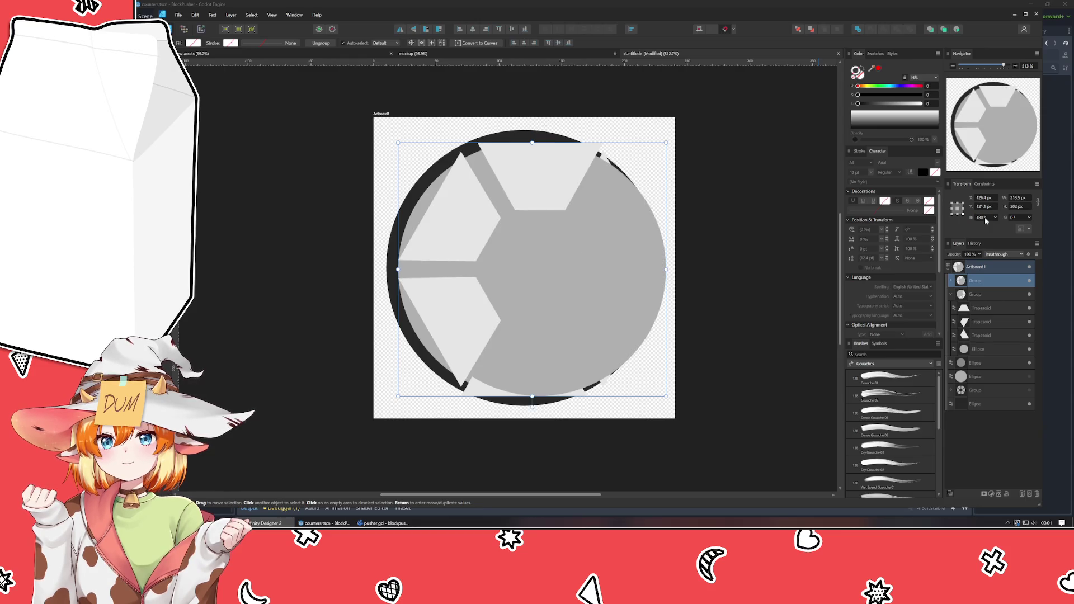
{"action": "mouse_move", "coordinate": [569, 319]}
{"action": "left_mouse_down"}
{"action": "mouse_move", "coordinate": [532, 307]}
{"action": "mouse_move", "coordinate": [557, 323]}
{"action": "left_mouse_up"}
{"action": "left_click", "coordinate": [473, 30]}
{"action": "left_click", "coordinate": [511, 29]}
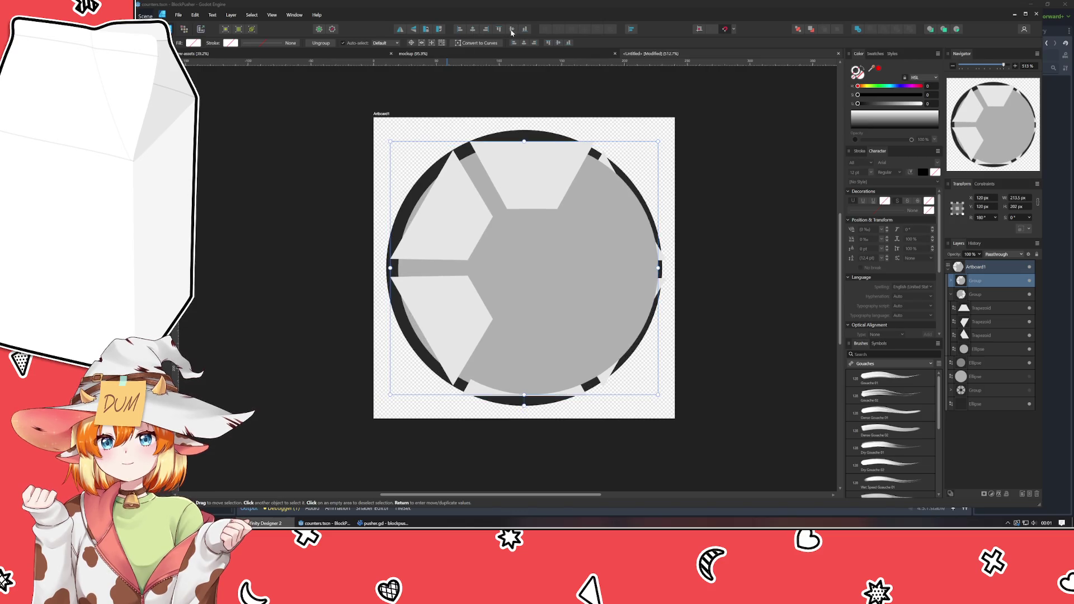
- Centre the original wedge group and lower the rotated group's opacity to 42%
{"action": "left_click", "coordinate": [981, 294]}
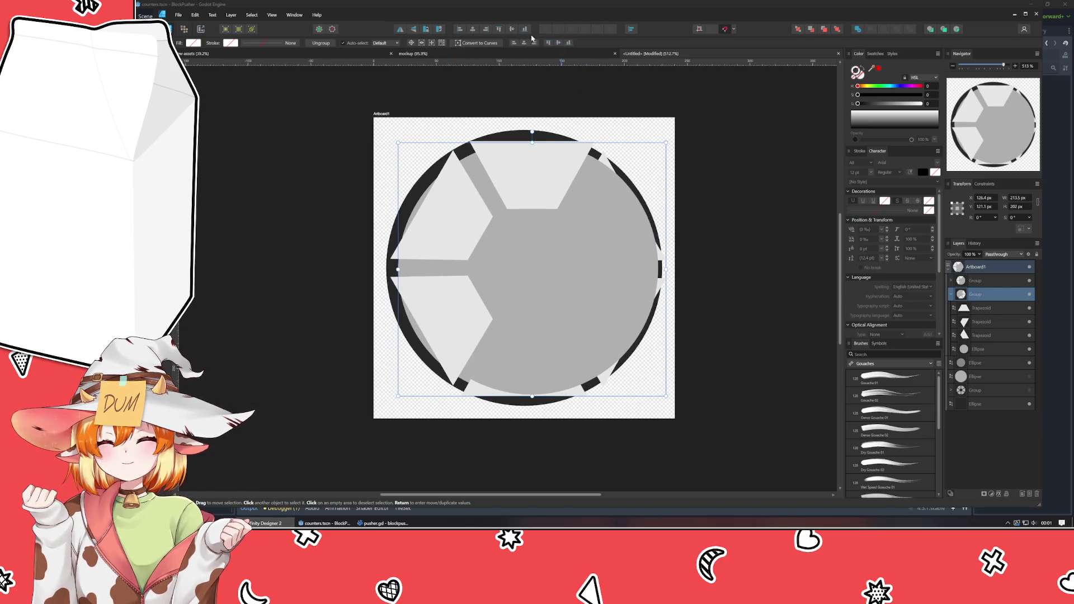
{"action": "left_click", "coordinate": [511, 30]}
{"action": "left_click", "coordinate": [472, 30]}
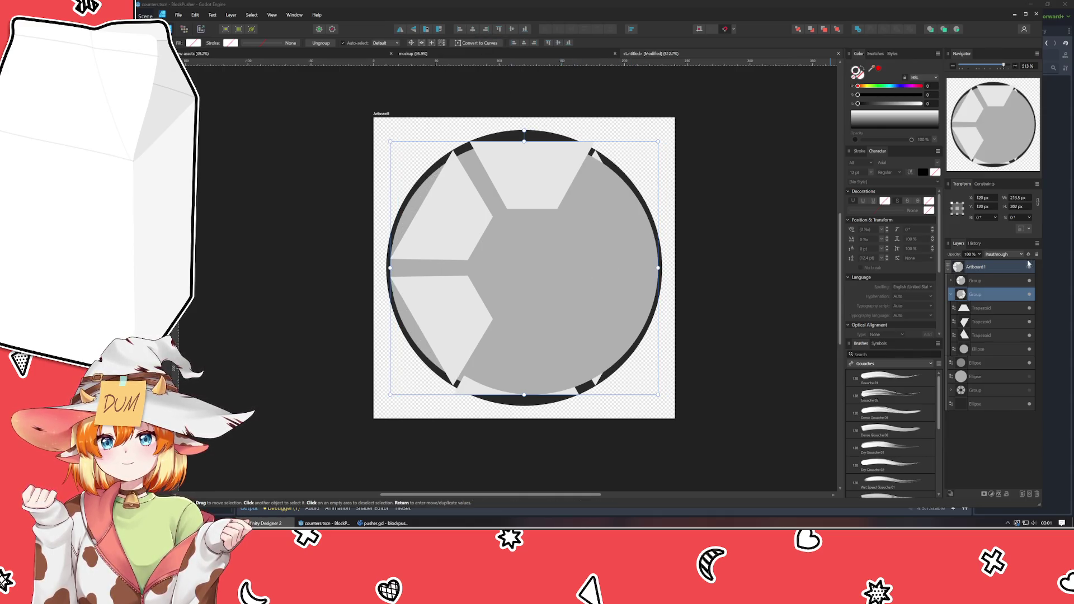
{"action": "left_click", "coordinate": [989, 281]}
{"action": "mouse_move", "coordinate": [952, 257]}
{"action": "left_mouse_down"}
{"action": "mouse_move", "coordinate": [796, 264]}
{"action": "mouse_move", "coordinate": [830, 268]}
{"action": "left_mouse_up"}
{"action": "left_click", "coordinate": [769, 275]}
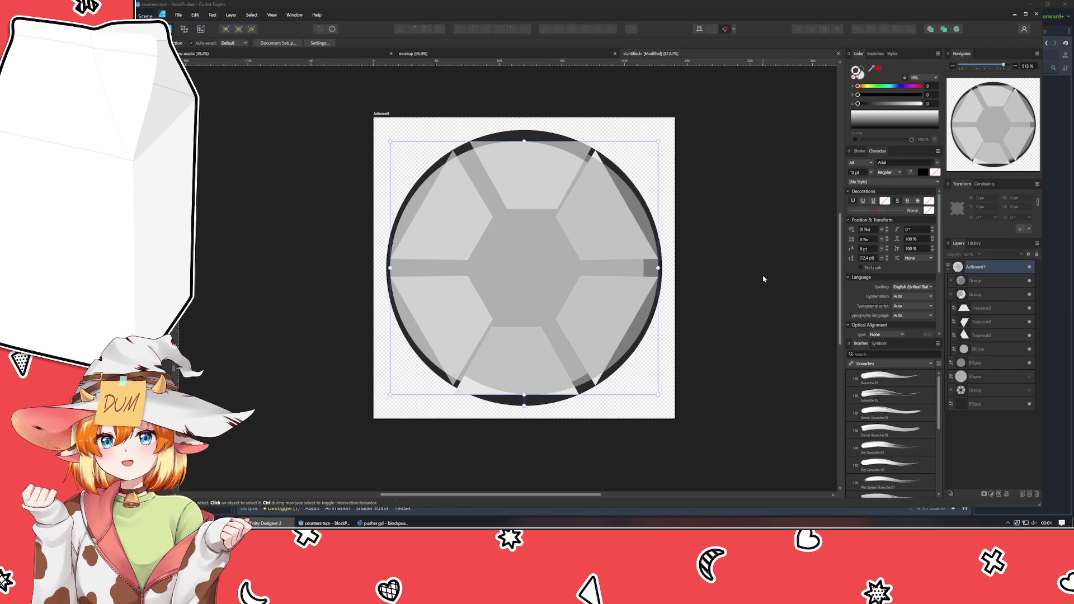
- Undo the wedge group's 180° rotation, restoring it to full opacity
{"action": "key", "text": "ctrl+z"}
{"action": "key", "text": "ctrl+z"}
{"action": "key", "text": "ctrl+z"}
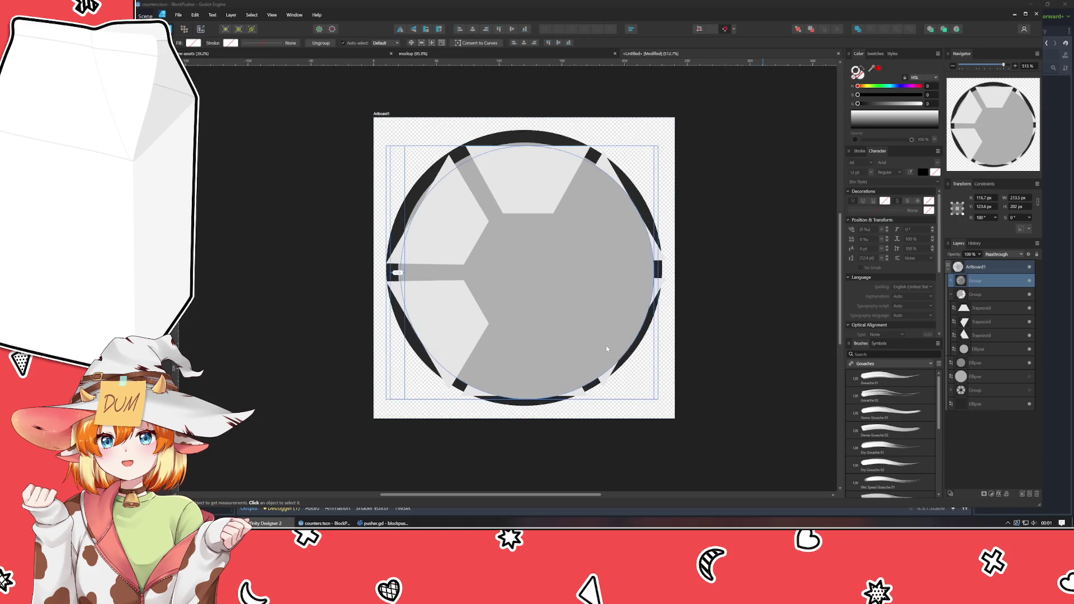
{"action": "scroll", "coordinate": [605, 346], "scroll_direction": "up", "scroll_amount": 3}
{"action": "scroll", "coordinate": [606, 345], "scroll_direction": "down", "scroll_amount": 2}
{"action": "left_click_drag", "start_coordinate": [606, 351], "coordinate": [633, 408]}
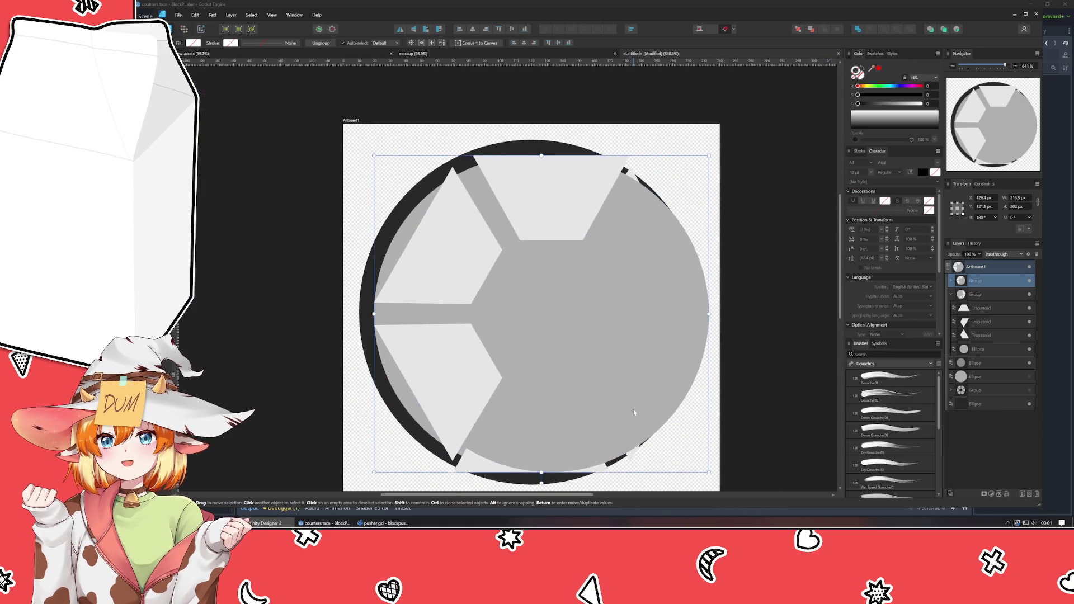
{"action": "key", "text": "ctrl+z"}
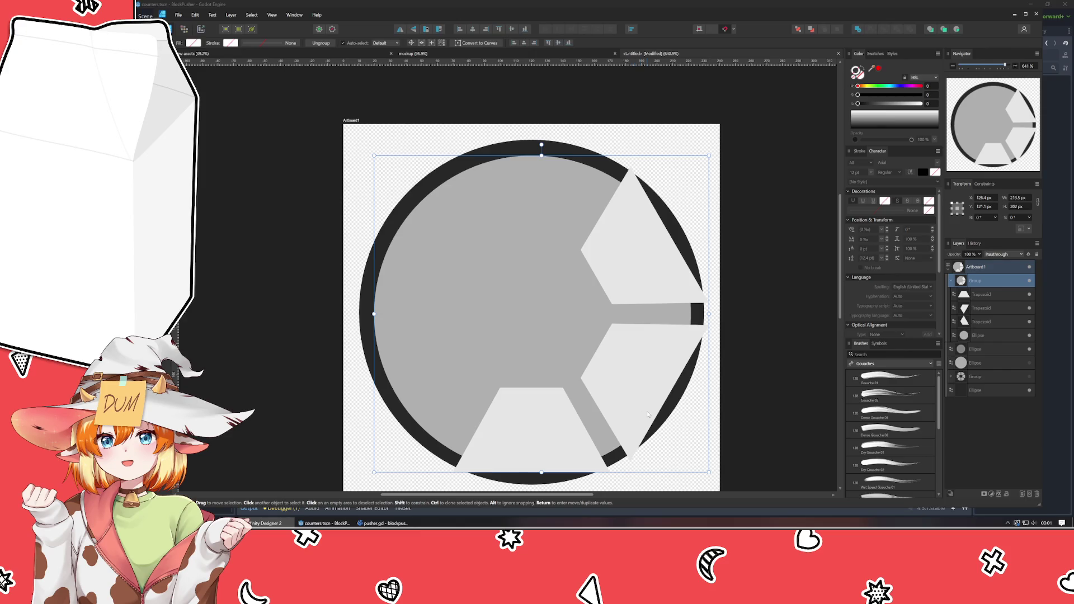
- Step the wheel back to an earlier state using the History panel
{"action": "double_click", "coordinate": [549, 296]}
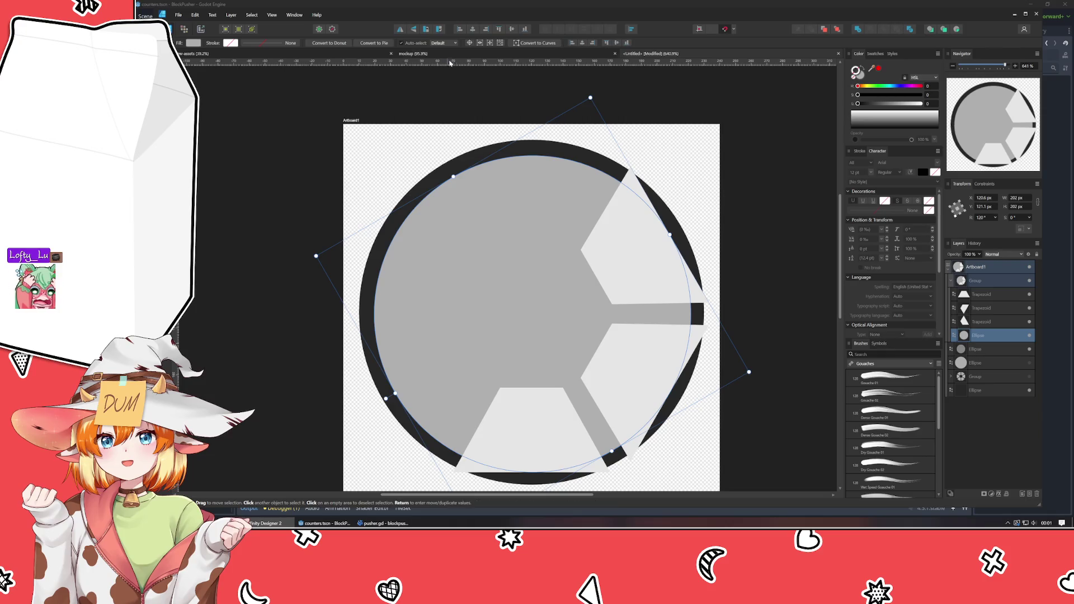
{"action": "left_click", "coordinate": [744, 300]}
{"action": "left_click_drag", "start_coordinate": [757, 302], "coordinate": [753, 247]}
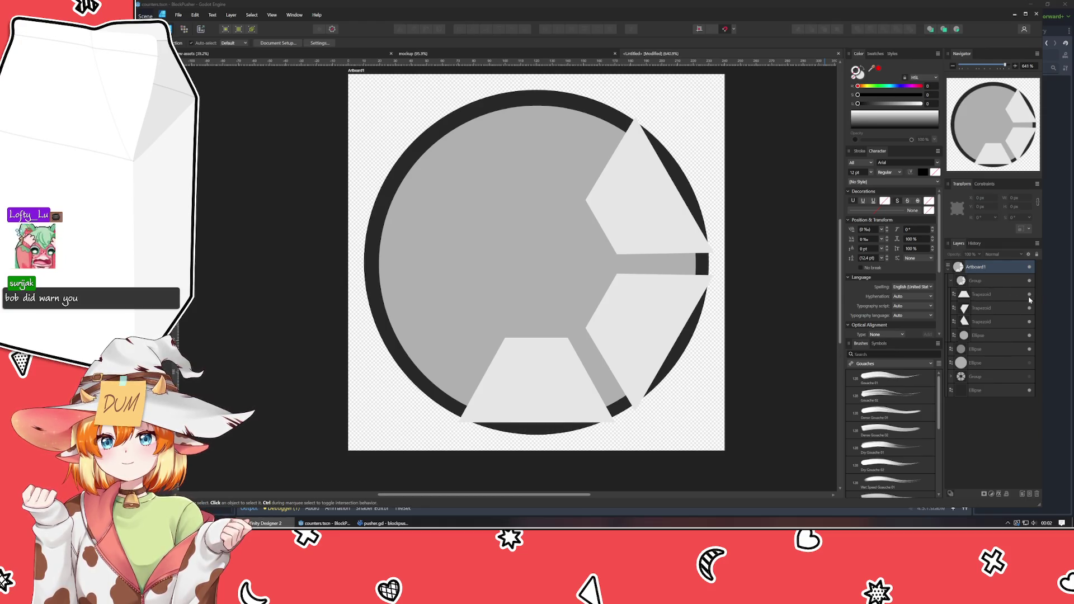
{"action": "left_click_drag", "start_coordinate": [1029, 294], "coordinate": [1029, 321]}
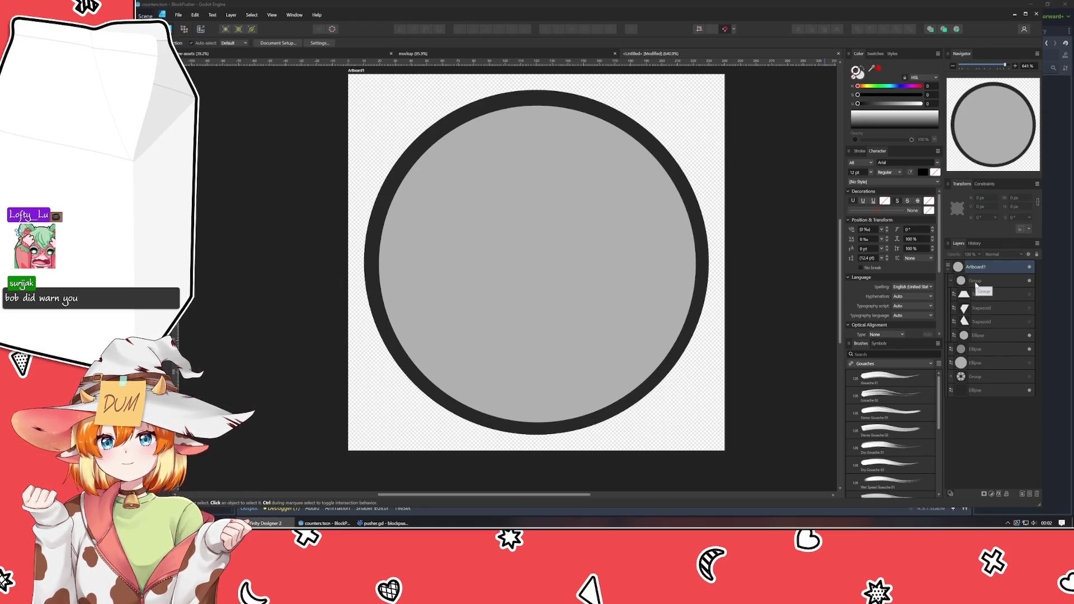
{"action": "left_click", "coordinate": [977, 244]}
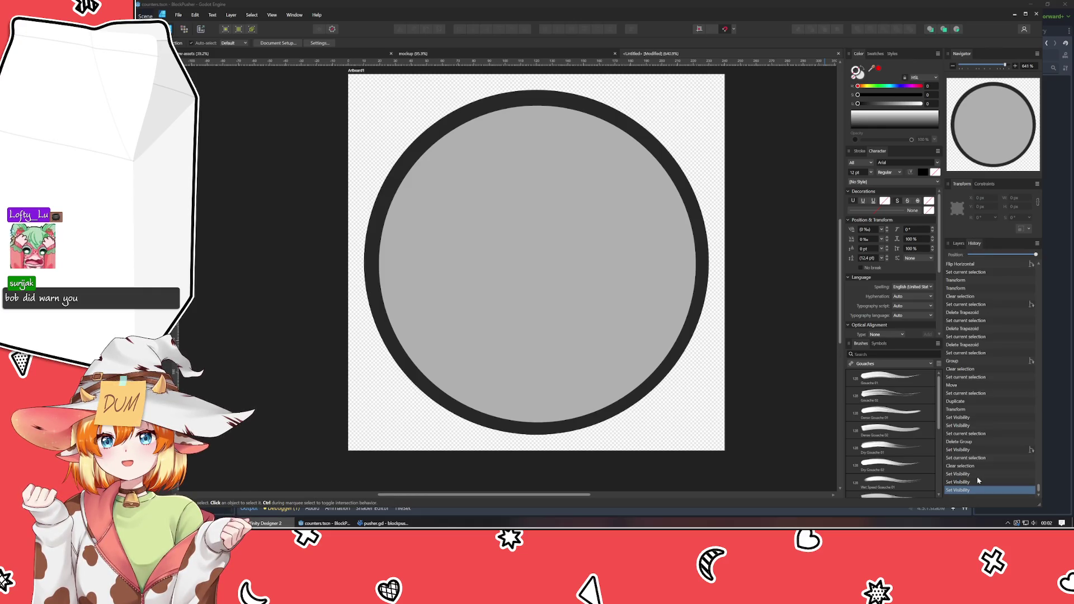
{"action": "left_click", "coordinate": [1029, 451]}
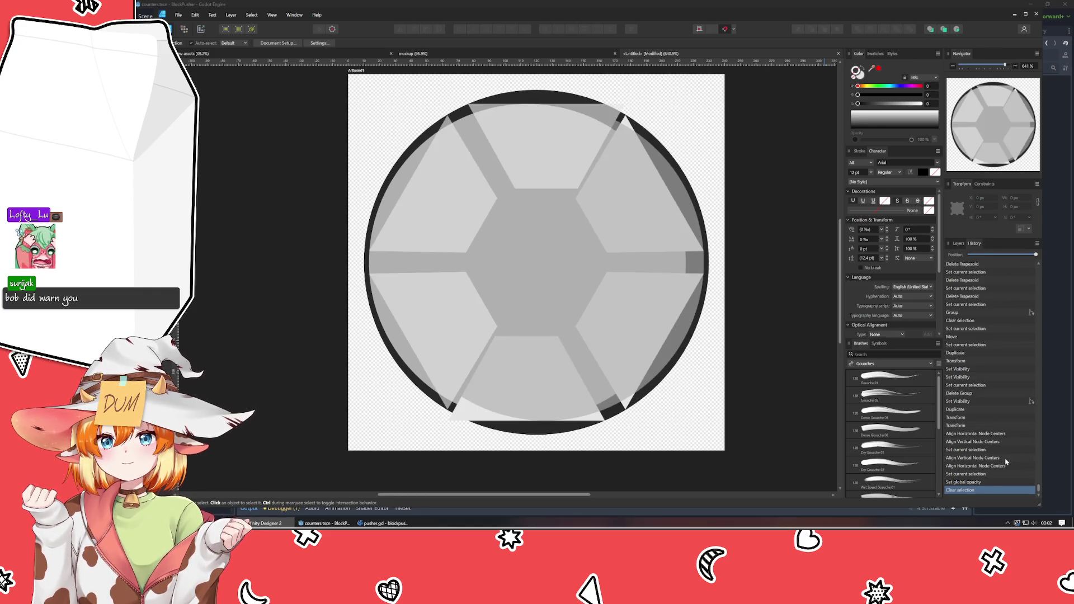
{"action": "left_click", "coordinate": [958, 243]}
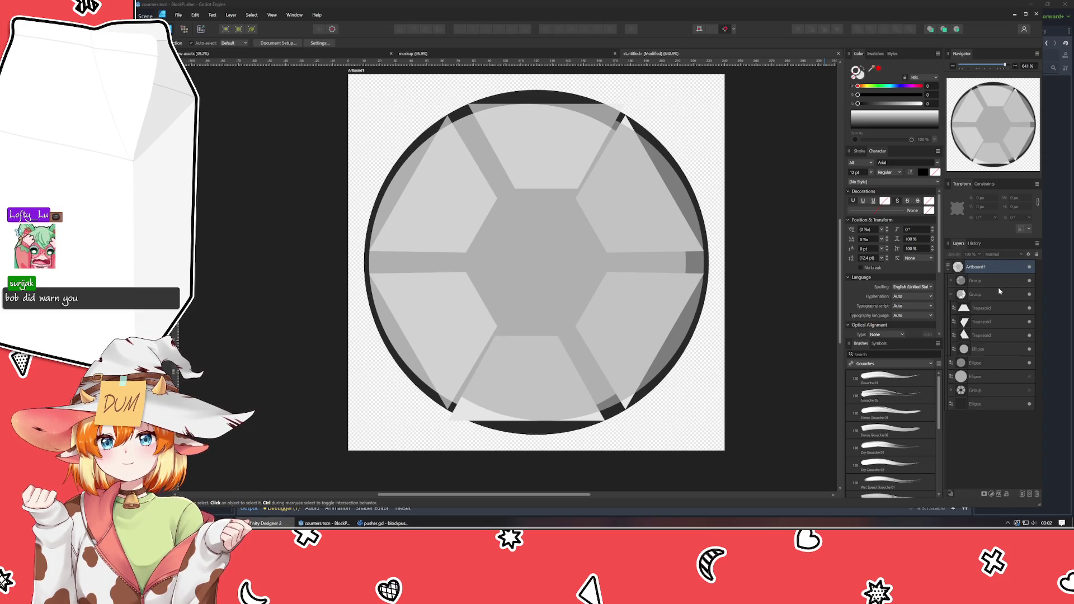
- Hide all six trapezoid wedges in both the lower and top groups
{"action": "left_click", "coordinate": [1029, 308]}
{"action": "left_click", "coordinate": [1029, 322]}
{"action": "left_click", "coordinate": [1029, 335]}
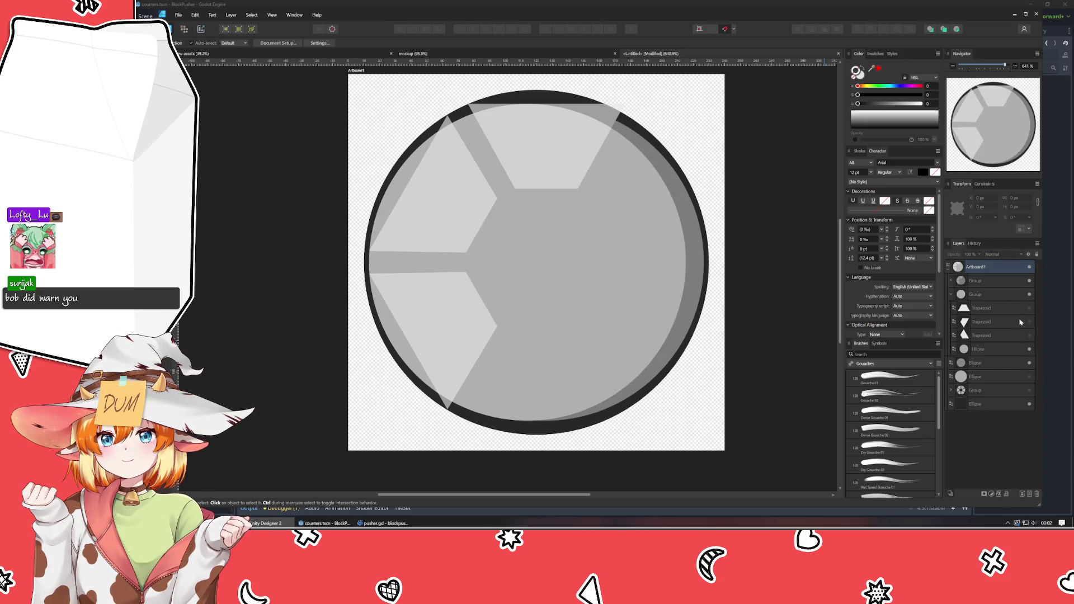
{"action": "left_click", "coordinate": [951, 280]}
{"action": "left_click", "coordinate": [1029, 294]}
{"action": "left_click", "coordinate": [1029, 307]}
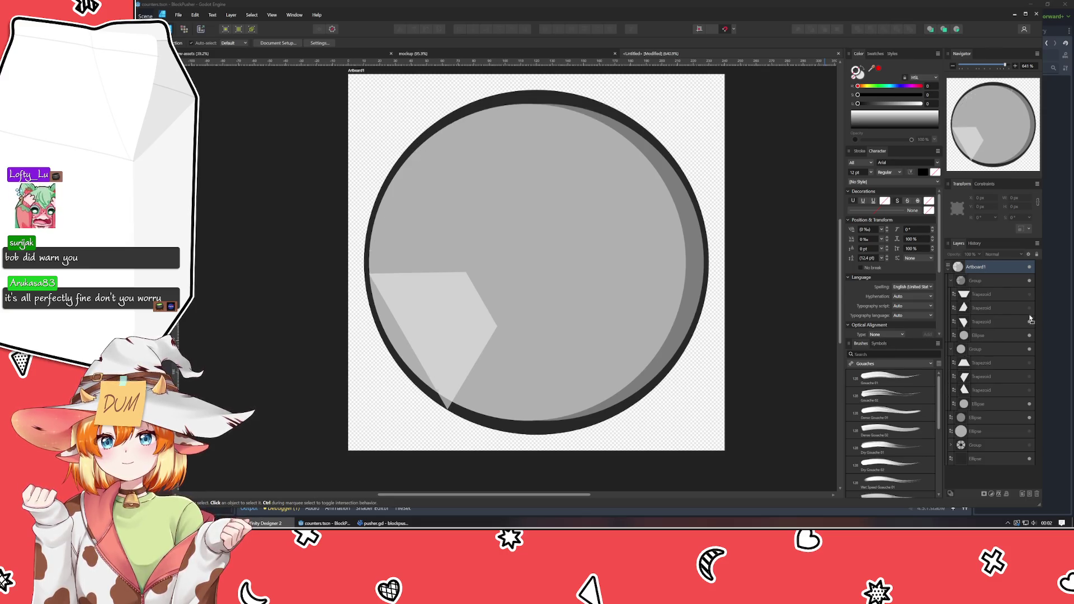
{"action": "left_click", "coordinate": [1029, 322]}
- Align both wedge groups to the horizontal centre of the ring
{"action": "left_click", "coordinate": [988, 281]}
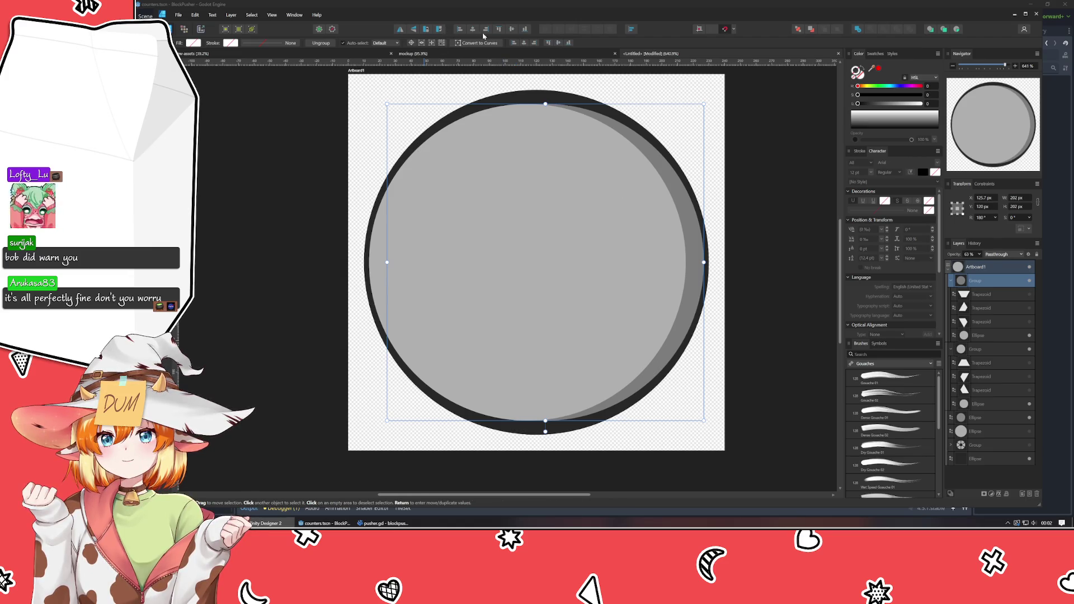
{"action": "left_click", "coordinate": [512, 29]}
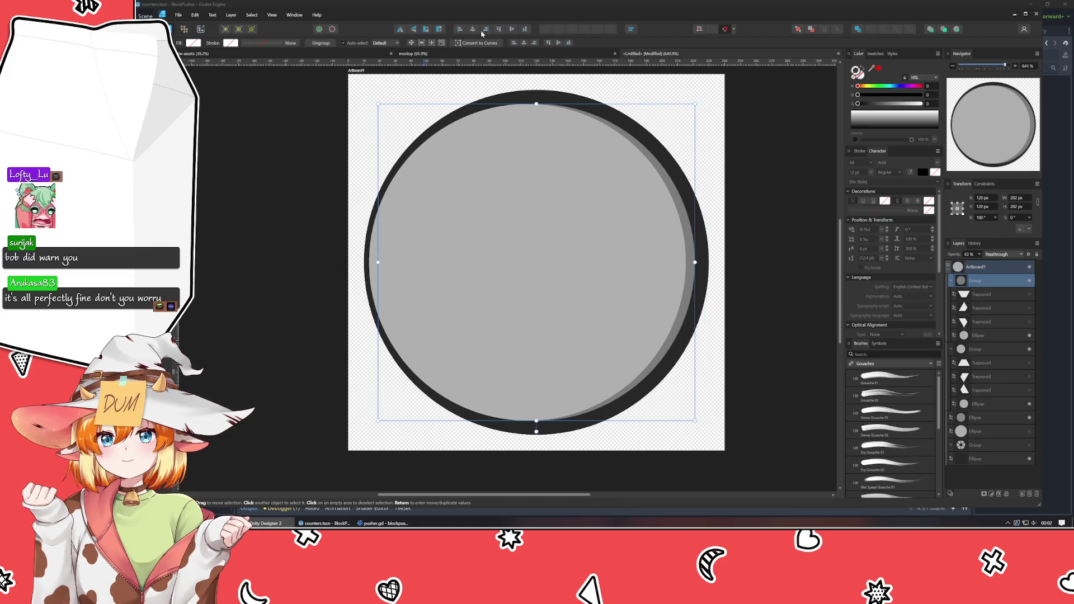
{"action": "left_click", "coordinate": [990, 349]}
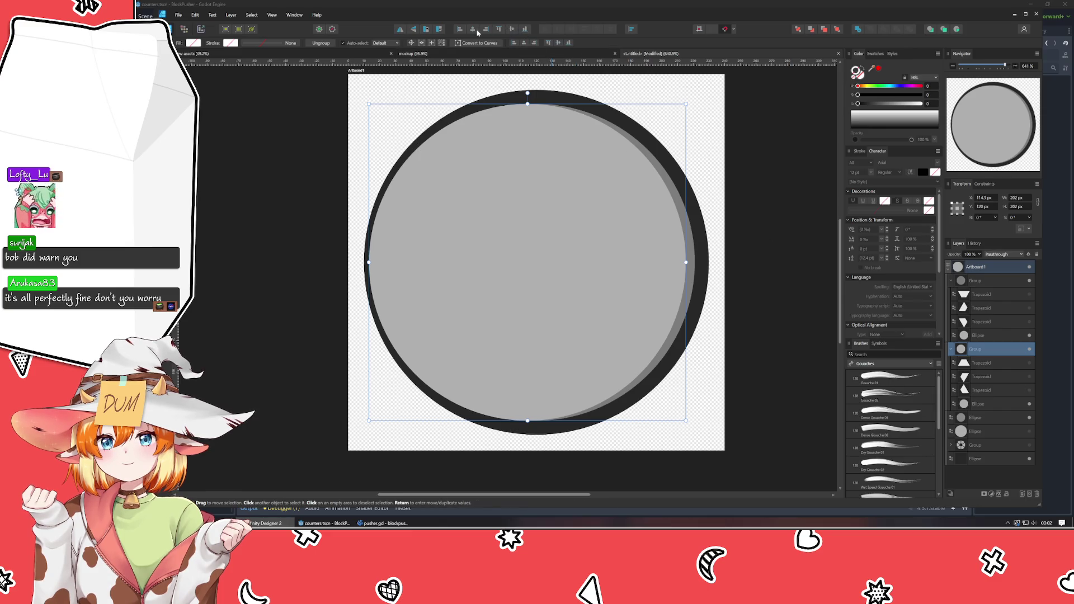
{"action": "left_click", "coordinate": [473, 30]}
- Show all six trapezoid wedges again to reveal the spokes
{"action": "left_click", "coordinate": [1029, 321]}
{"action": "left_click", "coordinate": [1029, 307]}
{"action": "left_click", "coordinate": [1029, 294]}
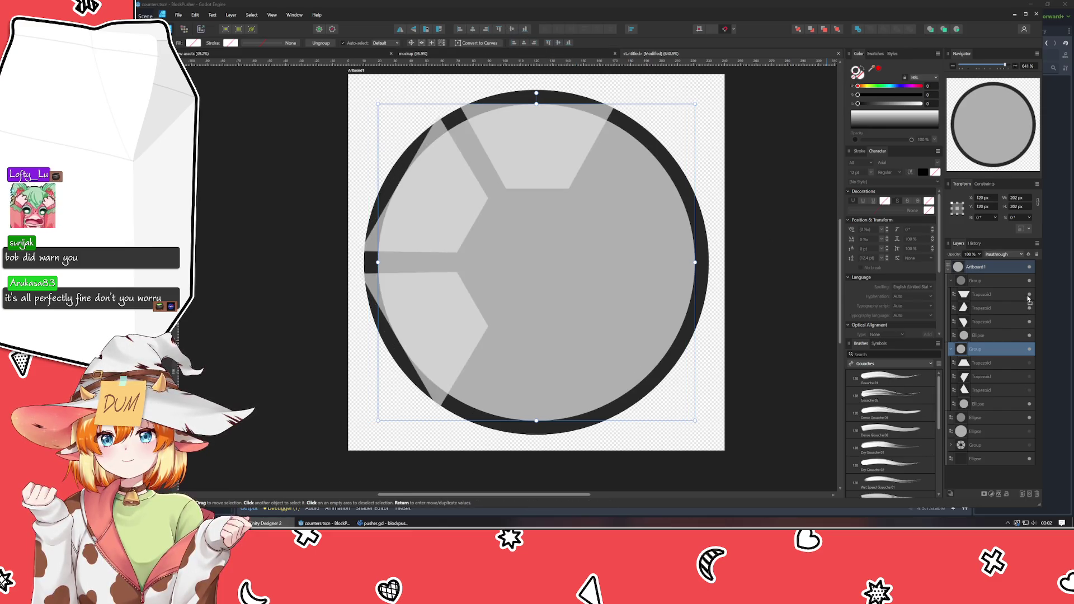
{"action": "left_click", "coordinate": [1029, 389]}
{"action": "left_click", "coordinate": [1029, 376]}
{"action": "left_click", "coordinate": [1029, 362]}
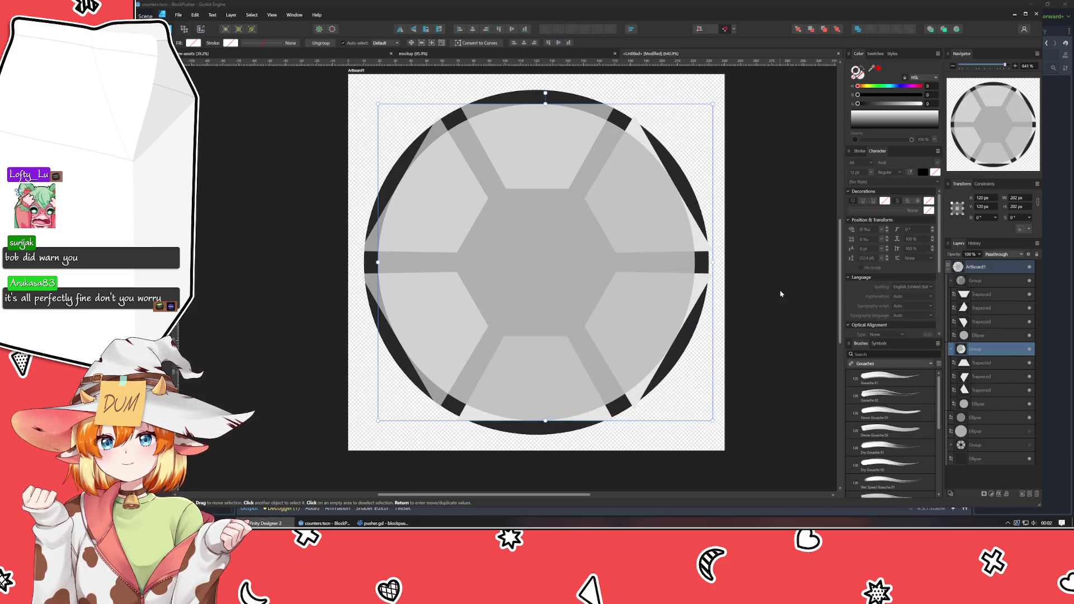
- Move the gray hub Ellipse layer into the other wedge group
{"action": "left_click", "coordinate": [998, 280]}
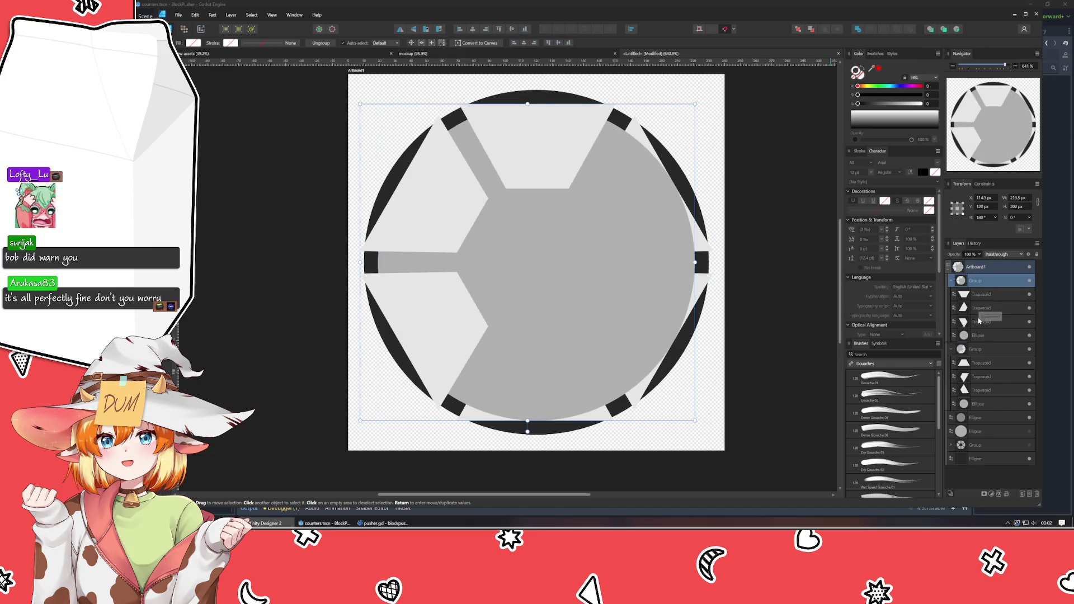
{"action": "left_click", "coordinate": [990, 335]}
{"action": "left_click_drag", "start_coordinate": [993, 394], "coordinate": [988, 408]}
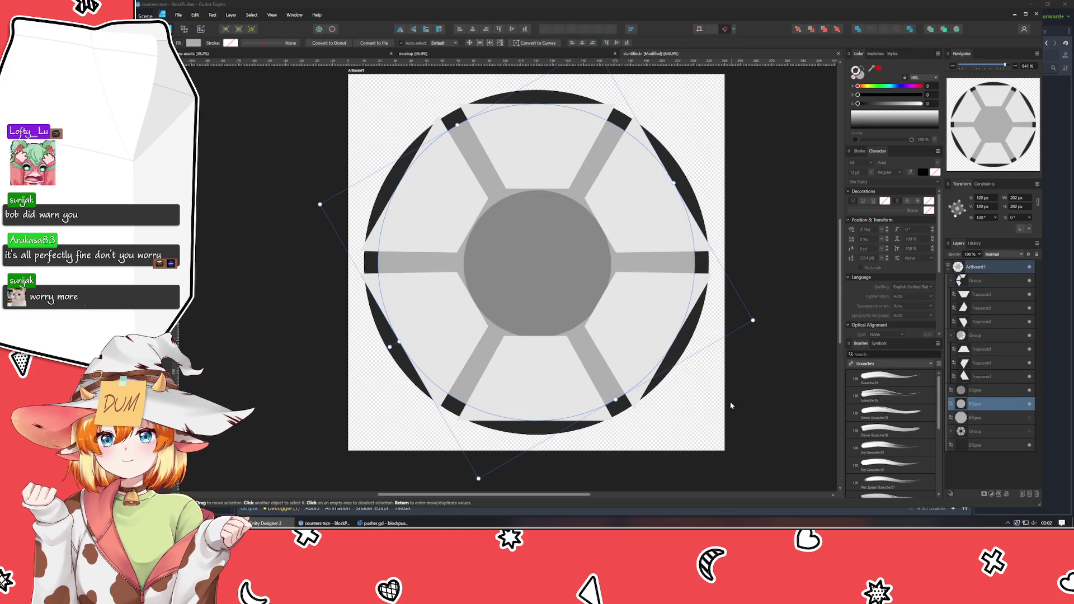
{"action": "left_click", "coordinate": [731, 399]}
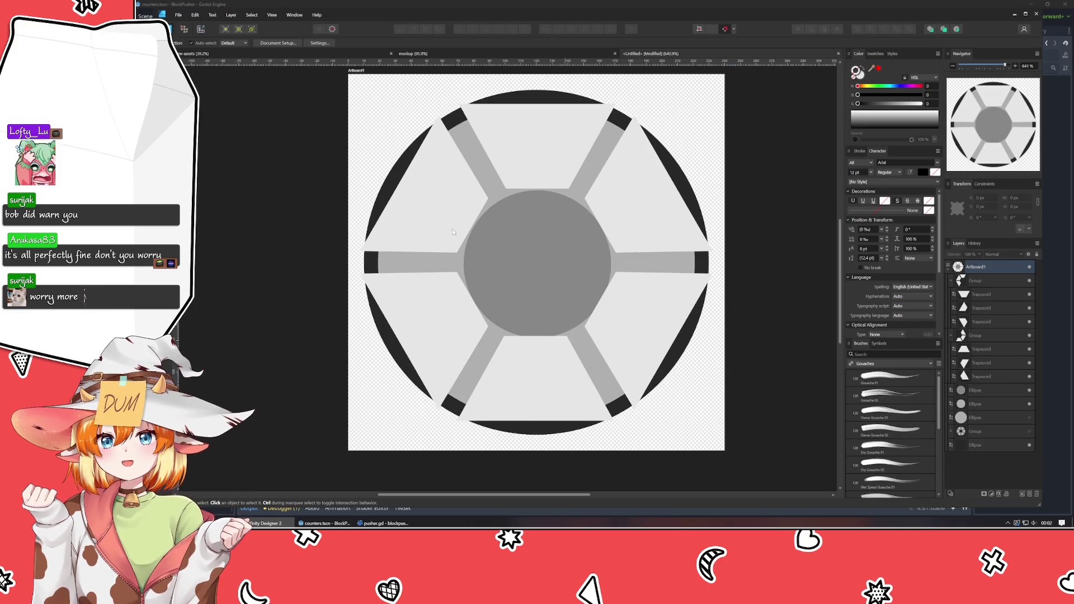
- Drag a horizontal guide from the top ruler to Y 113.6 px across the wheel
{"action": "left_click_drag", "start_coordinate": [465, 66], "coordinate": [477, 252]}
{"action": "scroll", "coordinate": [479, 252], "scroll_direction": "up", "scroll_amount": 3}
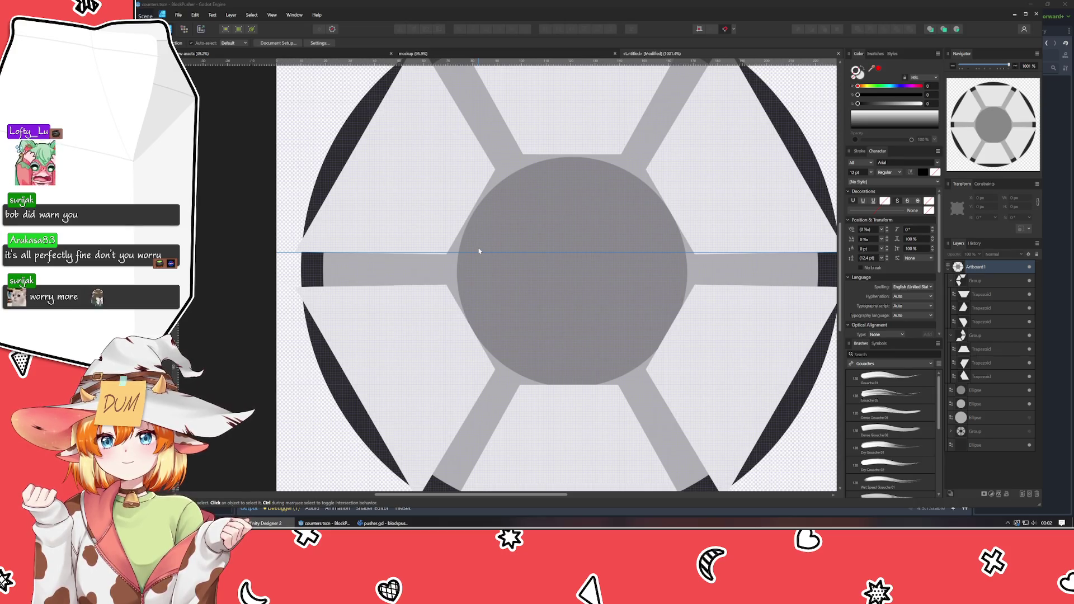
{"action": "mouse_move", "coordinate": [479, 251]}
{"action": "left_mouse_down"}
{"action": "mouse_move", "coordinate": [419, 256]}
{"action": "mouse_move", "coordinate": [444, 283]}
{"action": "left_mouse_up"}
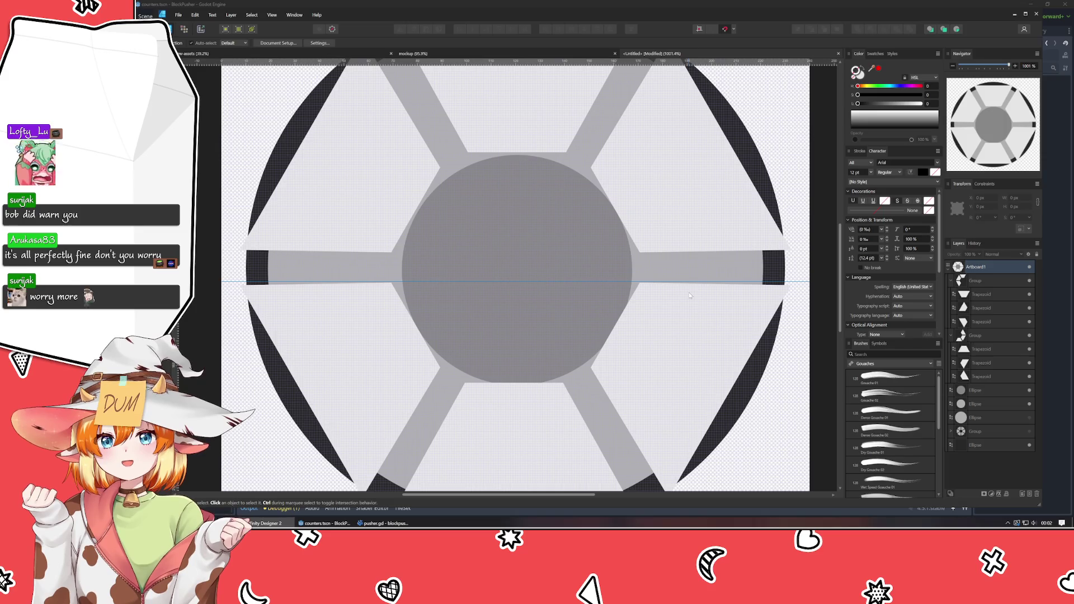
- Zoom in to check the side spokes line up with the guide and hub
{"action": "scroll", "coordinate": [626, 335], "scroll_direction": "down", "scroll_amount": 1}
{"action": "scroll", "coordinate": [580, 244], "scroll_direction": "up", "scroll_amount": 1}
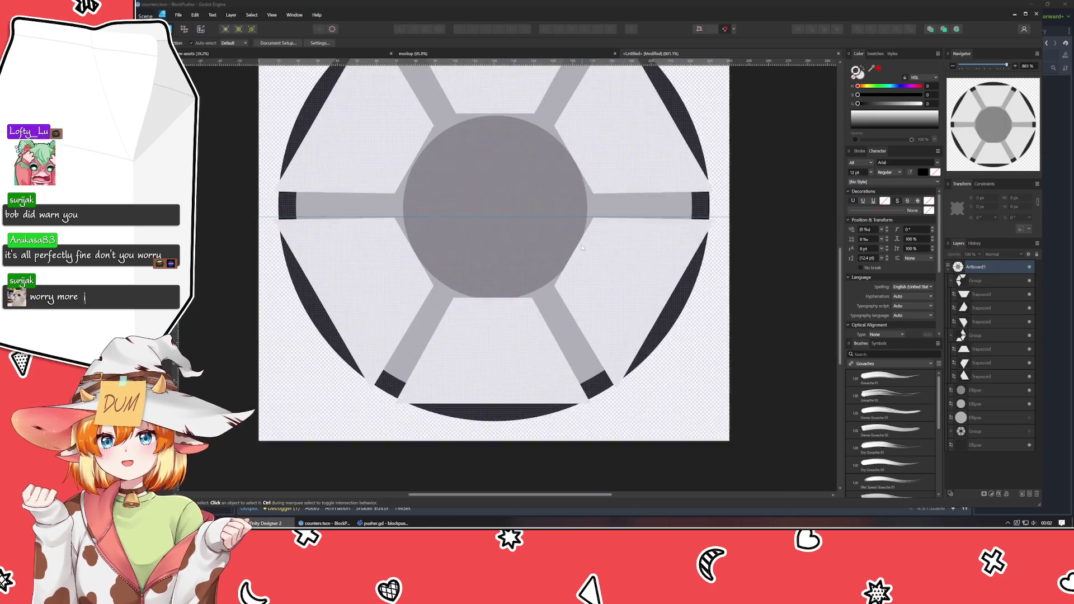
{"action": "scroll", "coordinate": [581, 243], "scroll_direction": "up", "scroll_amount": 1}
{"action": "scroll", "coordinate": [580, 246], "scroll_direction": "up", "scroll_amount": 1}
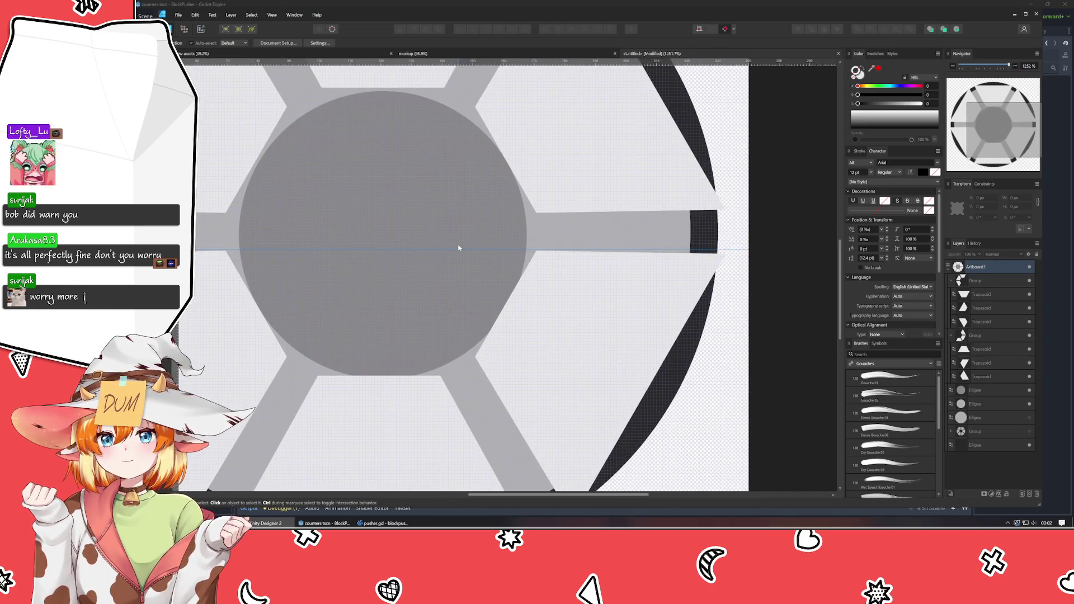
{"action": "left_click_drag", "start_coordinate": [456, 250], "coordinate": [456, 251]}
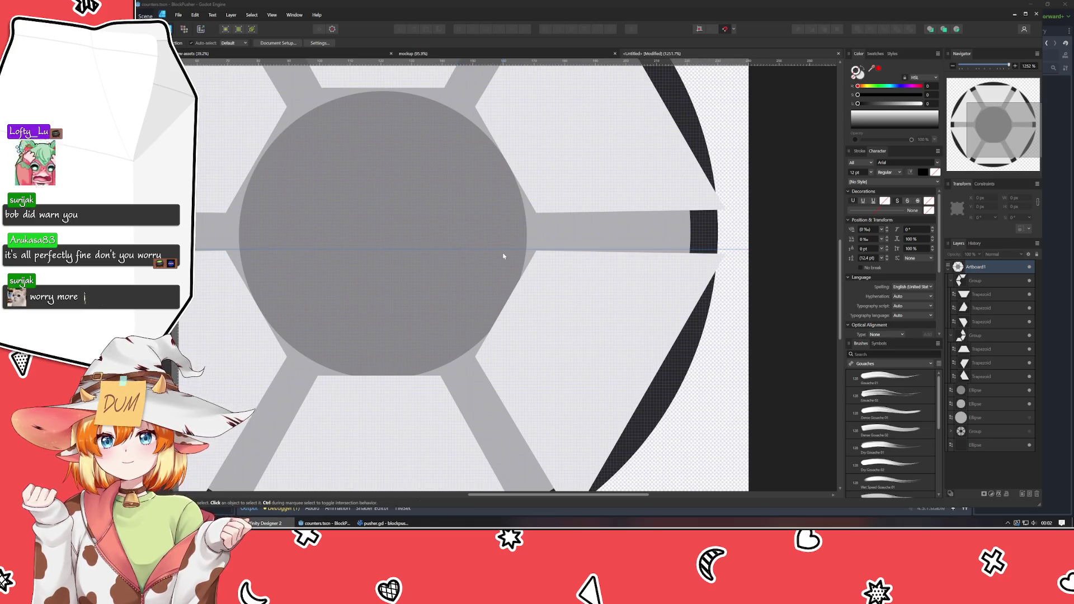
{"action": "scroll", "coordinate": [504, 257], "scroll_direction": "up", "scroll_amount": 2}
{"action": "scroll", "coordinate": [503, 256], "scroll_direction": "up", "scroll_amount": 4}
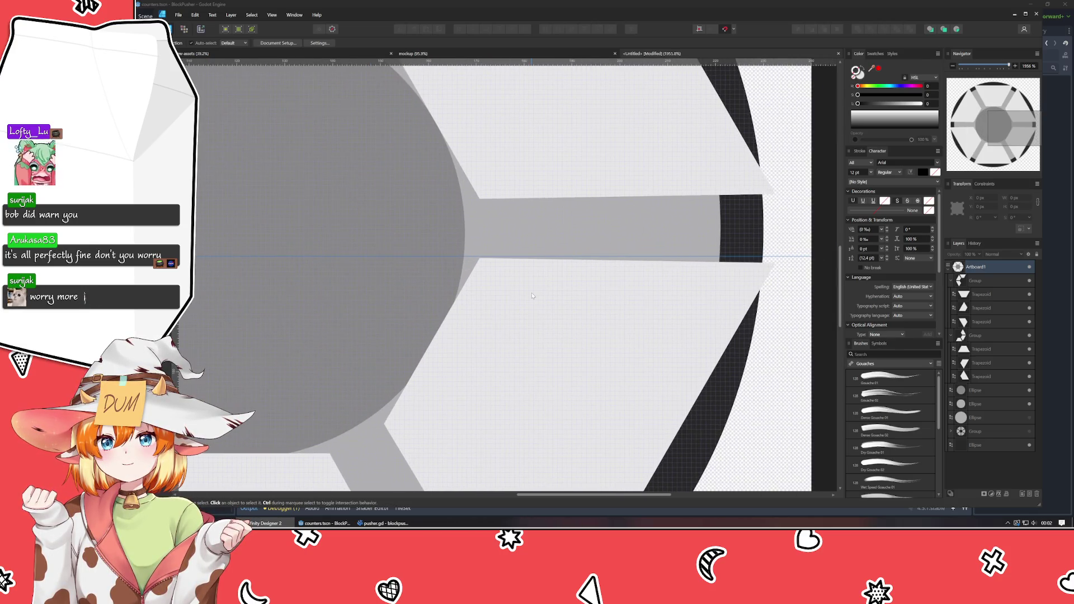
{"action": "scroll", "coordinate": [531, 295], "scroll_direction": "down", "scroll_amount": 6}
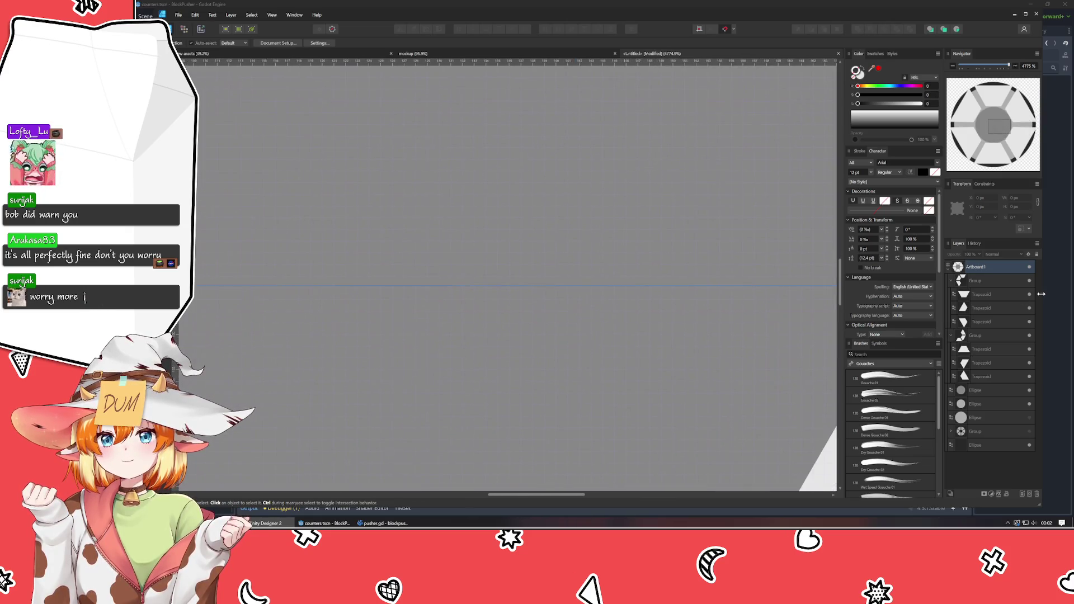
{"action": "scroll", "coordinate": [468, 343], "scroll_direction": "up", "scroll_amount": 1}
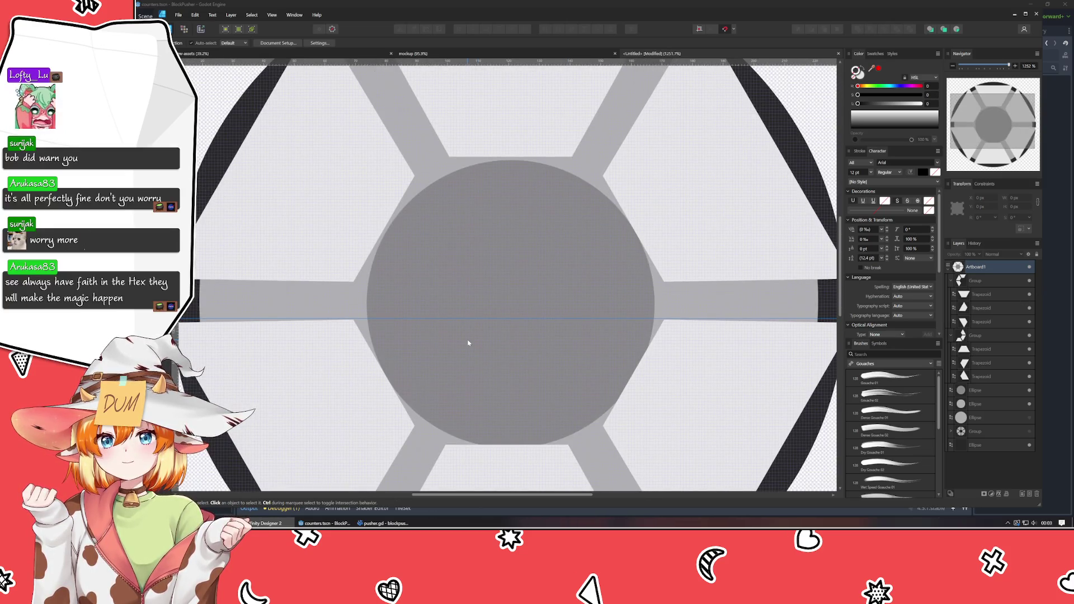
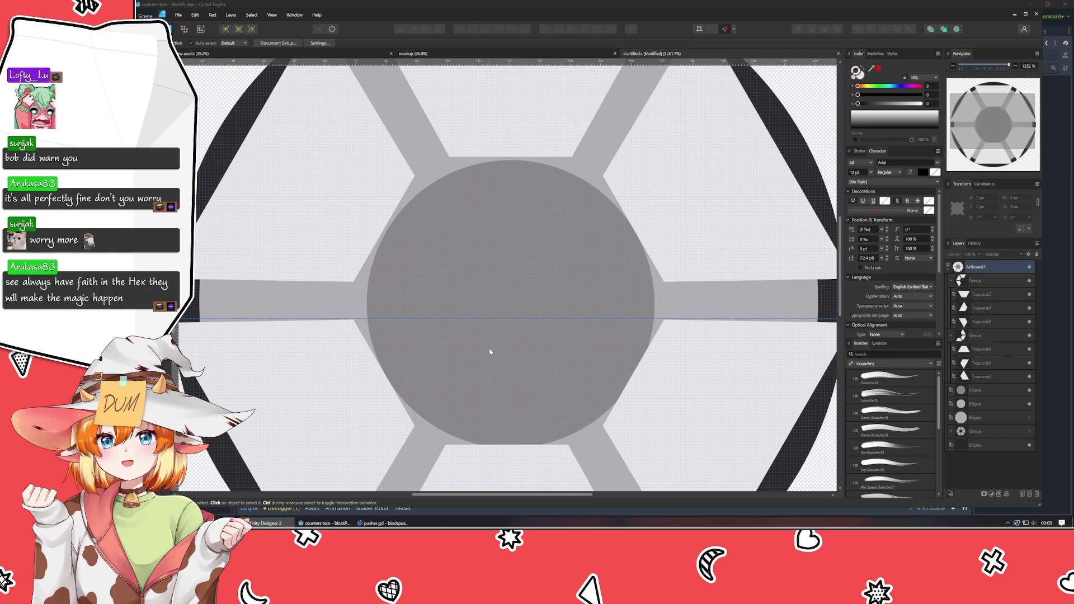
- Delete both trapezoid groups and their spokes, then deselect the remaining circles
{"action": "scroll", "coordinate": [489, 351], "scroll_direction": "down", "scroll_amount": 4}
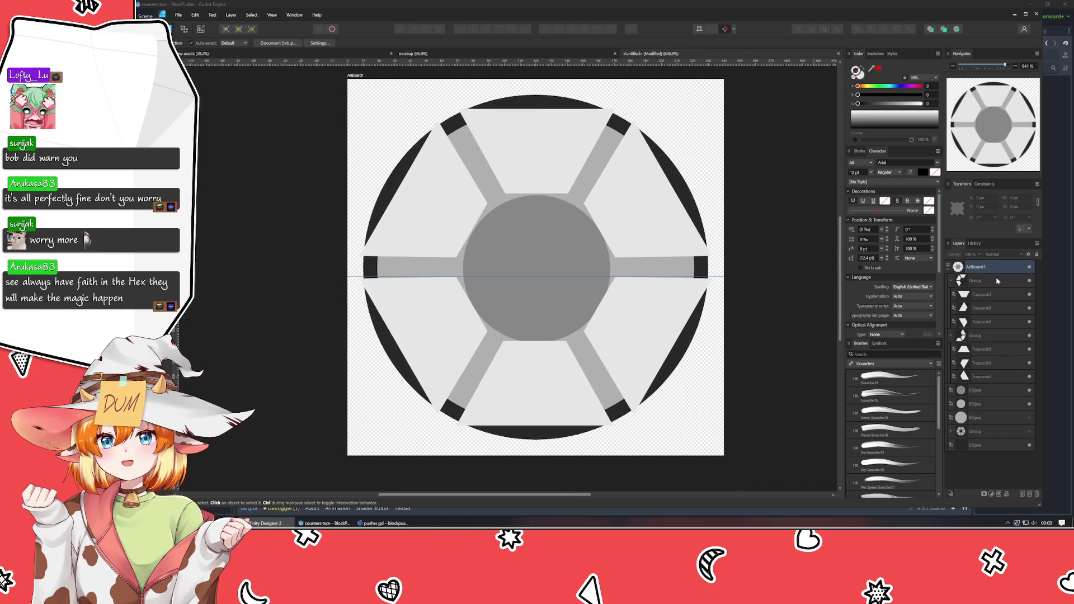
{"action": "left_click", "coordinate": [997, 281]}
{"action": "left_click", "coordinate": [987, 336], "text": "shift"}
{"action": "key", "text": "Delete"}
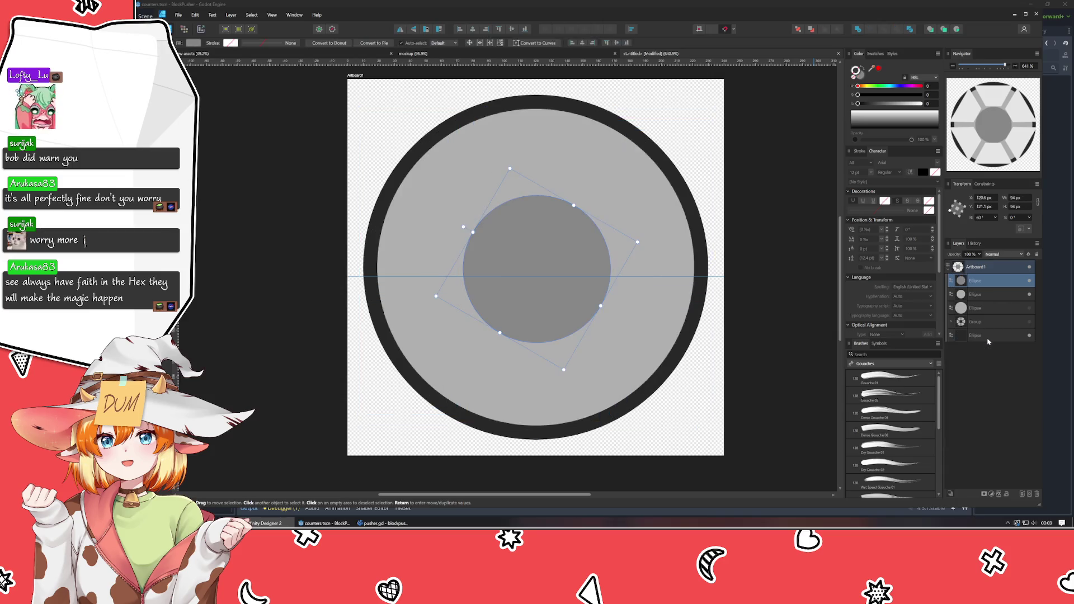
{"action": "left_click", "coordinate": [967, 394]}
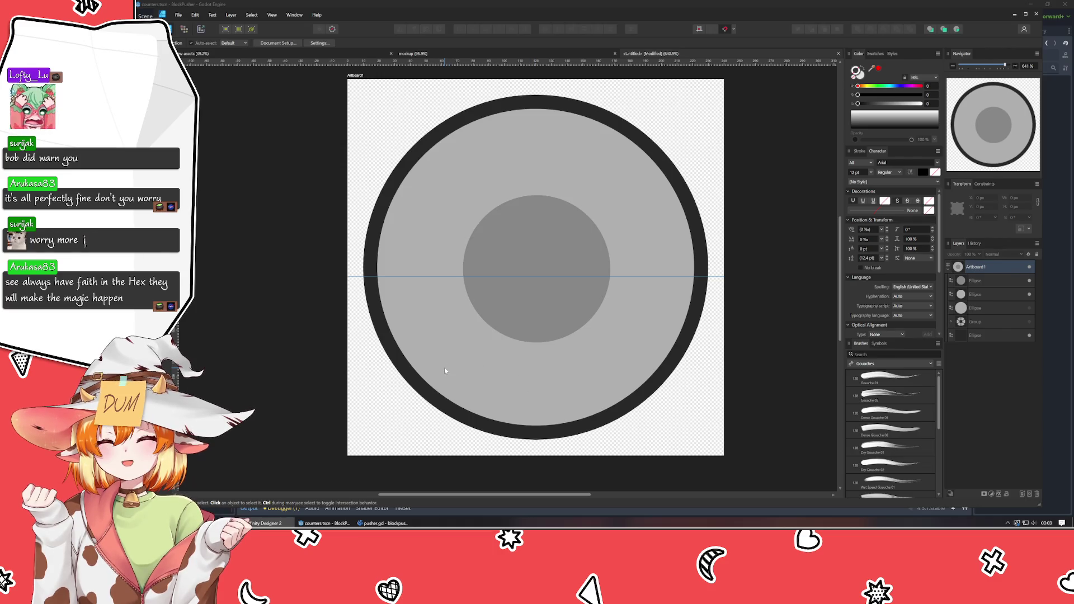
- Select the three circles and align them to each other's horizontal centre and vertical middle
{"action": "scroll", "coordinate": [461, 375], "scroll_direction": "up", "scroll_amount": 2}
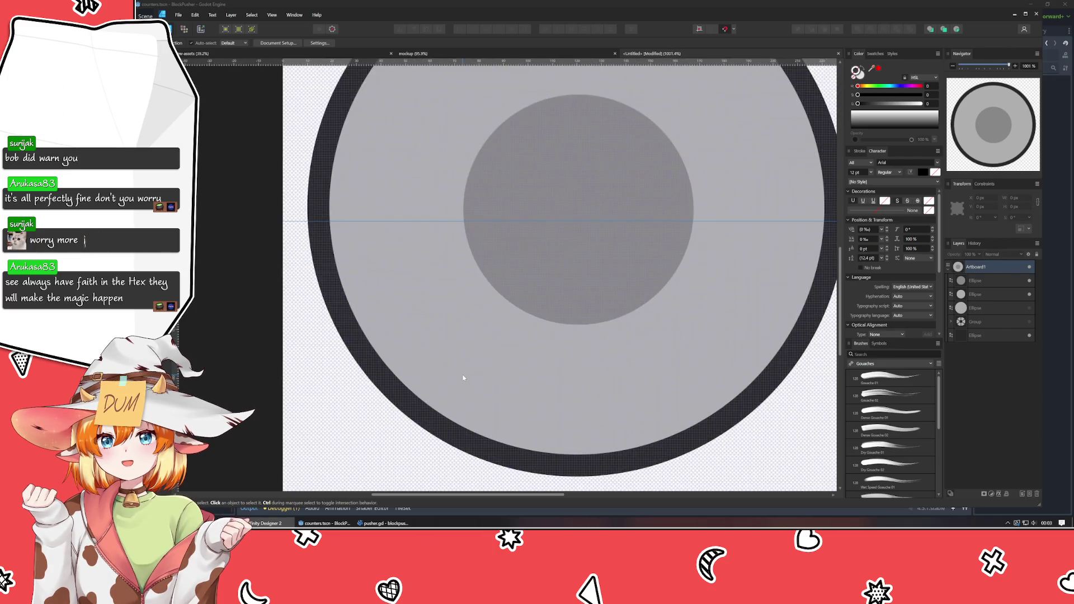
{"action": "left_click_drag", "start_coordinate": [481, 372], "coordinate": [408, 387]}
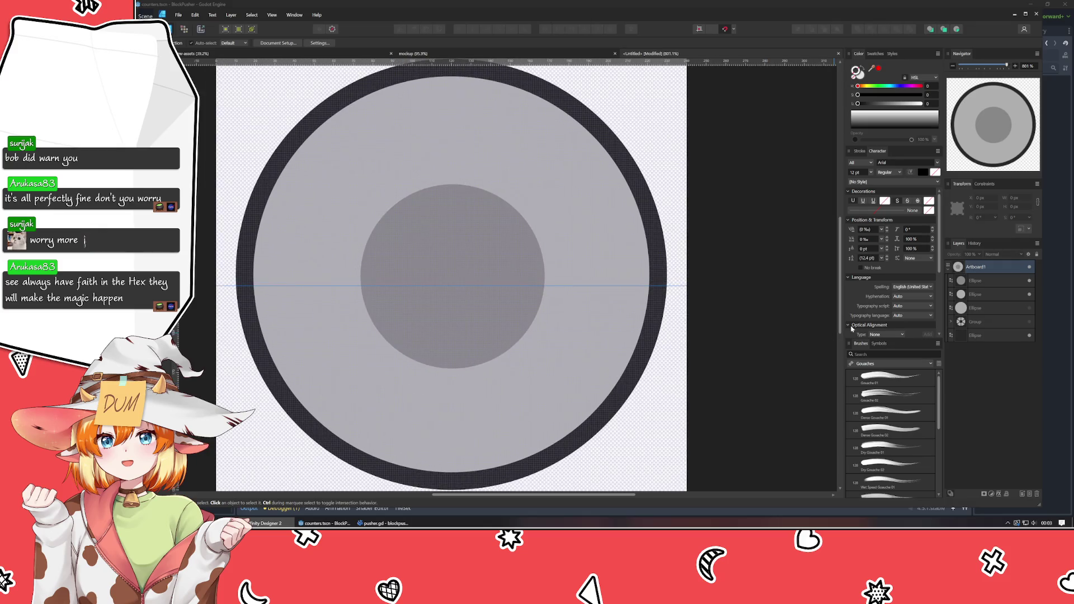
{"action": "left_click", "coordinate": [976, 280]}
{"action": "left_click", "coordinate": [976, 294]}
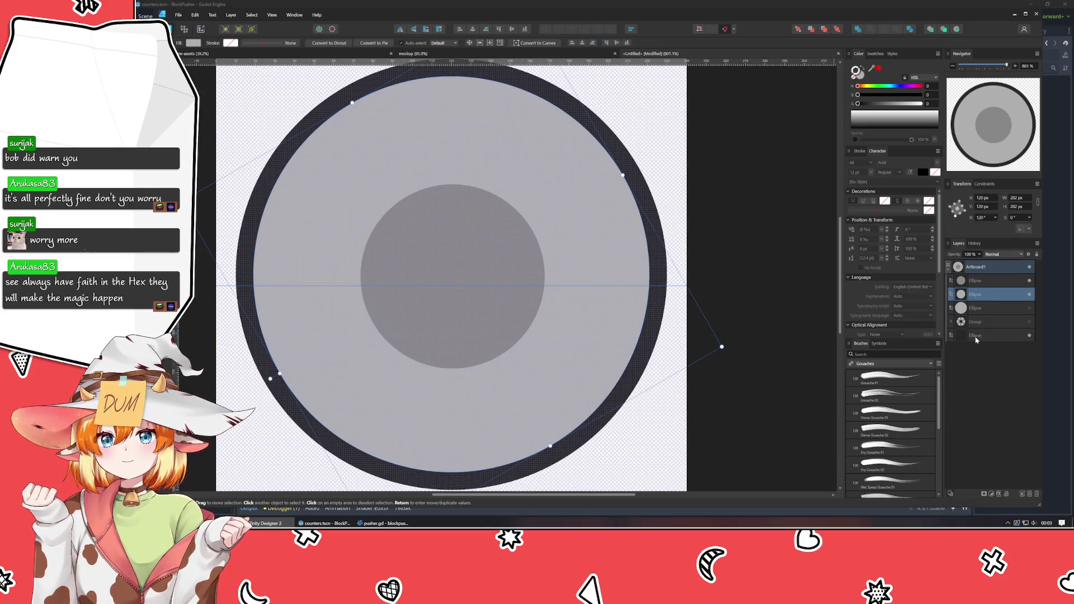
{"action": "left_click", "coordinate": [975, 335], "text": "ctrl"}
{"action": "left_click", "coordinate": [976, 280], "text": "ctrl"}
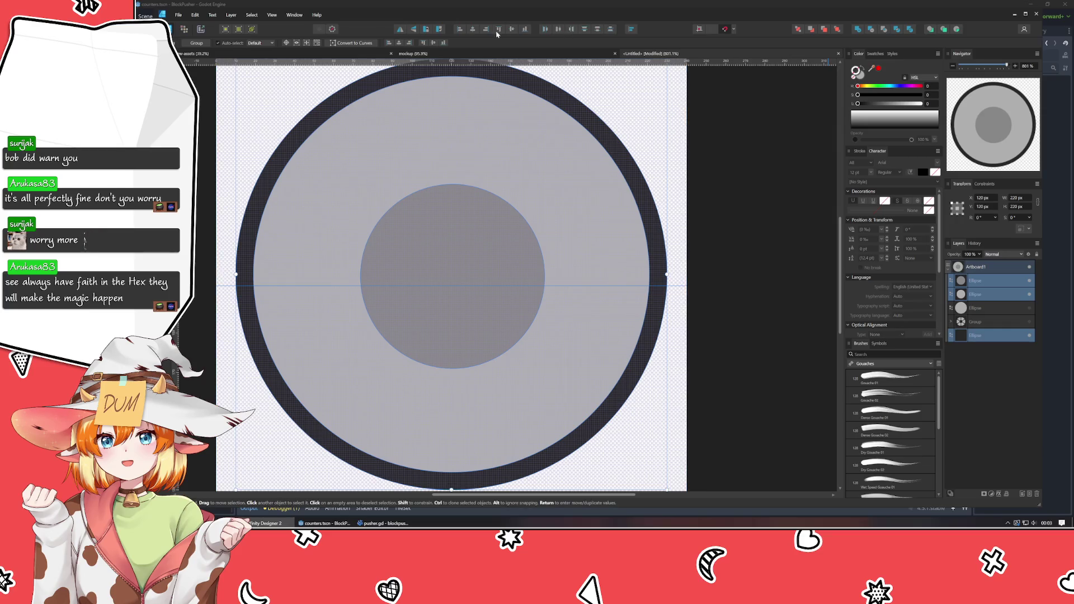
{"action": "left_click", "coordinate": [473, 28]}
{"action": "left_click", "coordinate": [511, 29]}
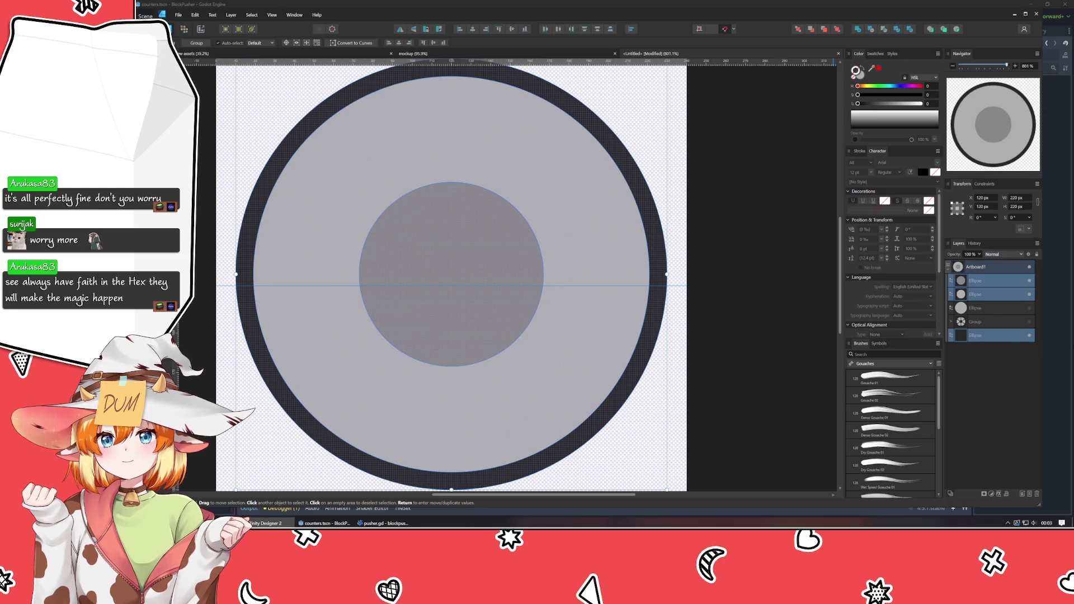
- Check the light circle's and inner circle's size and rotation, then deselect
{"action": "left_click", "coordinate": [999, 337]}
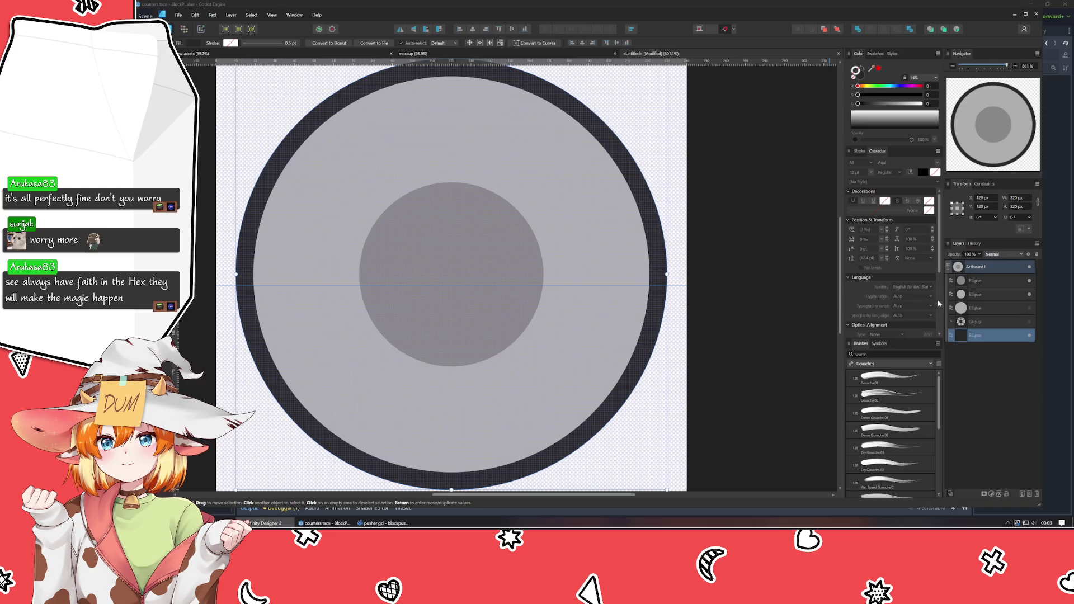
{"action": "left_click", "coordinate": [975, 294]}
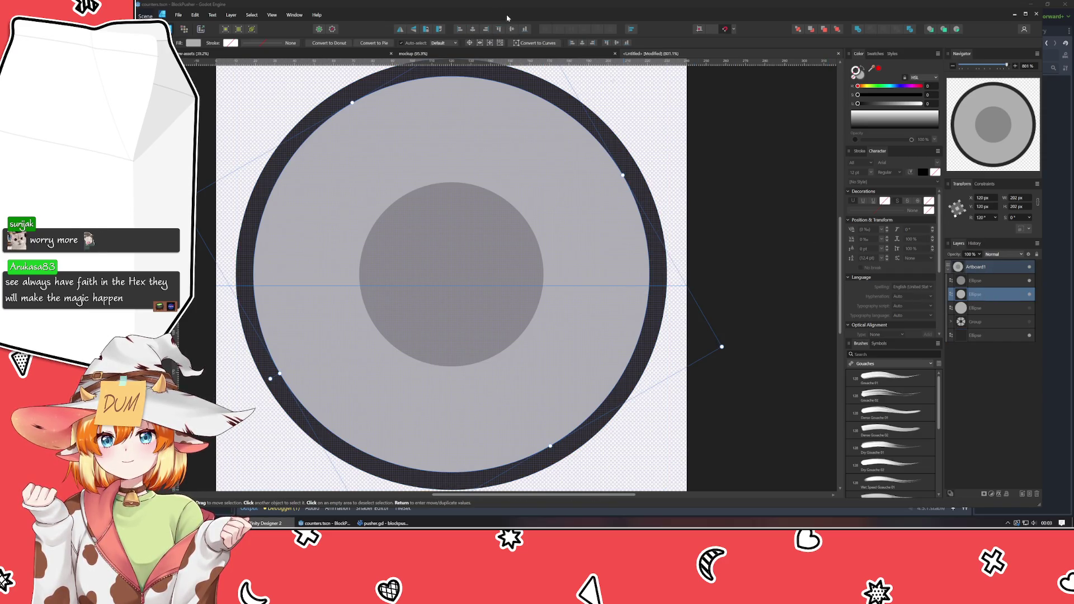
{"action": "left_click", "coordinate": [985, 282]}
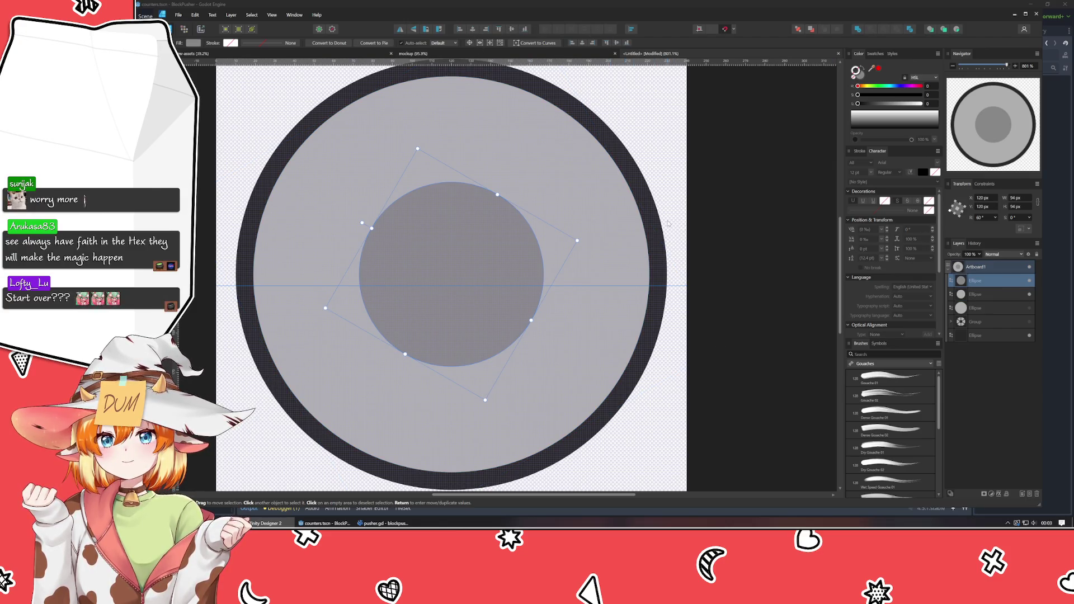
{"action": "left_click", "coordinate": [735, 261]}
- Remove the horizontal guide in the Guides settings
{"action": "scroll", "coordinate": [671, 257], "scroll_direction": "down", "scroll_amount": 2}
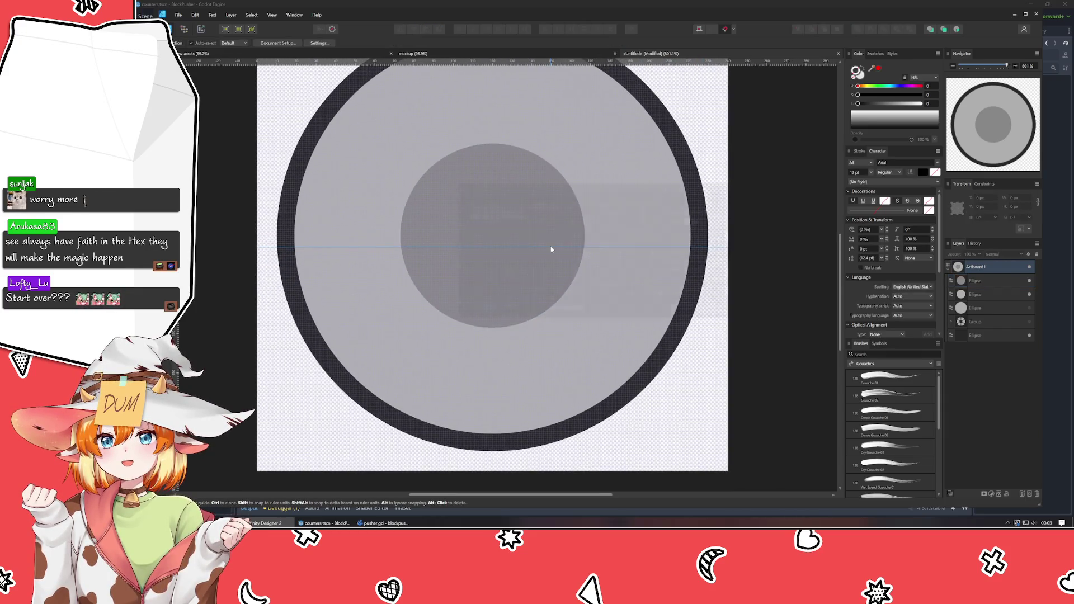
{"action": "double_click", "coordinate": [551, 248]}
{"action": "left_click", "coordinate": [475, 294]}
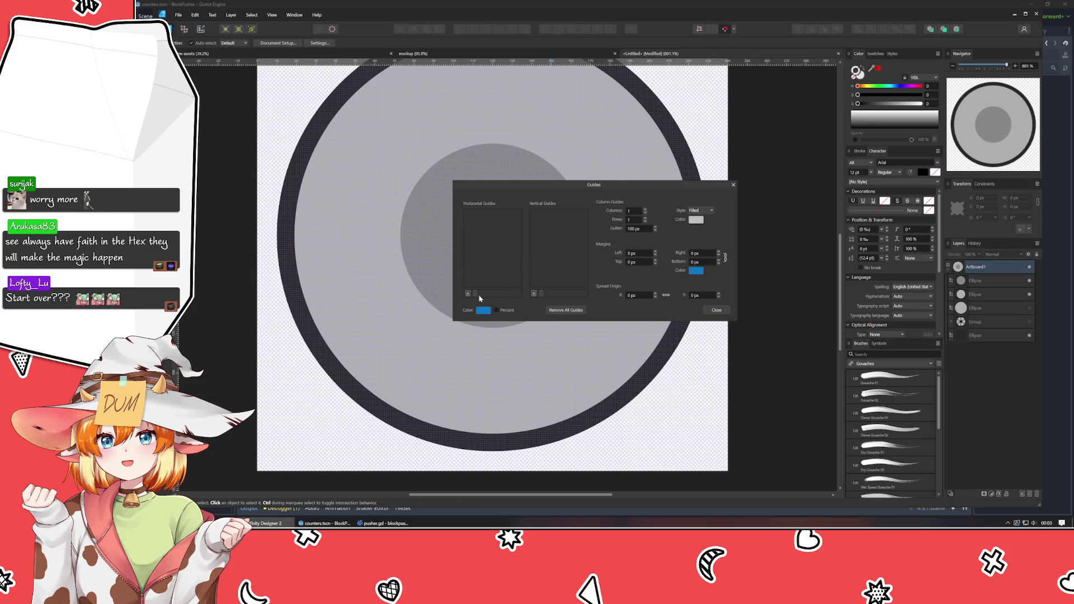
{"action": "left_click", "coordinate": [715, 310]}
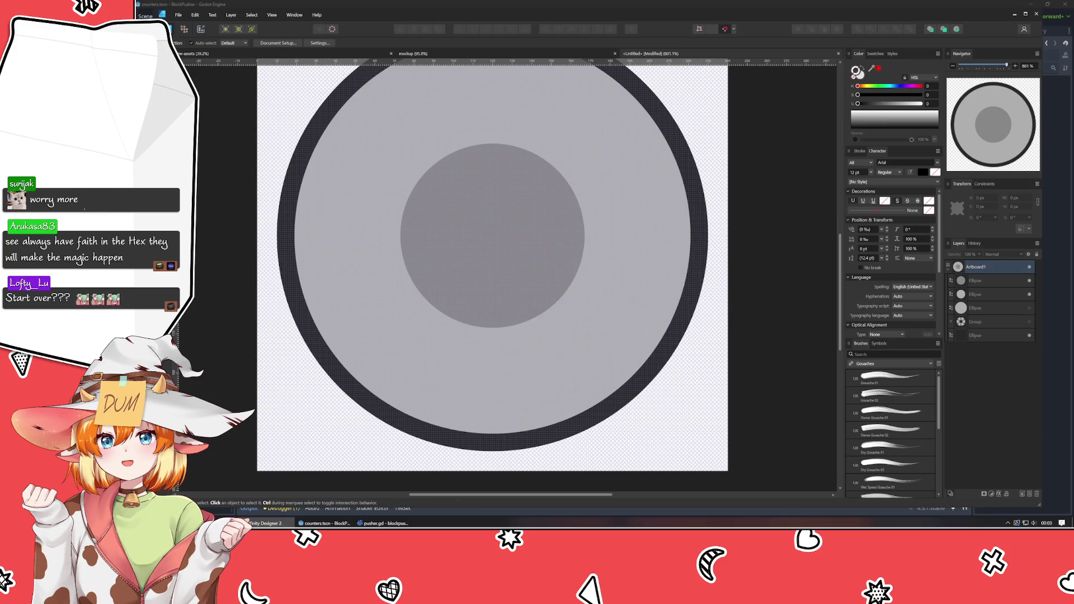
- Draw a trapezoid below the inner circle, centre it horizontally and make it 100 px wide
{"action": "left_click_drag", "start_coordinate": [484, 327], "coordinate": [562, 434]}
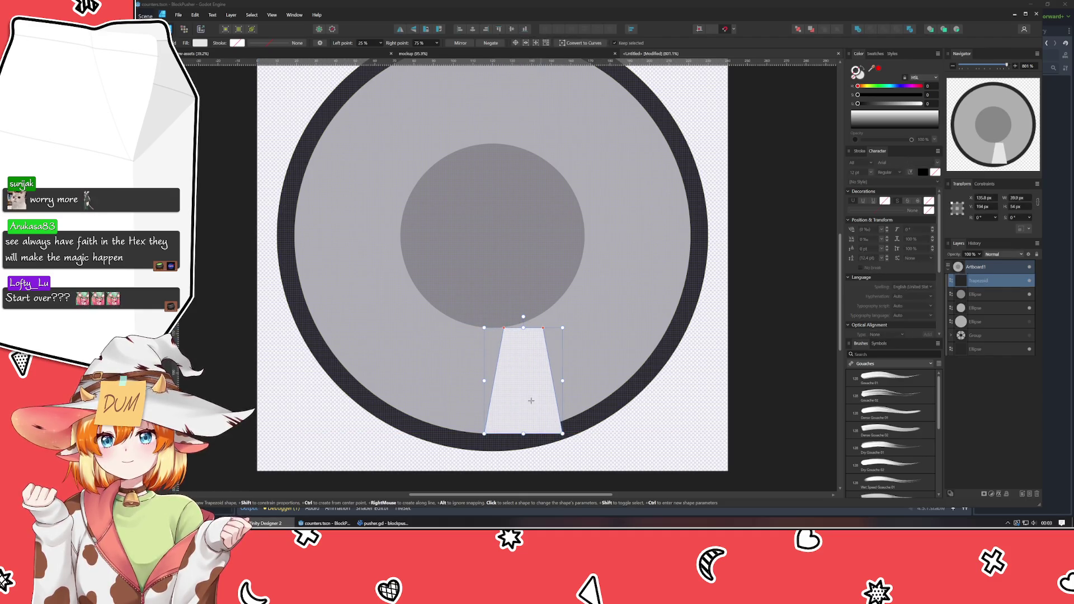
{"action": "left_click", "coordinate": [472, 29]}
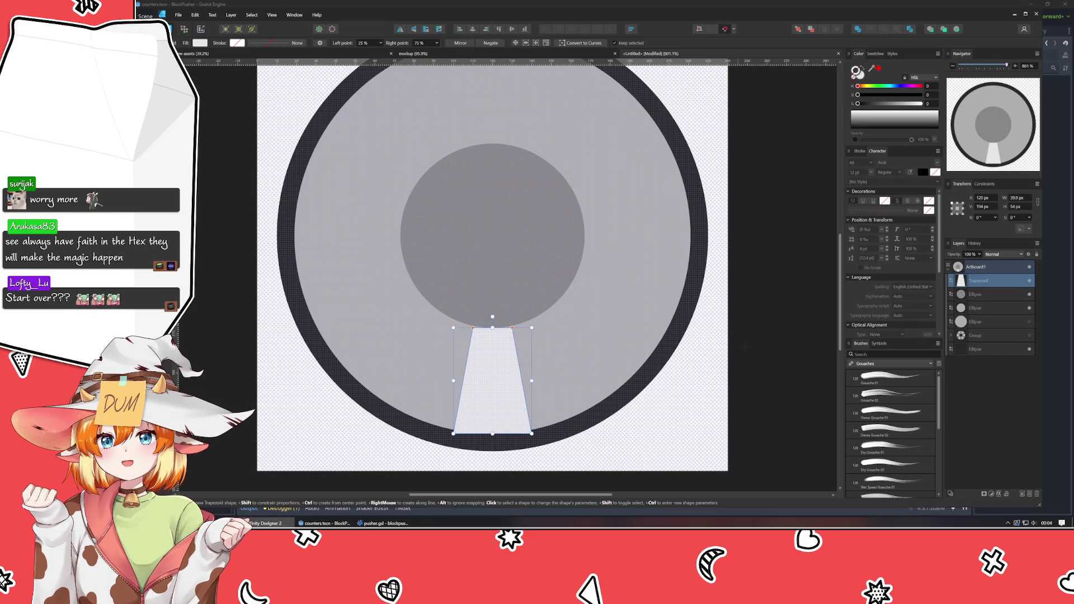
{"action": "left_click", "coordinate": [1017, 198]}
{"action": "type", "text": "100"}
{"action": "key", "text": "Return"}
- Set the trapezoid's Left point to 30% and Right point to 70%, then return to the Move tool
{"action": "left_click", "coordinate": [362, 43]}
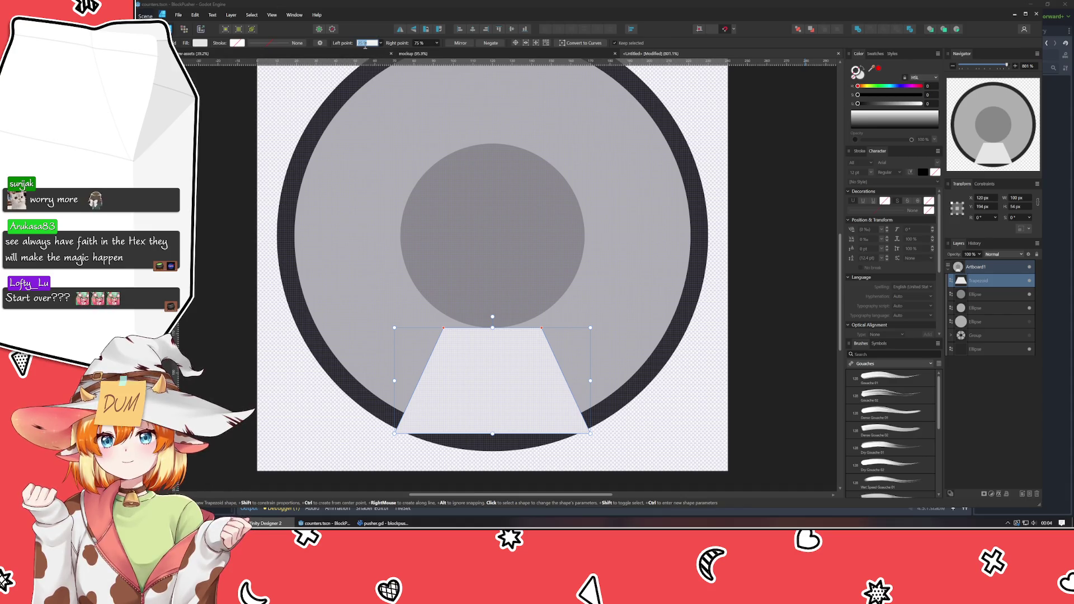
{"action": "type", "text": "30"}
{"action": "key", "text": "Return"}
{"action": "left_click", "coordinate": [424, 43]}
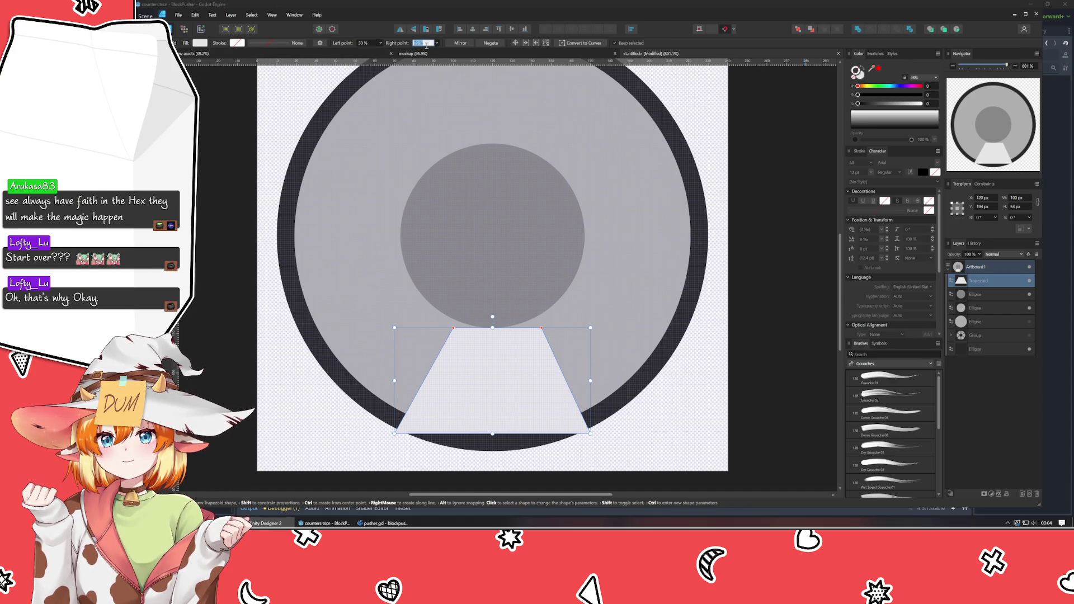
{"action": "type", "text": "70"}
{"action": "key", "text": "Return"}
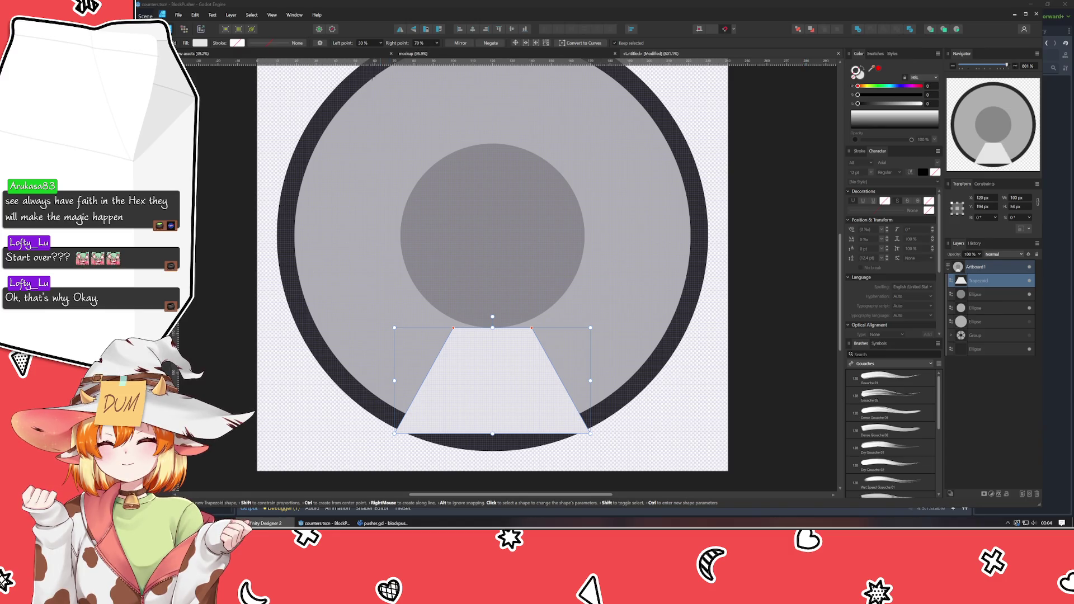
{"action": "key", "text": "v"}
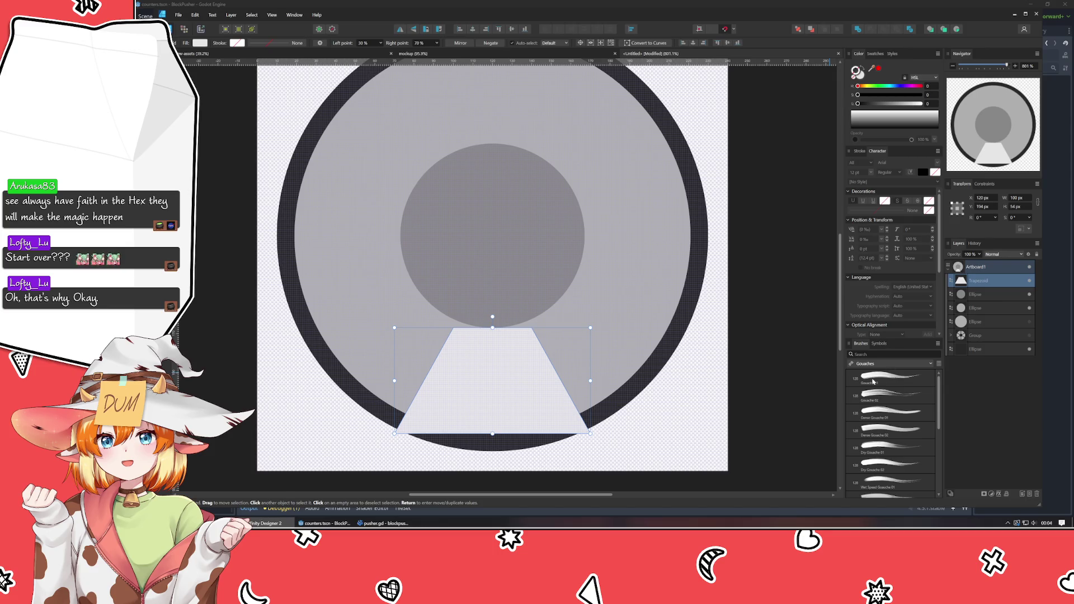
- Duplicate the trapezoid with Ctrl+J and select the copy along with the centre circle
{"action": "left_click", "coordinate": [985, 296]}
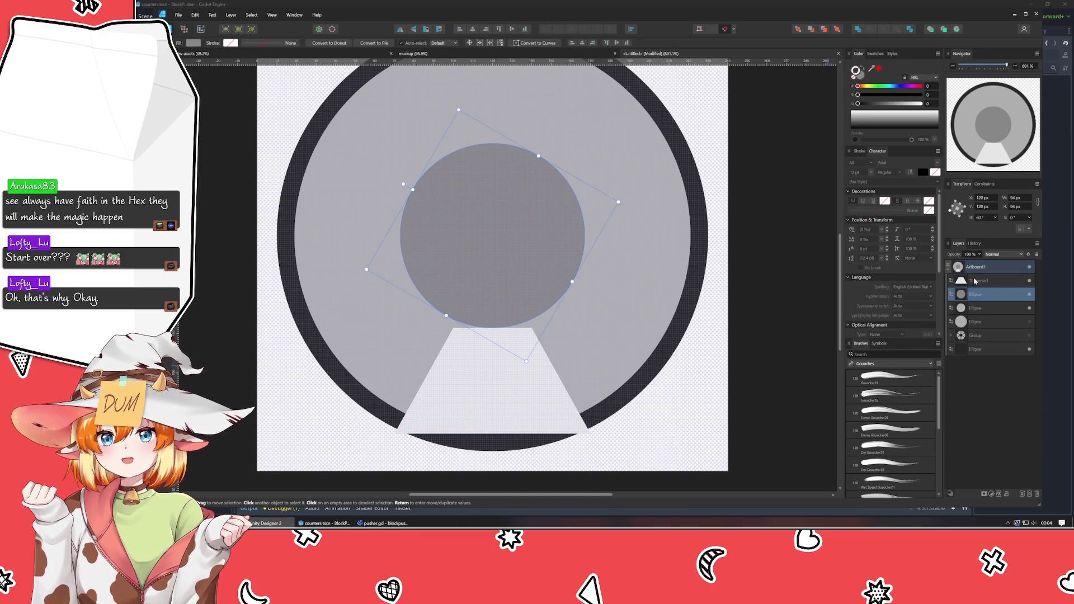
{"action": "left_click", "coordinate": [978, 282], "text": "shift"}
{"action": "left_click", "coordinate": [981, 284]}
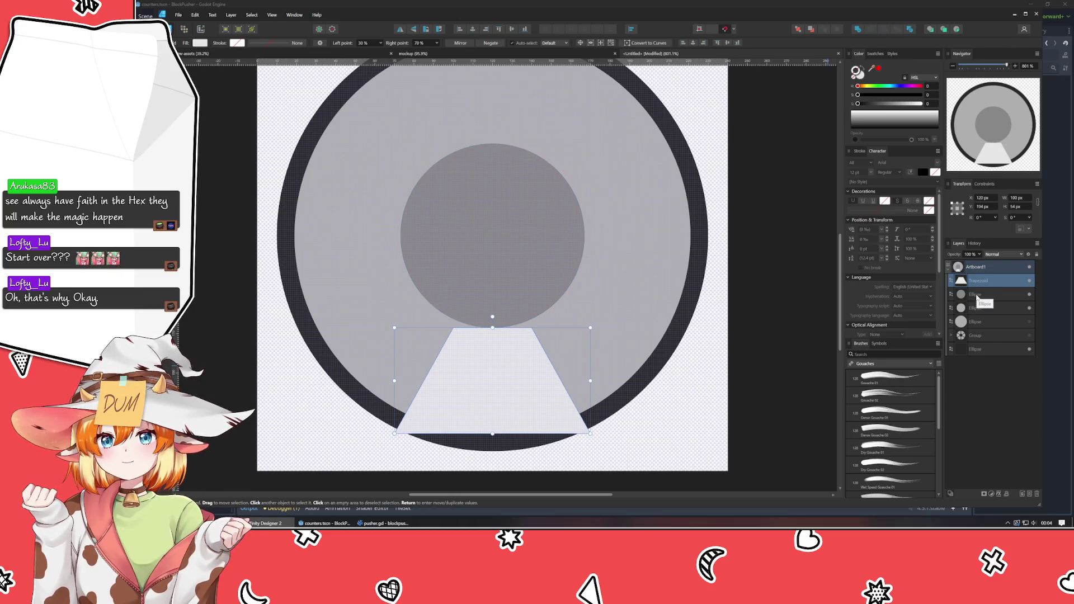
{"action": "key", "text": "ctrl+j"}
{"action": "left_click", "coordinate": [979, 294]}
{"action": "left_click", "coordinate": [979, 308], "text": "shift"}
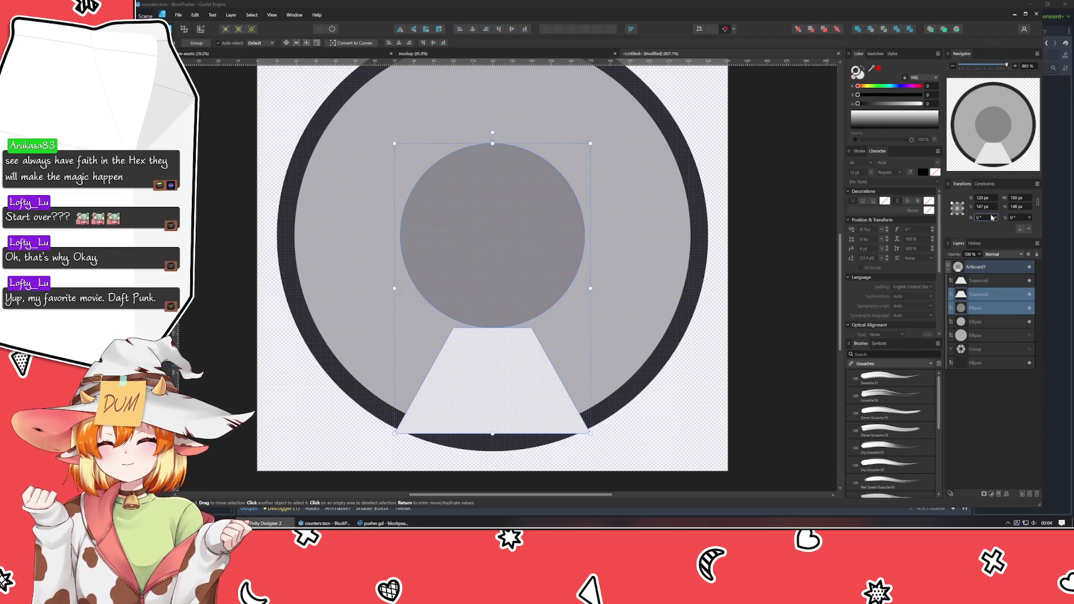
- Try a rotation from a different transform reference point, then undo it
{"action": "scroll", "coordinate": [991, 217], "scroll_direction": "up", "scroll_amount": 5}
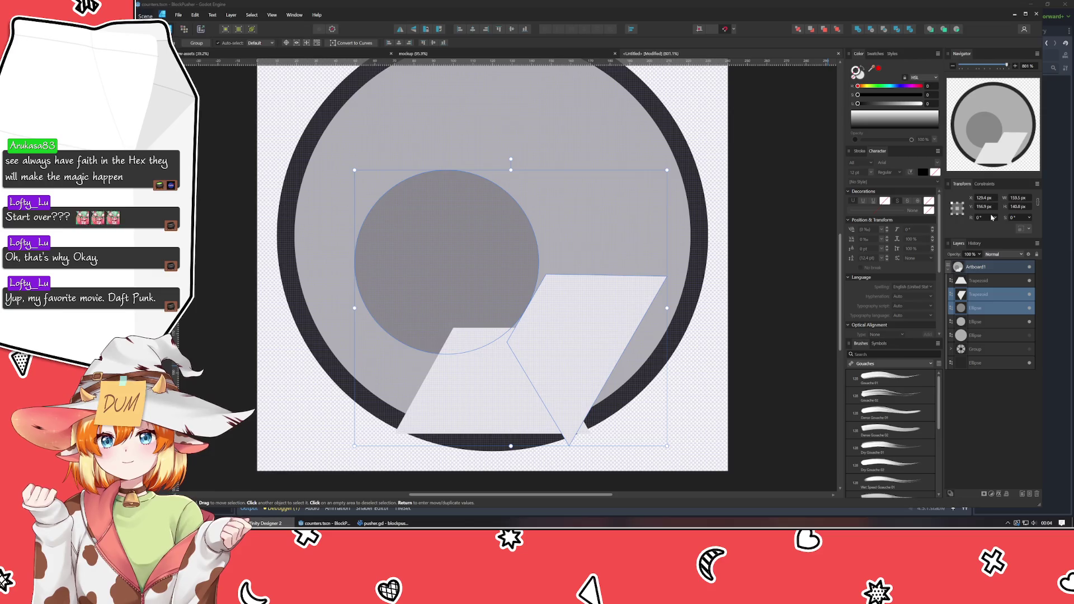
{"action": "scroll", "coordinate": [991, 217], "scroll_direction": "down", "scroll_amount": 5}
{"action": "left_click", "coordinate": [957, 207]}
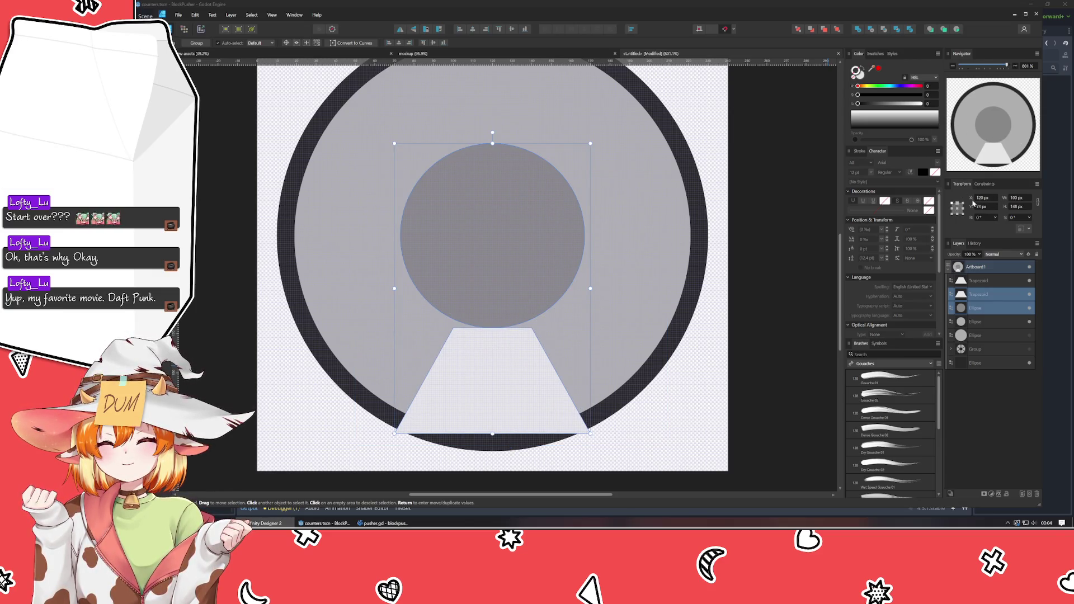
{"action": "left_click", "coordinate": [984, 217]}
{"action": "key", "text": "Return"}
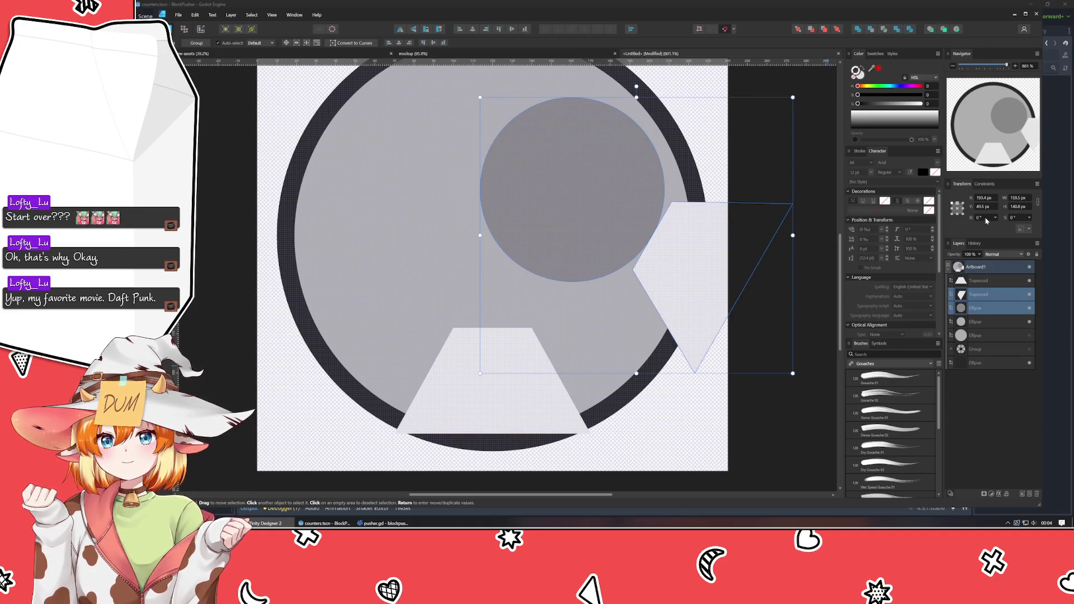
{"action": "key", "text": "ctrl+z"}
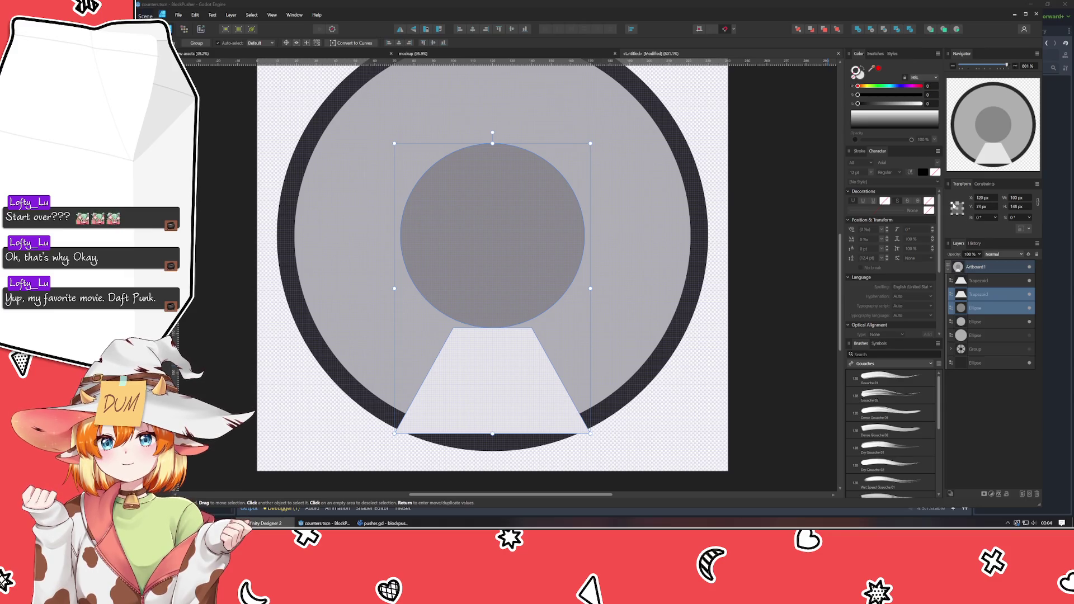
- Test a 45° rotation from the left-middle reference, undo it, and select the large circle
{"action": "left_click", "coordinate": [953, 206]}
{"action": "left_click", "coordinate": [979, 218]}
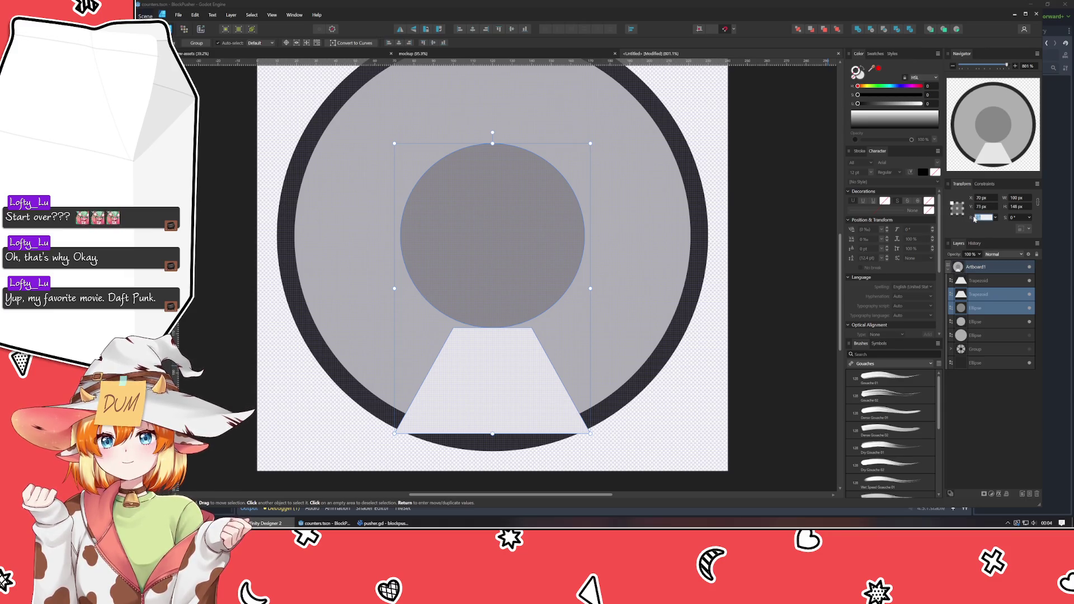
{"action": "type", "text": "45"}
{"action": "key", "text": "Return"}
{"action": "key", "text": "ctrl+z"}
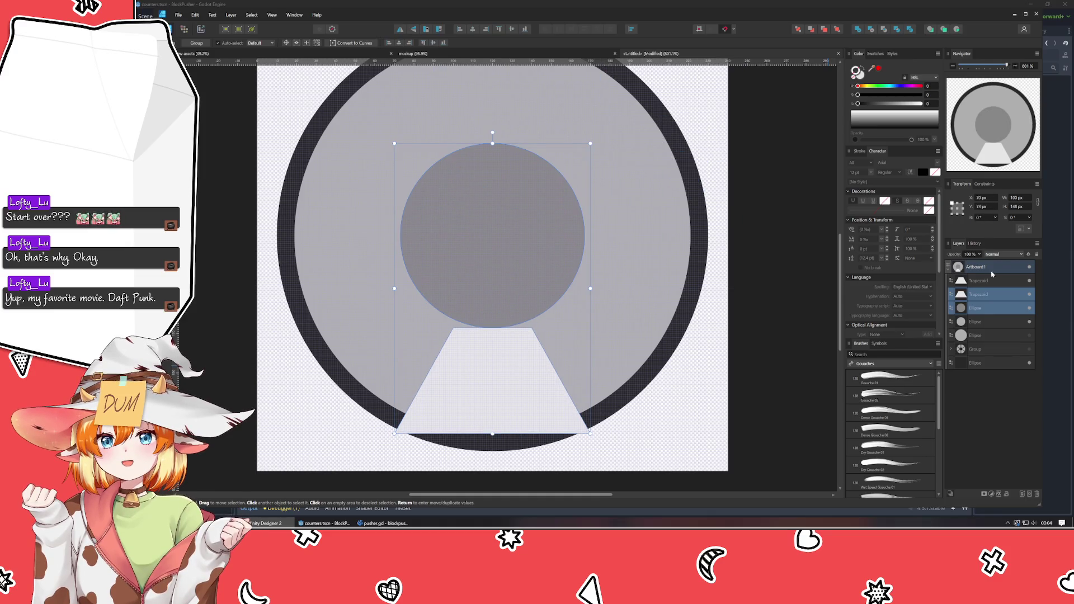
{"action": "left_click", "coordinate": [1002, 429]}
{"action": "left_click", "coordinate": [978, 322]}
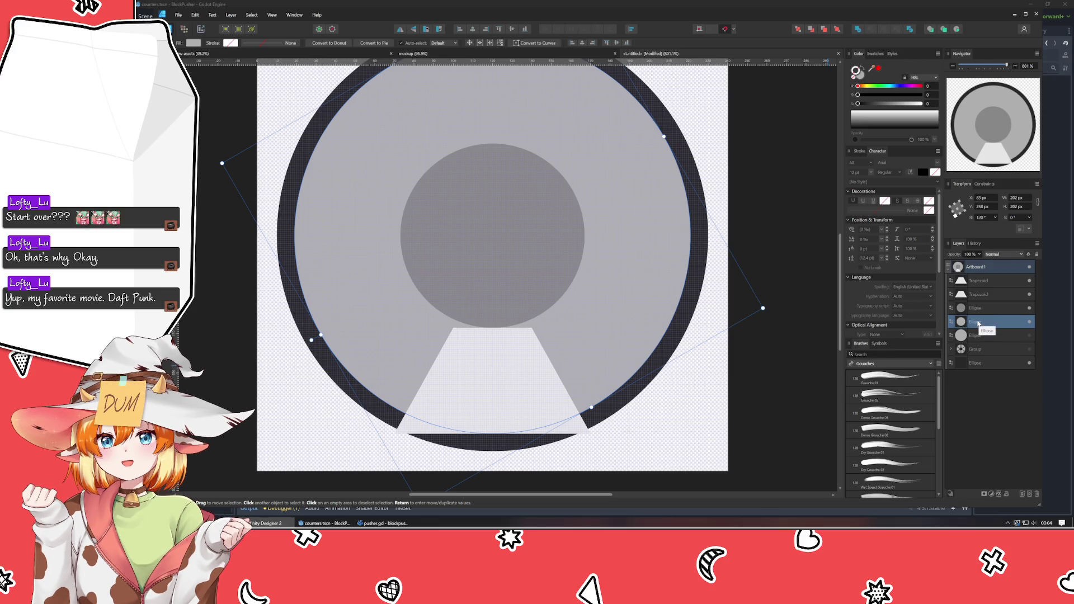
- Rotate the trapezoid 60° around the large circle's centre using a centre pivot
{"action": "left_click", "coordinate": [976, 308], "text": "ctrl"}
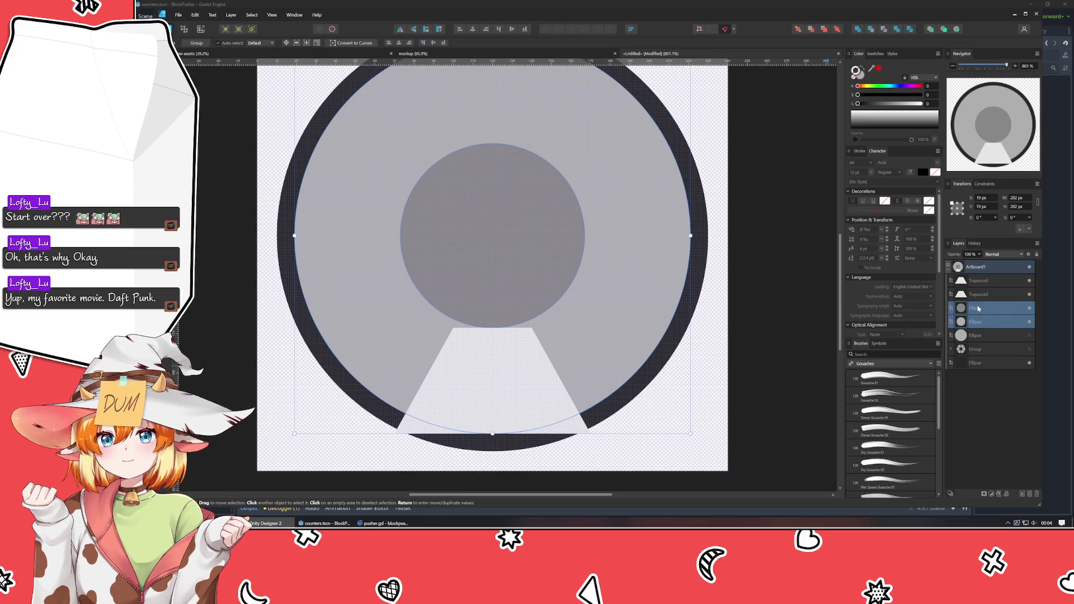
{"action": "left_click", "coordinate": [977, 308], "text": "ctrl"}
{"action": "left_click", "coordinate": [979, 282], "text": "ctrl"}
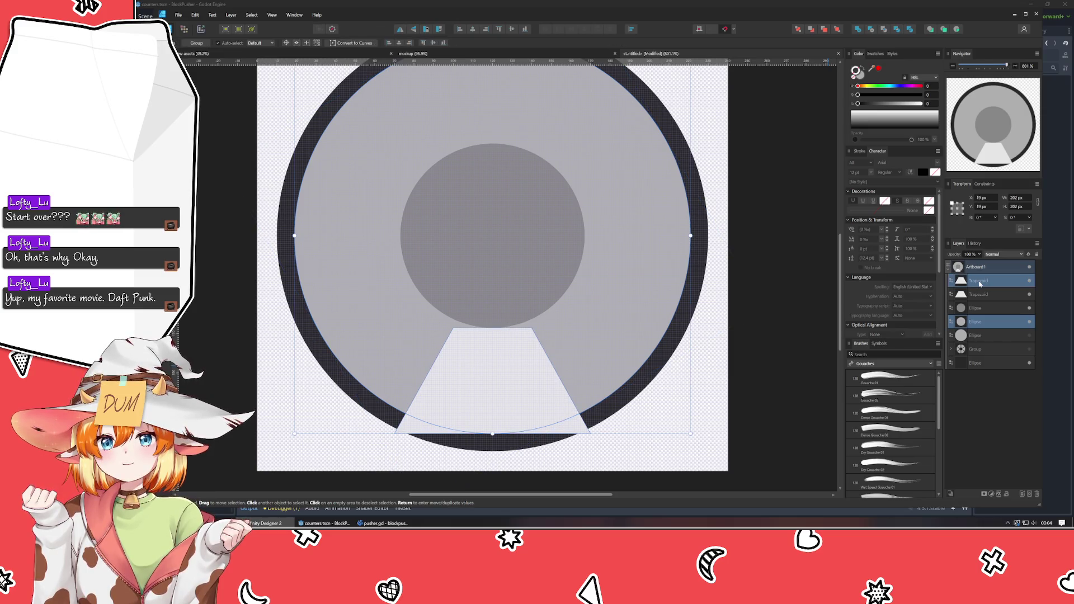
{"action": "left_click", "coordinate": [957, 208]}
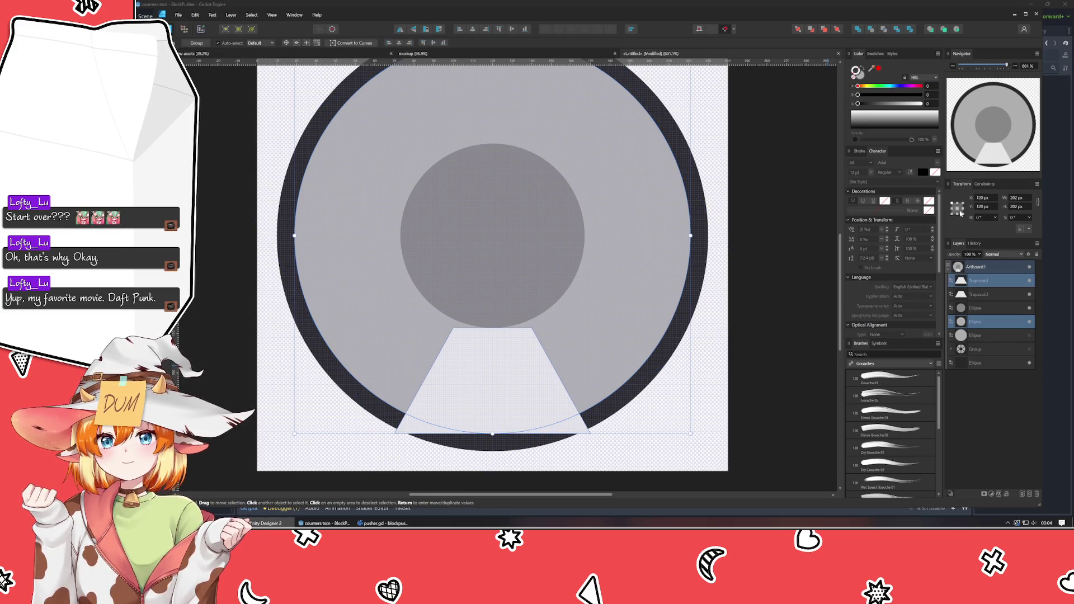
{"action": "left_click", "coordinate": [979, 217]}
{"action": "type", "text": "60"}
{"action": "key", "text": "Return"}
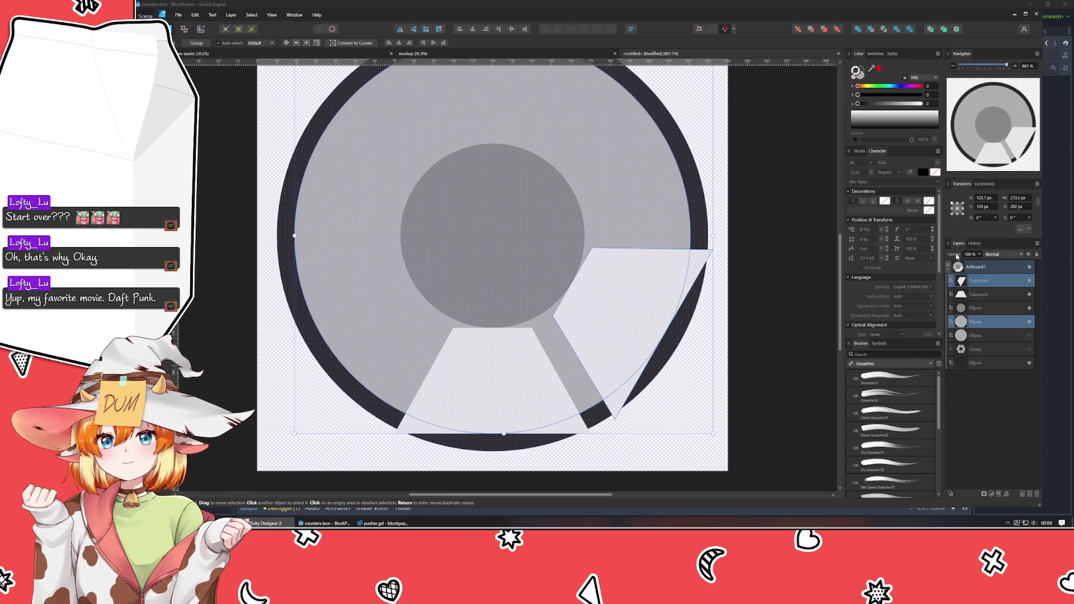
{"action": "mouse_move", "coordinate": [957, 255]}
{"action": "left_mouse_down"}
{"action": "mouse_move", "coordinate": [811, 263]}
{"action": "mouse_move", "coordinate": [854, 260]}
{"action": "left_mouse_up"}
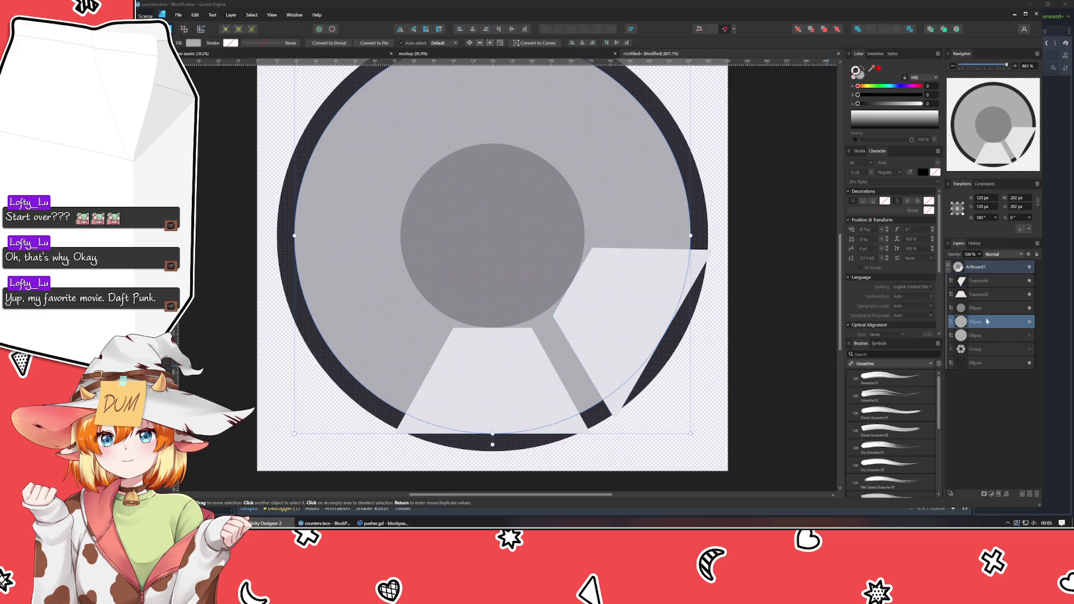
{"action": "left_click", "coordinate": [556, 106]}
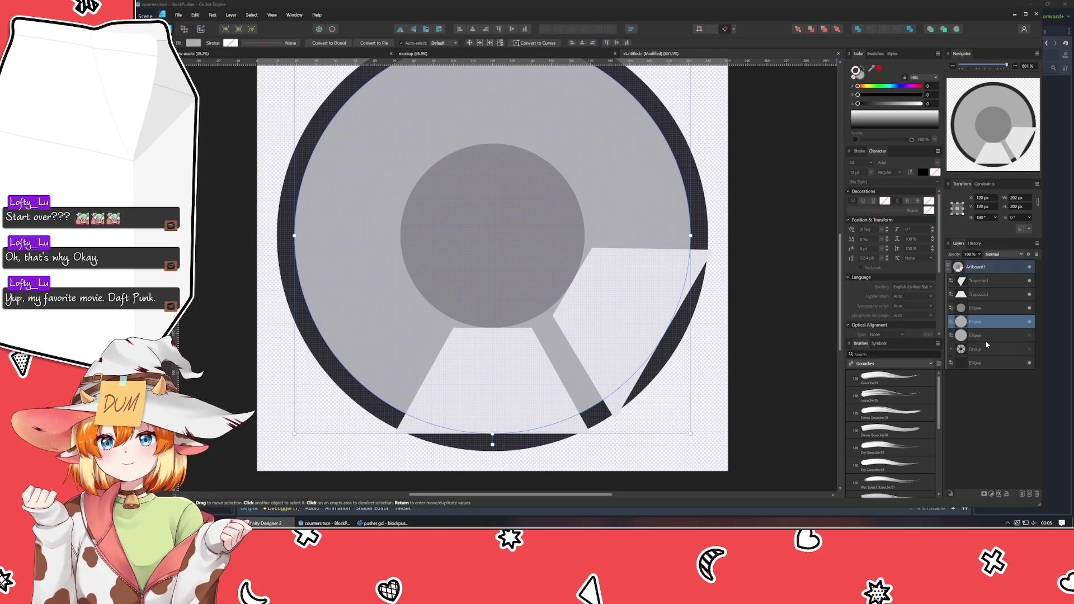
- Duplicate the rotated trapezoid and turn the copy to 120° around the circle centre
{"action": "left_click", "coordinate": [977, 295]}
{"action": "key", "text": "ctrl+j"}
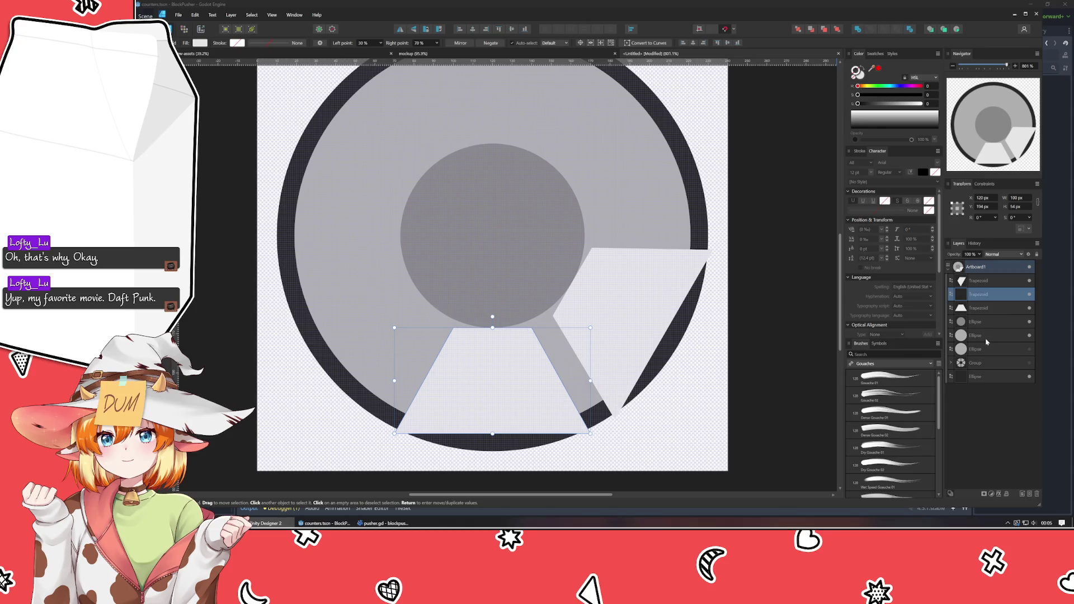
{"action": "left_click", "coordinate": [985, 339], "text": "ctrl"}
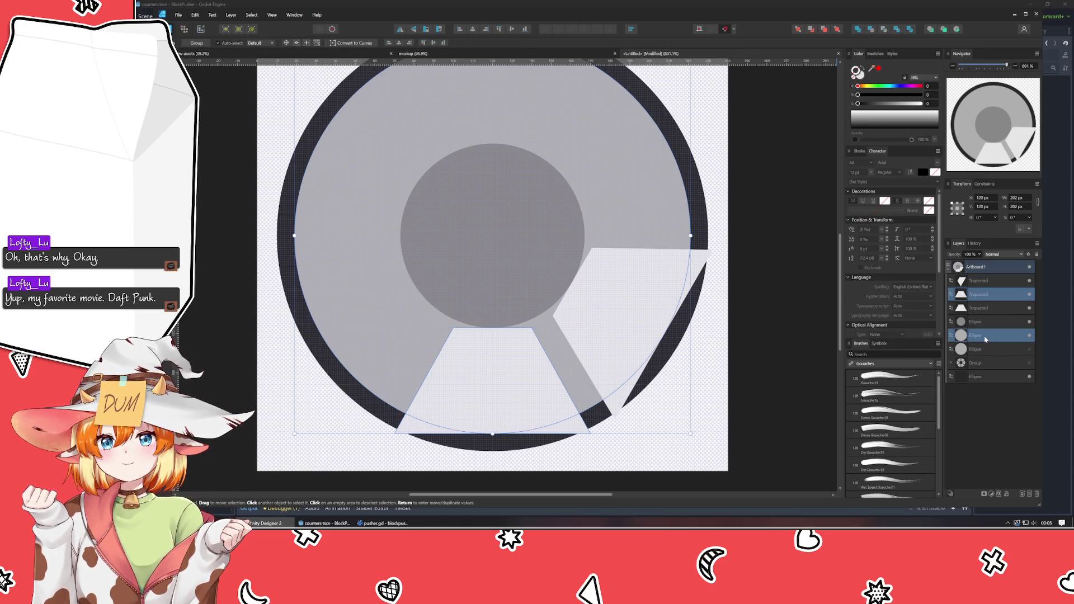
{"action": "left_click", "coordinate": [982, 218]}
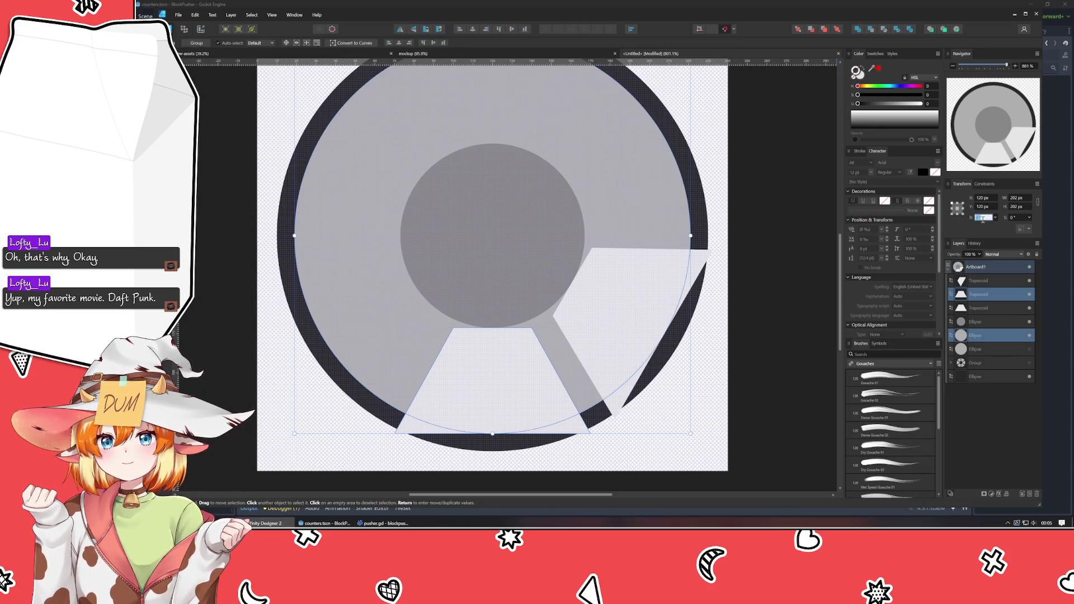
{"action": "type", "text": "120"}
{"action": "key", "text": "Return"}
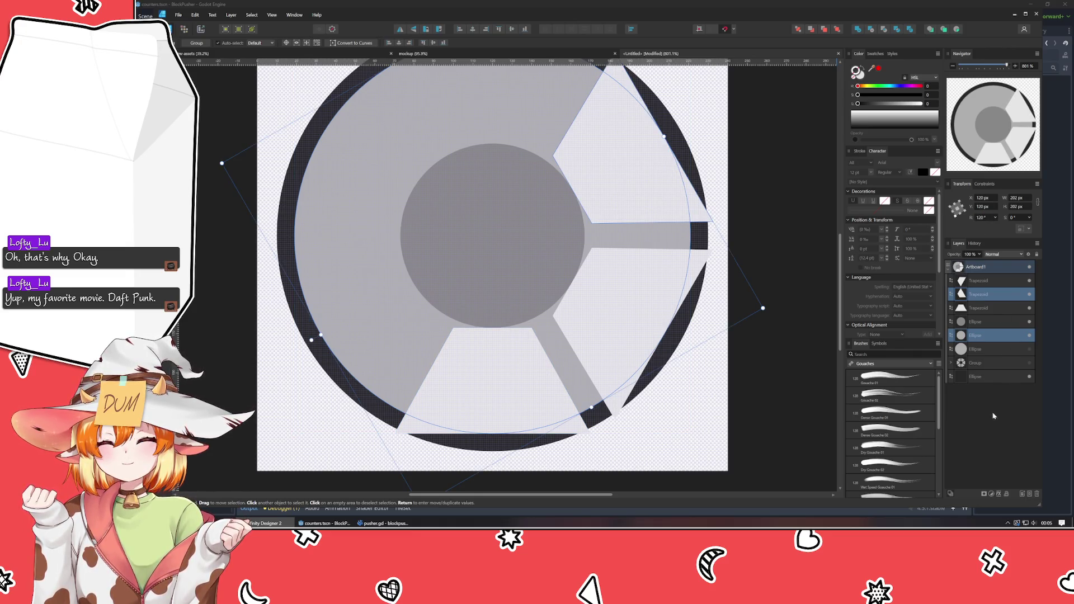
- Reset the large circle's rotation to 0° and move a trapezoid to the top of the layer stack
{"action": "left_click", "coordinate": [981, 338]}
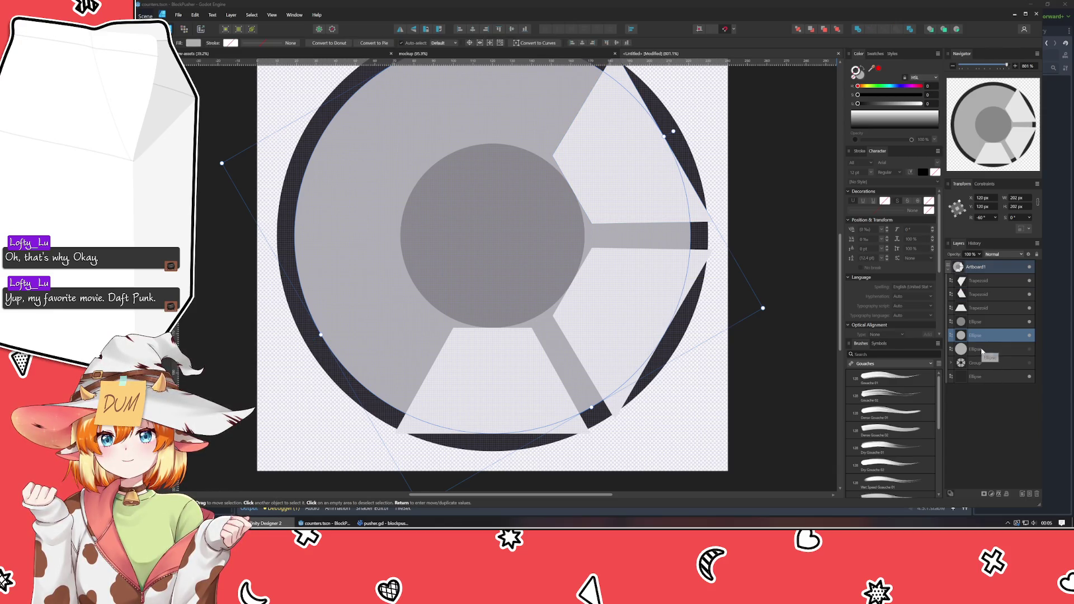
{"action": "left_click", "coordinate": [982, 350]}
{"action": "left_click", "coordinate": [985, 336]}
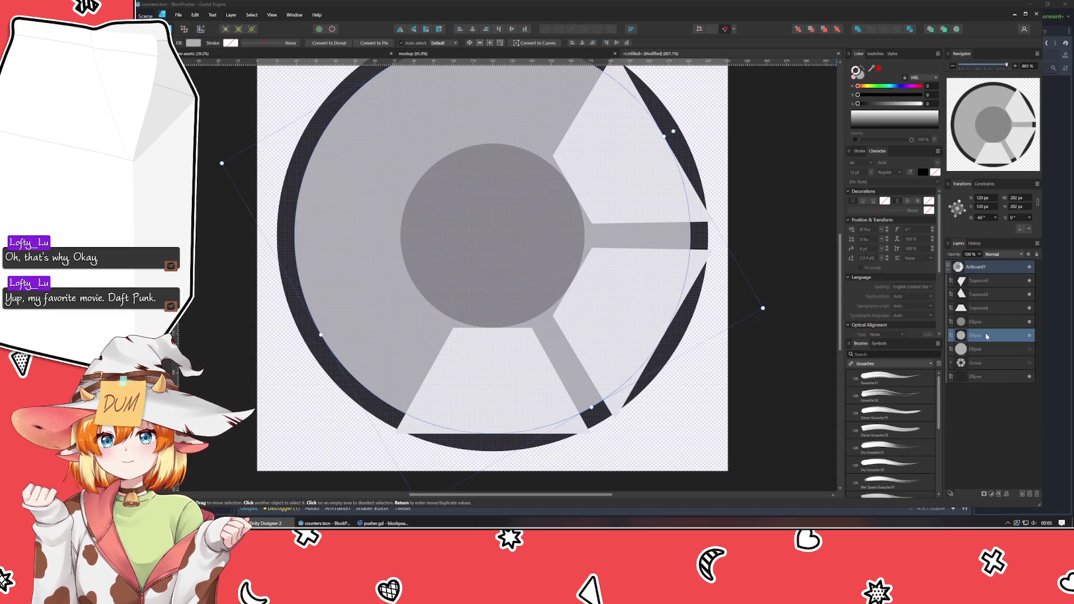
{"action": "left_click", "coordinate": [980, 218]}
{"action": "type", "text": "0"}
{"action": "key", "text": "Return"}
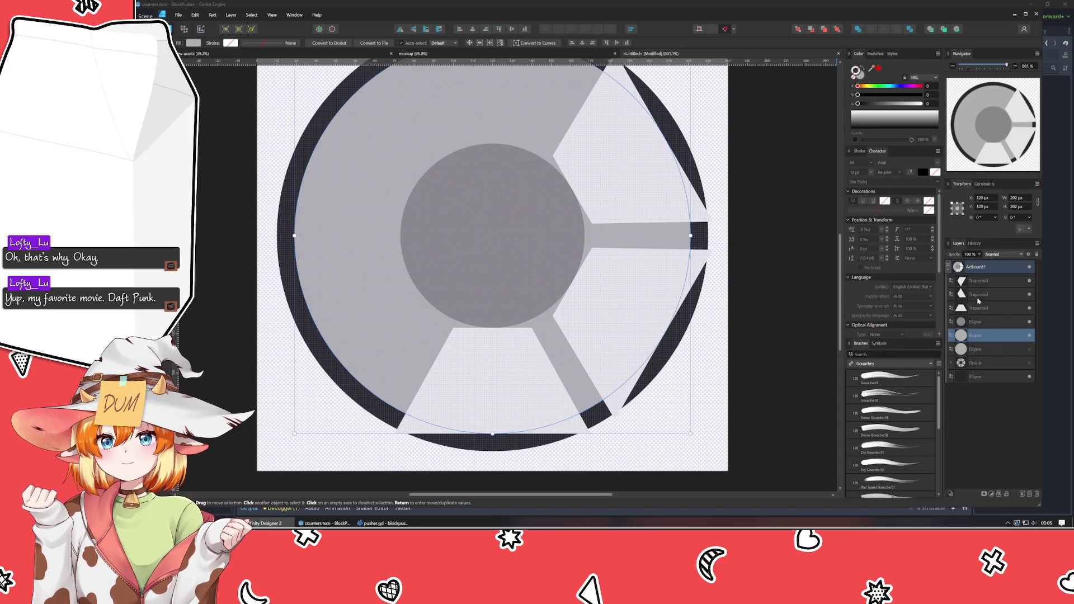
{"action": "left_click", "coordinate": [975, 307]}
{"action": "left_click_drag", "start_coordinate": [977, 295], "coordinate": [987, 277]}
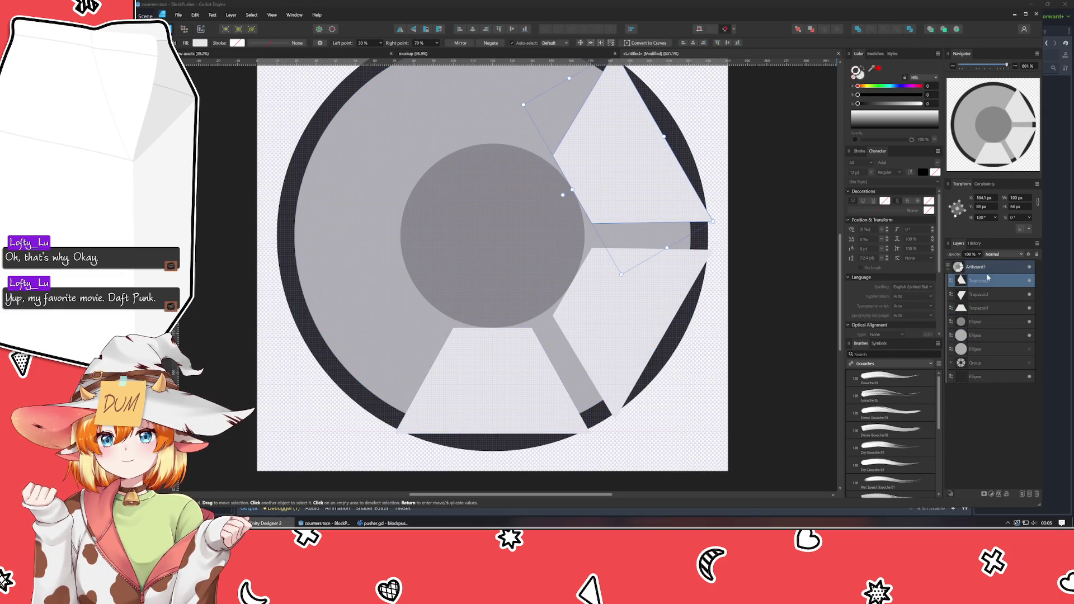
- Place two horizontal guides along the upper and lower edges of the right-hand spoke
{"action": "left_click", "coordinate": [779, 272]}
{"action": "scroll", "coordinate": [735, 268], "scroll_direction": "up", "scroll_amount": 3}
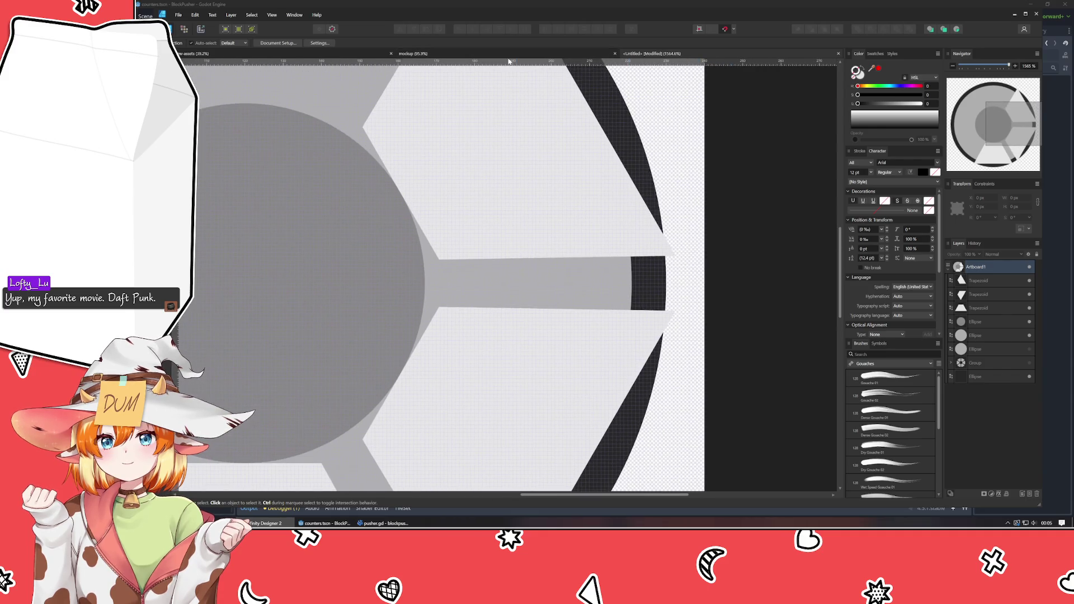
{"action": "mouse_move", "coordinate": [508, 61]}
{"action": "left_mouse_down"}
{"action": "mouse_move", "coordinate": [509, 135]}
{"action": "mouse_move", "coordinate": [482, 269]}
{"action": "mouse_move", "coordinate": [471, 260]}
{"action": "left_mouse_up"}
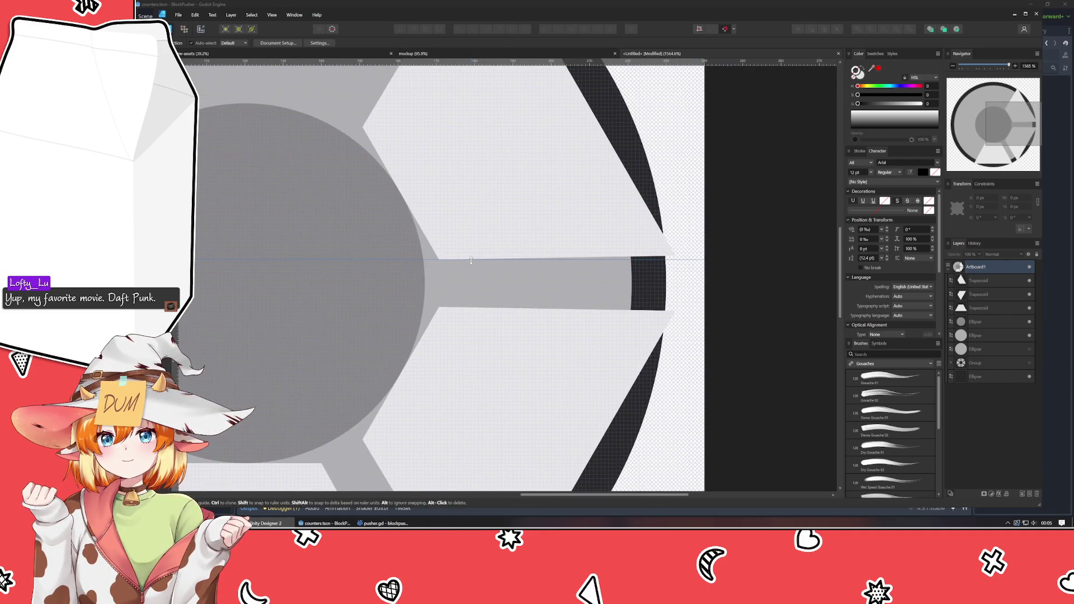
{"action": "left_click_drag", "start_coordinate": [457, 61], "coordinate": [484, 306]}
{"action": "scroll", "coordinate": [634, 319], "scroll_direction": "up", "scroll_amount": 1}
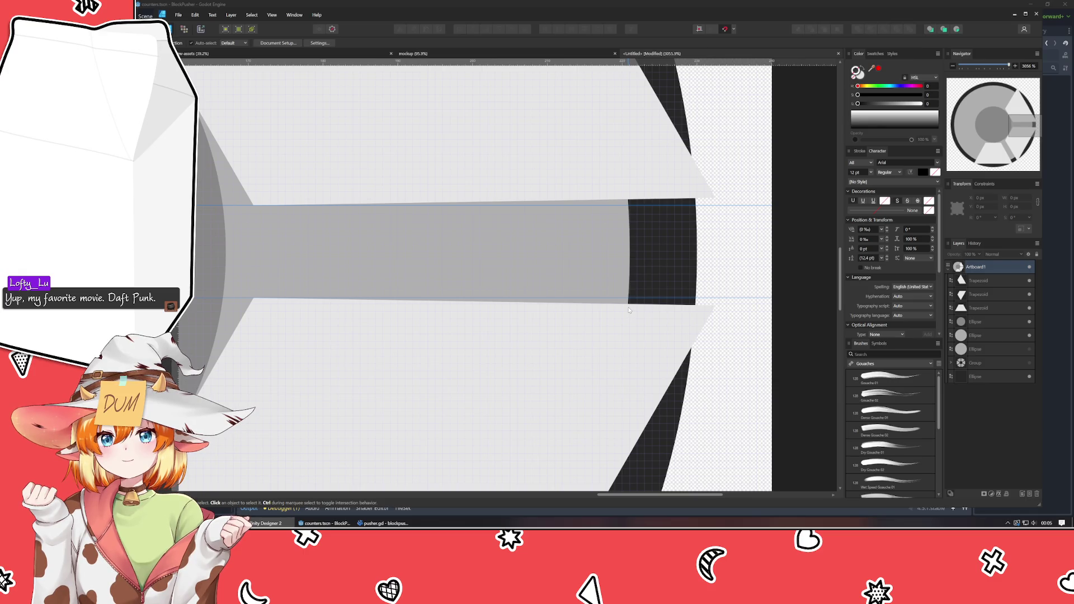
{"action": "scroll", "coordinate": [628, 309], "scroll_direction": "down", "scroll_amount": 5}
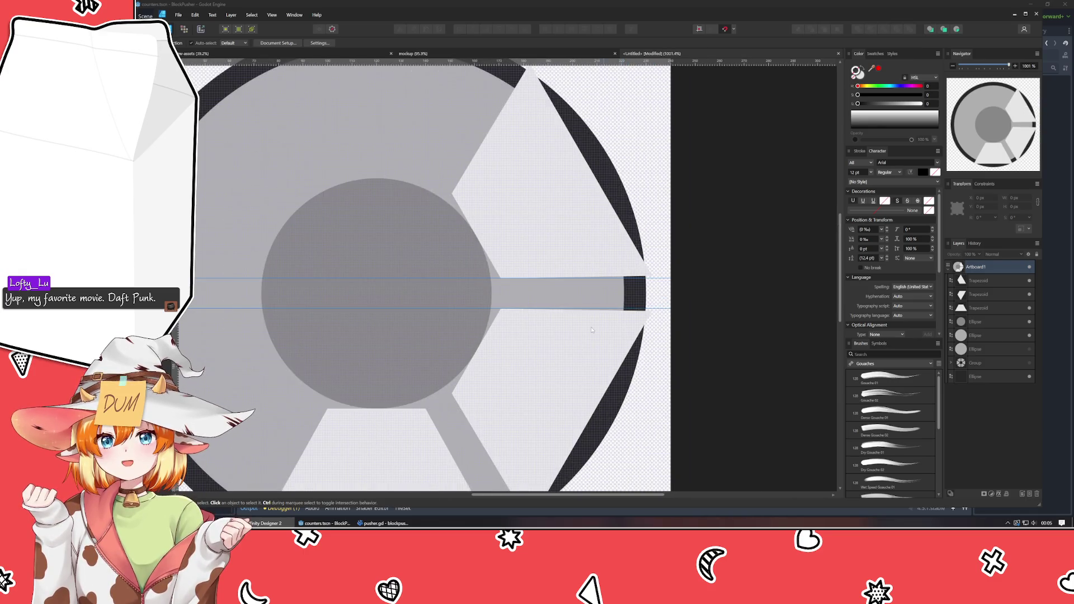
{"action": "scroll", "coordinate": [547, 337], "scroll_direction": "up", "scroll_amount": 2}
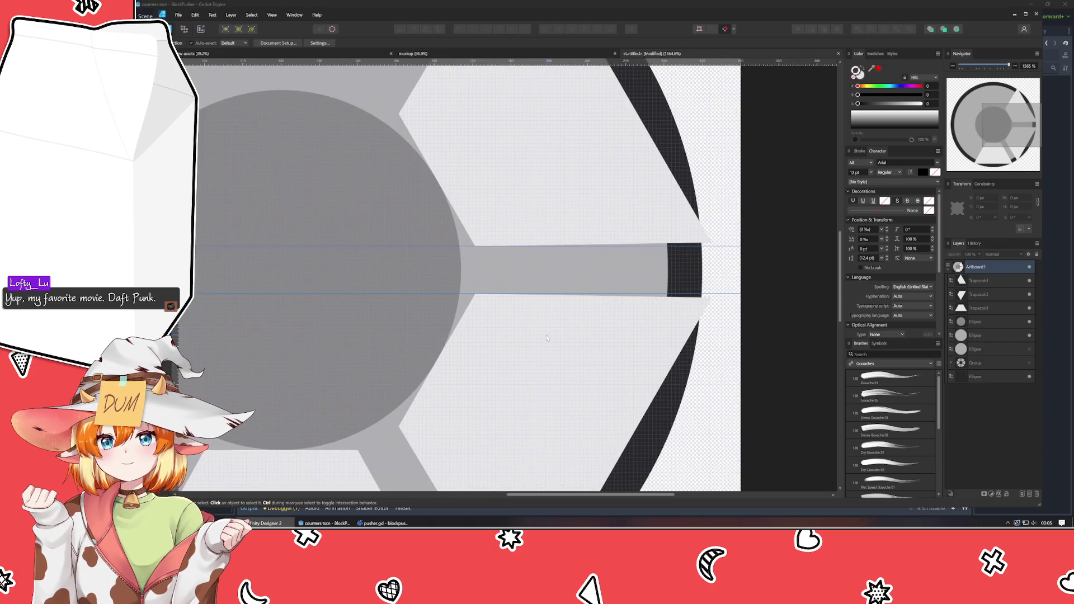
{"action": "left_click_drag", "start_coordinate": [547, 338], "coordinate": [494, 332]}
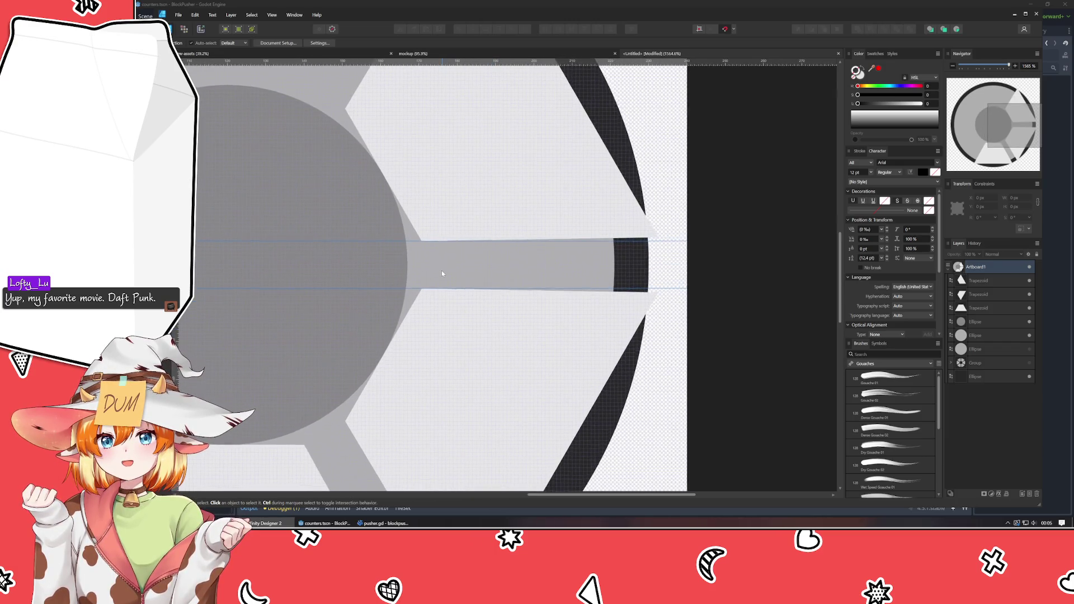
{"action": "left_click_drag", "start_coordinate": [442, 271], "coordinate": [475, 294]}
- Select the upper-right and lower-right trapezoids in turn and adjust their point percentages
{"action": "left_click", "coordinate": [475, 294]}
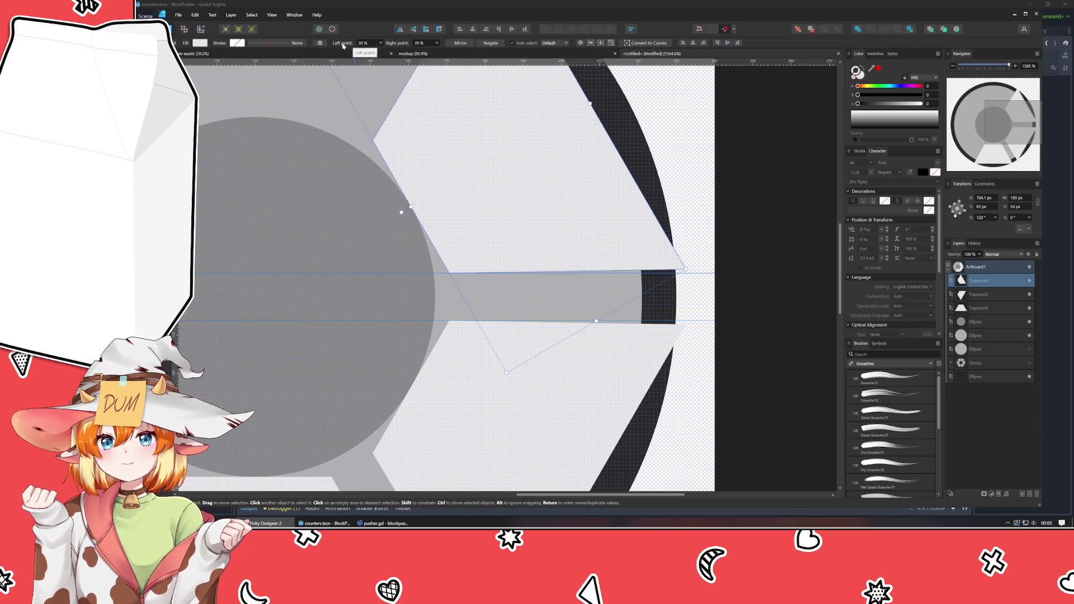
{"action": "scroll", "coordinate": [372, 47], "scroll_direction": "down", "scroll_amount": 1}
{"action": "scroll", "coordinate": [372, 47], "scroll_direction": "up", "scroll_amount": 2}
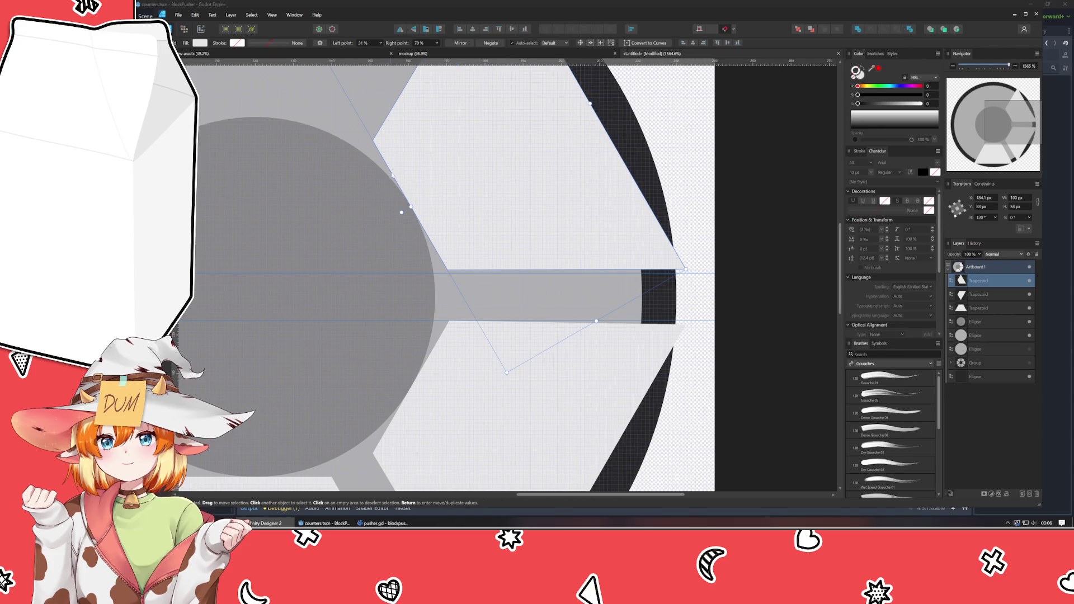
{"action": "left_click", "coordinate": [455, 376]}
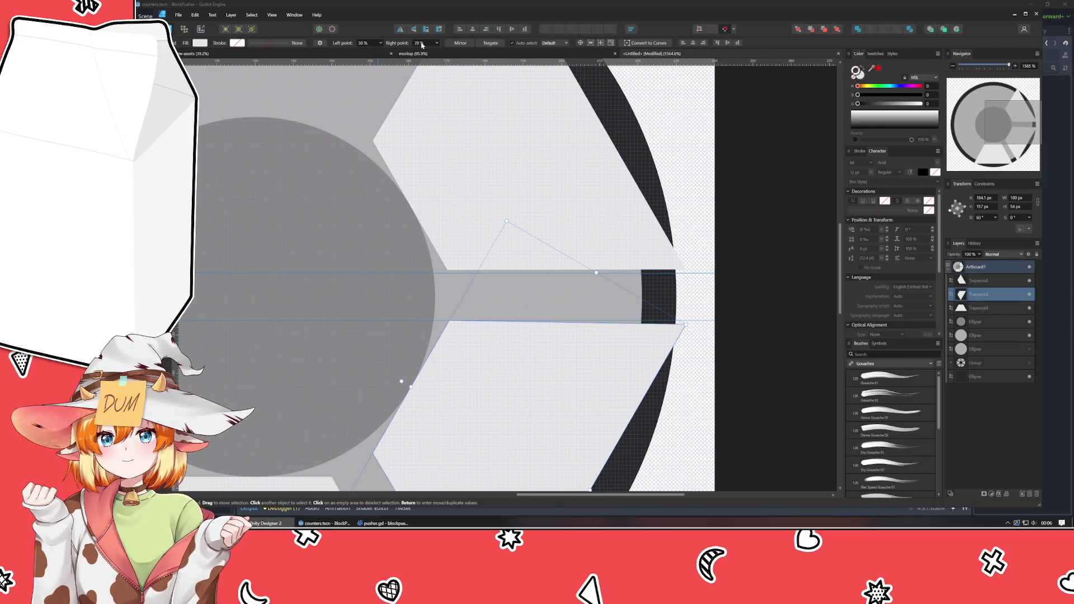
{"action": "scroll", "coordinate": [423, 45], "scroll_direction": "down", "scroll_amount": 1}
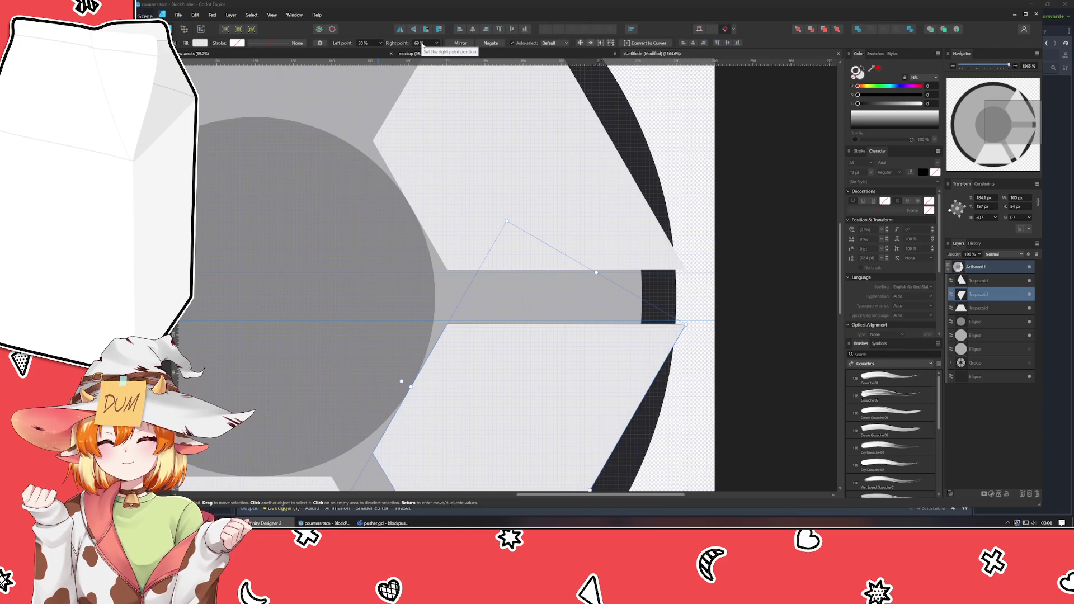
{"action": "left_click", "coordinate": [416, 72]}
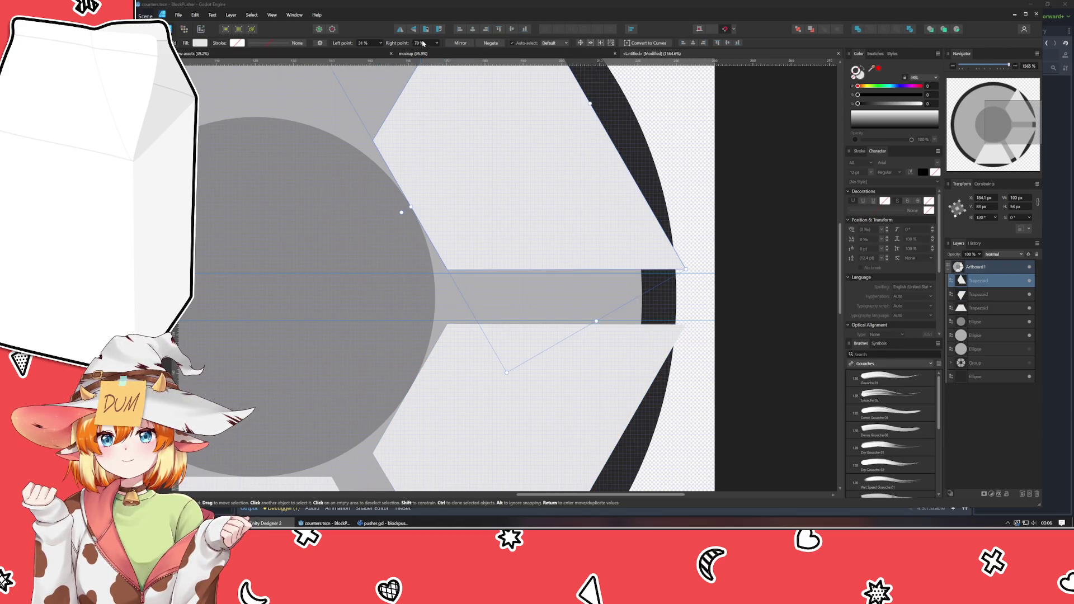
{"action": "left_click", "coordinate": [394, 93]}
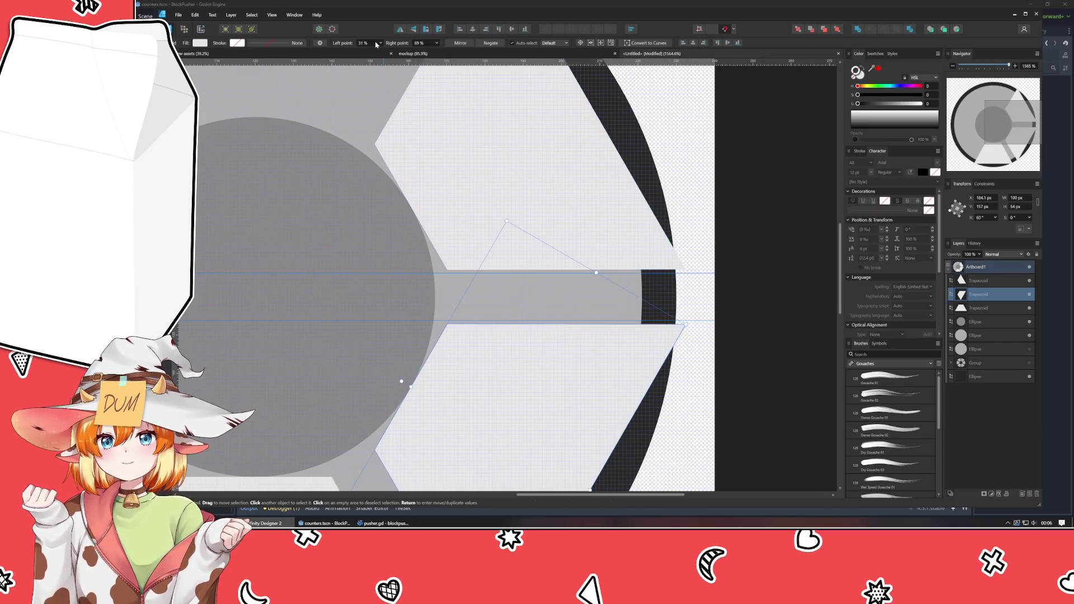
{"action": "left_click", "coordinate": [347, 235]}
{"action": "left_click_drag", "start_coordinate": [347, 235], "coordinate": [469, 162]}
- Narrow the trapezoid's top to Left point 31% and Right point 69%, then deselect
{"action": "scroll", "coordinate": [455, 209], "scroll_direction": "down", "scroll_amount": 3}
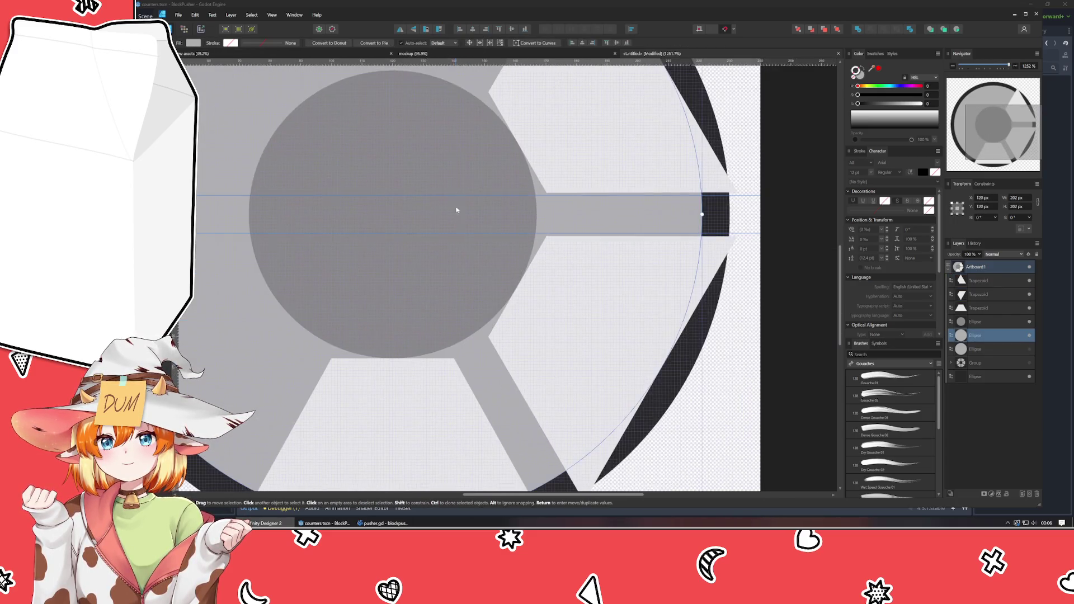
{"action": "left_click", "coordinate": [428, 380]}
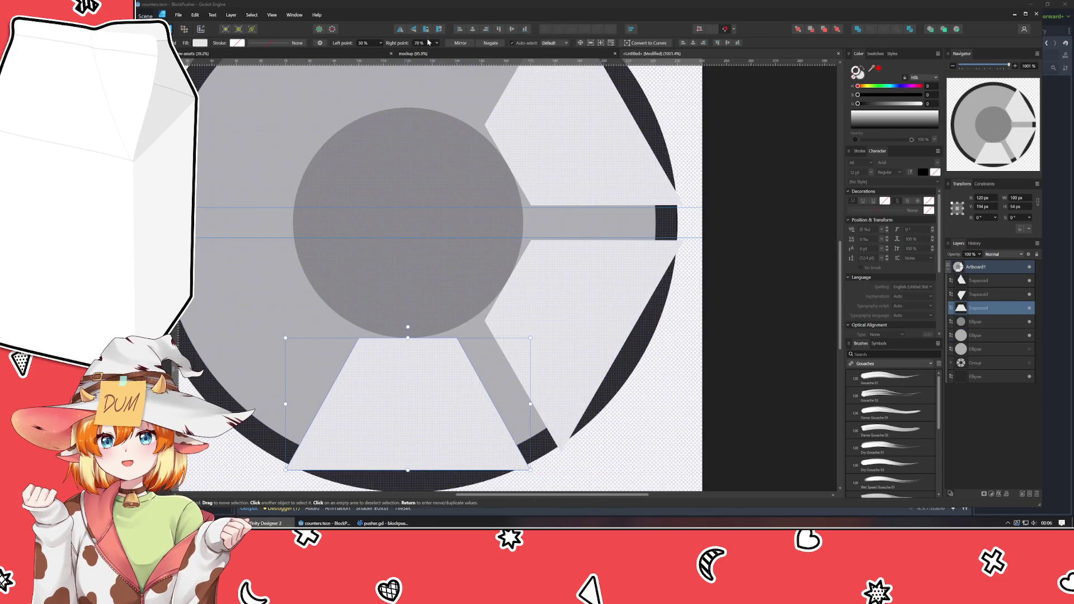
{"action": "scroll", "coordinate": [419, 43], "scroll_direction": "up", "scroll_amount": 1}
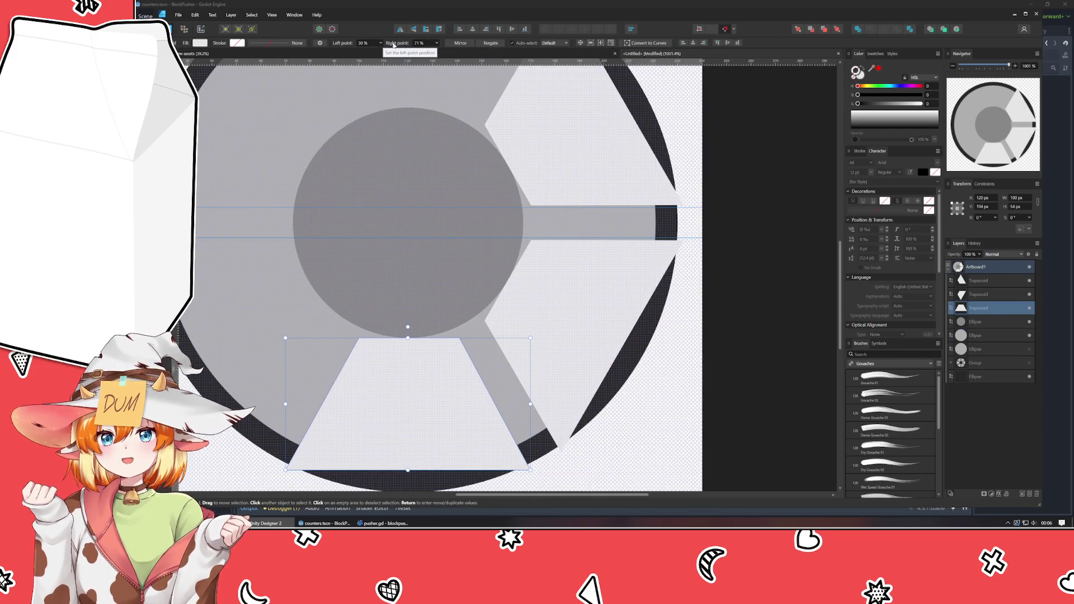
{"action": "scroll", "coordinate": [419, 43], "scroll_direction": "down", "scroll_amount": 2}
{"action": "scroll", "coordinate": [363, 43], "scroll_direction": "up", "scroll_amount": 1}
{"action": "left_click", "coordinate": [667, 390]}
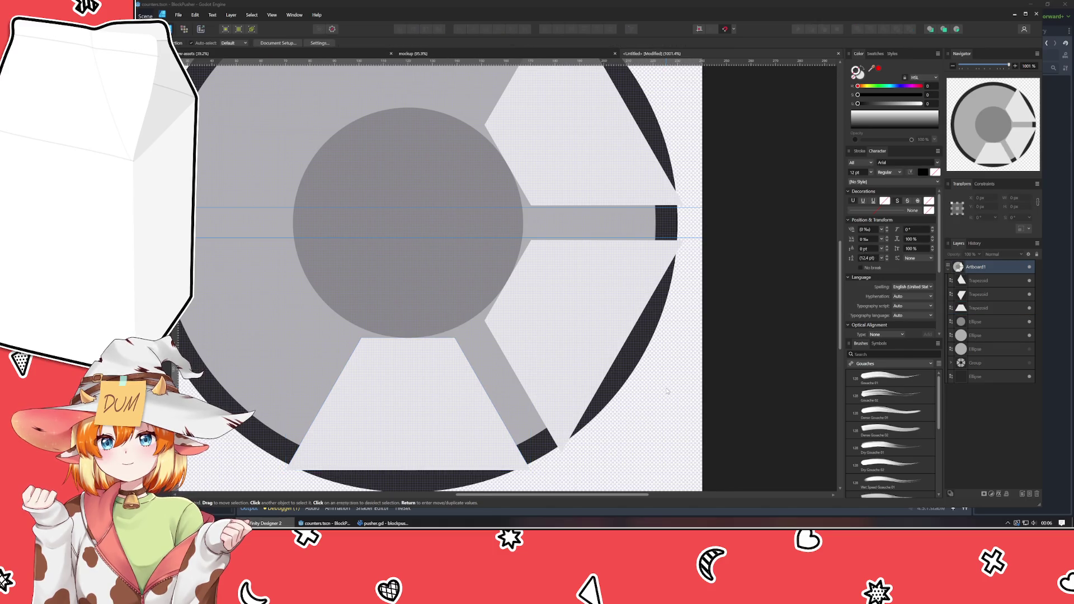
{"action": "scroll", "coordinate": [592, 236], "scroll_direction": "up", "scroll_amount": 2}
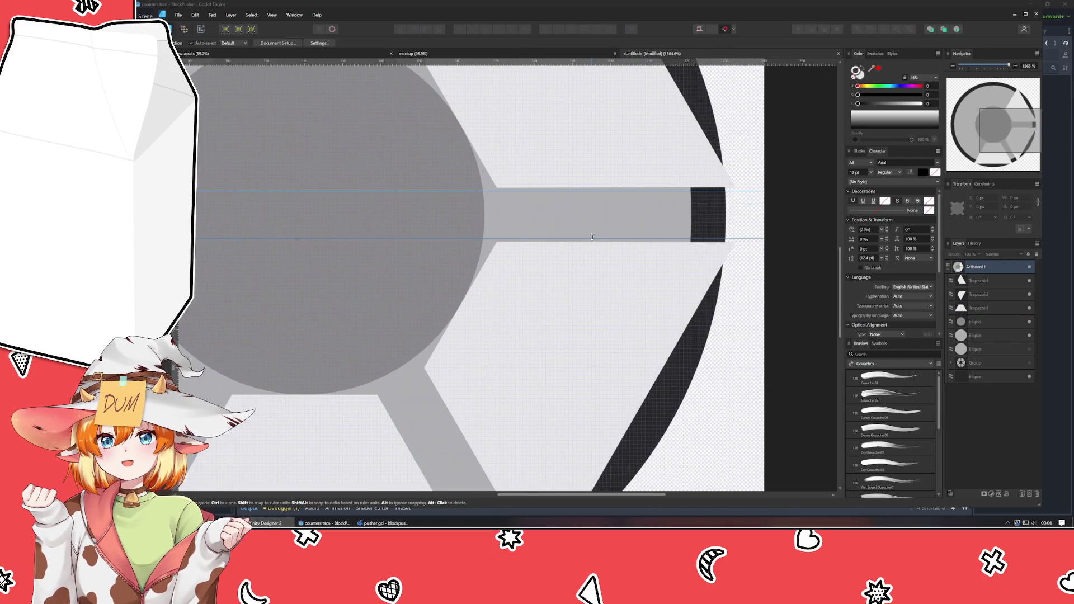
{"action": "scroll", "coordinate": [591, 237], "scroll_direction": "down", "scroll_amount": 3}
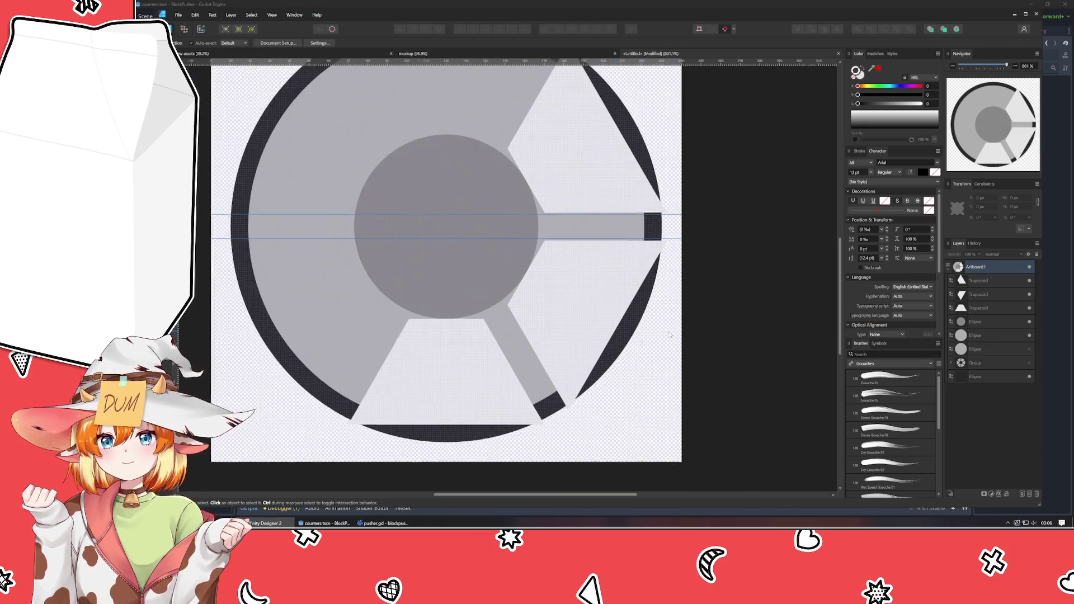
- Group the three trapezoids with Ctrl+G
{"action": "left_click", "coordinate": [993, 309]}
{"action": "left_click", "coordinate": [985, 282], "text": "shift"}
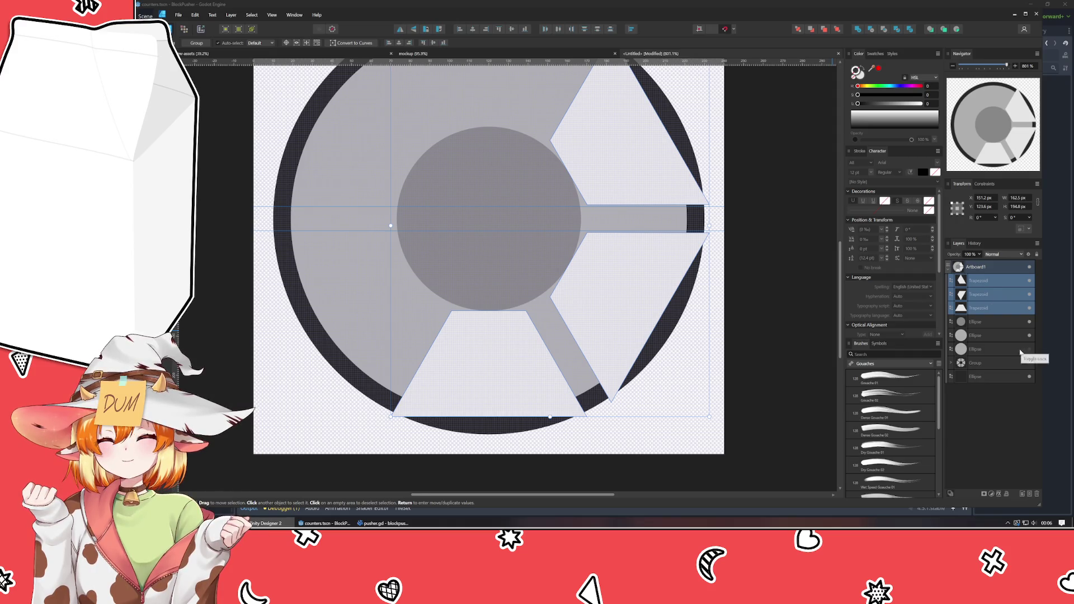
{"action": "key", "text": "ctrl+g"}
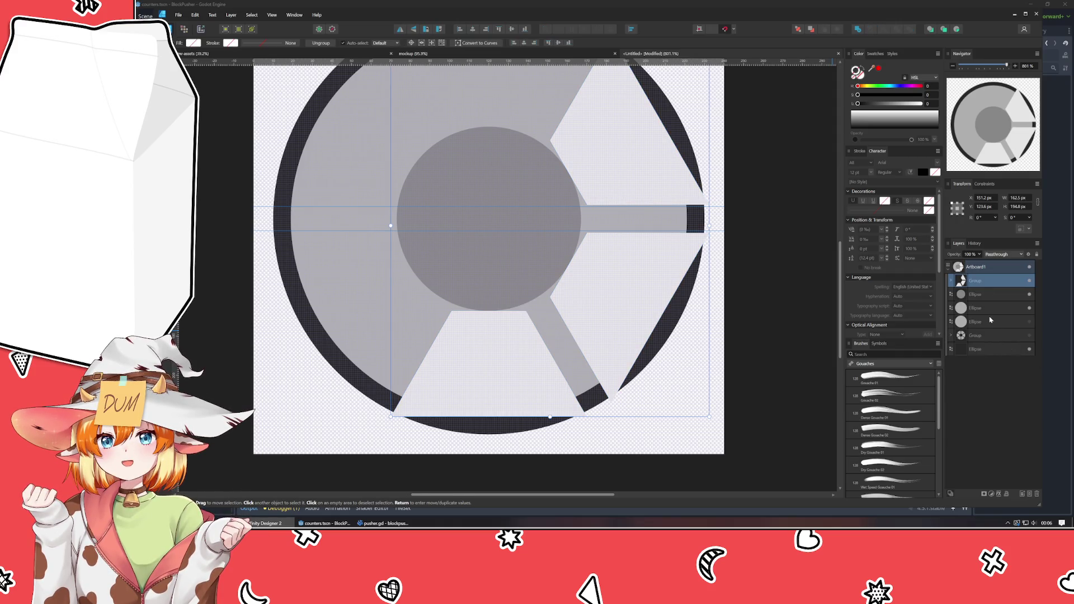
- Enlarge the dark outer disc to about 232.7 px so the trapezoid corners sit inside
{"action": "left_click", "coordinate": [984, 322], "text": "ctrl"}
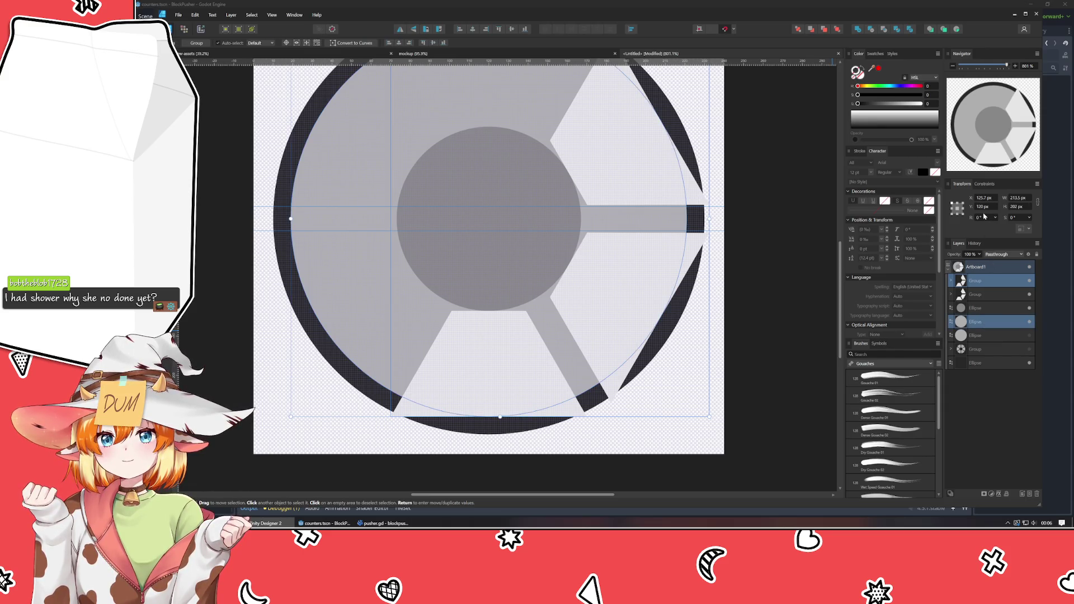
{"action": "scroll", "coordinate": [736, 297], "scroll_direction": "up", "scroll_amount": 2}
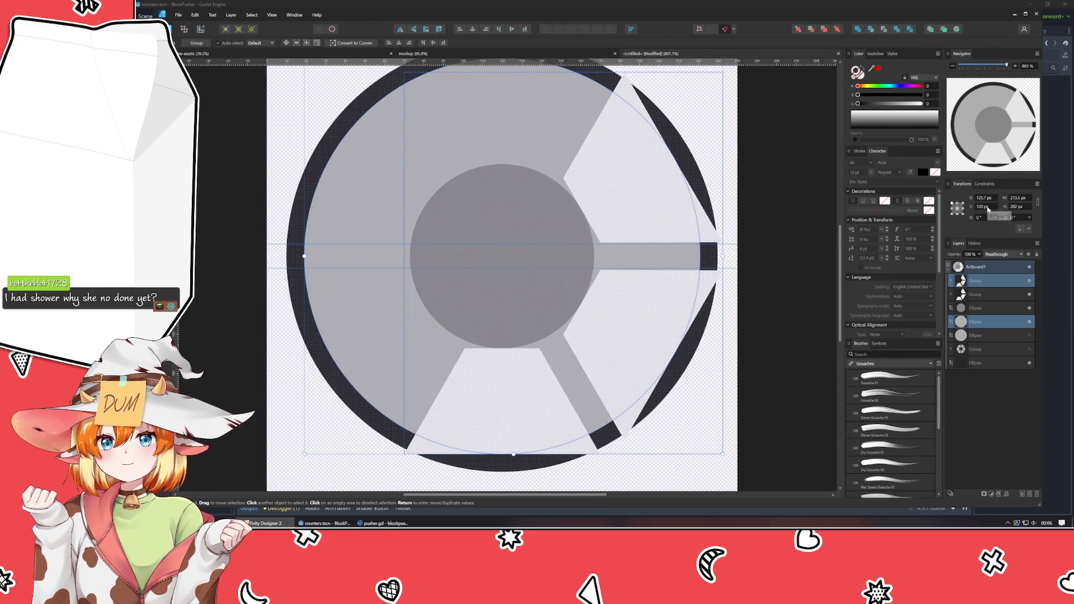
{"action": "left_click", "coordinate": [985, 365], "text": "ctrl"}
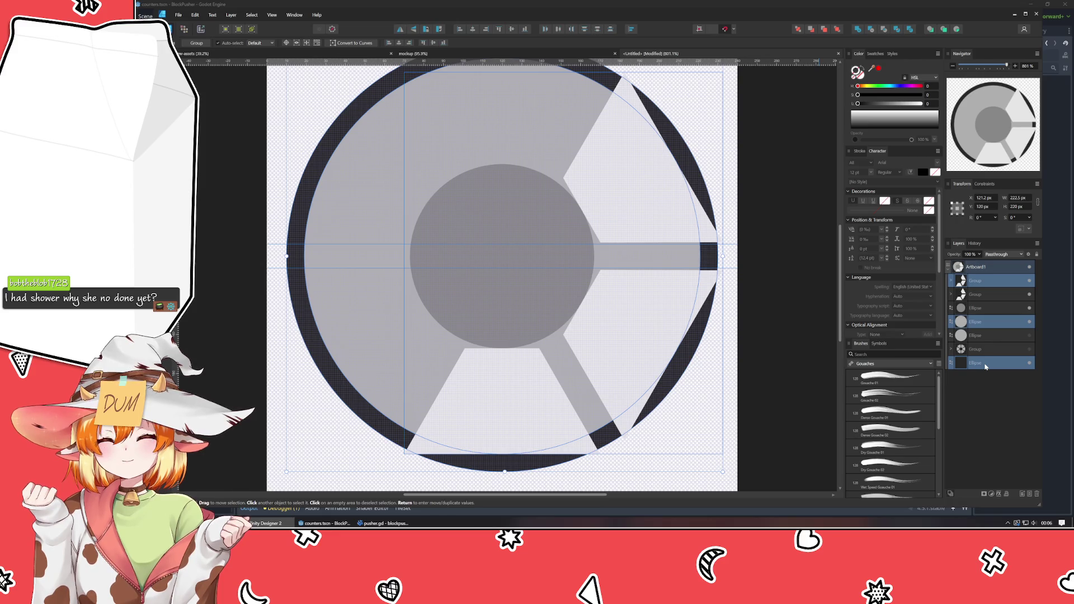
{"action": "left_click", "coordinate": [986, 365]}
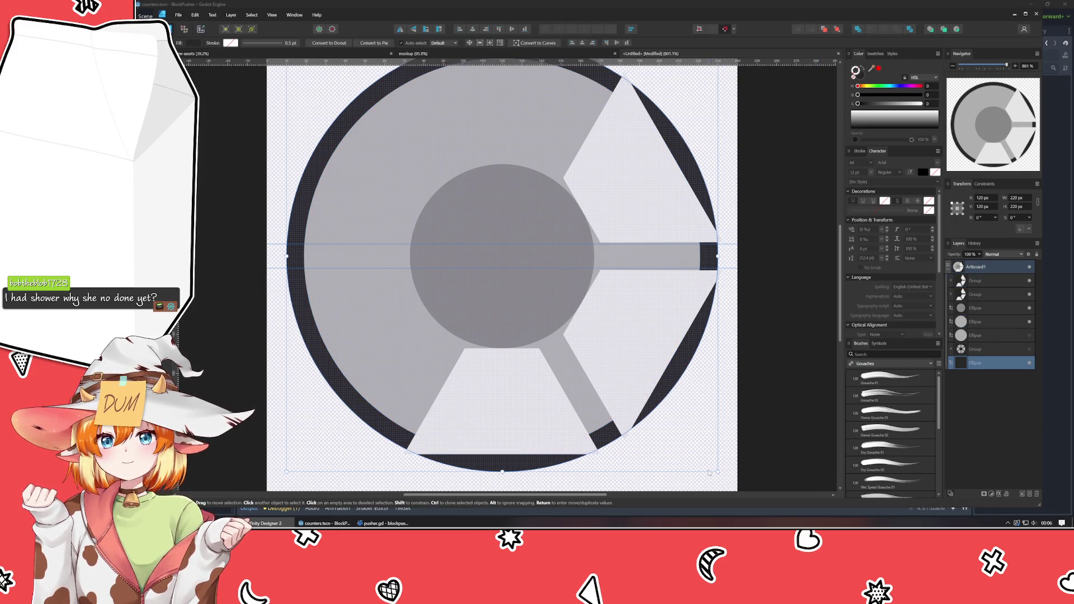
{"action": "mouse_move", "coordinate": [718, 472]}
{"action": "left_mouse_down"}
{"action": "mouse_move", "coordinate": [734, 483]}
{"action": "mouse_move", "coordinate": [733, 451]}
{"action": "mouse_move", "coordinate": [734, 466]}
{"action": "left_mouse_up"}
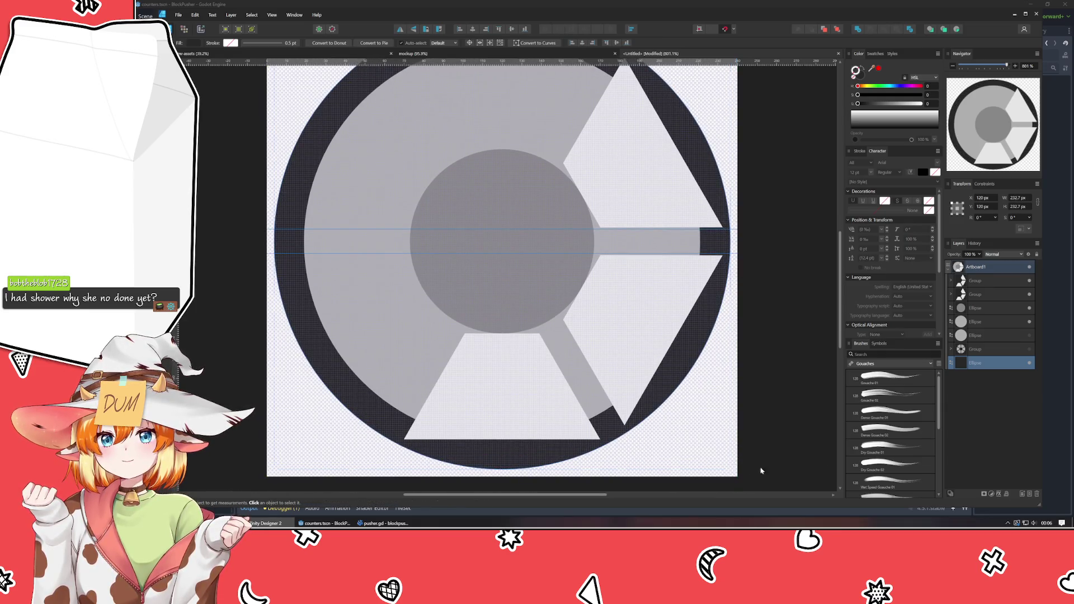
{"action": "left_click", "coordinate": [990, 284]}
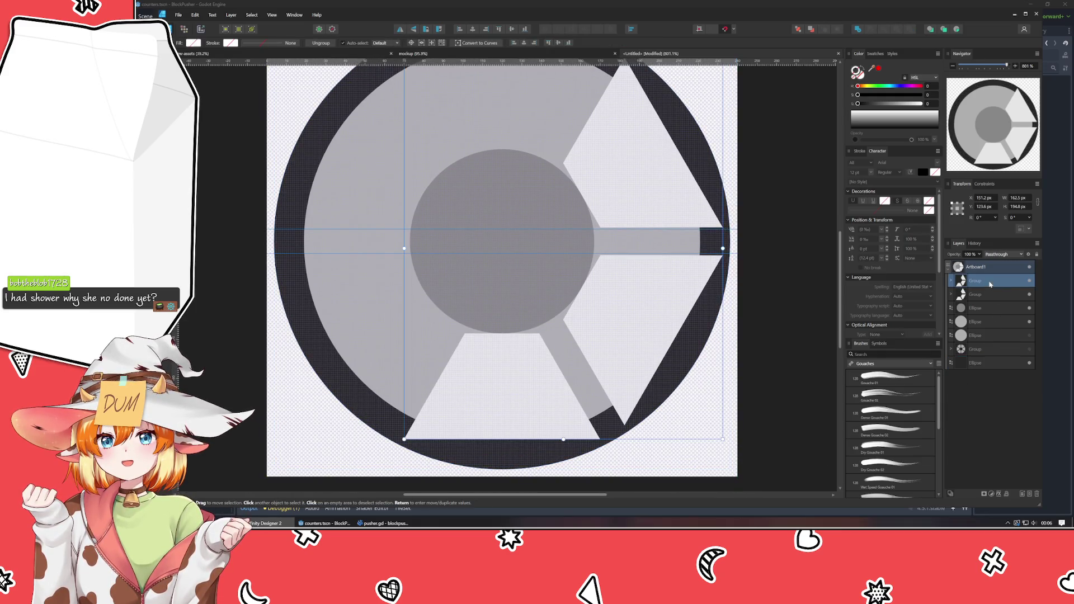
- Rotate the copied trapezoid group 180° around the outer disc's centre, then select both groups
{"action": "left_click", "coordinate": [974, 363], "text": "ctrl"}
{"action": "left_click", "coordinate": [981, 218]}
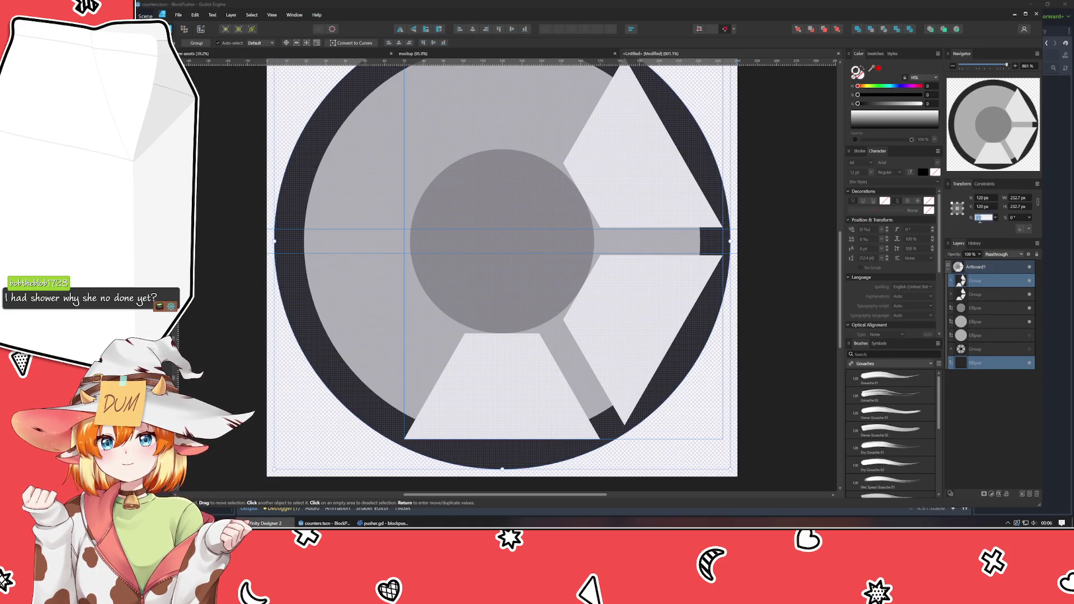
{"action": "type", "text": "180"}
{"action": "key", "text": "Return"}
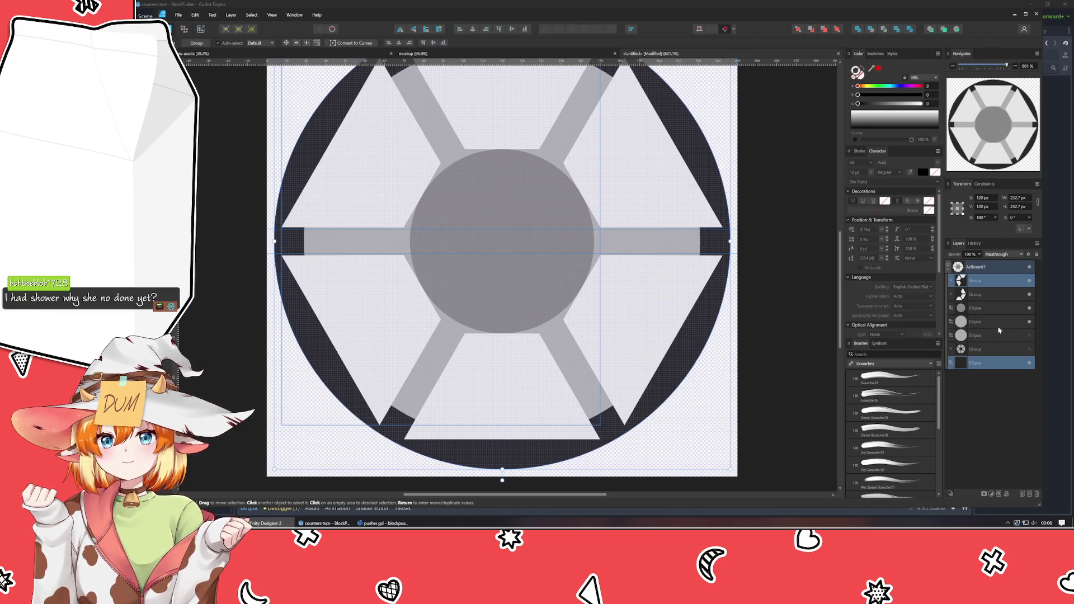
{"action": "left_click", "coordinate": [990, 293]}
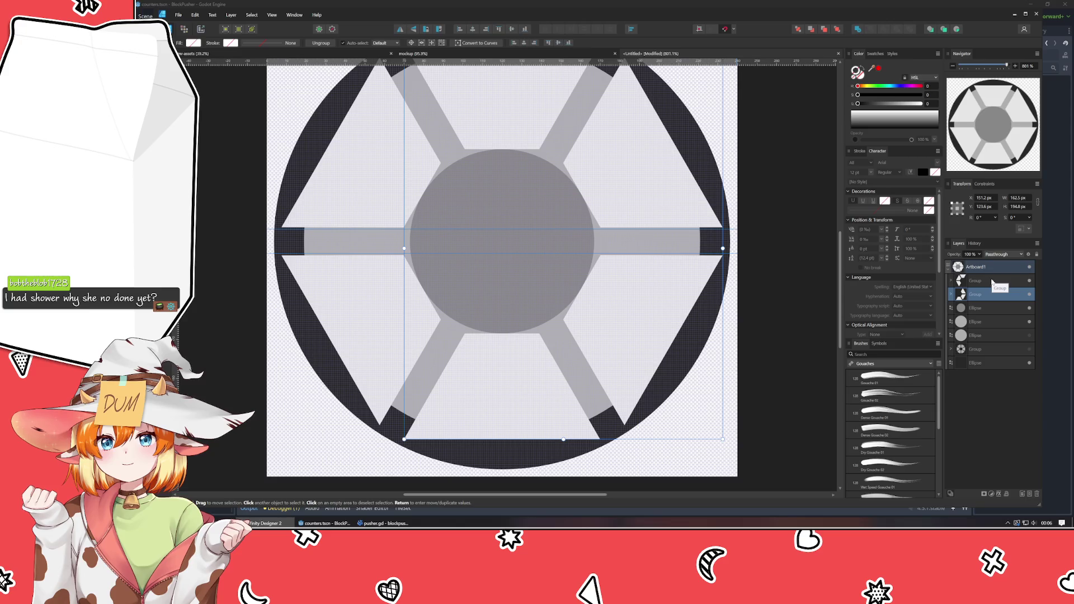
{"action": "left_click", "coordinate": [991, 280], "text": "shift"}
- Ungroup both groups into six separate trapezoids and inspect the emblem's centre
{"action": "key", "text": "ctrl+shift+g"}
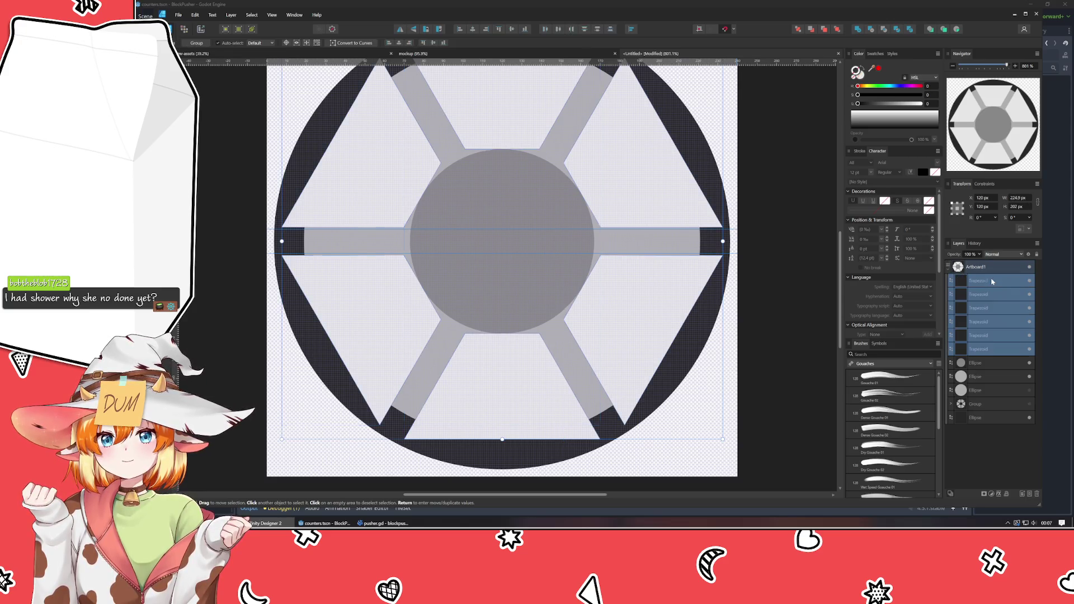
{"action": "left_click", "coordinate": [991, 280]}
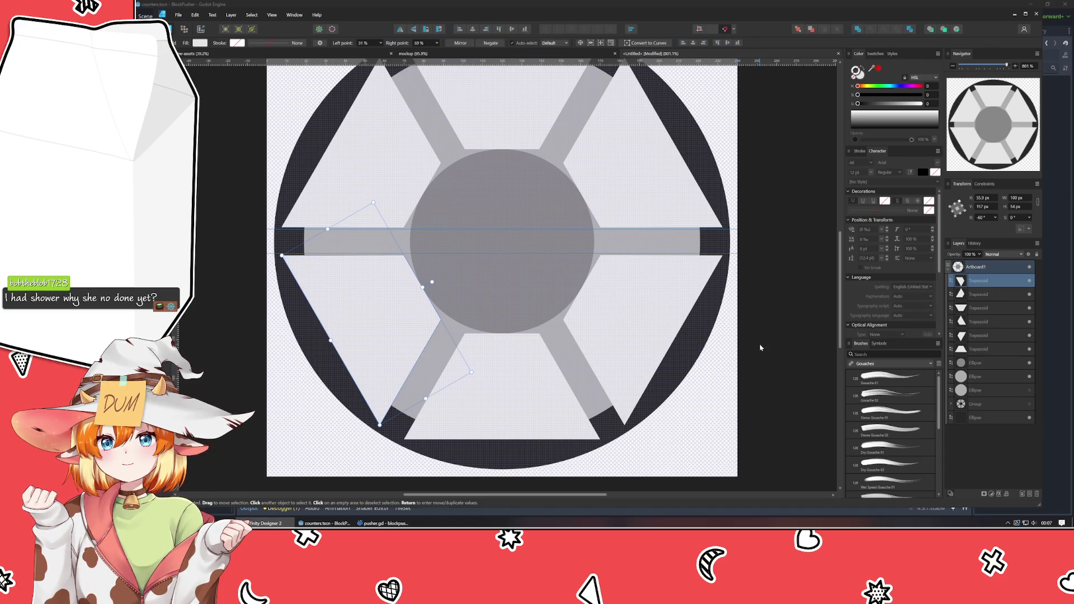
{"action": "key", "text": "Escape"}
{"action": "scroll", "coordinate": [430, 228], "scroll_direction": "up", "scroll_amount": 3}
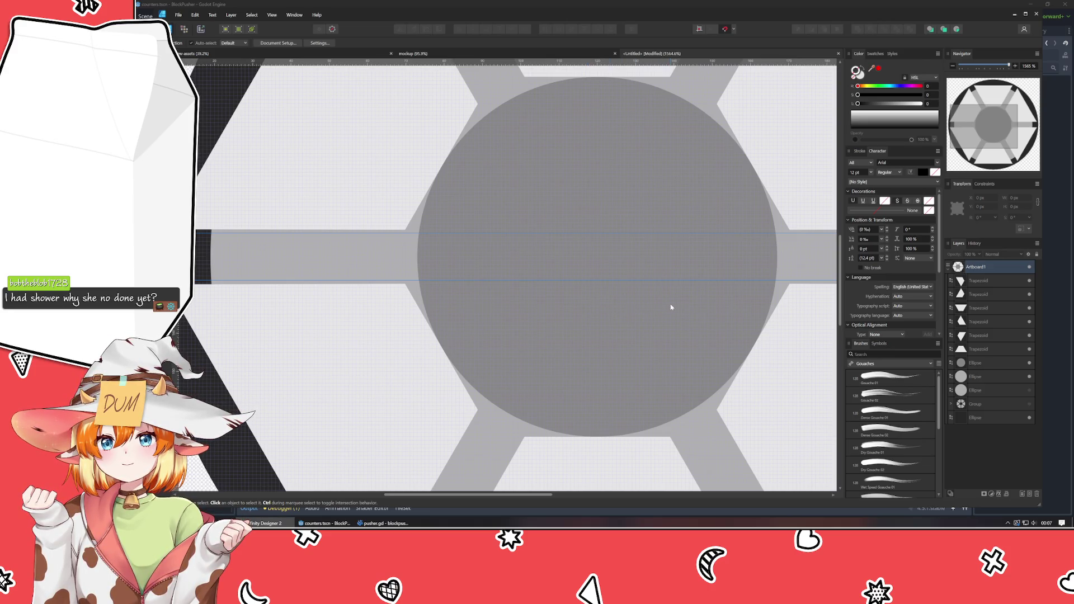
{"action": "left_click_drag", "start_coordinate": [671, 307], "coordinate": [678, 340]}
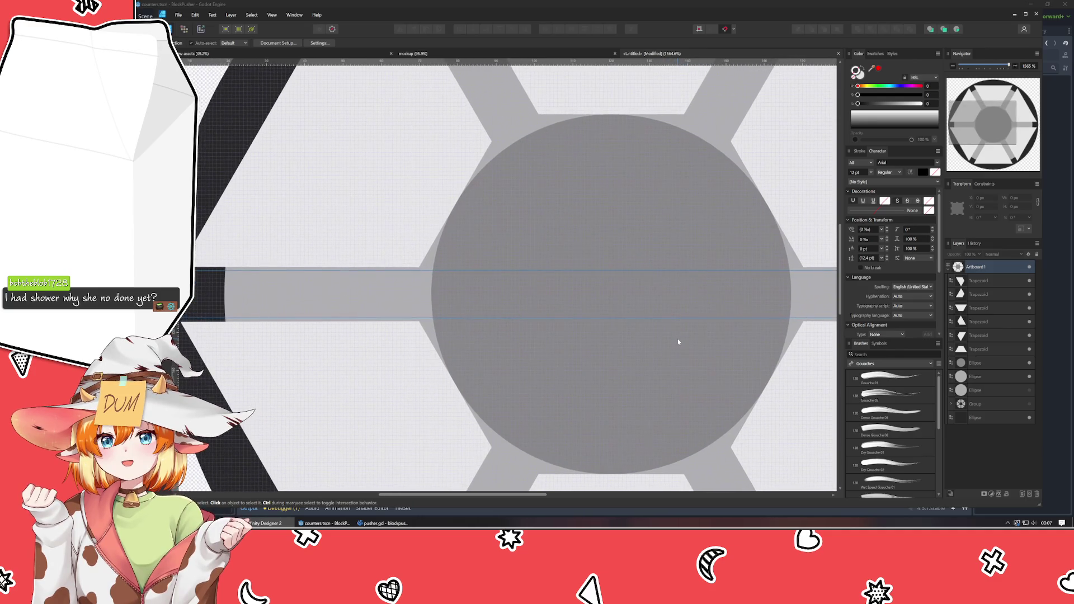
{"action": "scroll", "coordinate": [676, 342], "scroll_direction": "right", "scroll_amount": 3}
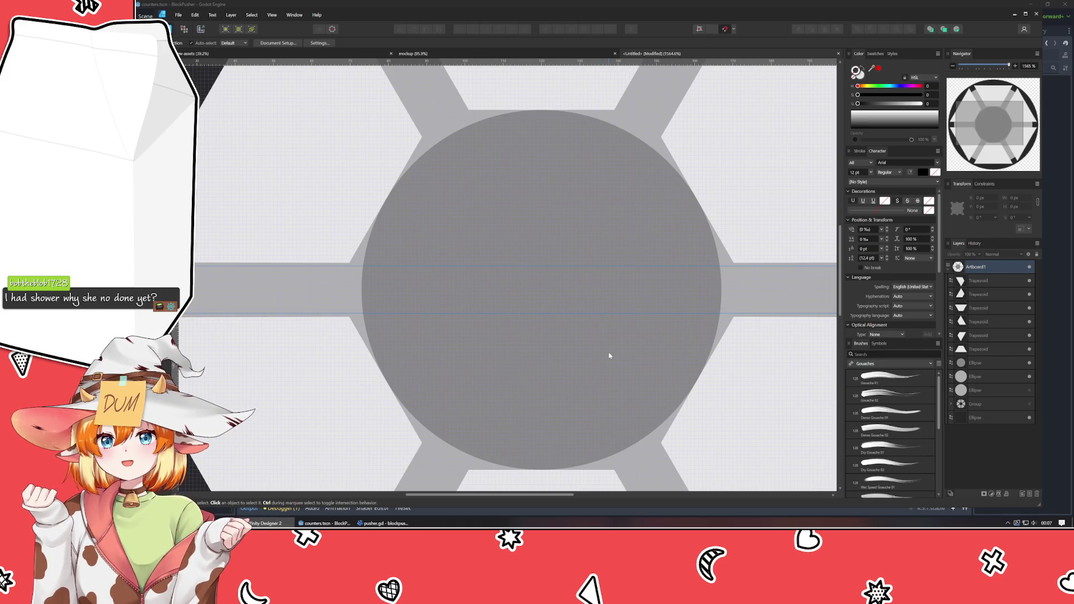
{"action": "scroll", "coordinate": [609, 356], "scroll_direction": "down", "scroll_amount": 4}
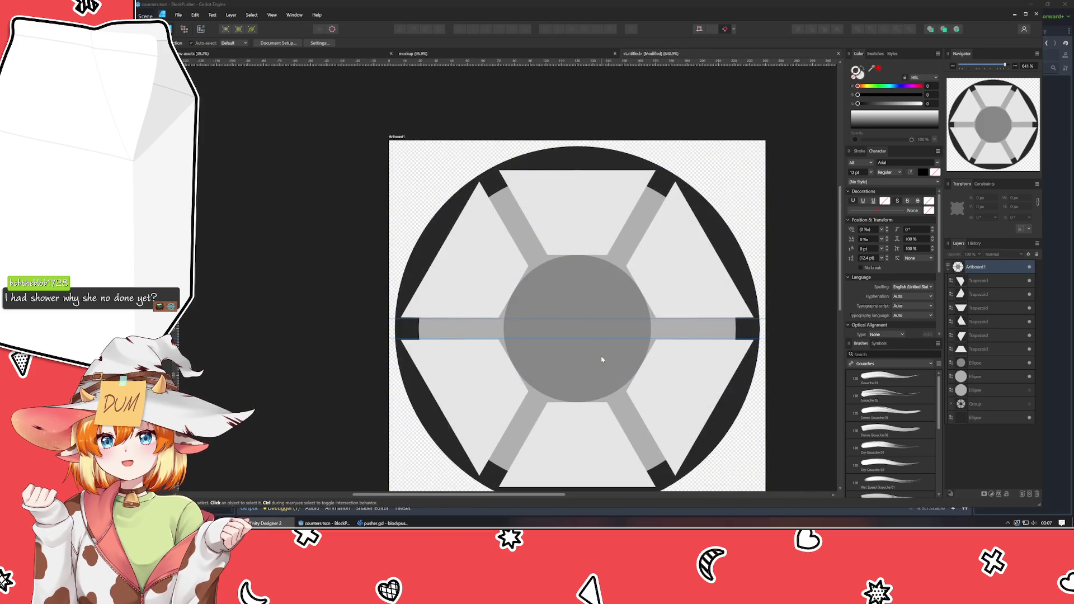
{"action": "left_click_drag", "start_coordinate": [583, 331], "coordinate": [501, 295]}
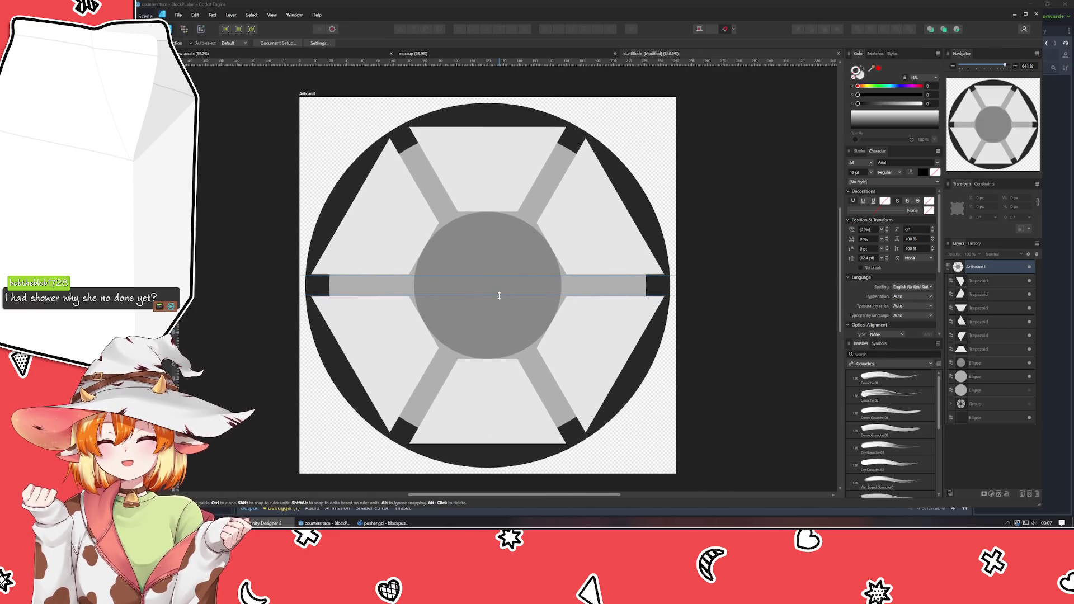
{"action": "left_click_drag", "start_coordinate": [506, 305], "coordinate": [524, 279]}
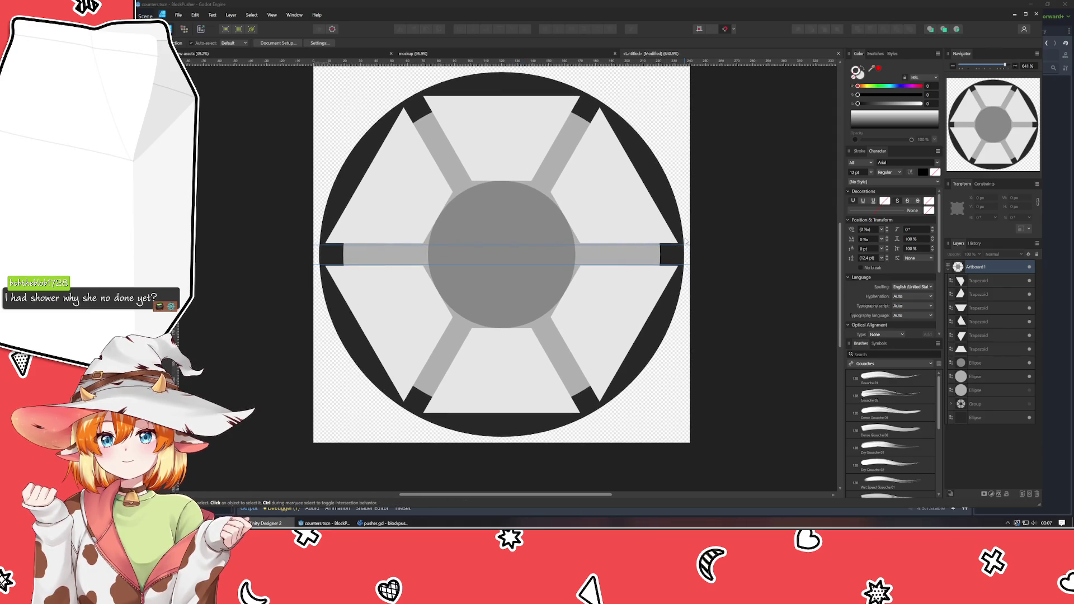
{"action": "left_click", "coordinate": [629, 204]}
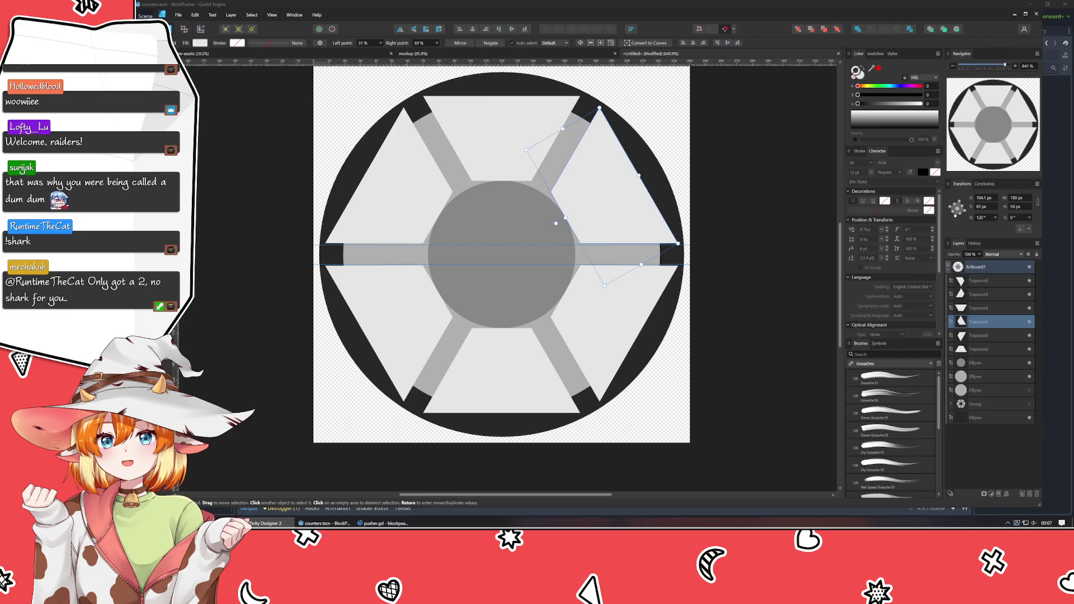
- Round all corners of the six trapezoids with a corner radius of 5 using the Node tool
{"action": "left_click", "coordinate": [1010, 353]}
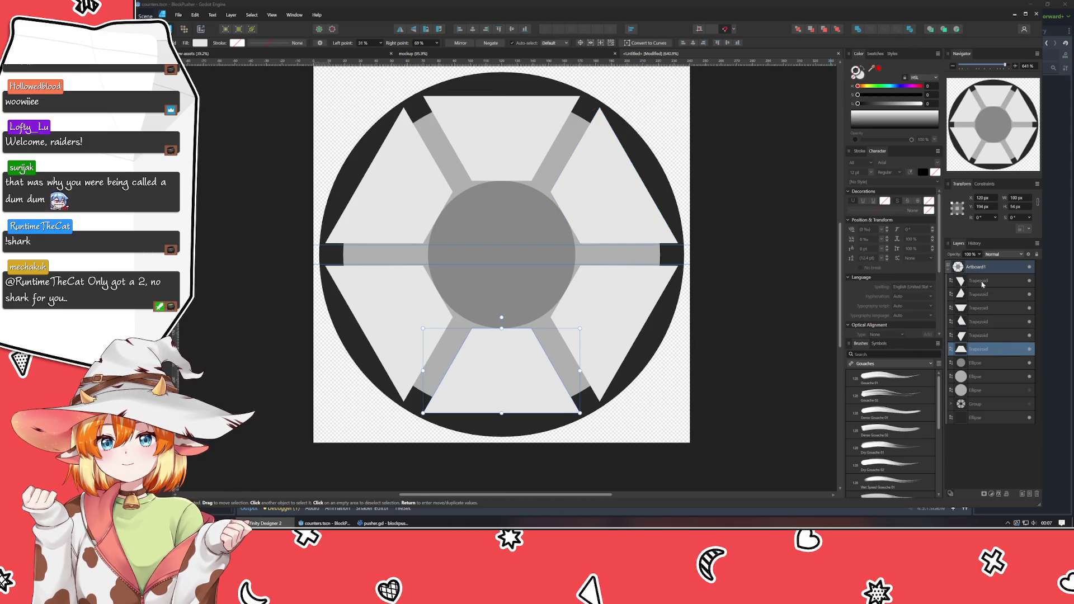
{"action": "left_click", "coordinate": [1001, 281], "text": "shift"}
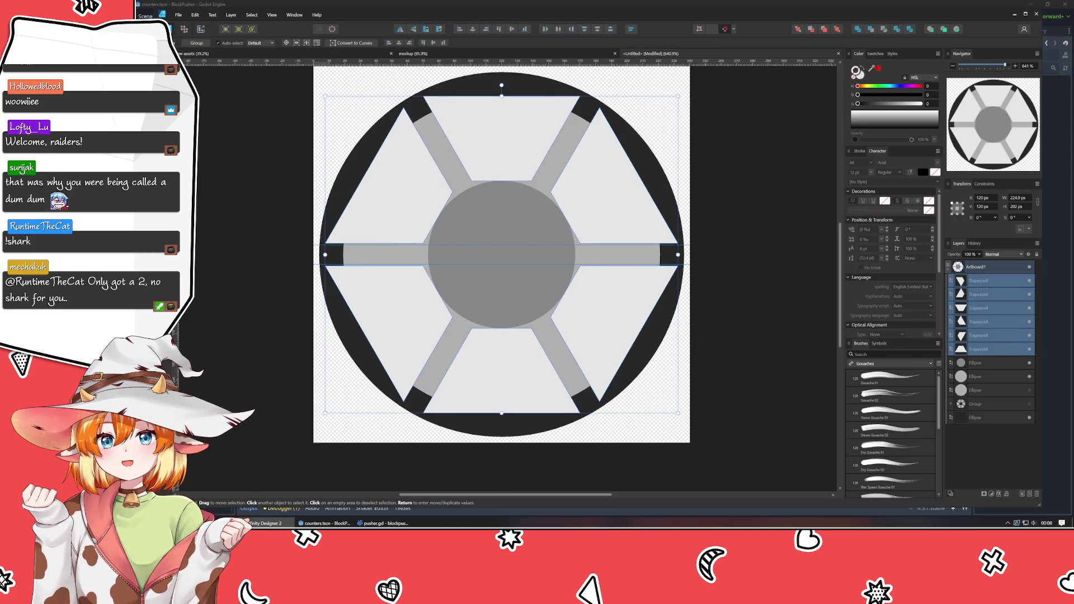
{"action": "key", "text": "alt+Tab"}
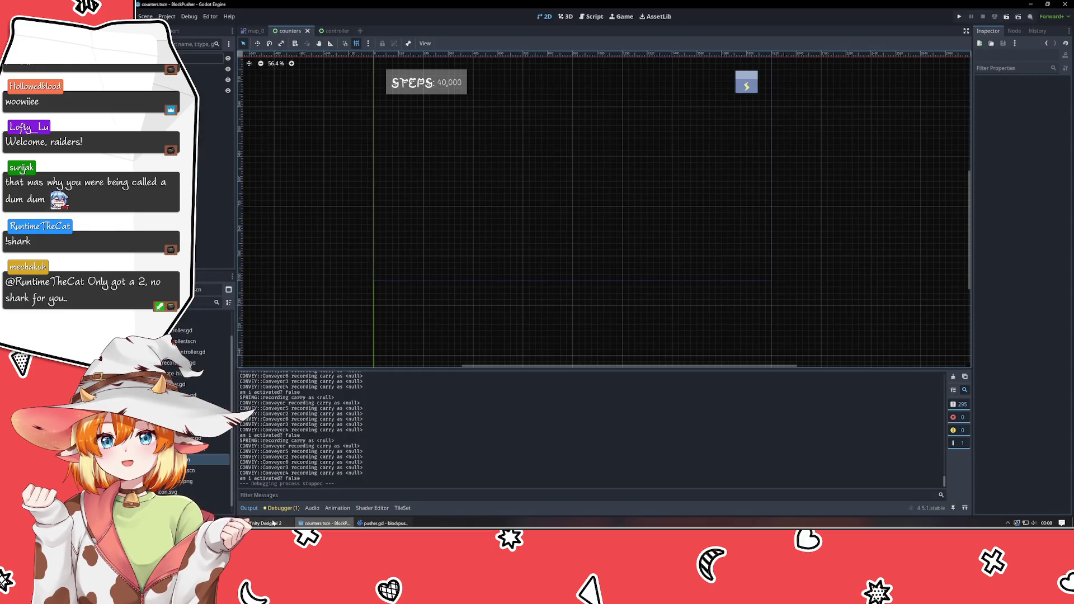
{"action": "key", "text": "alt+Tab"}
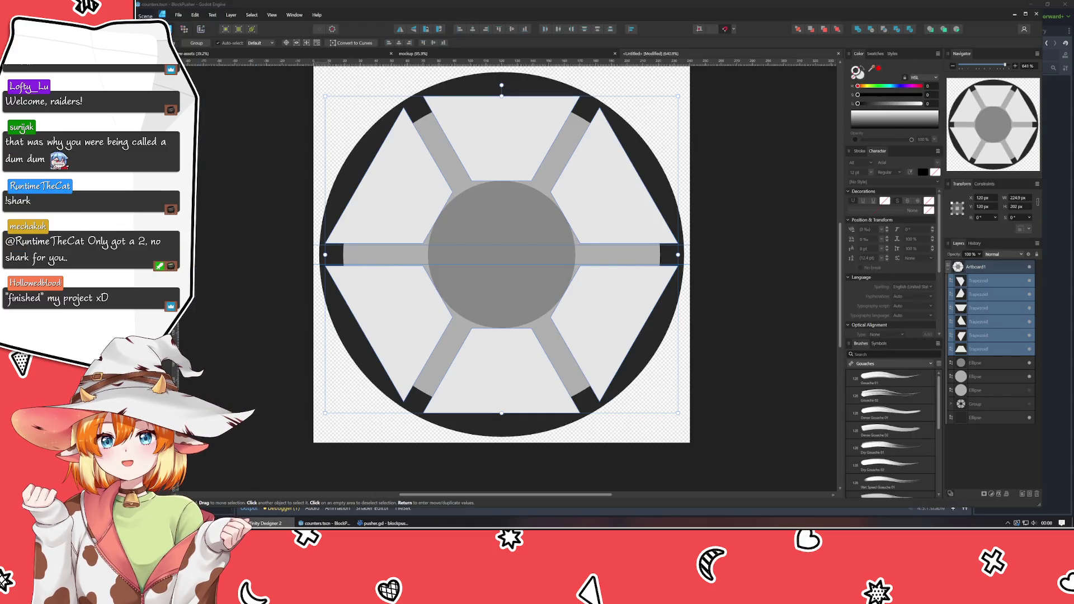
{"action": "key", "text": "a"}
{"action": "left_click_drag", "start_coordinate": [290, 80], "coordinate": [639, 500]}
{"action": "left_click", "coordinate": [428, 43]}
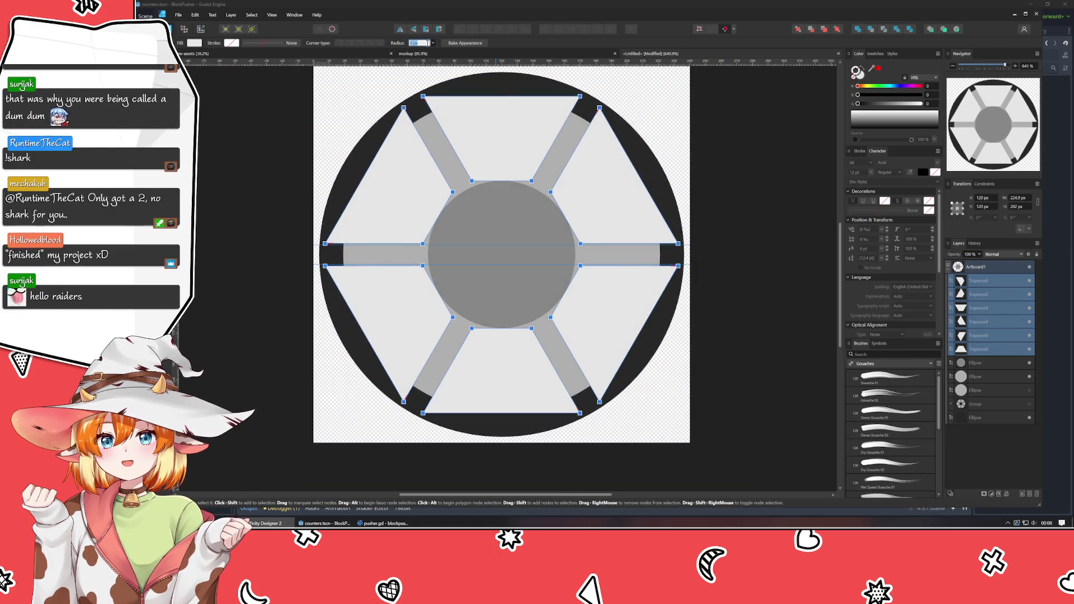
{"action": "type", "text": "5"}
{"action": "key", "text": "Return"}
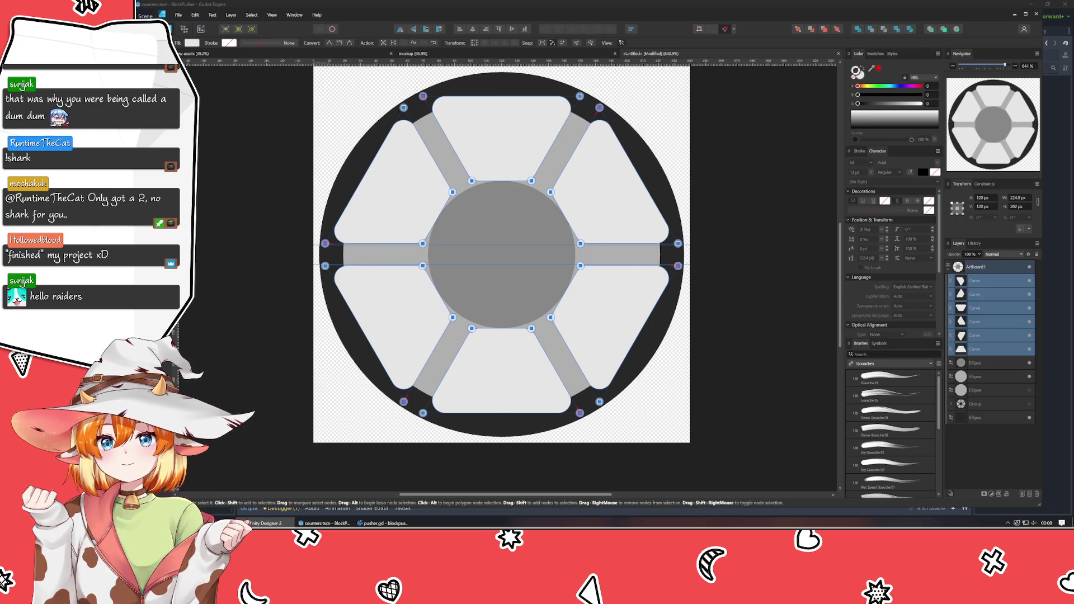
{"action": "key", "text": "v"}
{"action": "left_click", "coordinate": [284, 156]}
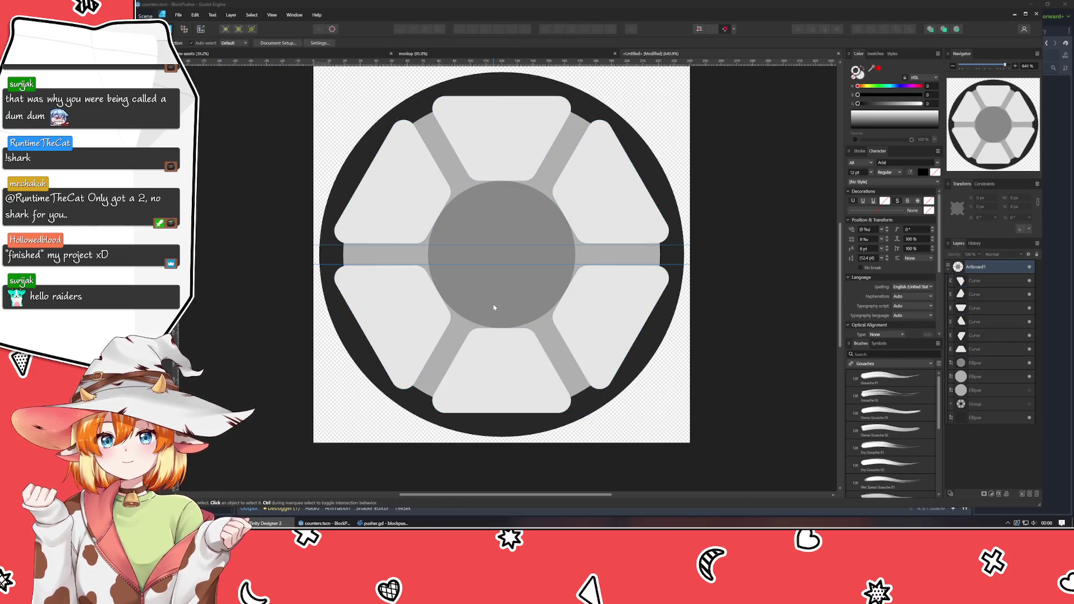
- Delete the 126.2 px and 113.8 px horizontal guides in the Guides Manager
{"action": "left_click", "coordinate": [473, 271]}
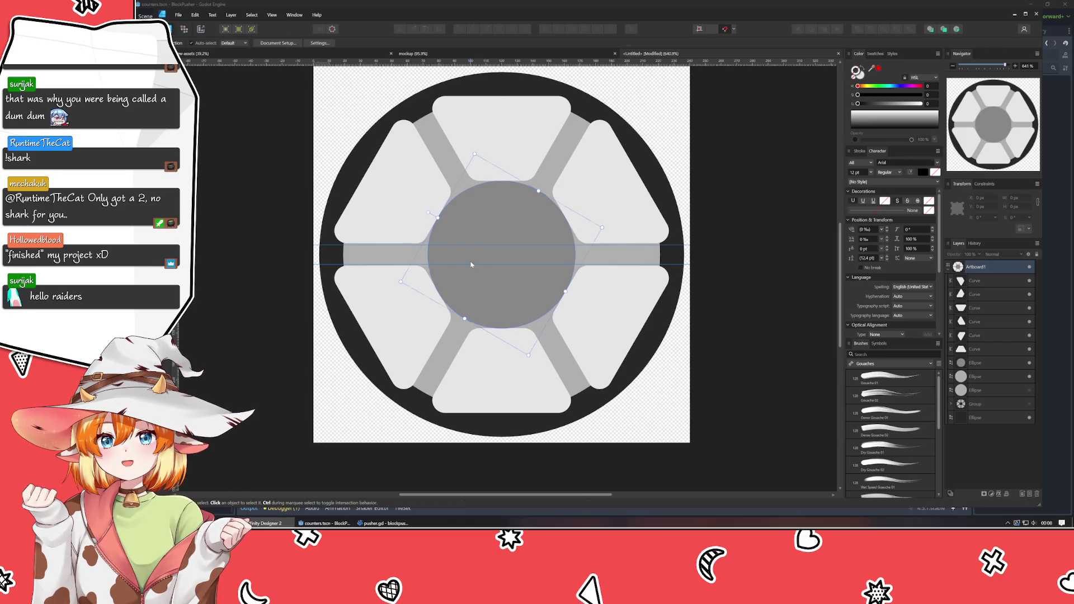
{"action": "double_click", "coordinate": [471, 264]}
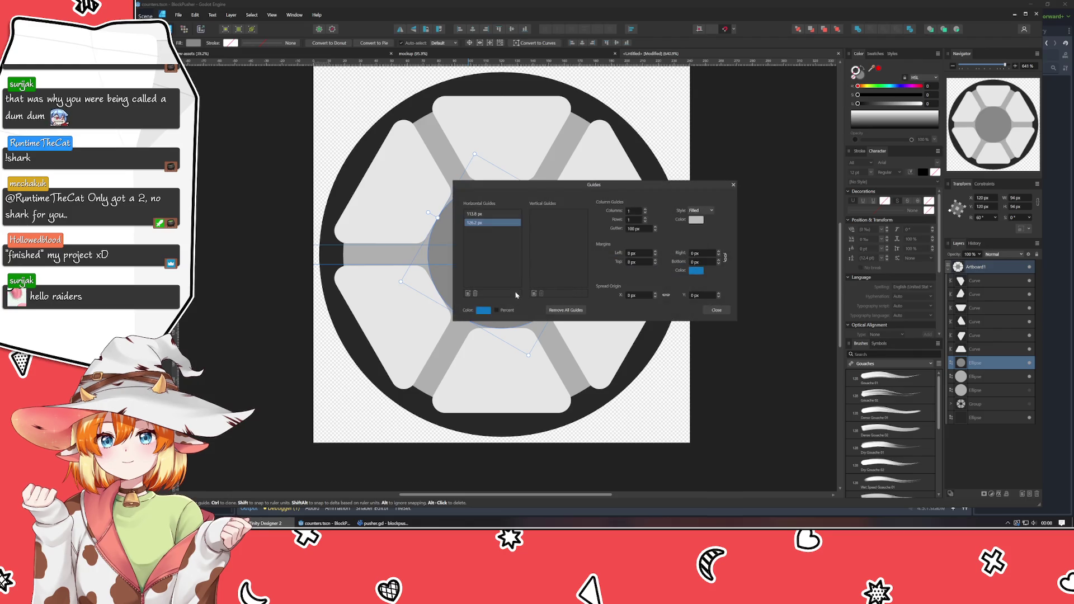
{"action": "left_click", "coordinate": [475, 294]}
{"action": "left_click", "coordinate": [480, 216]}
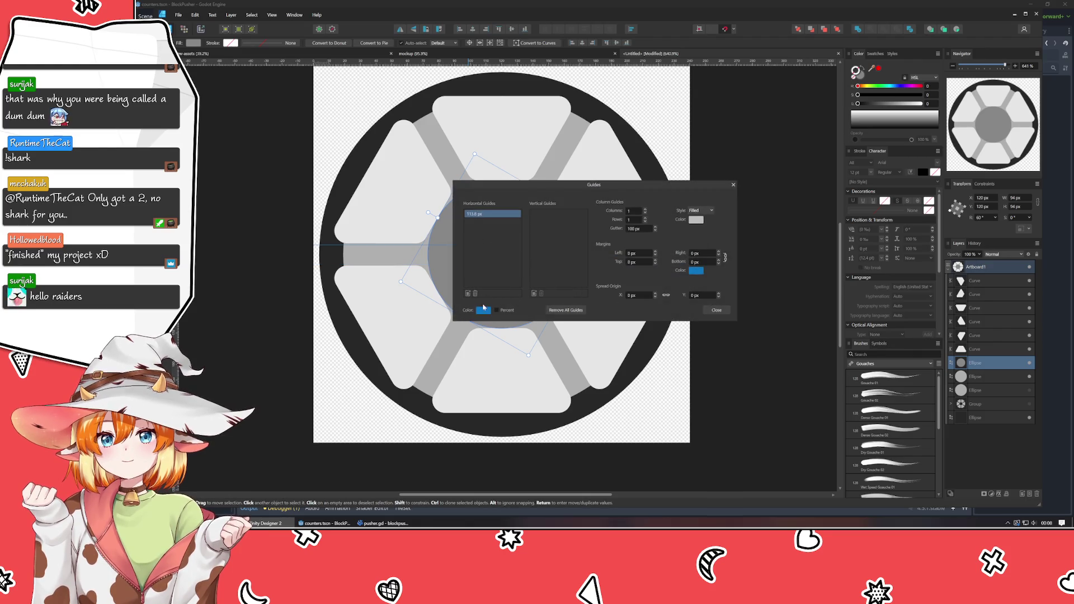
{"action": "left_click", "coordinate": [474, 294]}
- Hide the grey Ellipse layer holding the centre circle and spokes
{"action": "left_click", "coordinate": [715, 310]}
{"action": "left_click", "coordinate": [755, 332]}
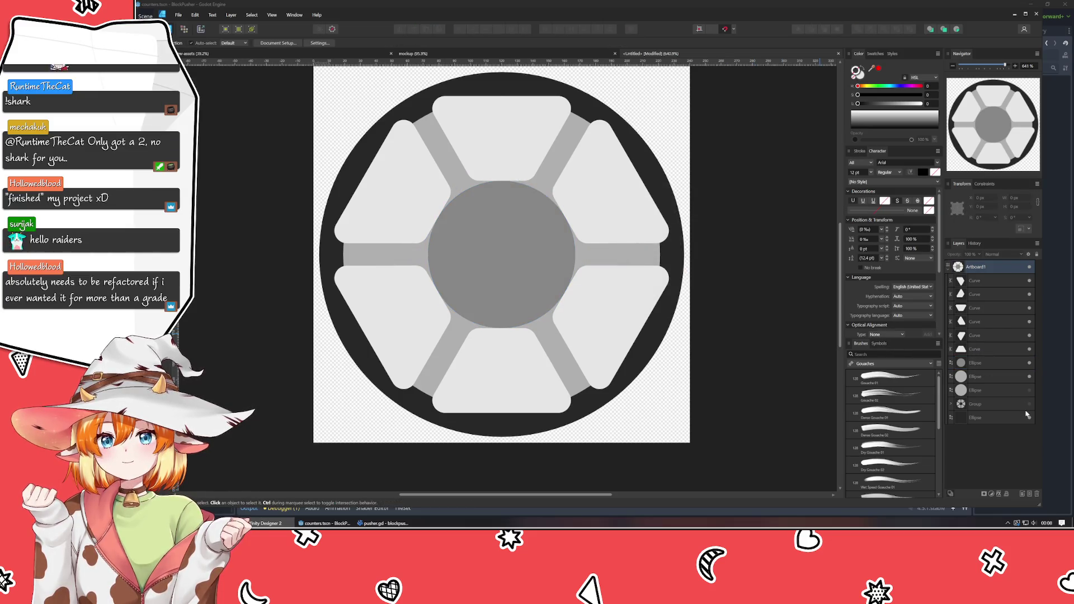
{"action": "left_click", "coordinate": [1029, 364]}
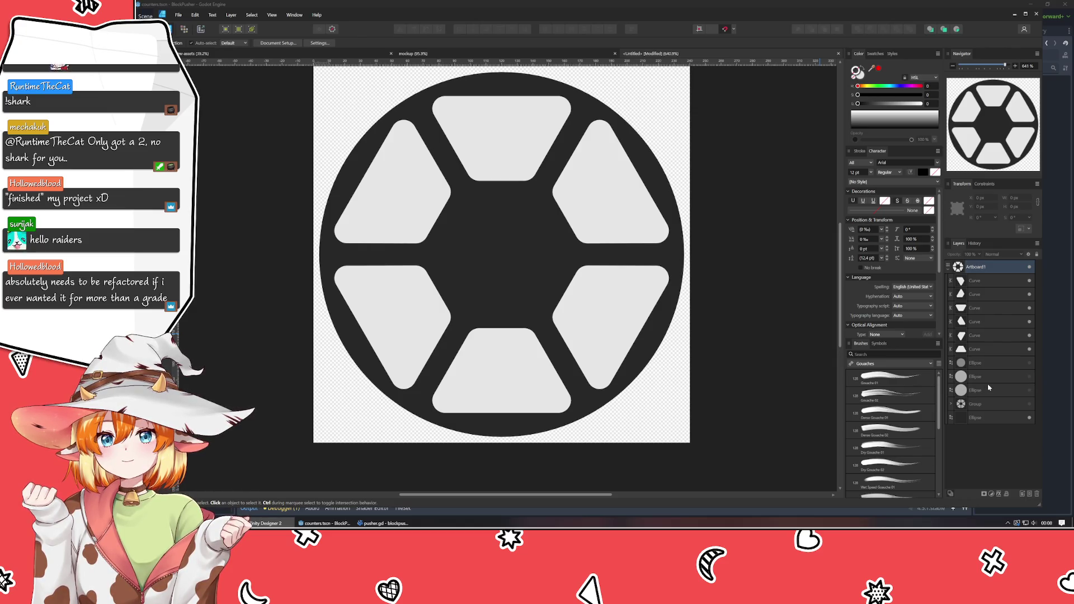
- Set the bottom trapezoid's height to 70 px instead of stretching it by hand
{"action": "left_click", "coordinate": [985, 347]}
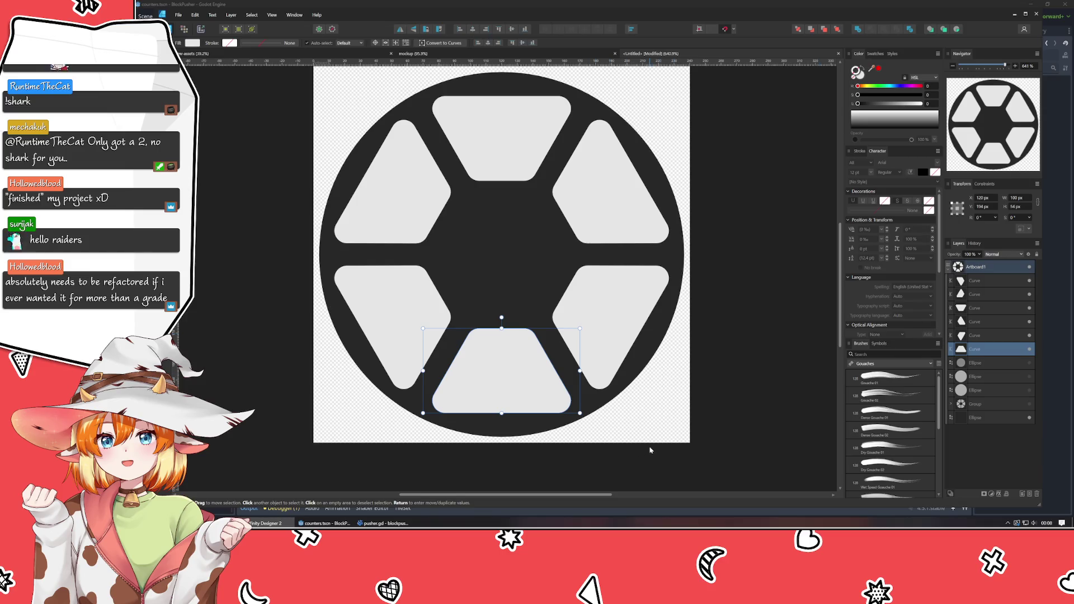
{"action": "left_click_drag", "start_coordinate": [501, 329], "coordinate": [496, 303]}
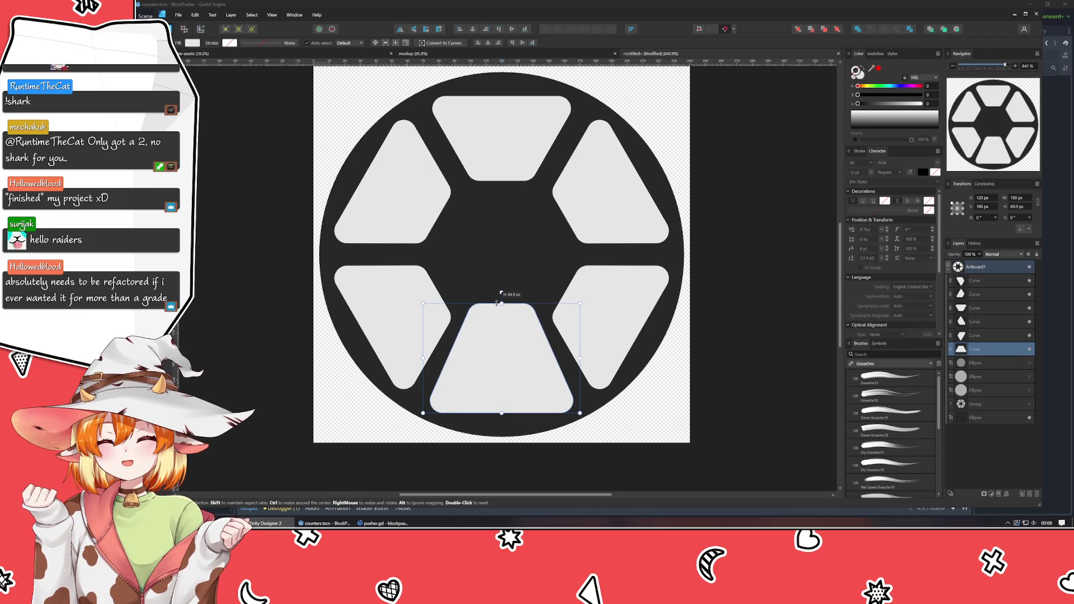
{"action": "key", "text": "ctrl+z"}
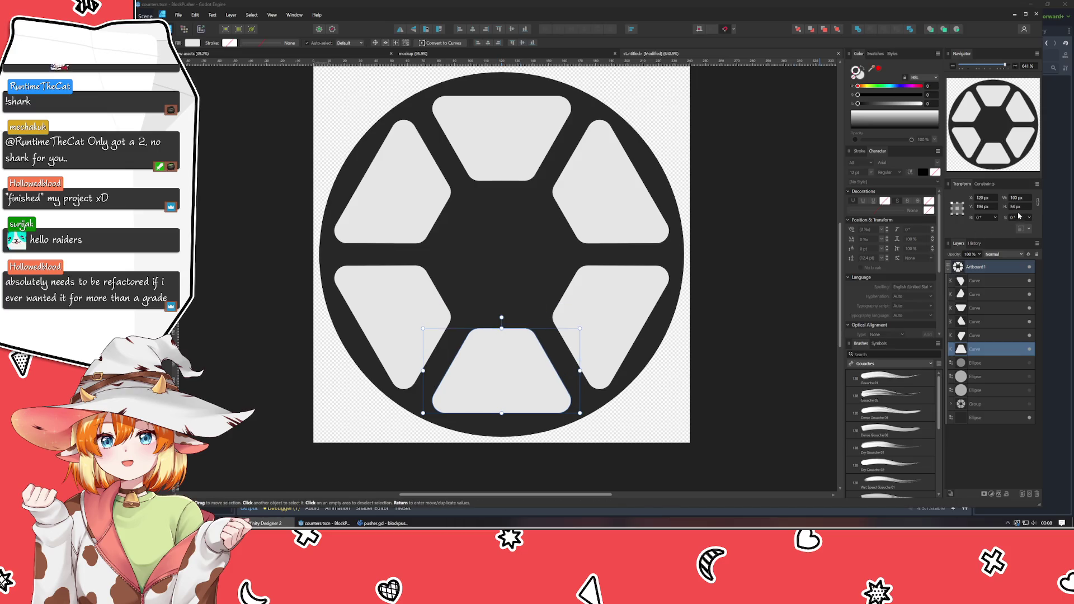
{"action": "left_click", "coordinate": [1018, 207]}
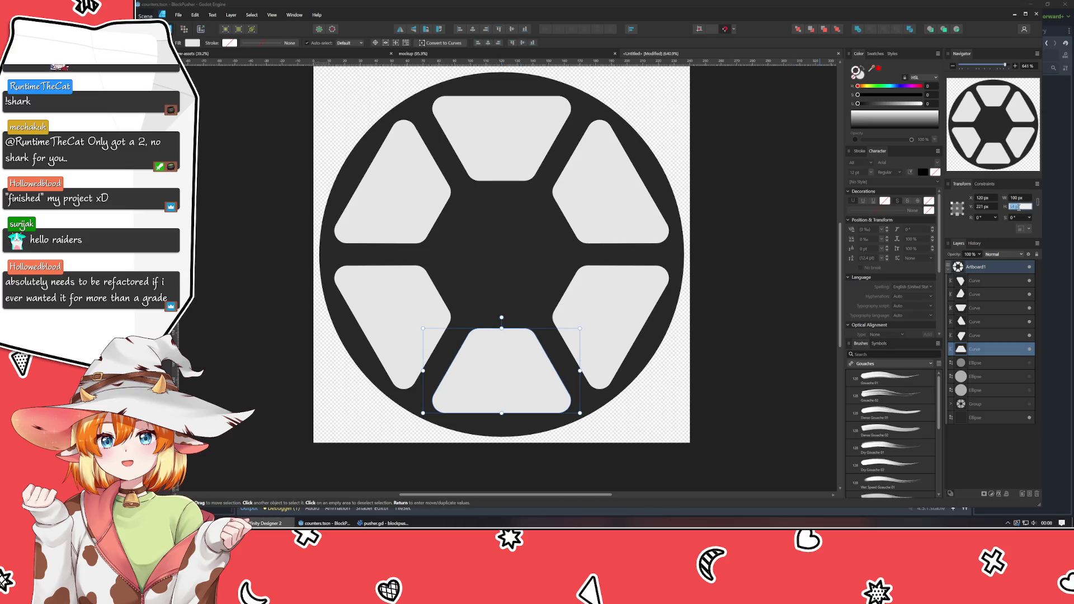
{"action": "type", "text": "70"}
{"action": "key", "text": "Return"}
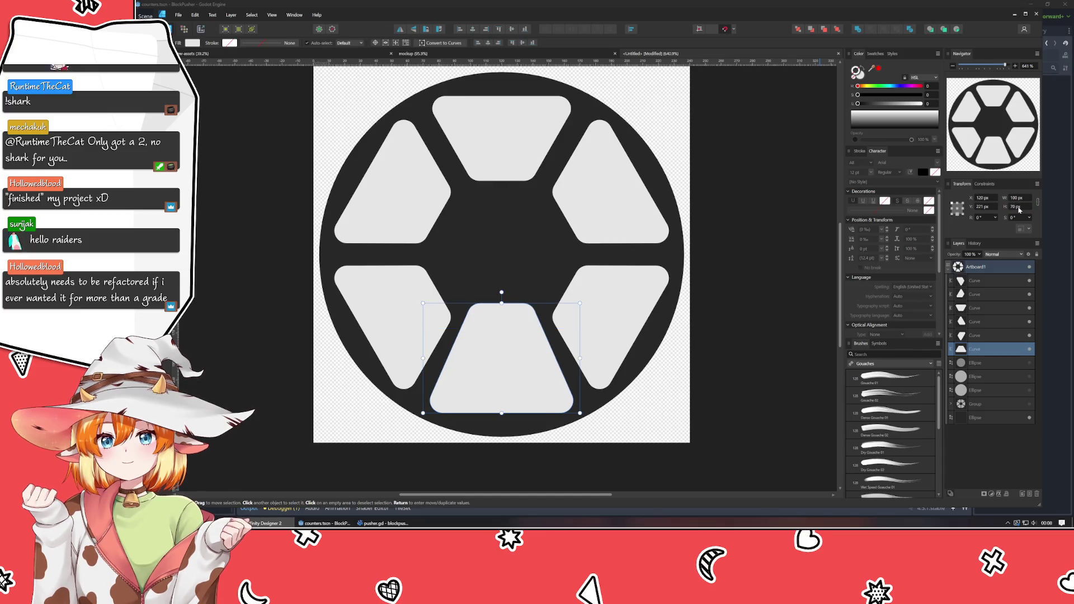
- Set the lower-right, upper-right and top trapezoids to 70 px height
{"action": "left_click", "coordinate": [614, 304]}
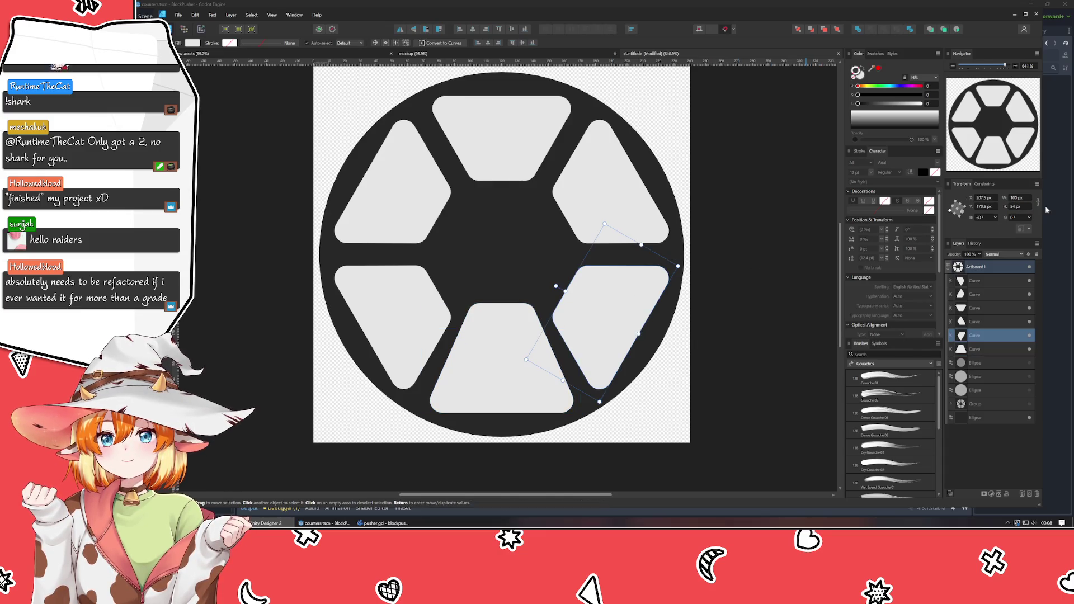
{"action": "left_click", "coordinate": [1028, 208]}
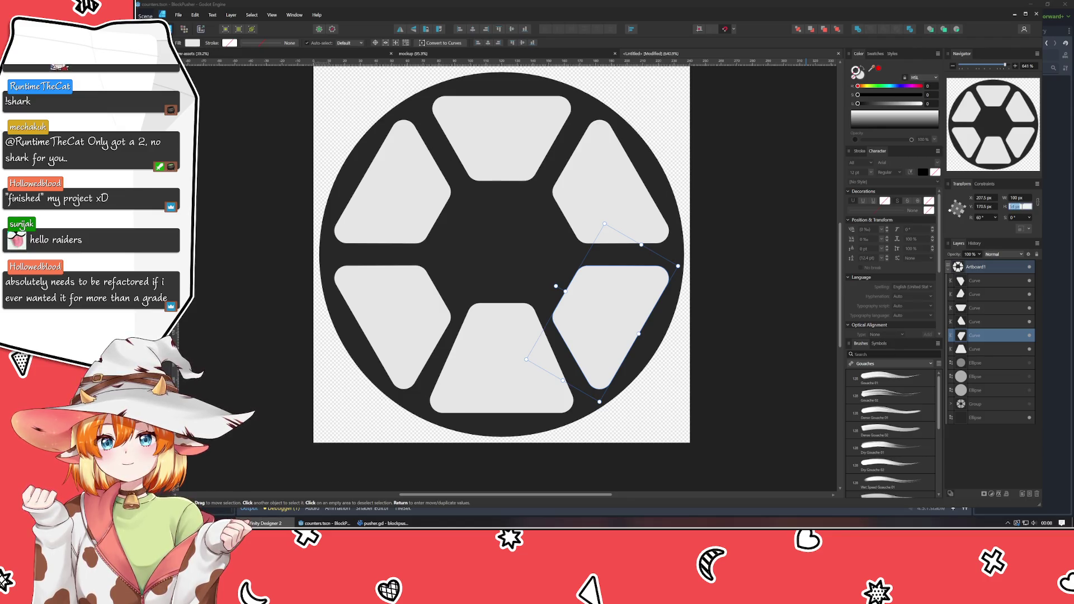
{"action": "type", "text": "70"}
{"action": "key", "text": "Return"}
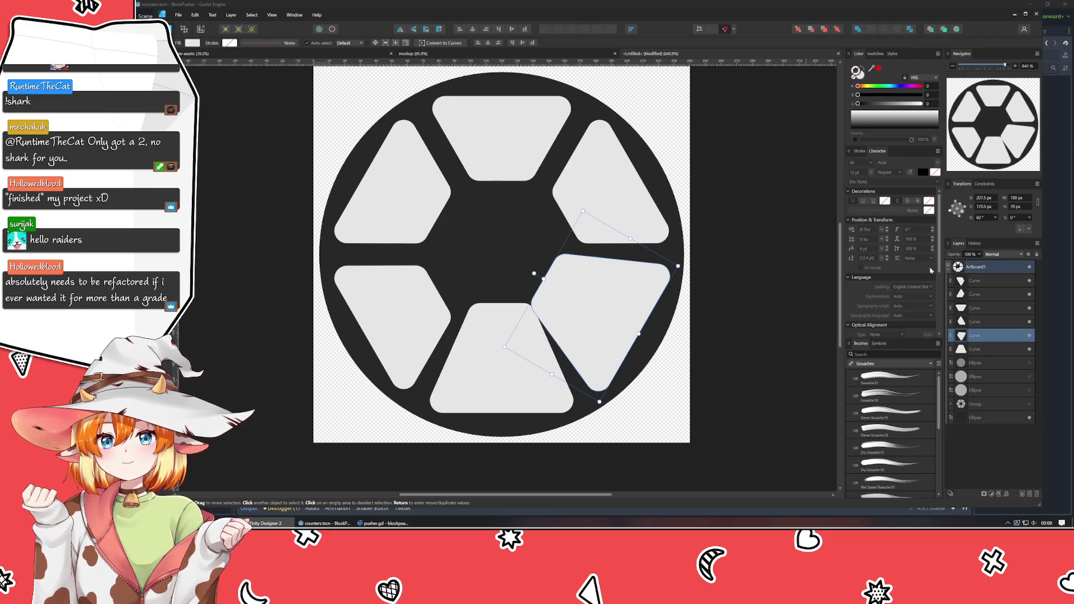
{"action": "left_click", "coordinate": [612, 179]}
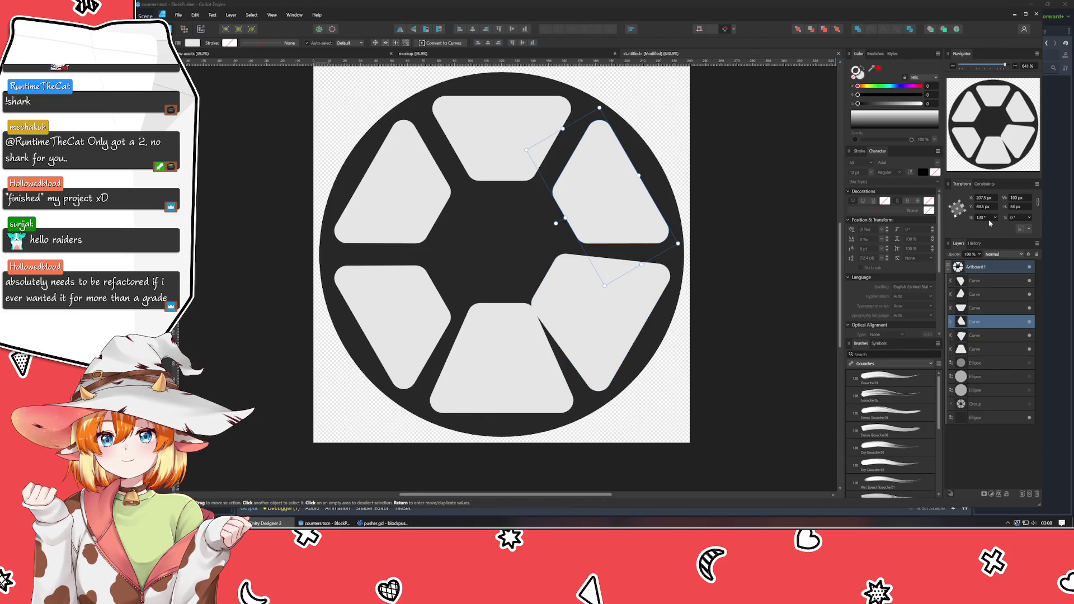
{"action": "type", "text": "70"}
{"action": "key", "text": "Return"}
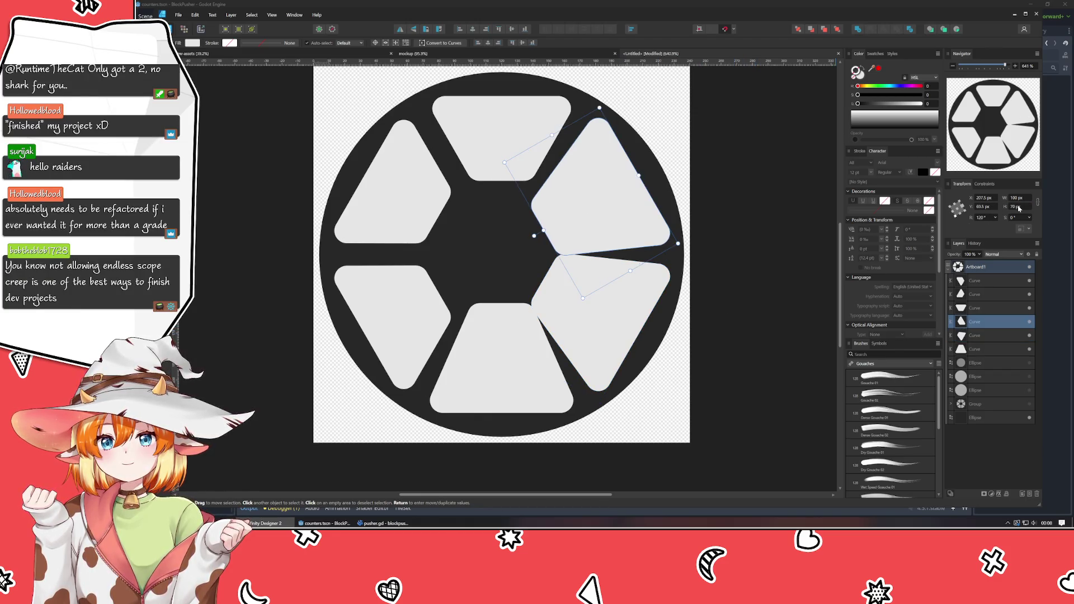
{"action": "left_click", "coordinate": [532, 139]}
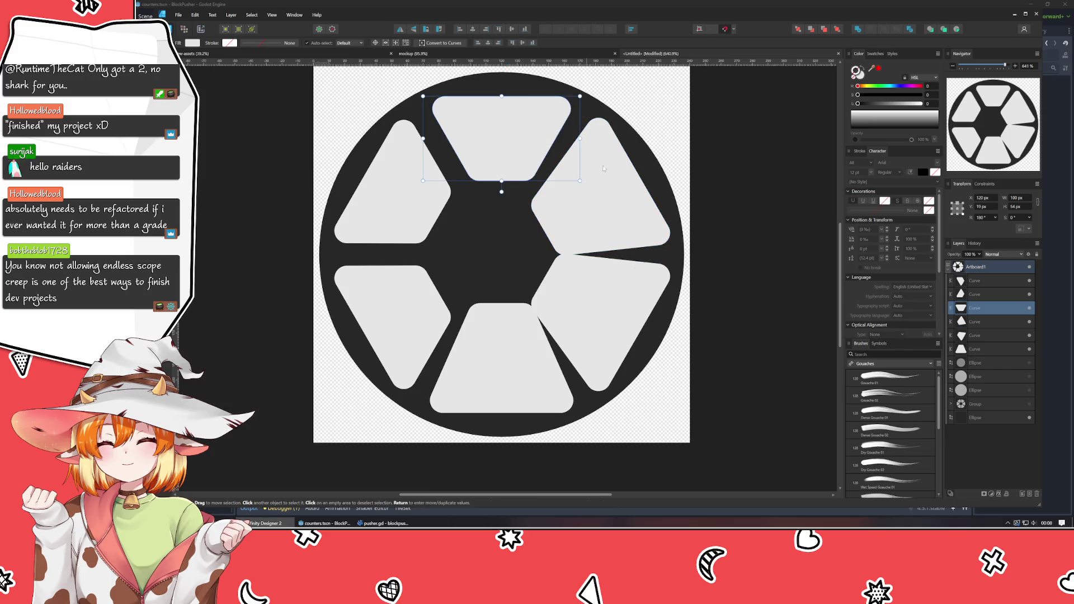
{"action": "left_click", "coordinate": [1017, 206]}
{"action": "type", "text": "70"}
{"action": "key", "text": "Return"}
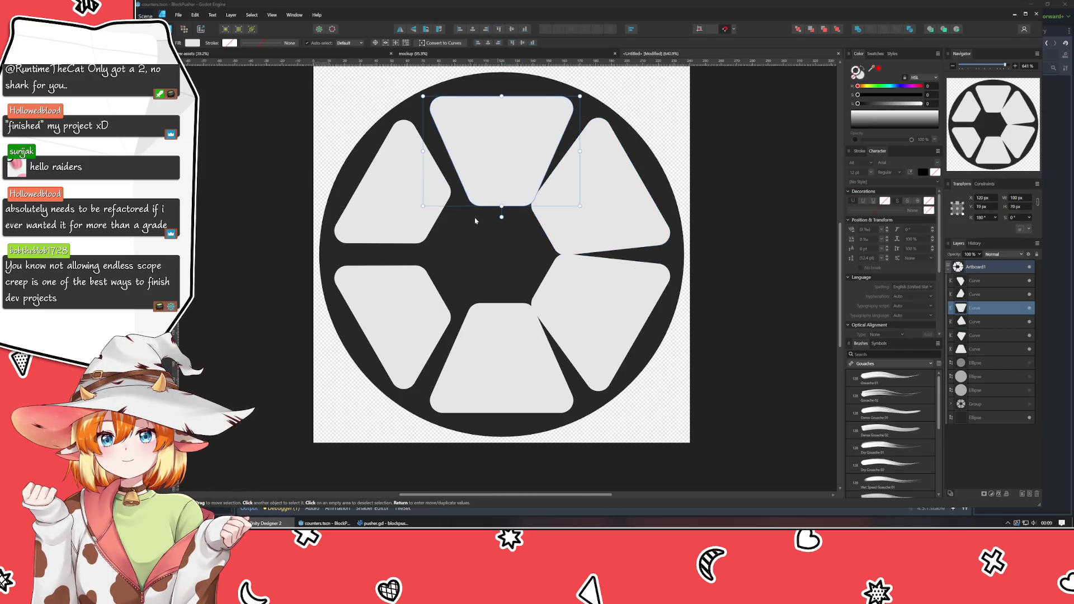
- Set the upper-left and lower-left trapezoids to 70 px height
{"action": "left_click", "coordinate": [392, 179]}
{"action": "left_click", "coordinate": [1016, 207]}
{"action": "type", "text": "70"}
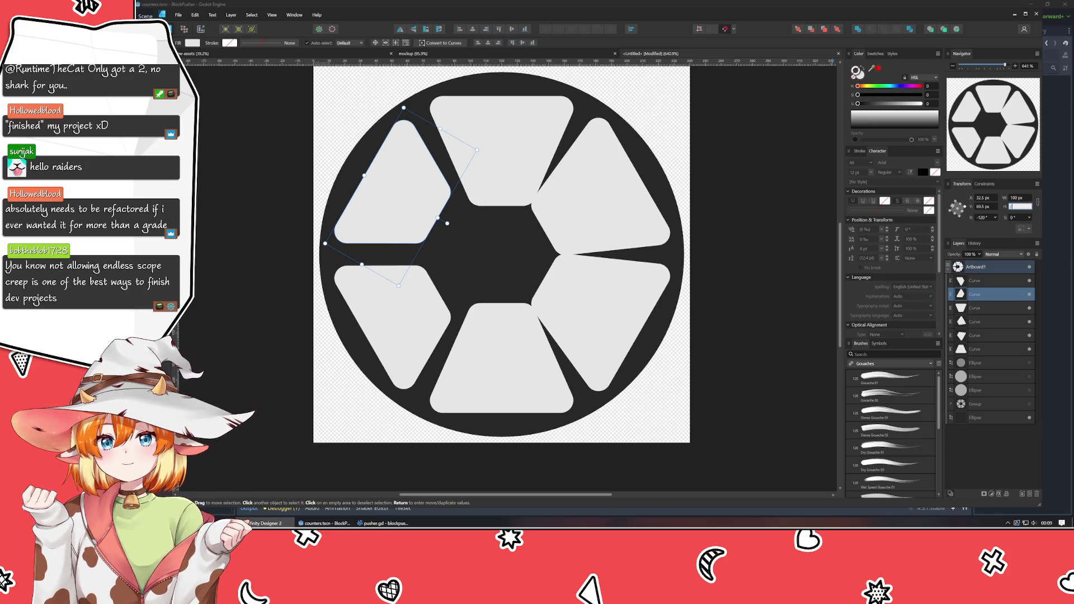
{"action": "key", "text": "Return"}
{"action": "left_click", "coordinate": [402, 333]}
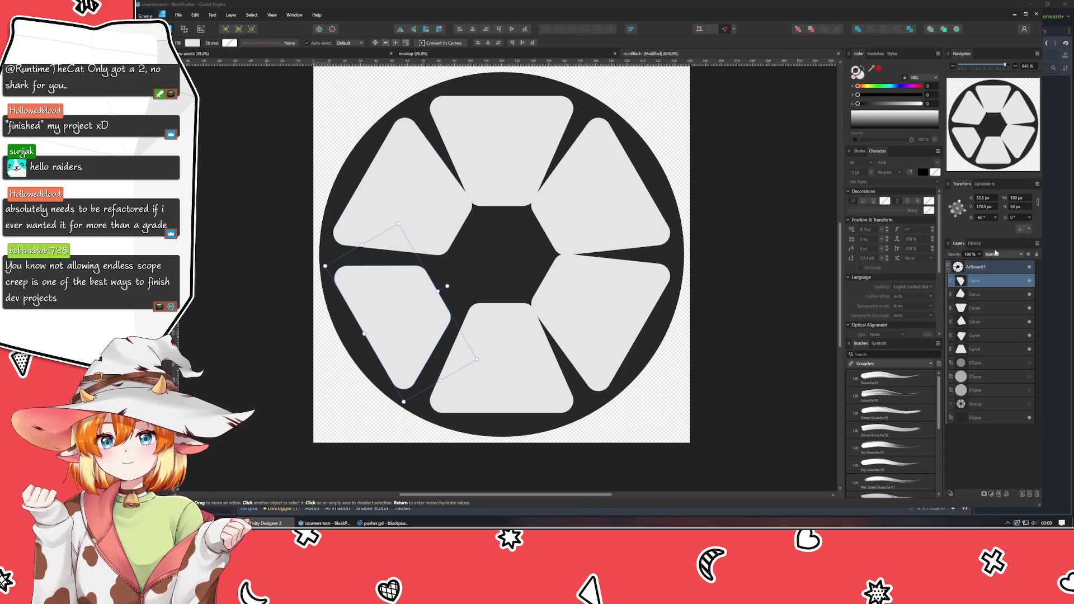
{"action": "left_click", "coordinate": [1019, 206]}
{"action": "type", "text": "70"}
{"action": "key", "text": "Return"}
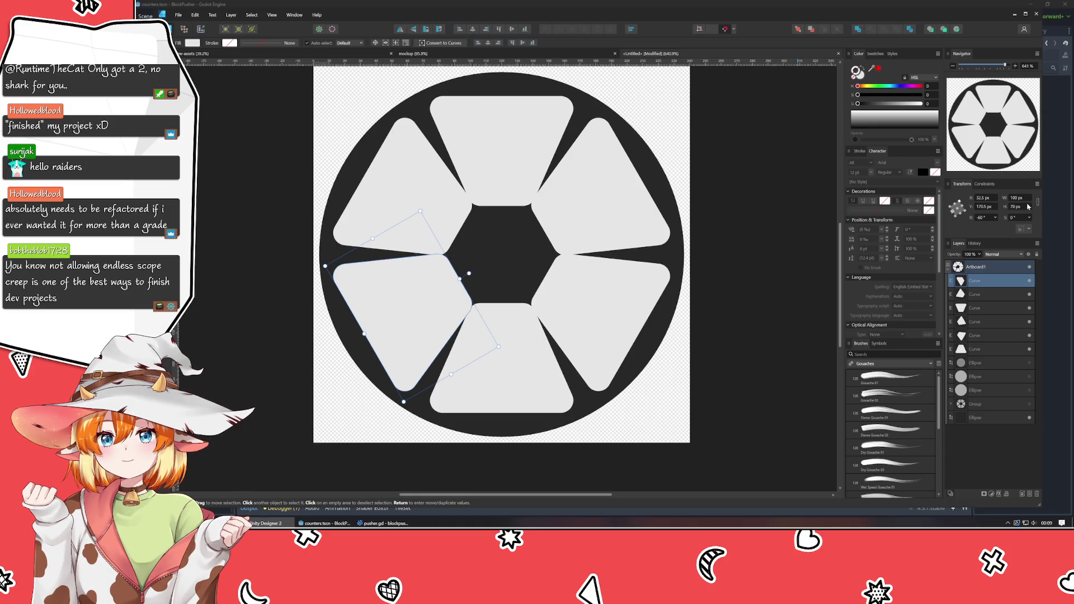
- Select all six trapezoids together for shape editing
{"action": "key", "text": "m"}
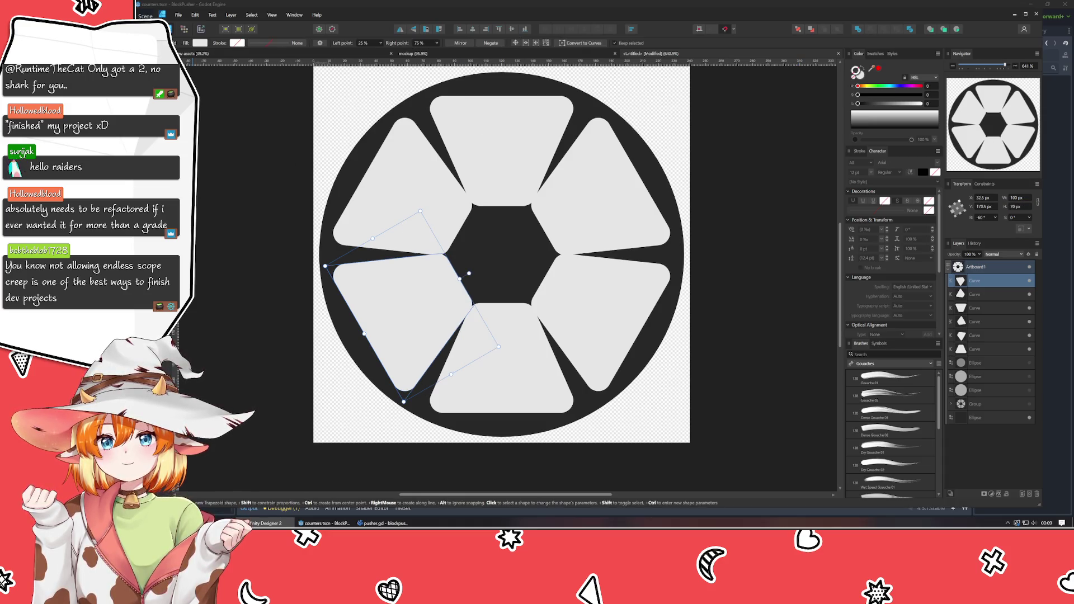
{"action": "left_click", "coordinate": [985, 348], "text": "shift"}
{"action": "scroll", "coordinate": [371, 44], "scroll_direction": "down", "scroll_amount": 1}
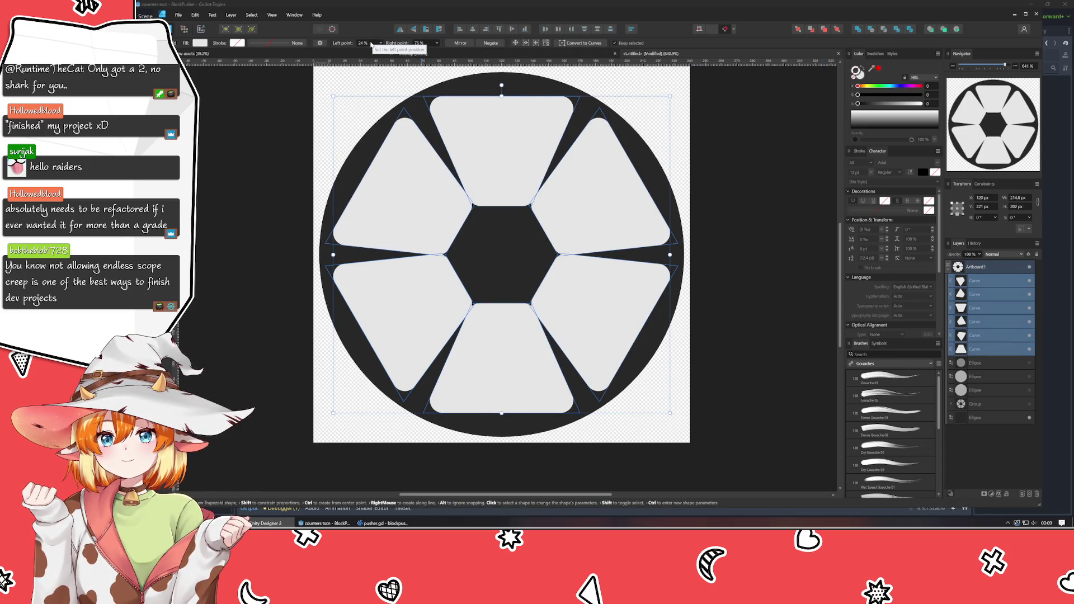
{"action": "scroll", "coordinate": [370, 44], "scroll_direction": "down", "scroll_amount": 15}
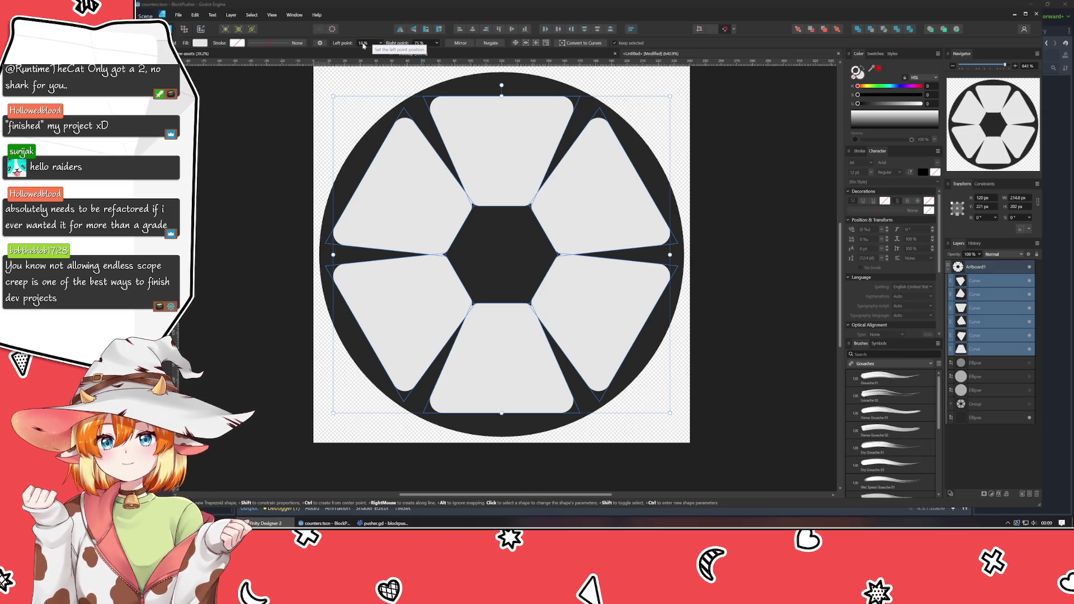
{"action": "scroll", "coordinate": [364, 47], "scroll_direction": "down", "scroll_amount": 1}
{"action": "left_click", "coordinate": [394, 297]}
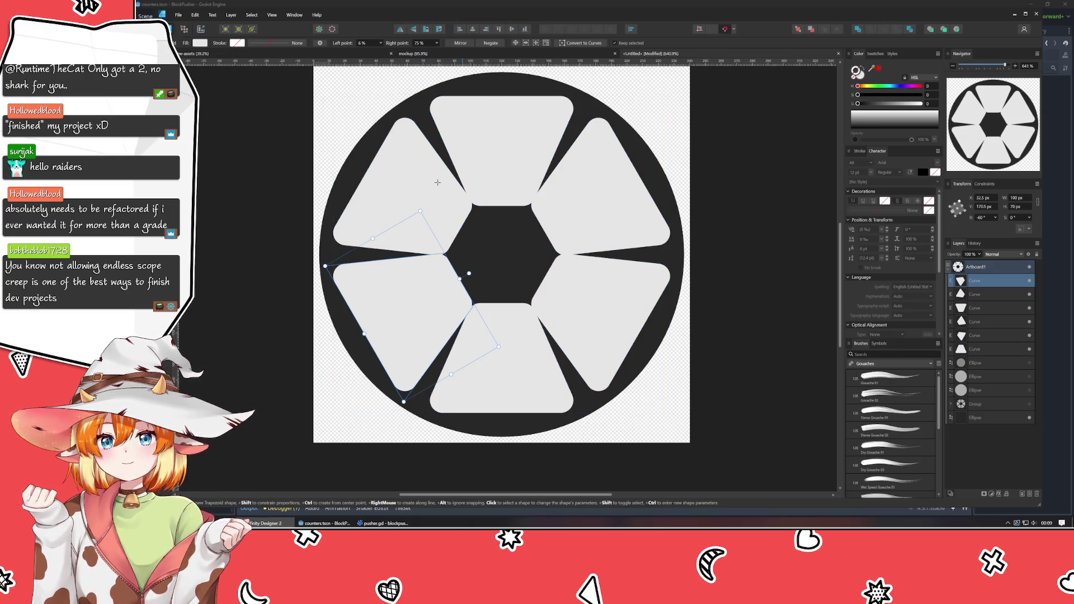
{"action": "key", "text": "v"}
{"action": "left_click", "coordinate": [400, 184]}
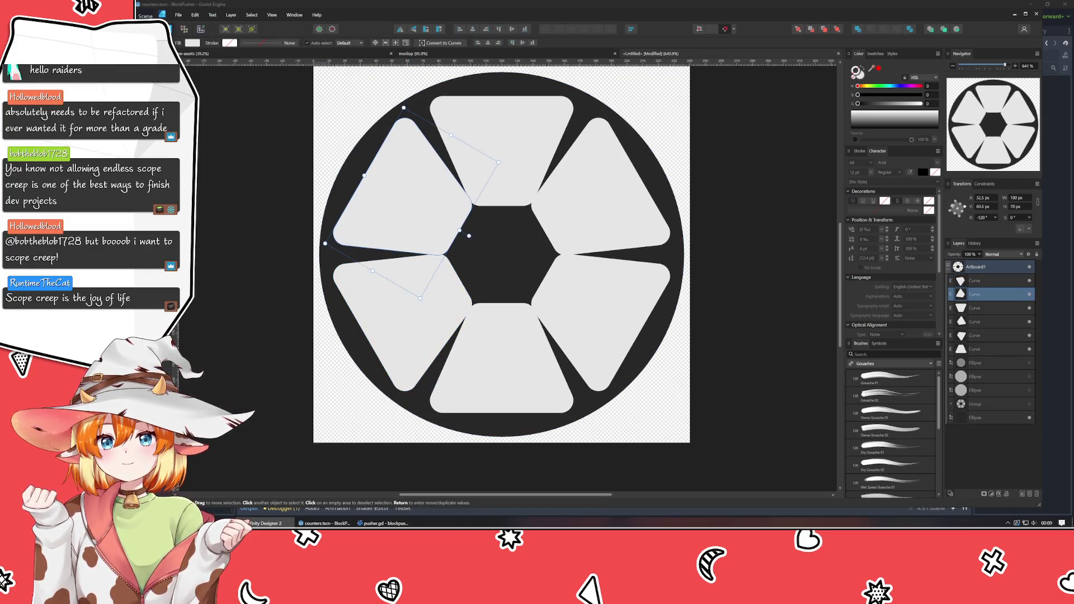
{"action": "left_click", "coordinate": [397, 319]}
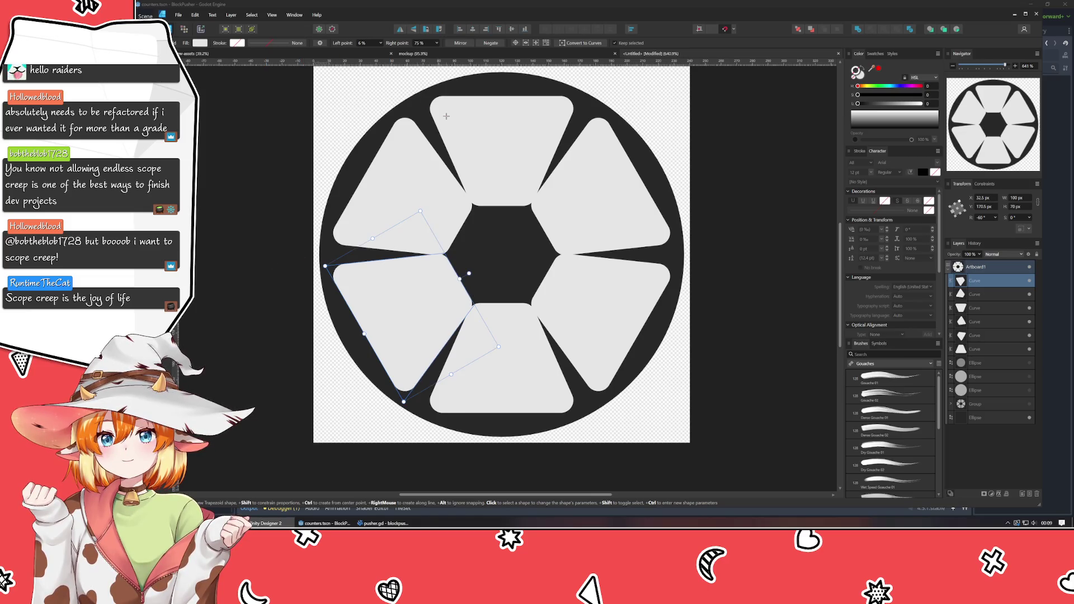
{"action": "left_click", "coordinate": [984, 349]}
{"action": "left_click", "coordinate": [987, 285], "text": "shift"}
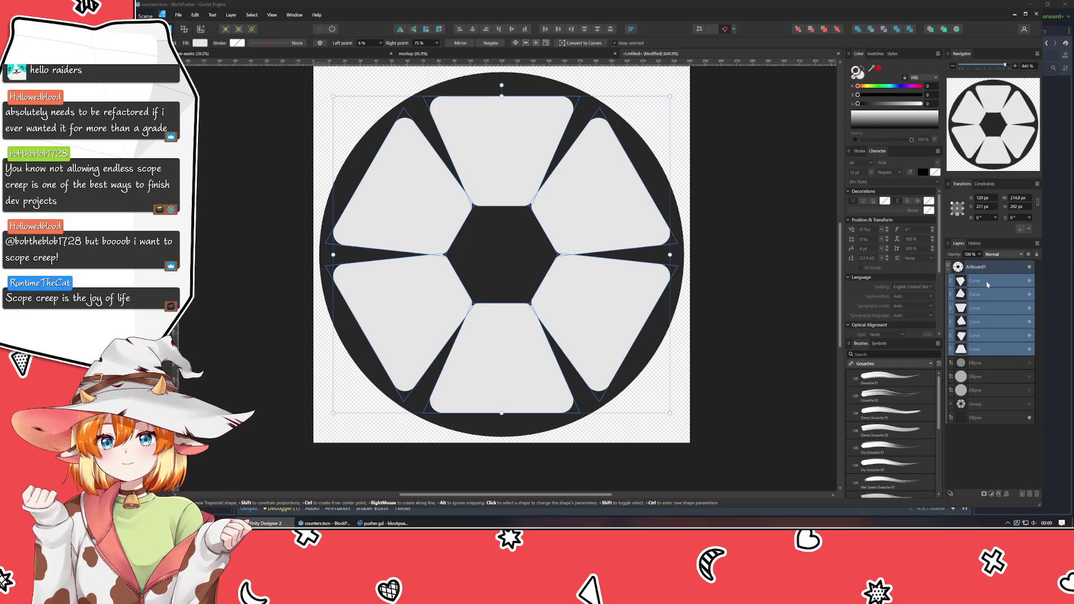
- Set the trapezoids' Left point to 30 %
{"action": "left_click", "coordinate": [546, 44]}
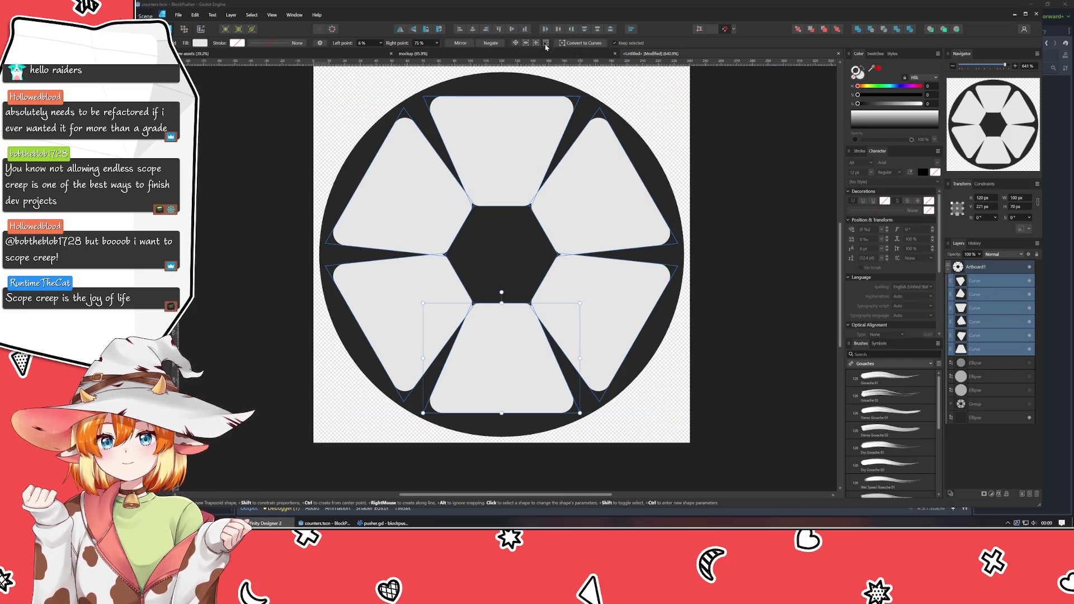
{"action": "left_click", "coordinate": [371, 47]}
{"action": "type", "text": "30"}
{"action": "key", "text": "Return"}
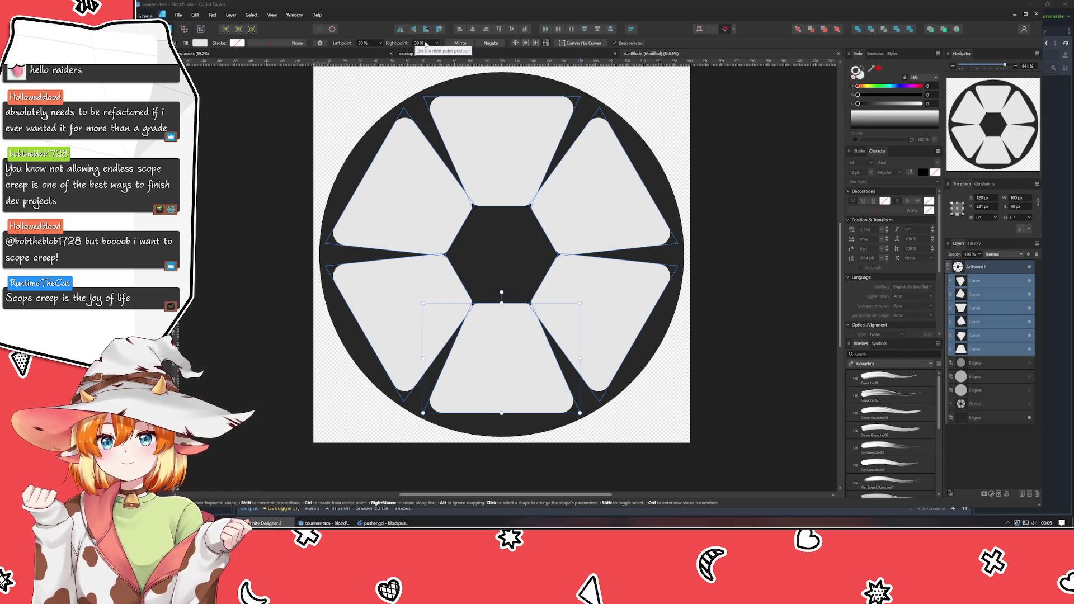
{"action": "key", "text": "ctrl+a"}
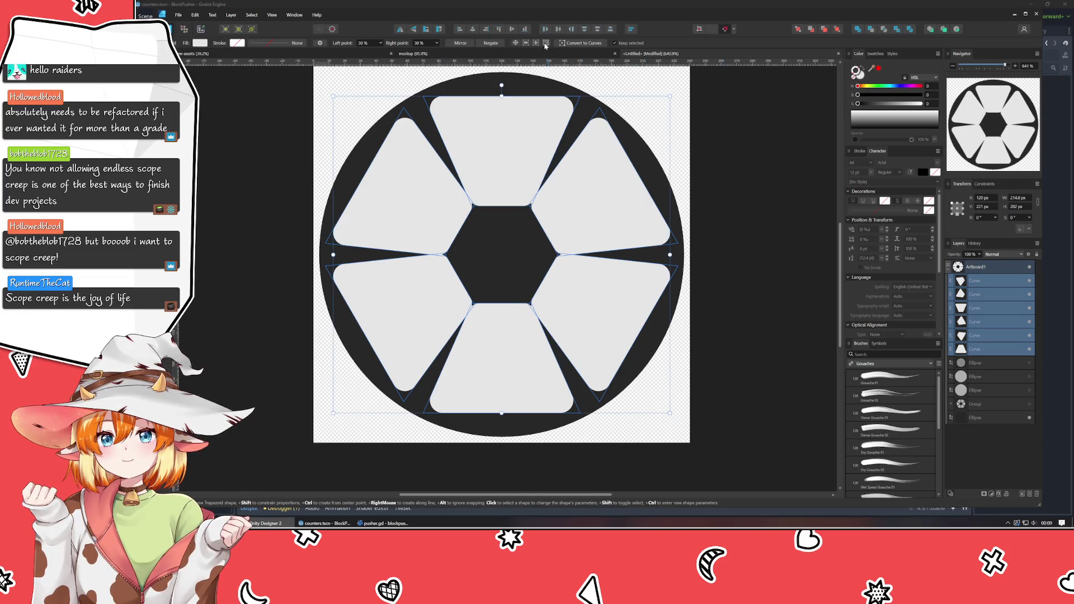
{"action": "left_click", "coordinate": [984, 286]}
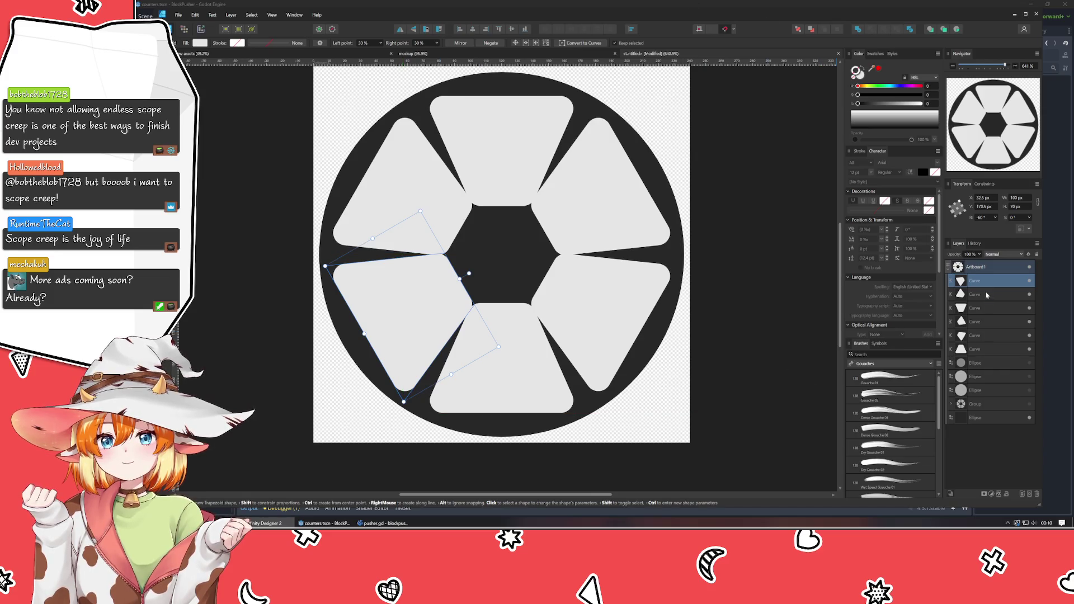
- Roll History back to the 'Set current selection' state with grey spokes and centre circle
{"action": "left_click", "coordinate": [974, 243]}
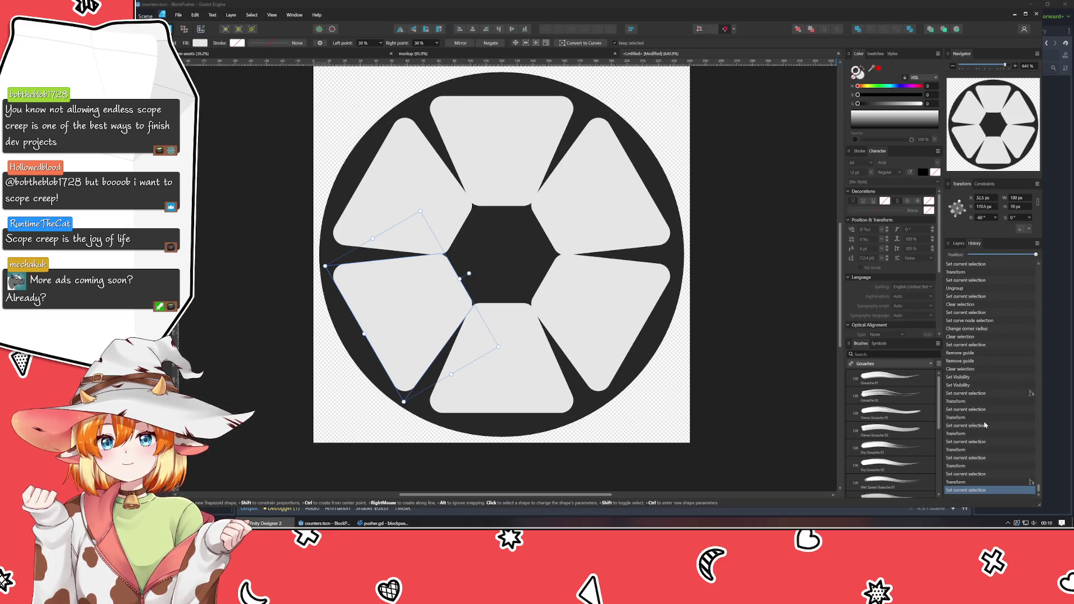
{"action": "left_click", "coordinate": [965, 385]}
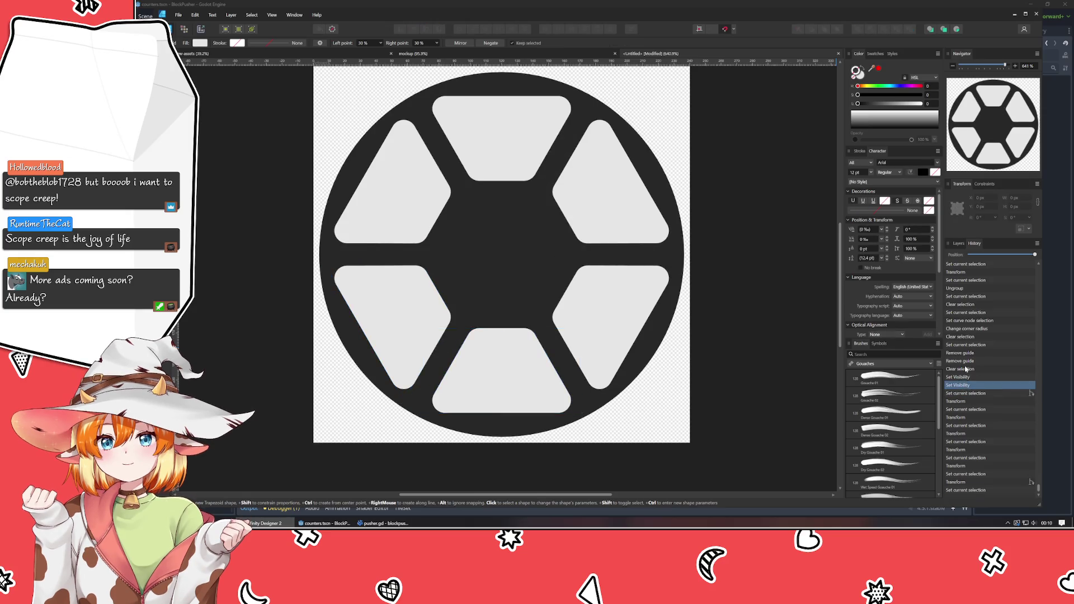
{"action": "left_click", "coordinate": [965, 369]}
{"action": "left_click", "coordinate": [968, 353]}
{"action": "left_click", "coordinate": [967, 336]}
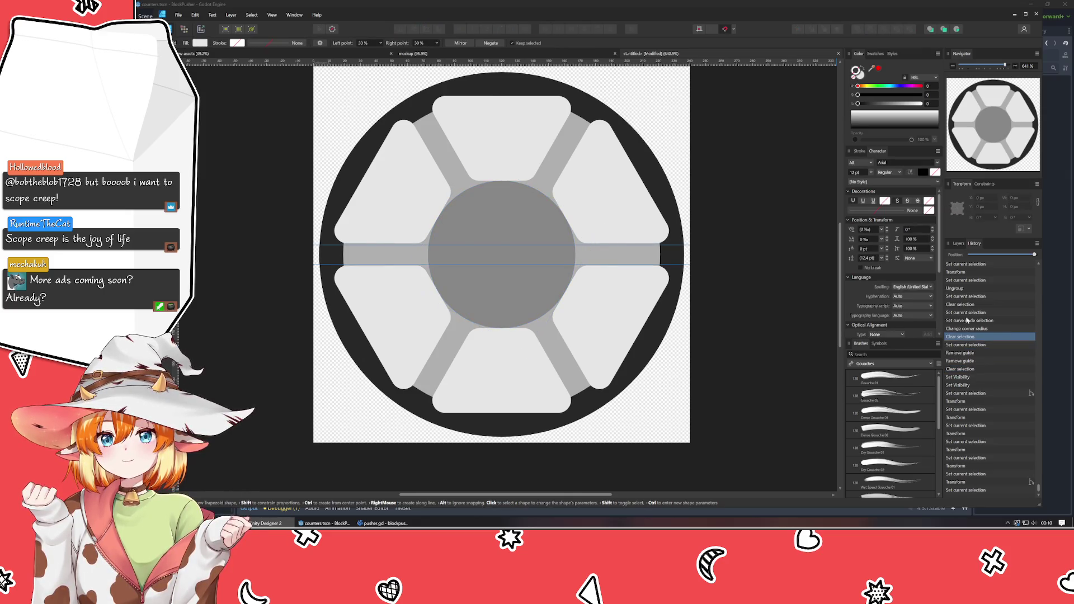
{"action": "left_click", "coordinate": [968, 314]}
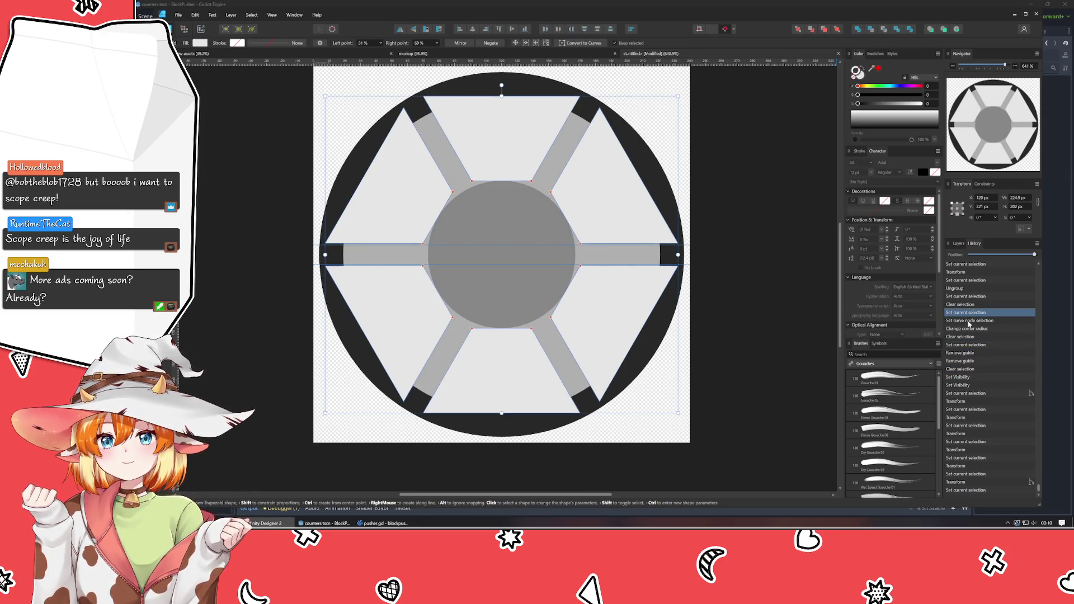
{"action": "left_click", "coordinate": [959, 244]}
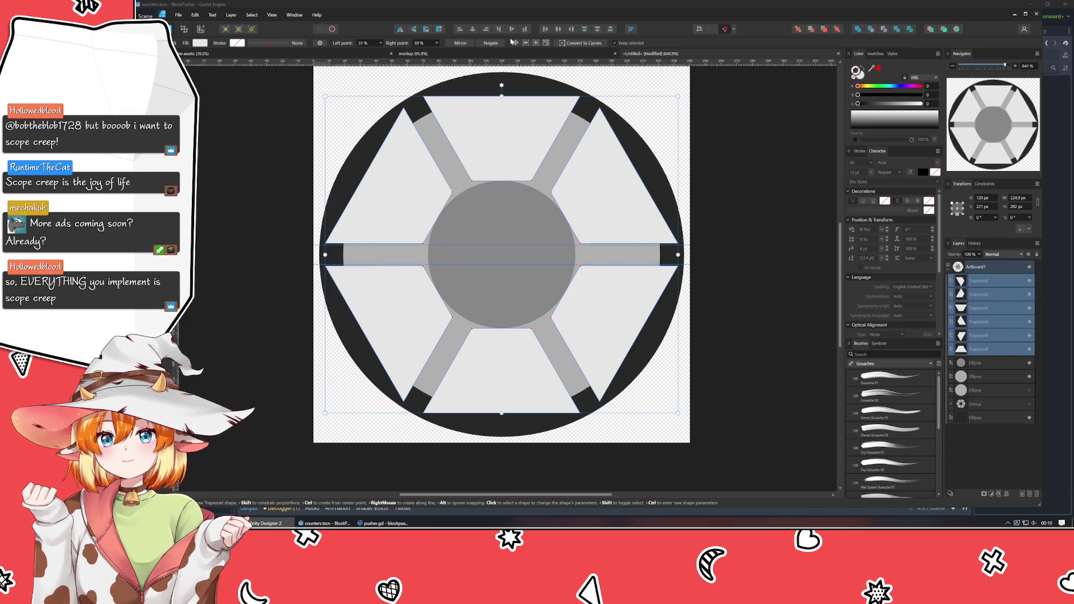
- Give the lower-left trapezoid a 70 px height, undoing an accidental change to all six
{"action": "left_click", "coordinate": [546, 44]}
{"action": "left_click", "coordinate": [1012, 206]}
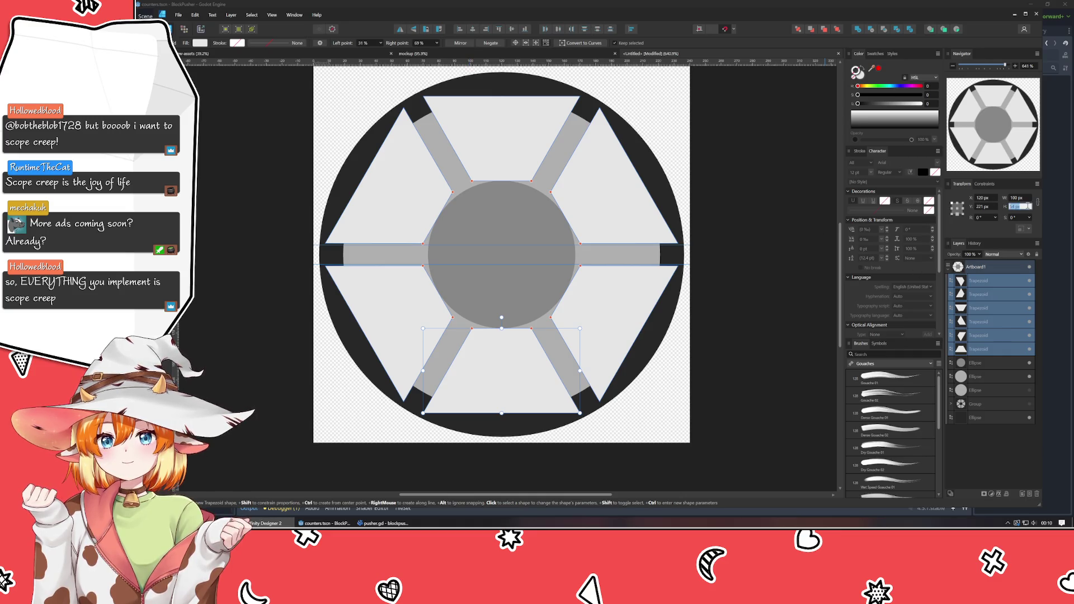
{"action": "type", "text": "70"}
{"action": "key", "text": "Return"}
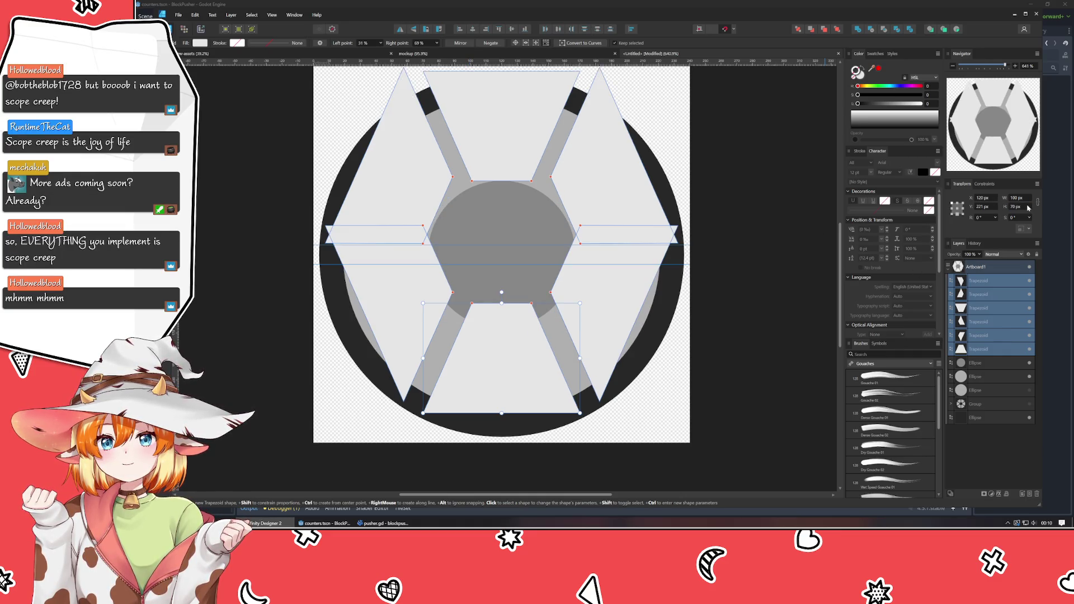
{"action": "key", "text": "ctrl+z"}
{"action": "key", "text": "ctrl+z"}
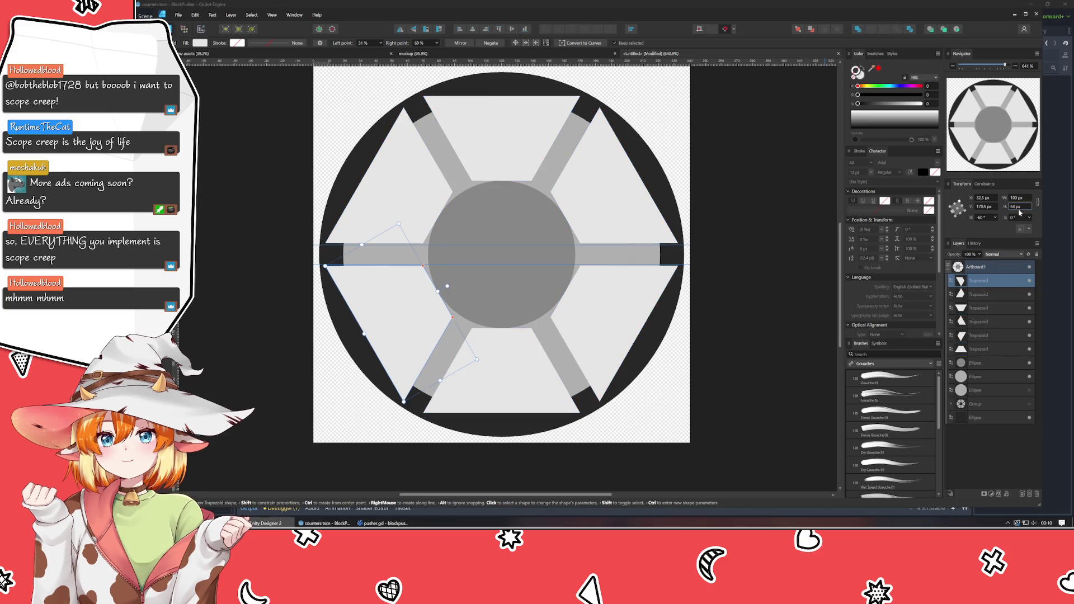
{"action": "type", "text": "70"}
{"action": "key", "text": "Return"}
- Apply 70 px height to the upper-left, top, upper-right, lower-right and bottom trapezoids
{"action": "left_click", "coordinate": [995, 294]}
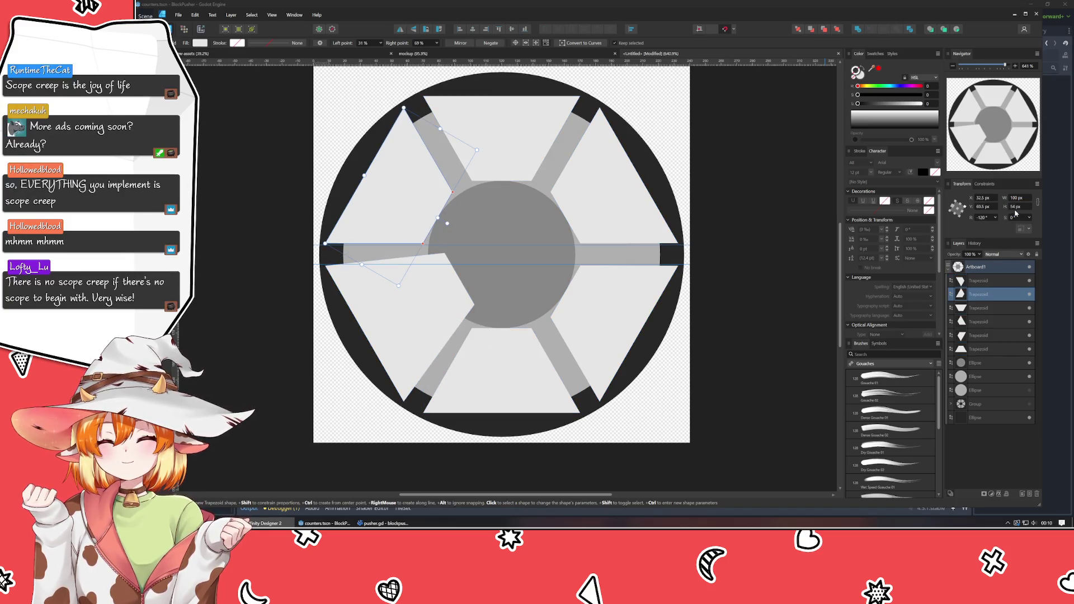
{"action": "key", "text": "Return"}
{"action": "left_click", "coordinate": [990, 307]}
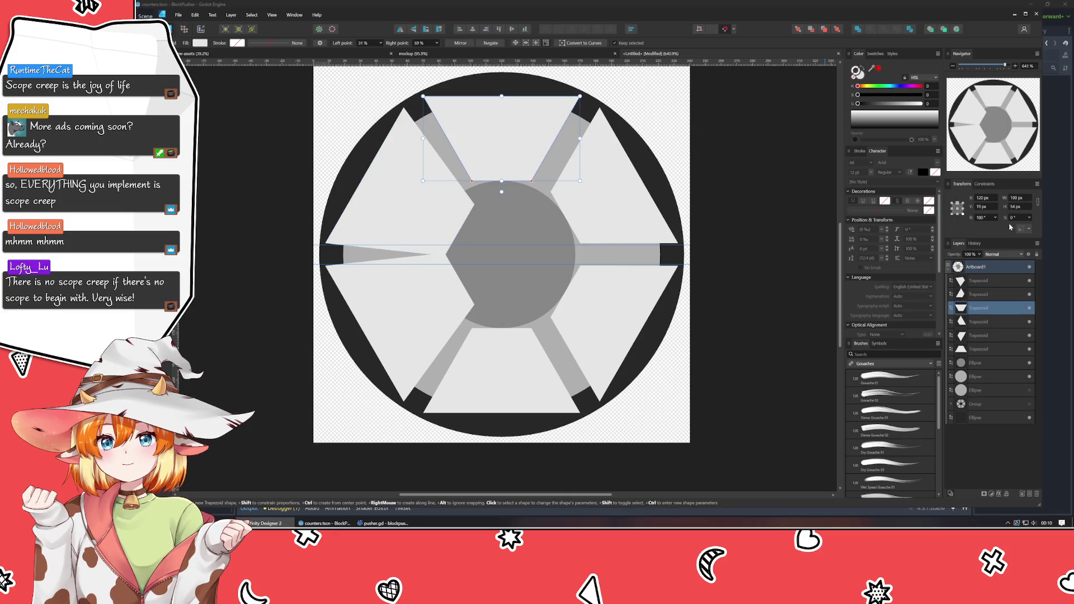
{"action": "key", "text": "Return"}
{"action": "left_click", "coordinate": [993, 321]}
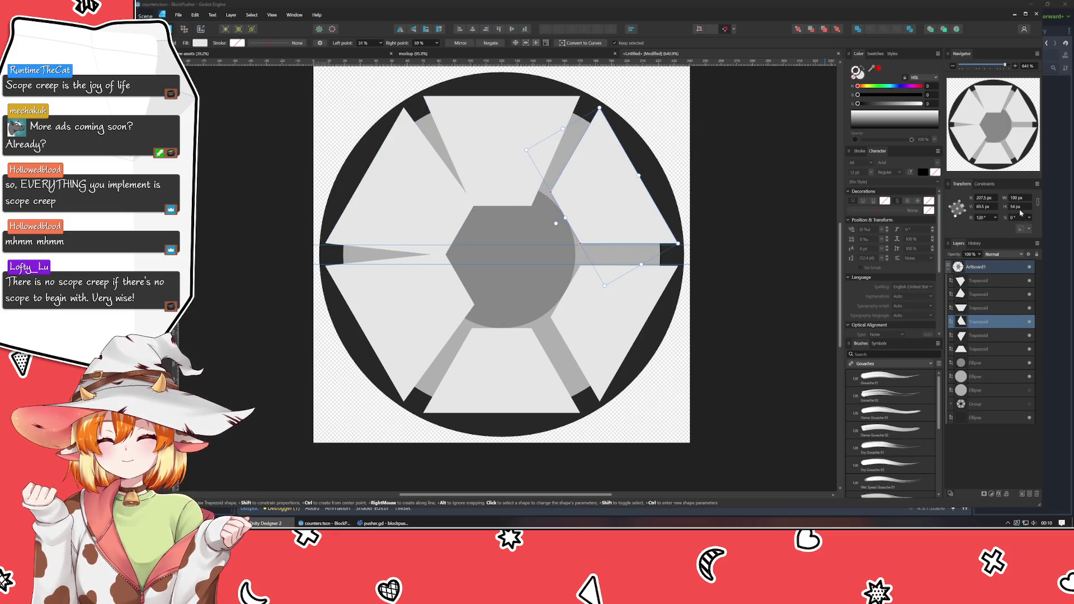
{"action": "type", "text": "70"}
{"action": "key", "text": "Return"}
{"action": "left_click", "coordinate": [975, 335]}
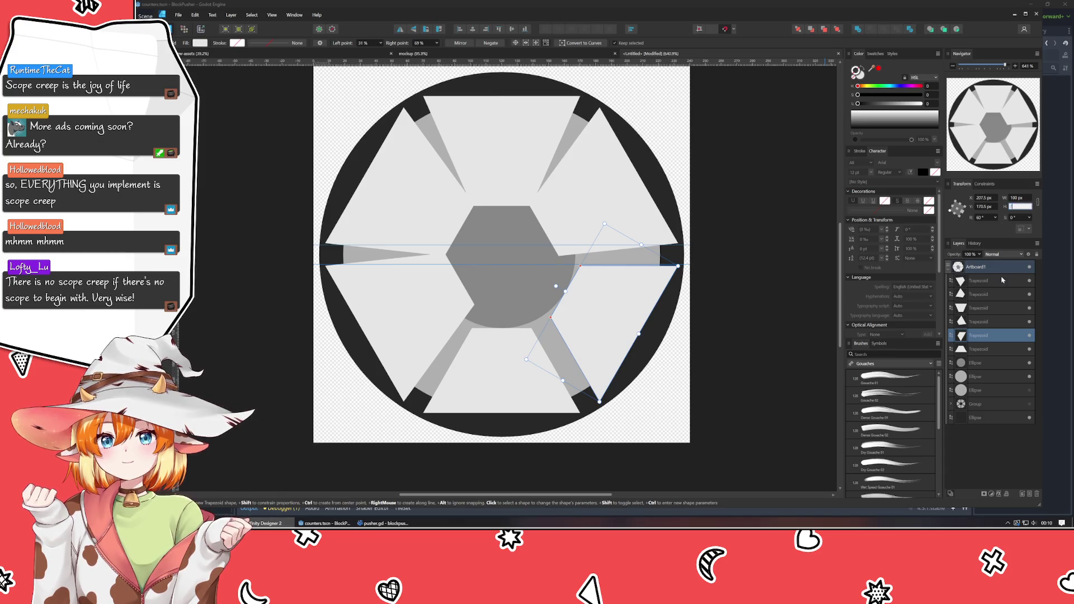
{"action": "key", "text": "Return"}
{"action": "left_click", "coordinate": [977, 348]}
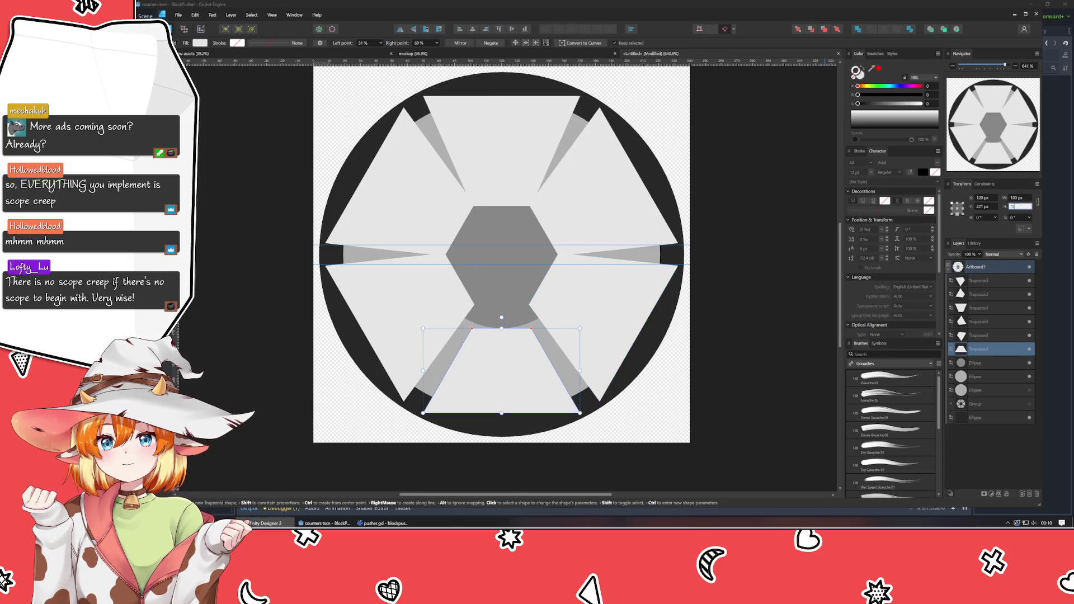
{"action": "key", "text": "Return"}
- Adjust all six trapezoids' Left point to about 40 % and Right point to 60 %
{"action": "left_click", "coordinate": [994, 282], "text": "shift"}
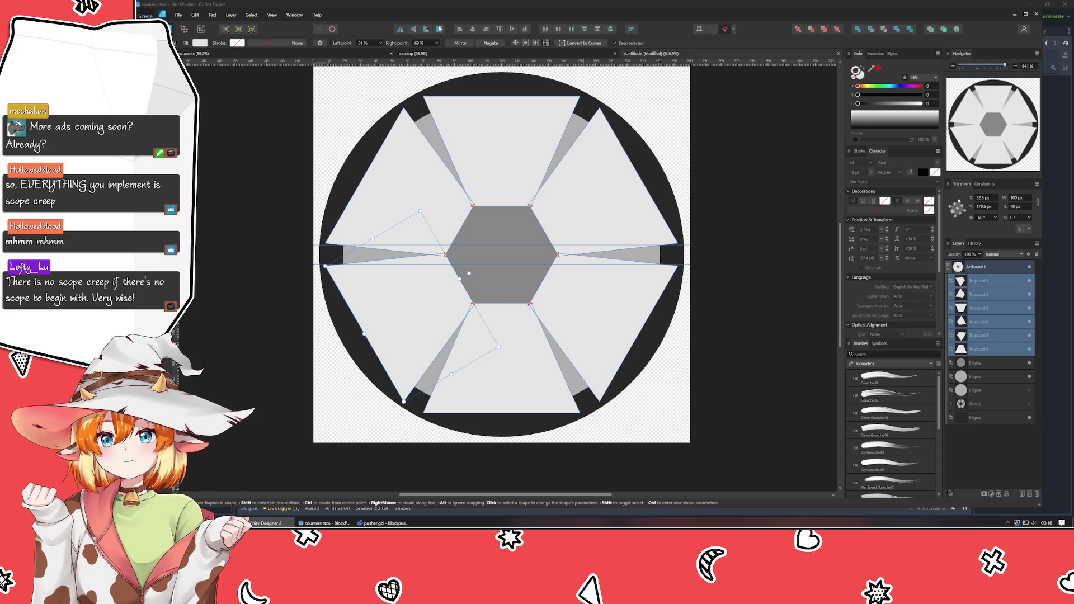
{"action": "scroll", "coordinate": [365, 43], "scroll_direction": "up", "scroll_amount": 5}
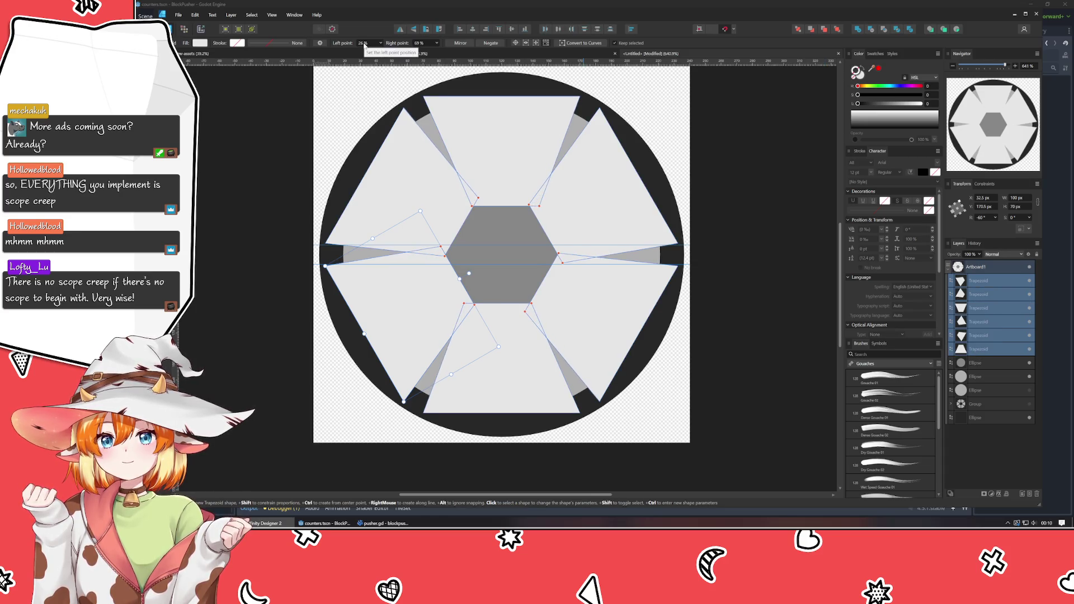
{"action": "scroll", "coordinate": [366, 43], "scroll_direction": "up", "scroll_amount": 2}
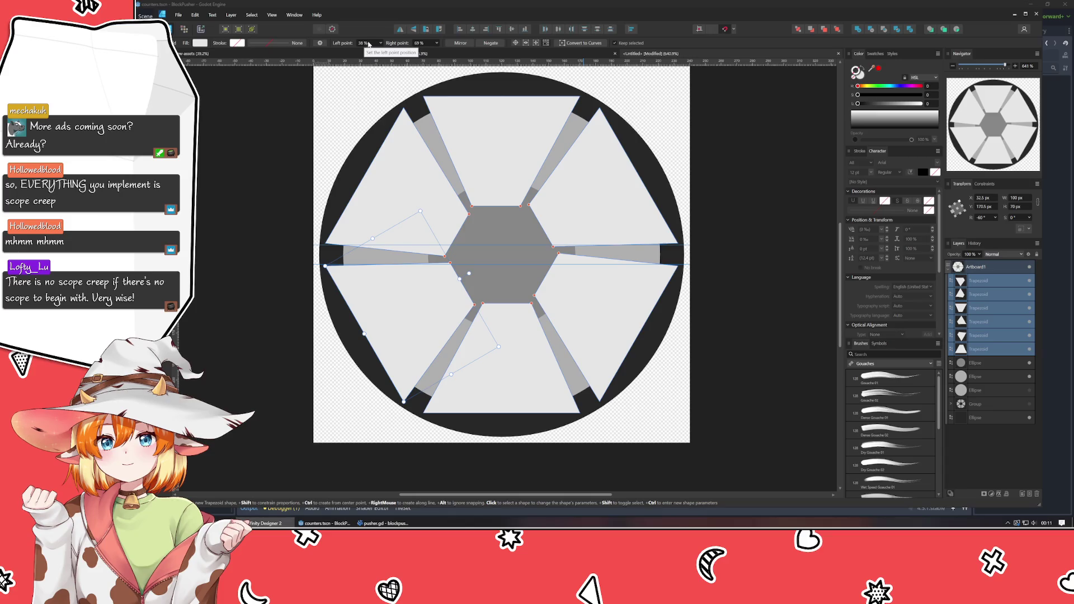
{"action": "scroll", "coordinate": [425, 43], "scroll_direction": "down", "scroll_amount": 2}
{"action": "scroll", "coordinate": [425, 44], "scroll_direction": "down", "scroll_amount": 3}
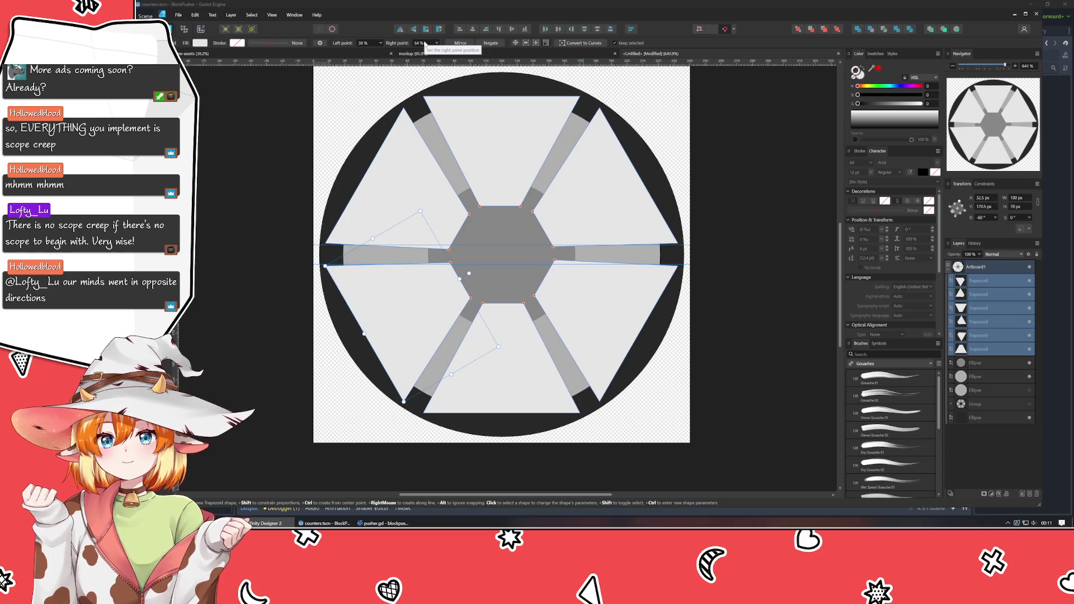
{"action": "scroll", "coordinate": [425, 44], "scroll_direction": "down", "scroll_amount": 4}
{"action": "scroll", "coordinate": [423, 43], "scroll_direction": "up", "scroll_amount": 1}
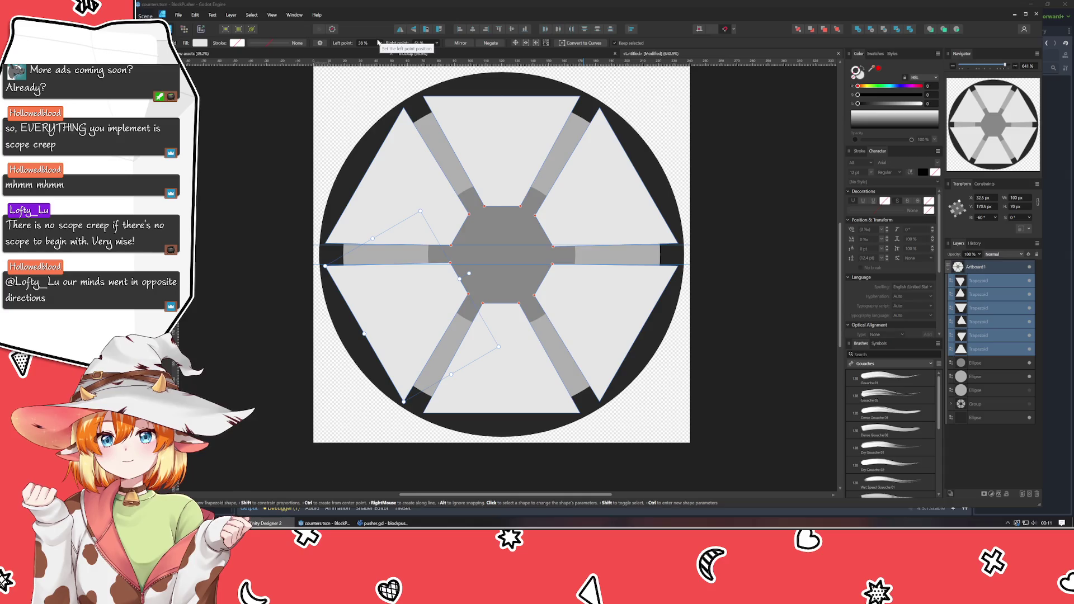
{"action": "scroll", "coordinate": [379, 42], "scroll_direction": "down", "scroll_amount": 1}
{"action": "scroll", "coordinate": [378, 42], "scroll_direction": "up", "scroll_amount": 1}
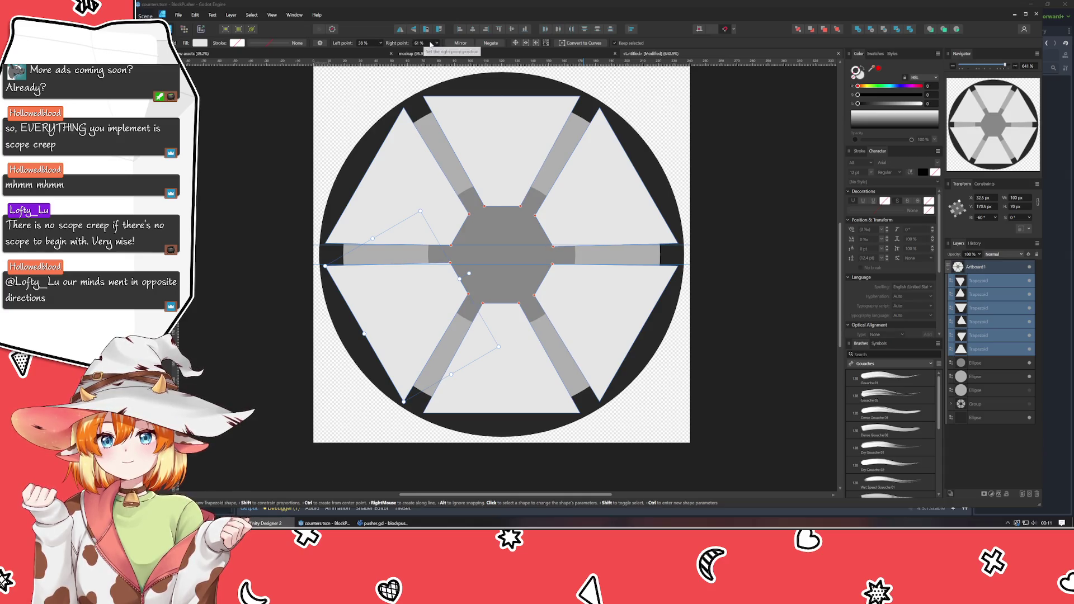
{"action": "scroll", "coordinate": [429, 44], "scroll_direction": "down", "scroll_amount": 1}
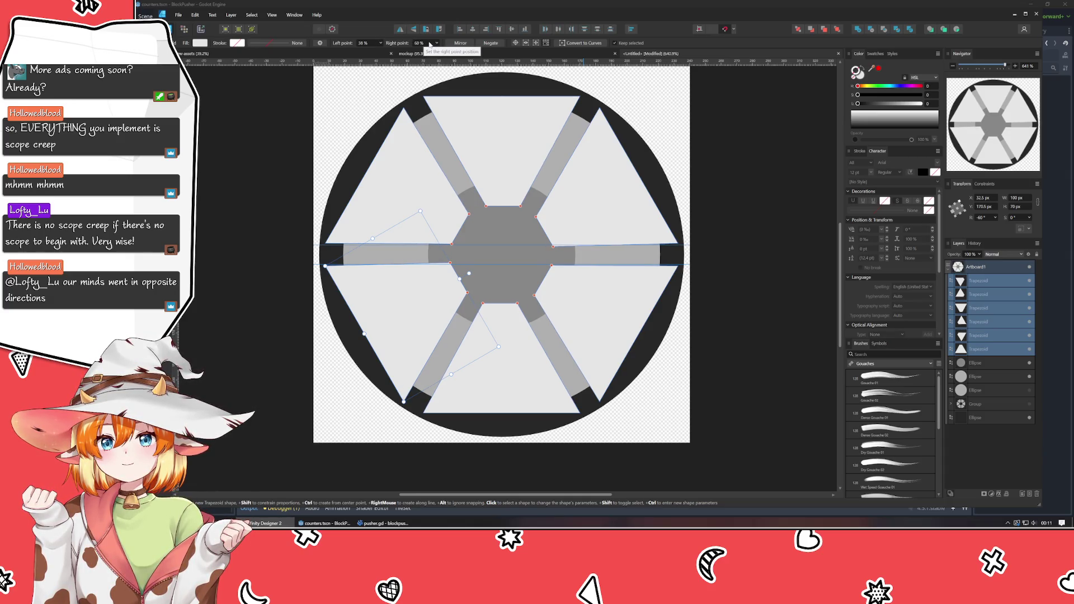
{"action": "scroll", "coordinate": [429, 45], "scroll_direction": "down", "scroll_amount": 1}
{"action": "scroll", "coordinate": [430, 45], "scroll_direction": "up", "scroll_amount": 1}
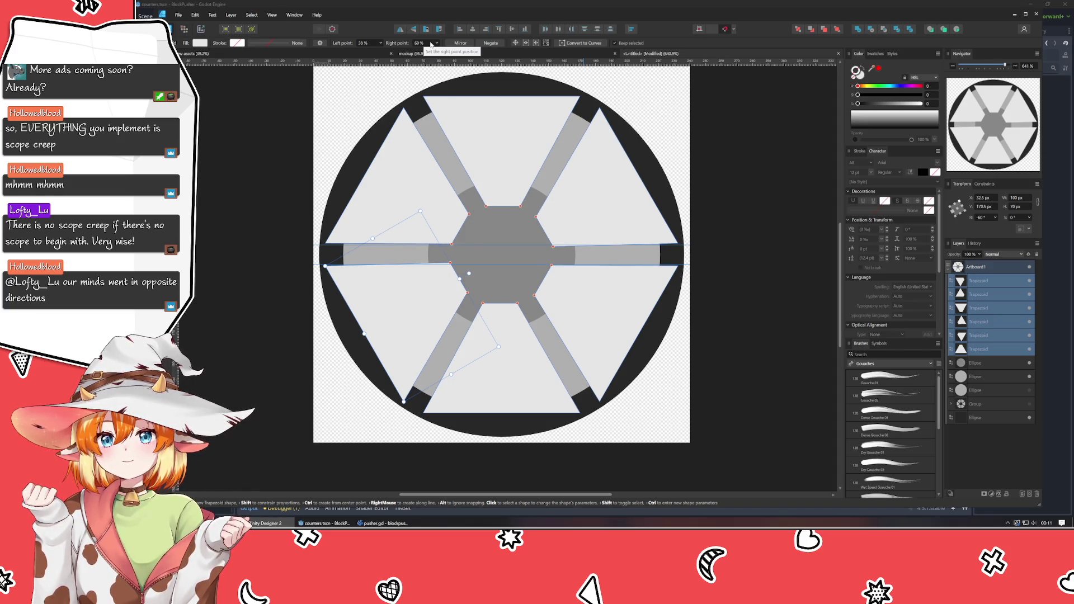
{"action": "scroll", "coordinate": [369, 43], "scroll_direction": "down", "scroll_amount": 1}
{"action": "scroll", "coordinate": [370, 43], "scroll_direction": "up", "scroll_amount": 4}
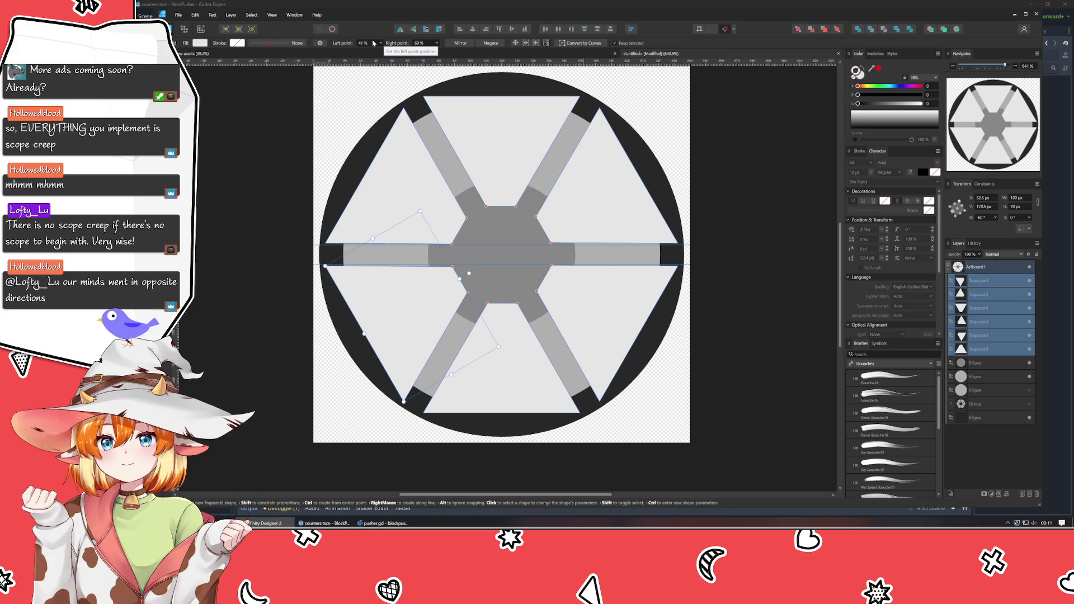
{"action": "scroll", "coordinate": [373, 43], "scroll_direction": "down", "scroll_amount": 1}
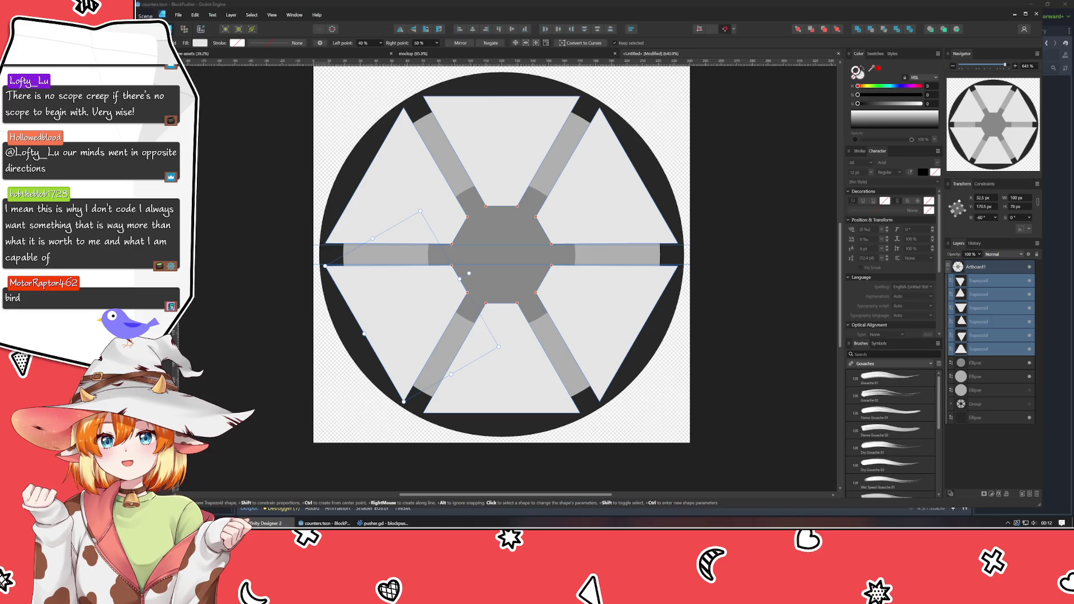
- Give every node of the six trapezoids a 5 px corner radius
{"action": "key", "text": "a"}
{"action": "mouse_move", "coordinate": [299, 82]}
{"action": "left_mouse_down"}
{"action": "mouse_move", "coordinate": [676, 447]}
{"action": "mouse_move", "coordinate": [752, 448]}
{"action": "left_mouse_up"}
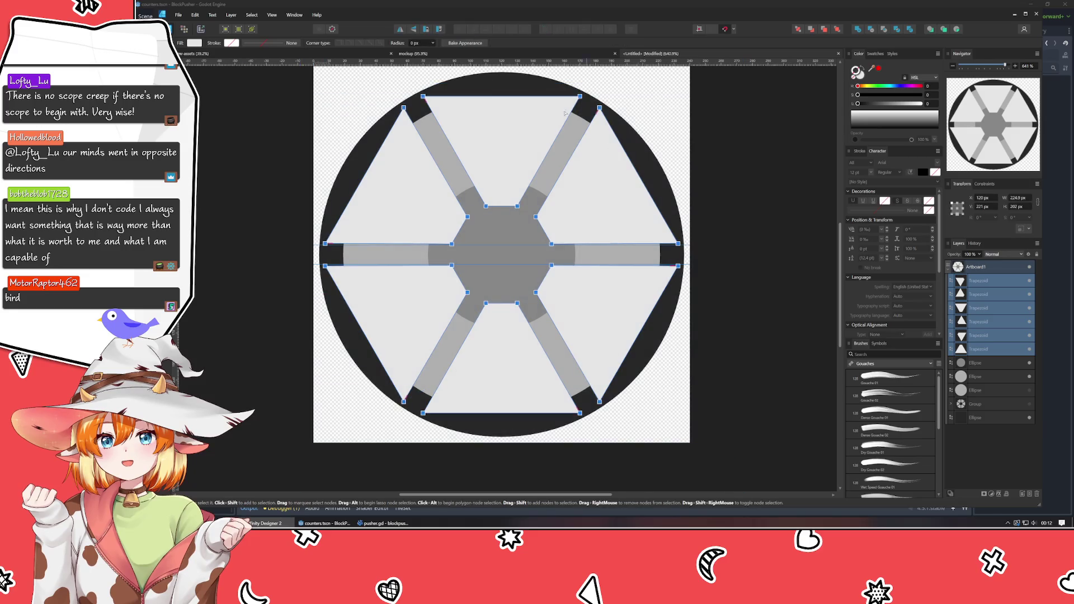
{"action": "left_click", "coordinate": [420, 44]}
{"action": "type", "text": "5"}
{"action": "key", "text": "Return"}
{"action": "left_click", "coordinate": [464, 42]}
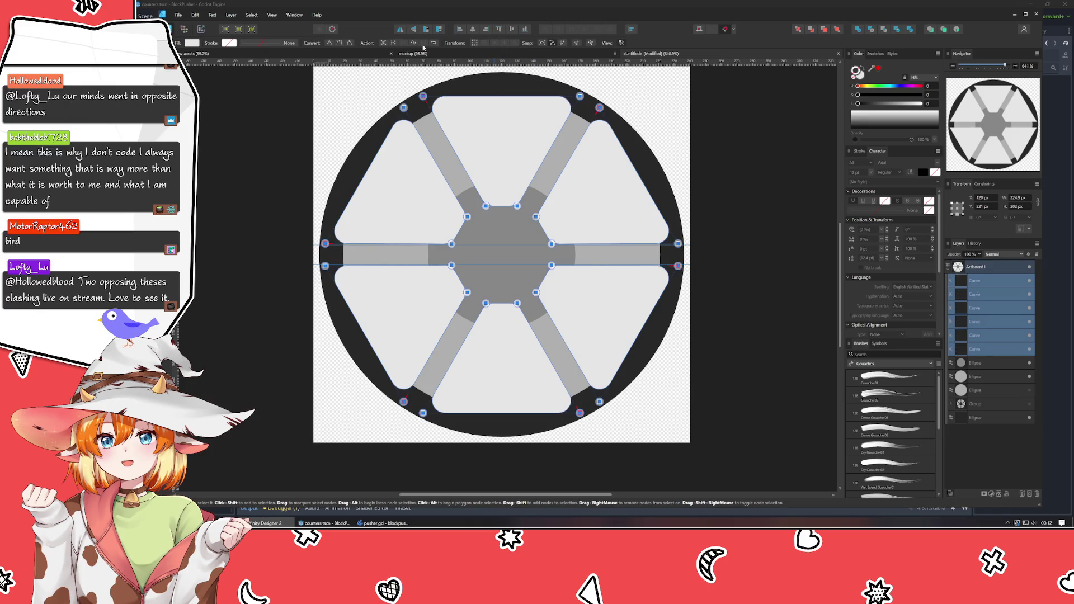
{"action": "key", "text": "v"}
{"action": "left_click", "coordinate": [271, 176]}
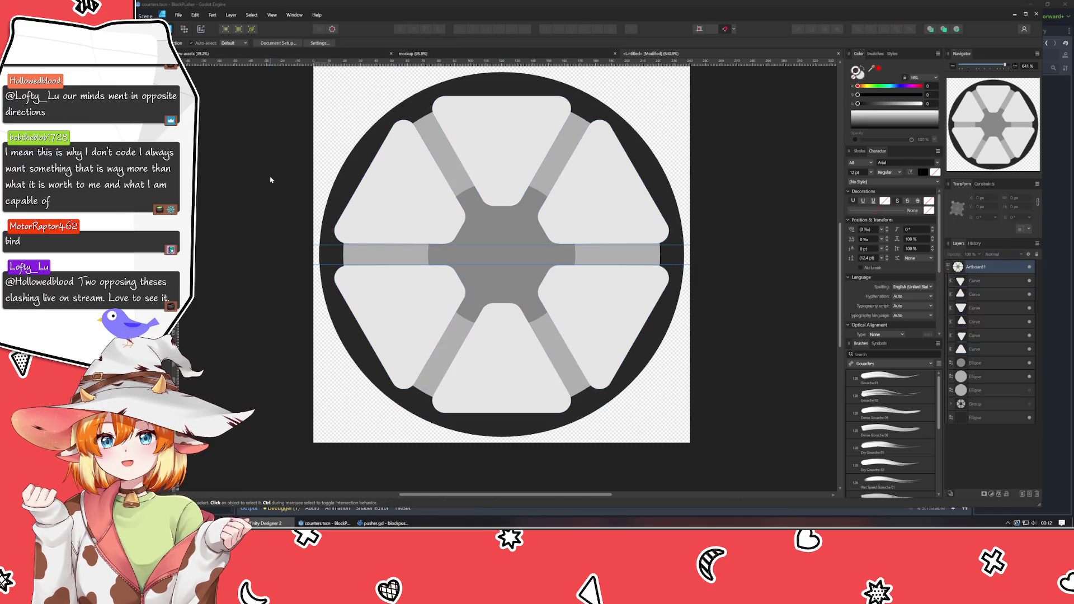